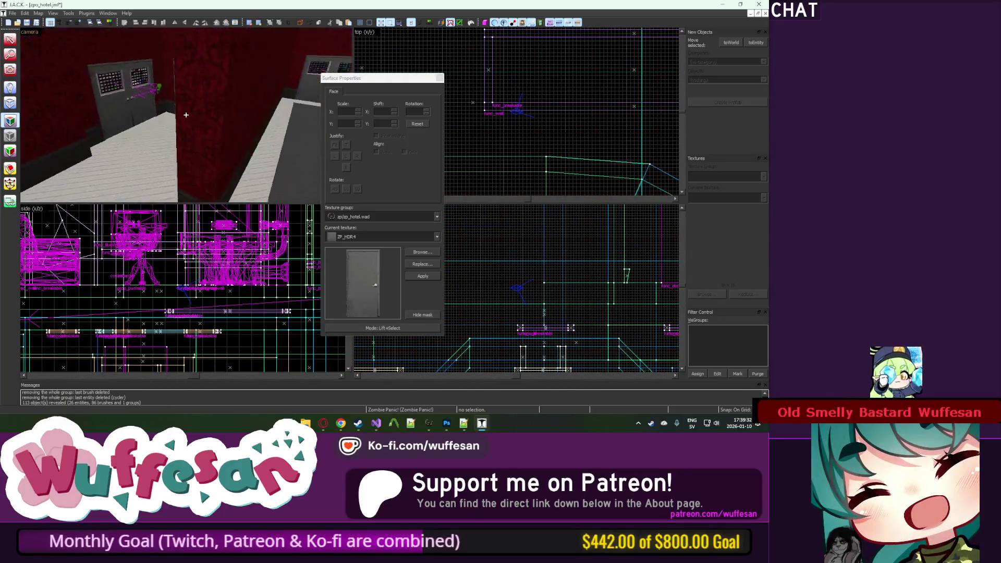
# Step: Fly the camera toward the corridor doors and try Unhide All, which finds no hidden objects
pyautogui.press('w')
pyautogui.press('s')
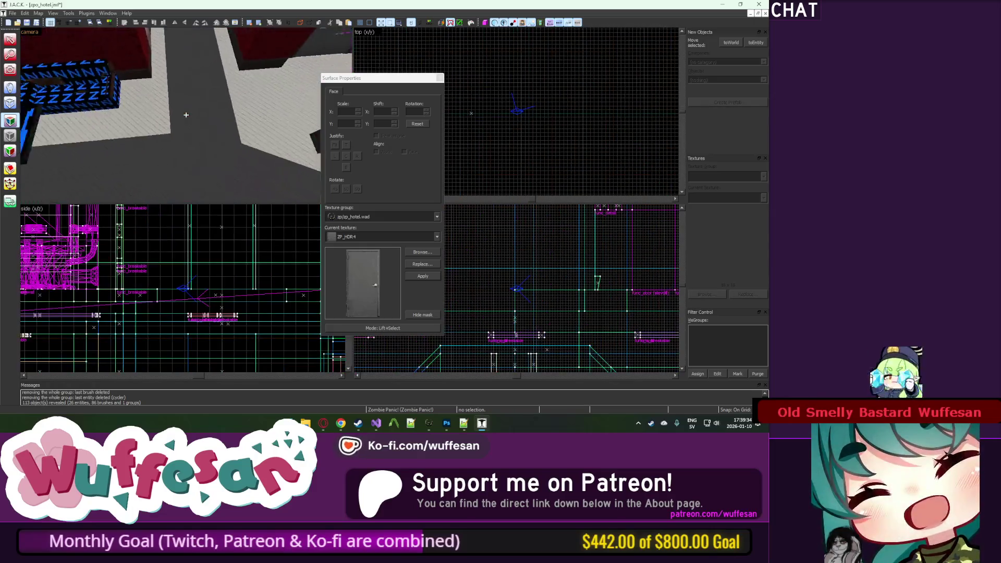
pyautogui.press('w')
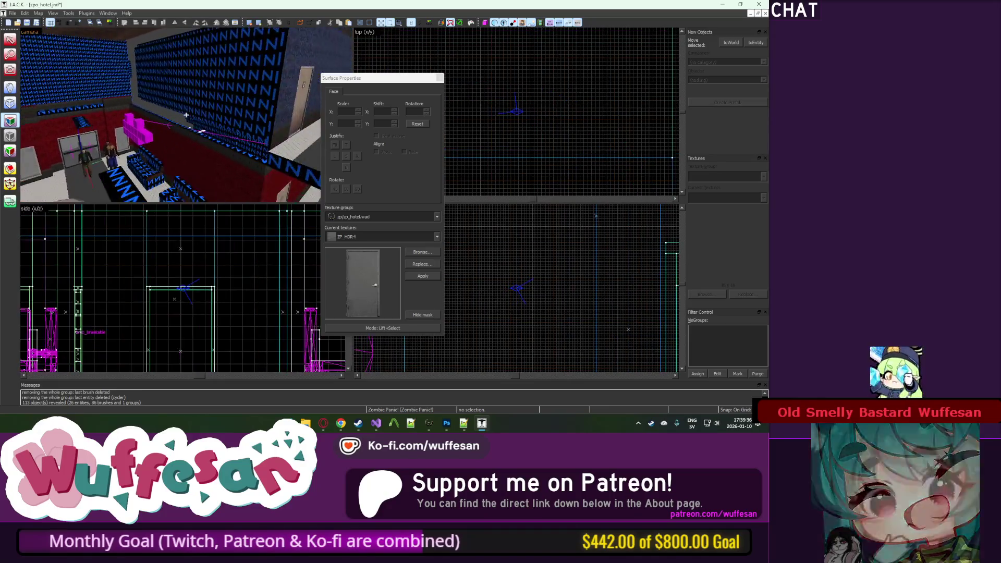
pyautogui.press('u')
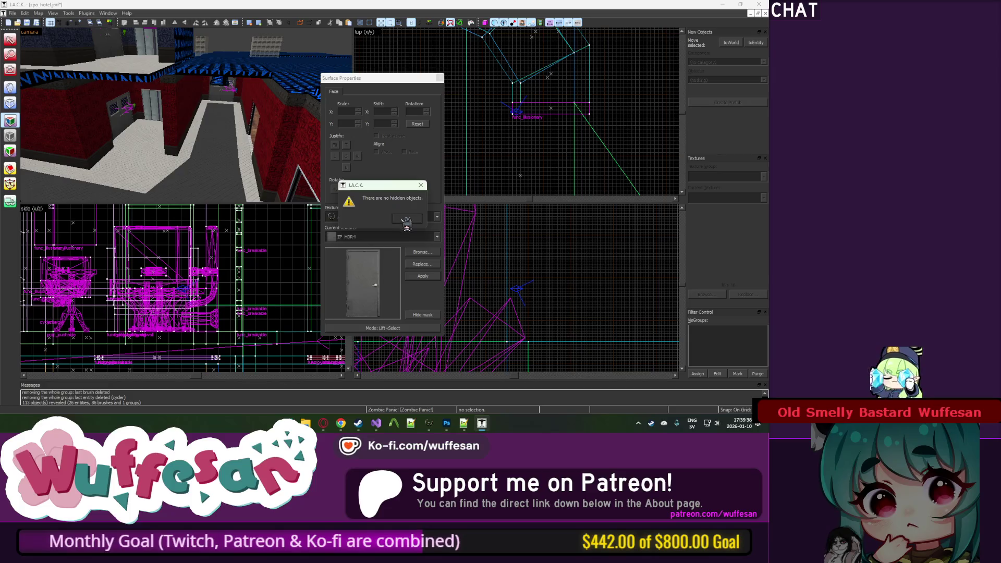
pyautogui.click(407, 220)
# Step: Close Surface Properties, switch to the Selection tool and enable free-look
pyautogui.click(441, 78)
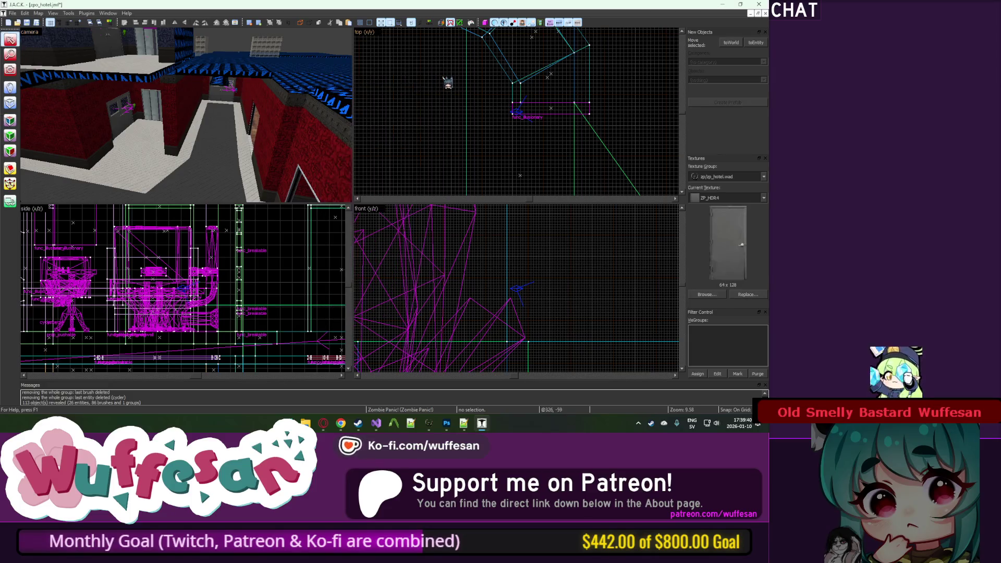
pyautogui.press('u')
pyautogui.click(410, 221)
pyautogui.press('z')
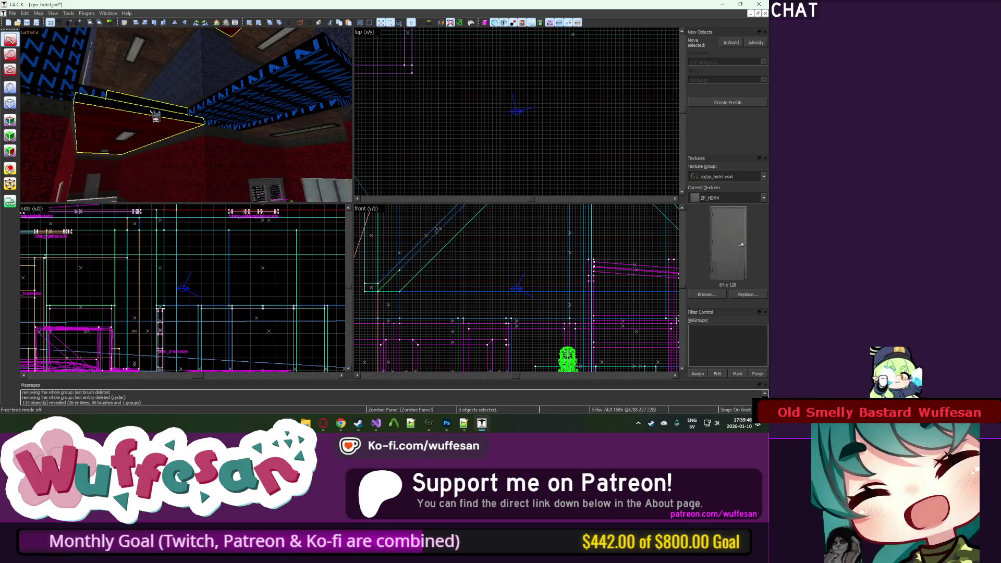
# Step: Hide everything except the selected ceiling brushes, inspect them, then clear the selection
pyautogui.hotkey('ctrl', 'h')
pyautogui.press('z')
pyautogui.scroll(-4, 206, 230)
pyautogui.scroll(-4, 447, 282)
pyautogui.scroll(2, 483, 268)
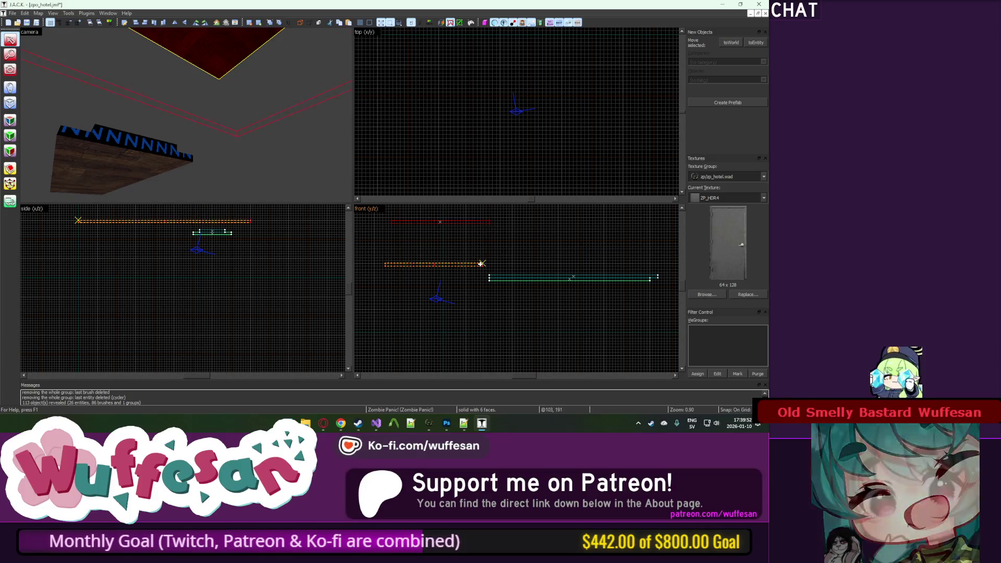
pyautogui.scroll(4, 481, 264)
pyautogui.press('Escape')
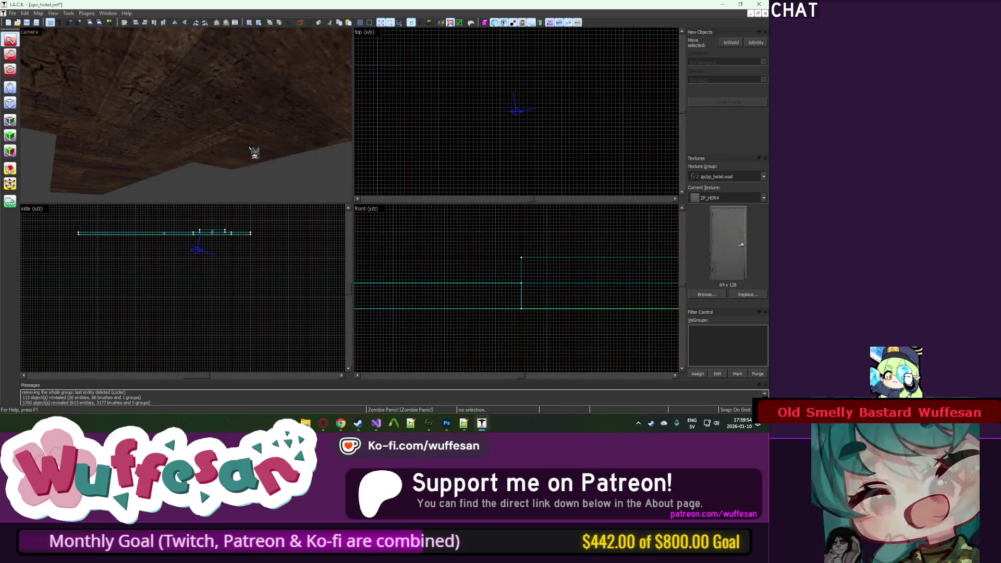
# Step: Unhide all objects and fly in free-look through the blue rooms and corridors, then turn free-look off
pyautogui.press('u')
pyautogui.press('z')
pyautogui.press('w')
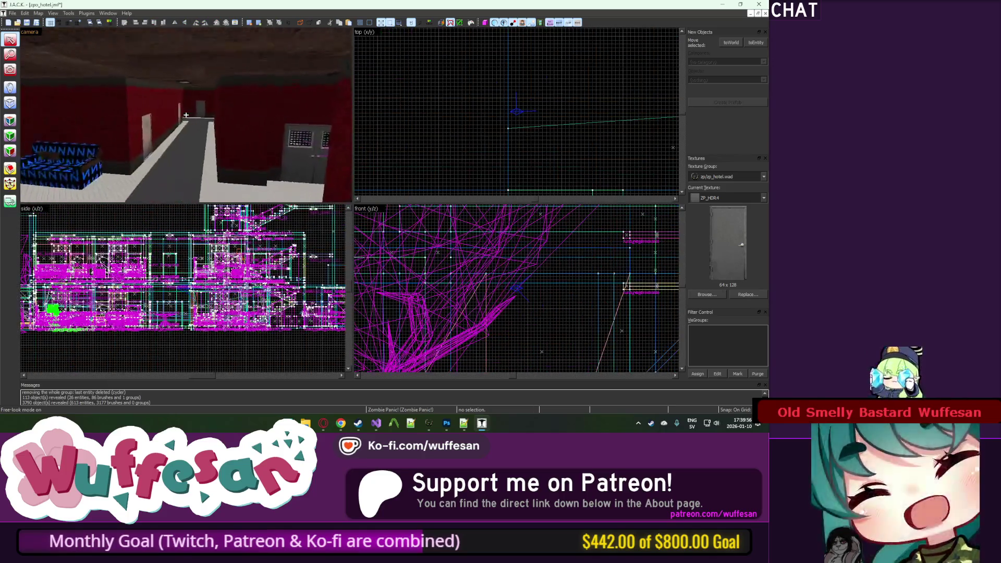
pyautogui.press('w')
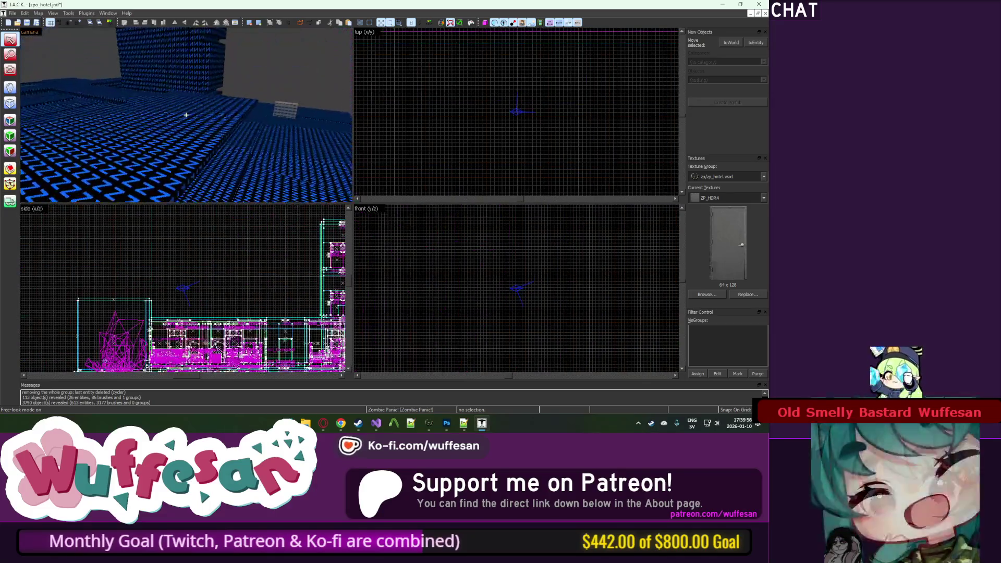
pyautogui.press('w')
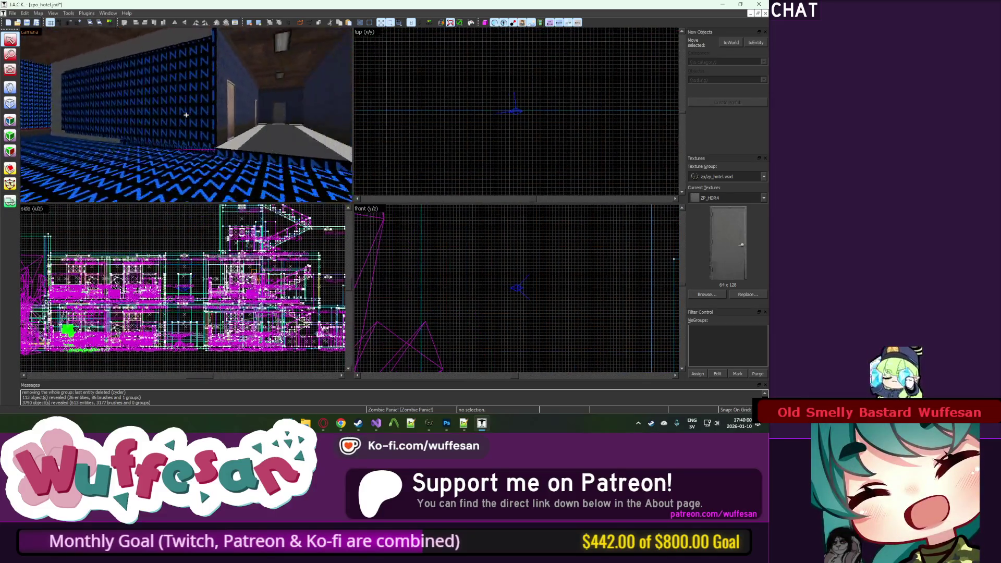
pyautogui.press('w')
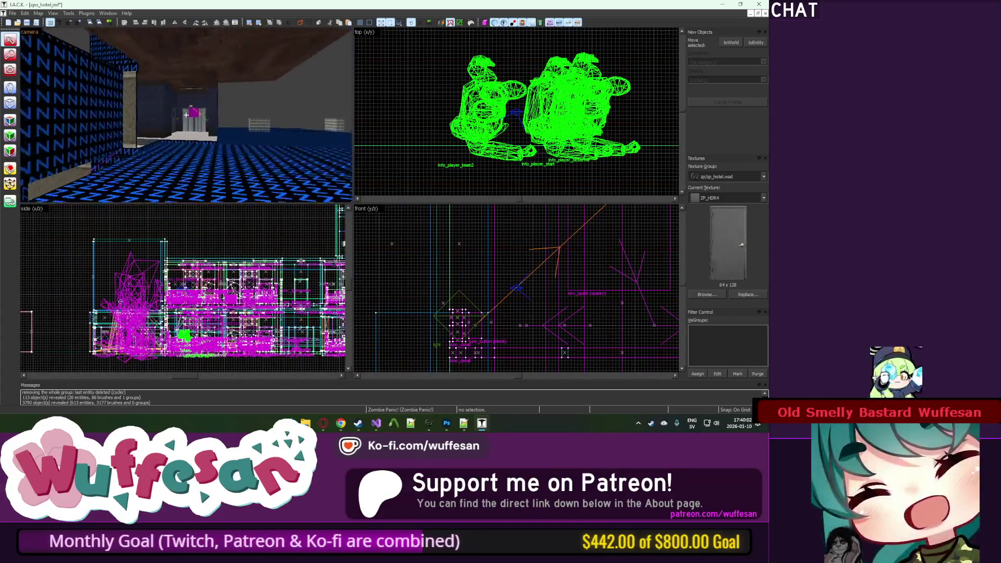
pyautogui.press('w')
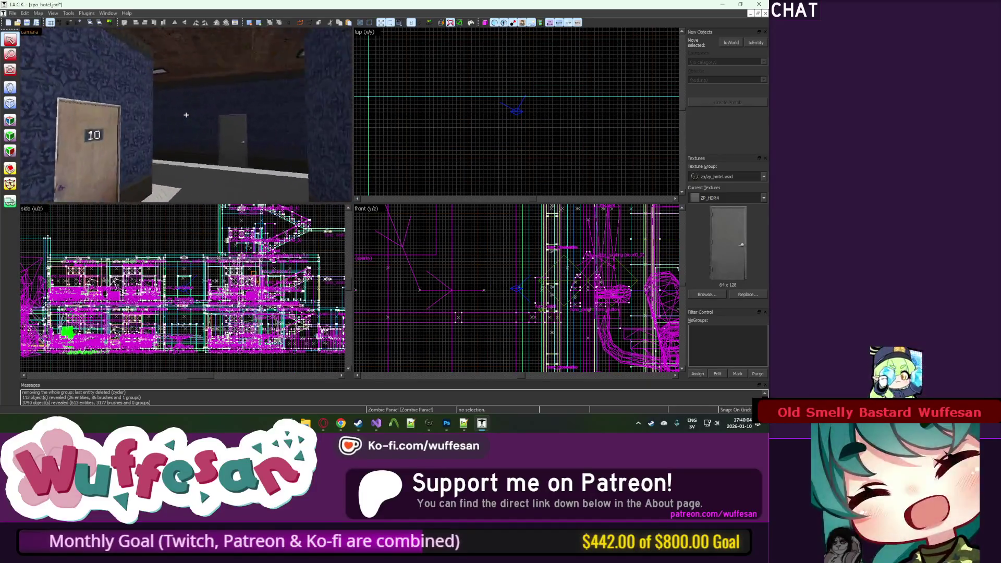
pyautogui.press('w')
pyautogui.press('w')
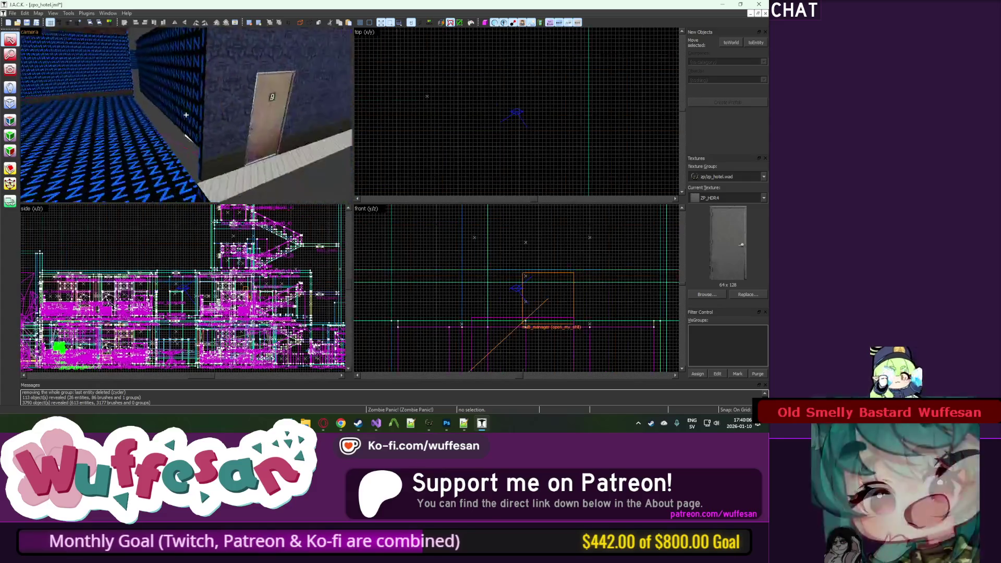
pyautogui.press('w')
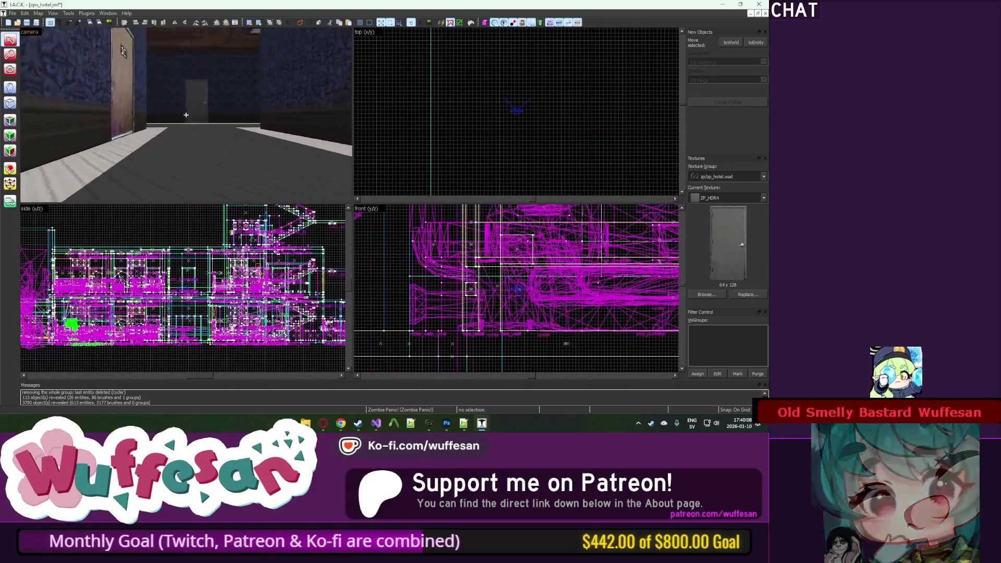
pyautogui.press('w')
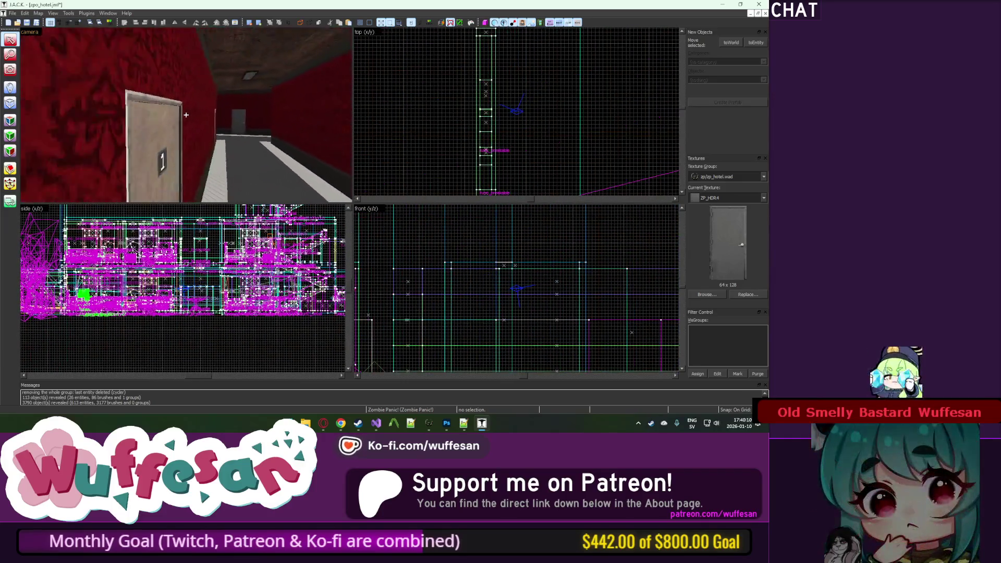
pyautogui.press('z')
# Step: Save the hotel map and switch to Photoshop with the whole door texture in view
pyautogui.hotkey('ctrl', 's')
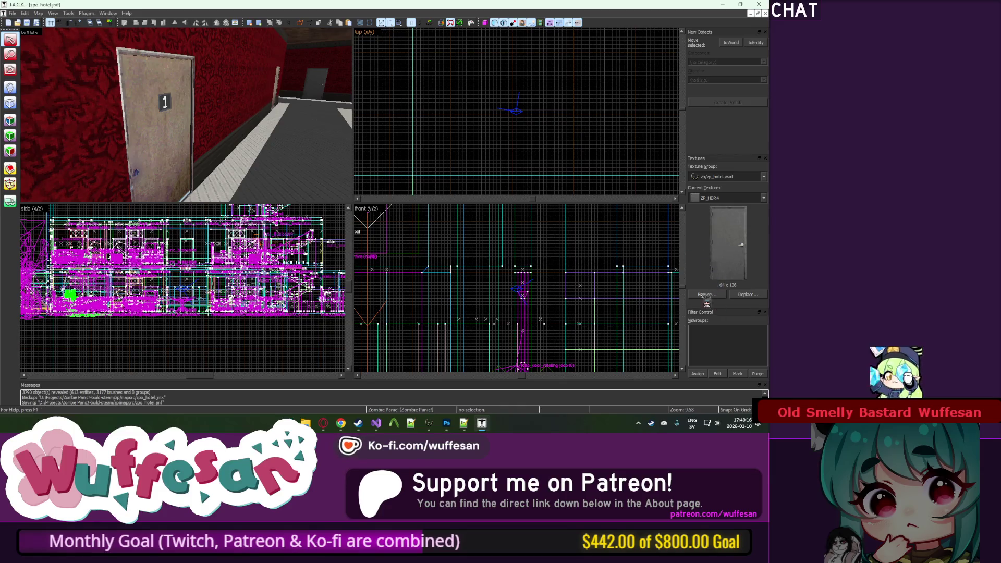
pyautogui.click(448, 424)
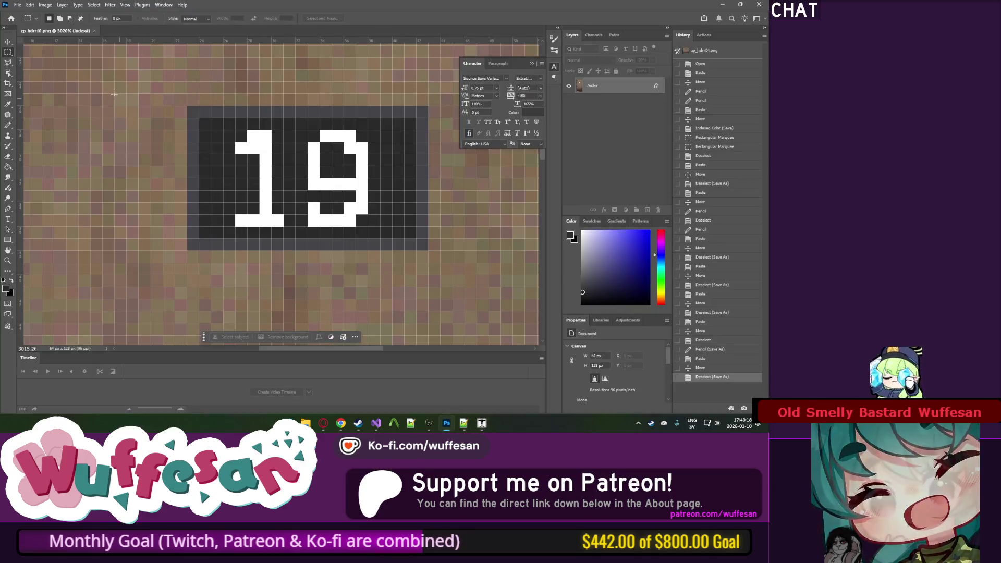
pyautogui.hotkey('ctrl', '1')
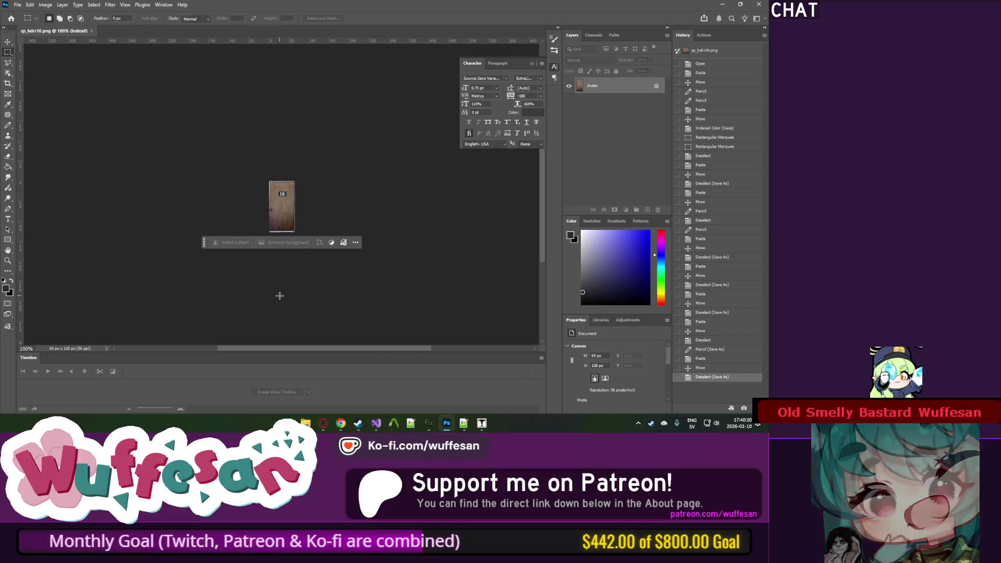
# Step: Check the zp_hotel texture folder, then return to Photoshop
pyautogui.moveTo(307, 423)
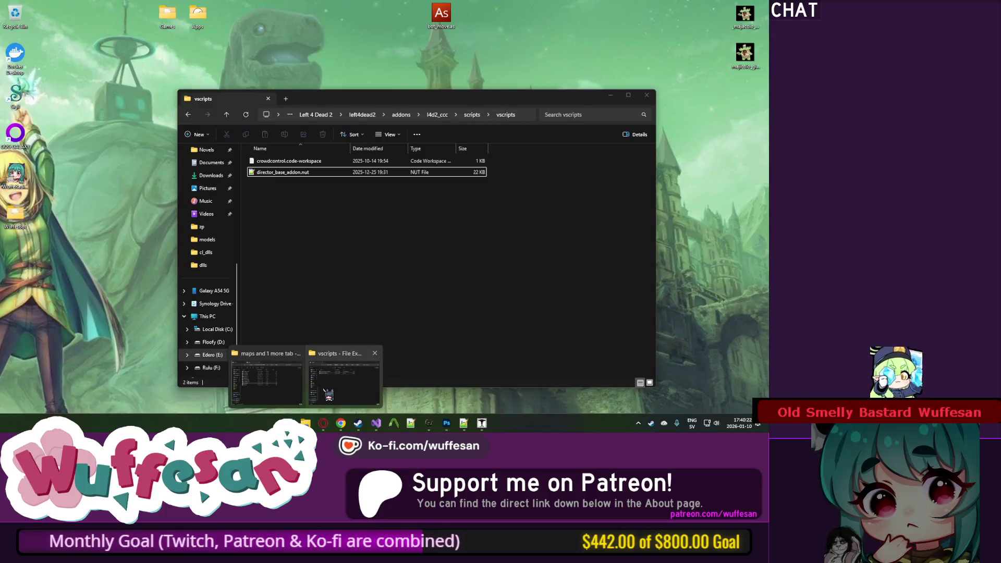
pyautogui.click(267, 384)
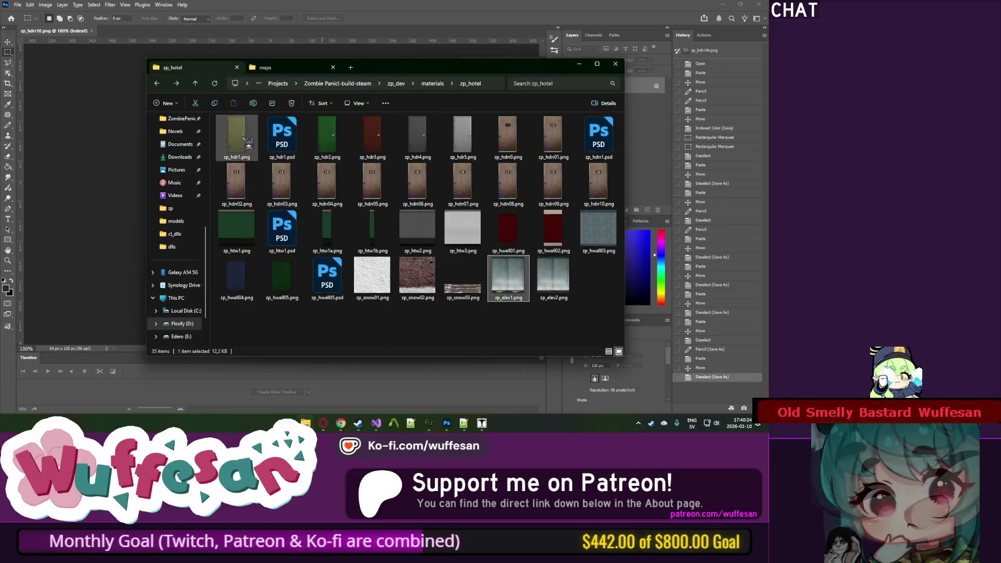
pyautogui.click(383, 325)
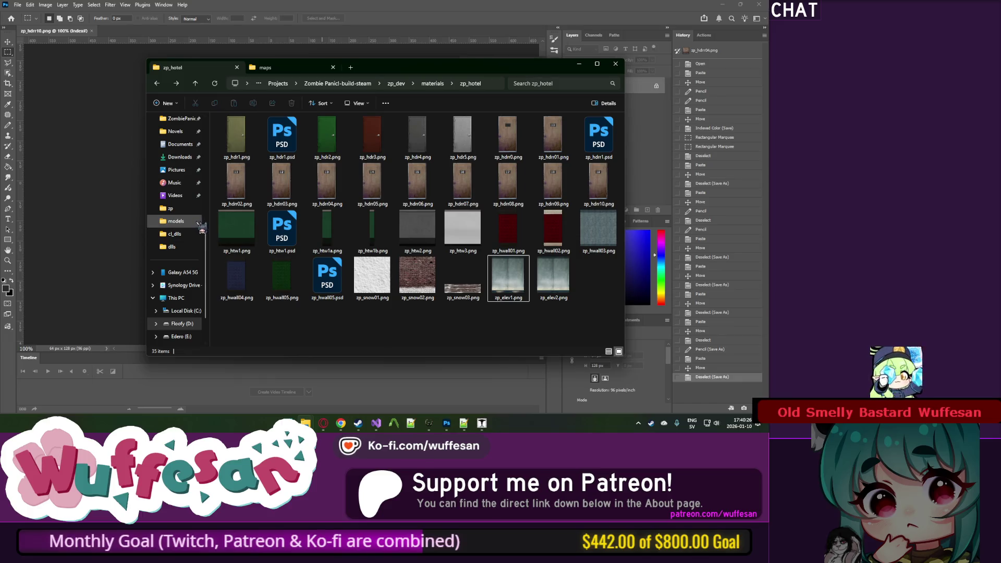
pyautogui.click(163, 5)
pyautogui.click(163, 4)
pyautogui.click(164, 5)
pyautogui.click(30, 5)
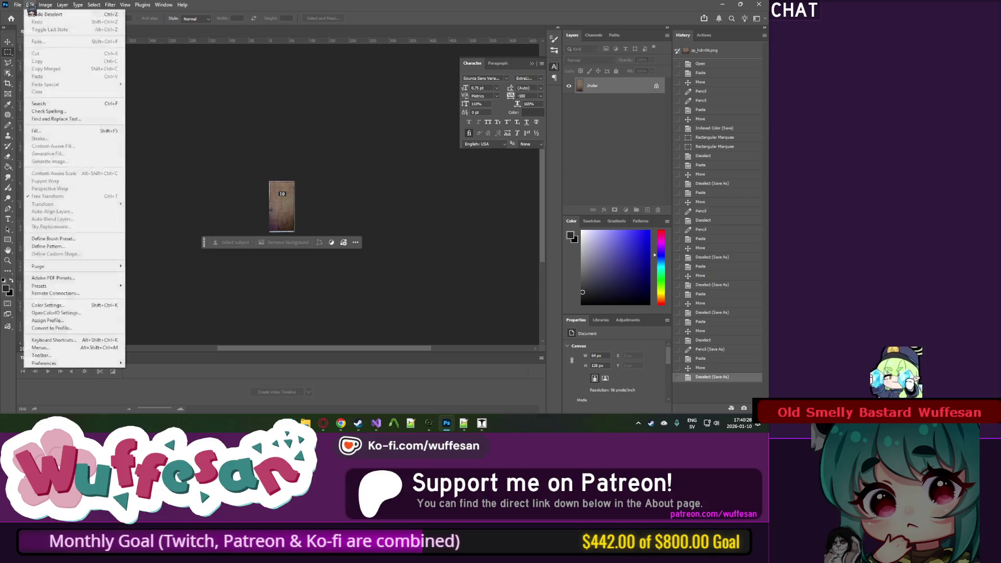
# Step: Create a new Untitled-1 document 156 pixels wide and 16 pixels high
pyautogui.moveTo(18, 6)
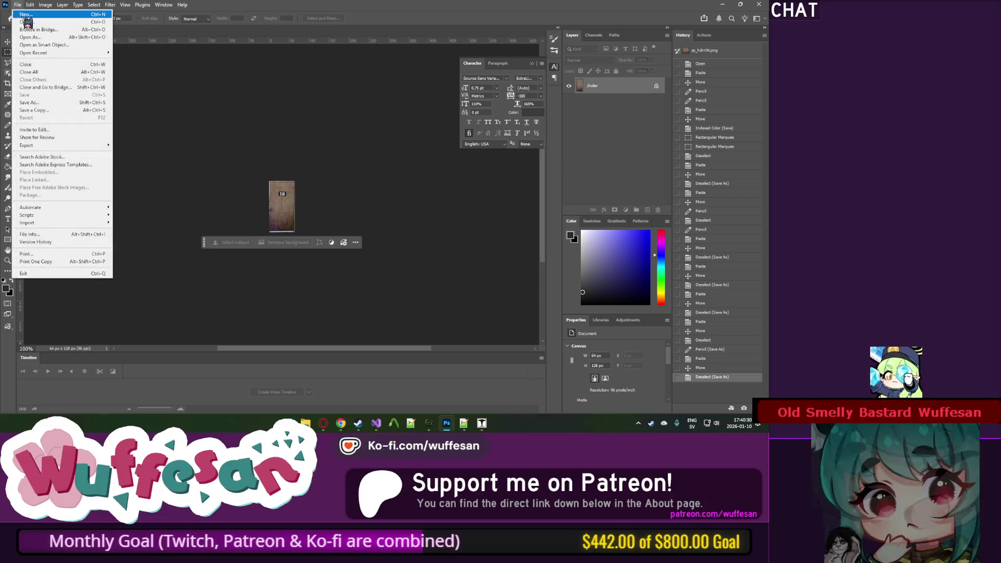
pyautogui.click(25, 14)
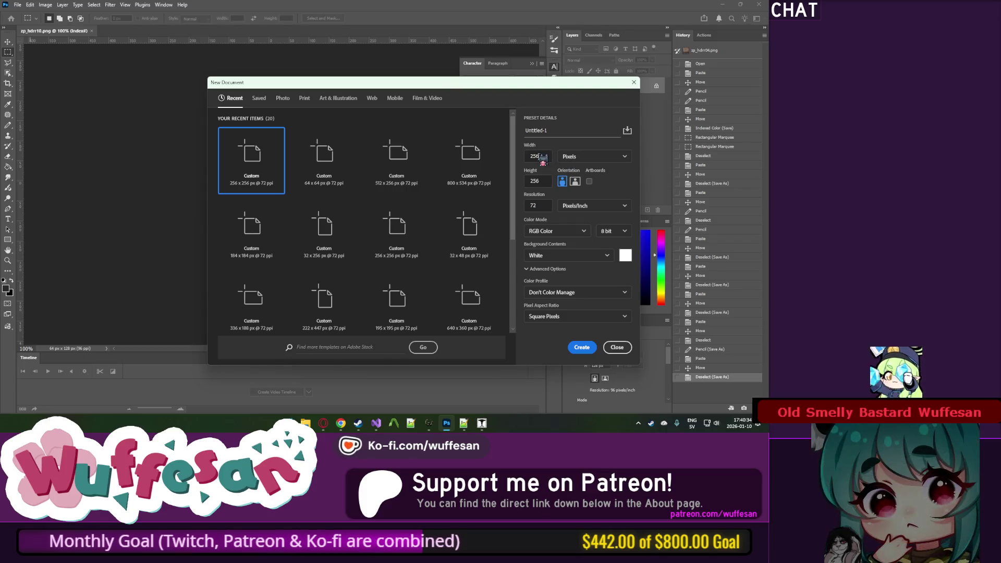
pyautogui.doubleClick(542, 186)
pyautogui.write('16')
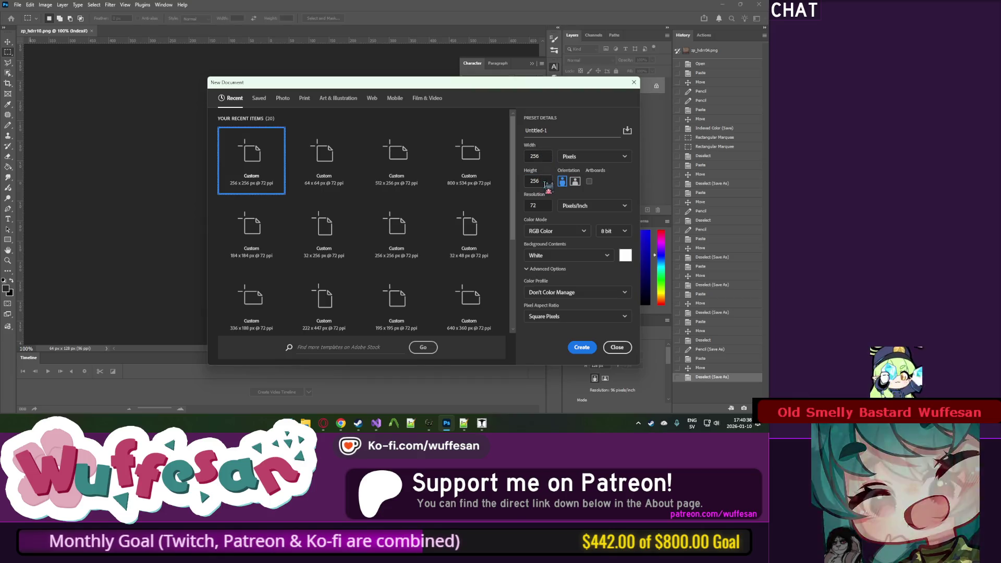
pyautogui.press('Tab')
pyautogui.write('16')
pyautogui.doubleClick(545, 155)
pyautogui.write('156')
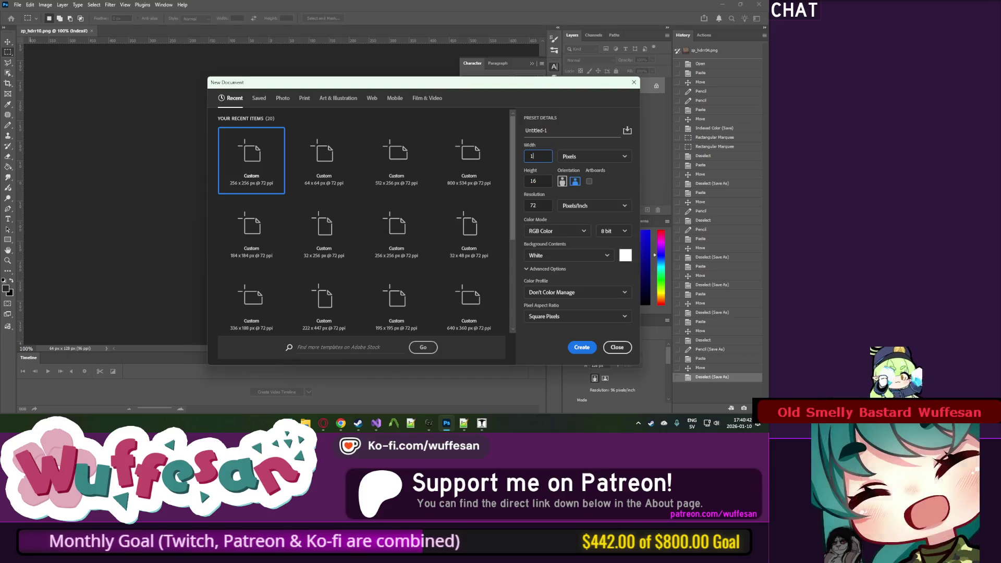
pyautogui.click(588, 352)
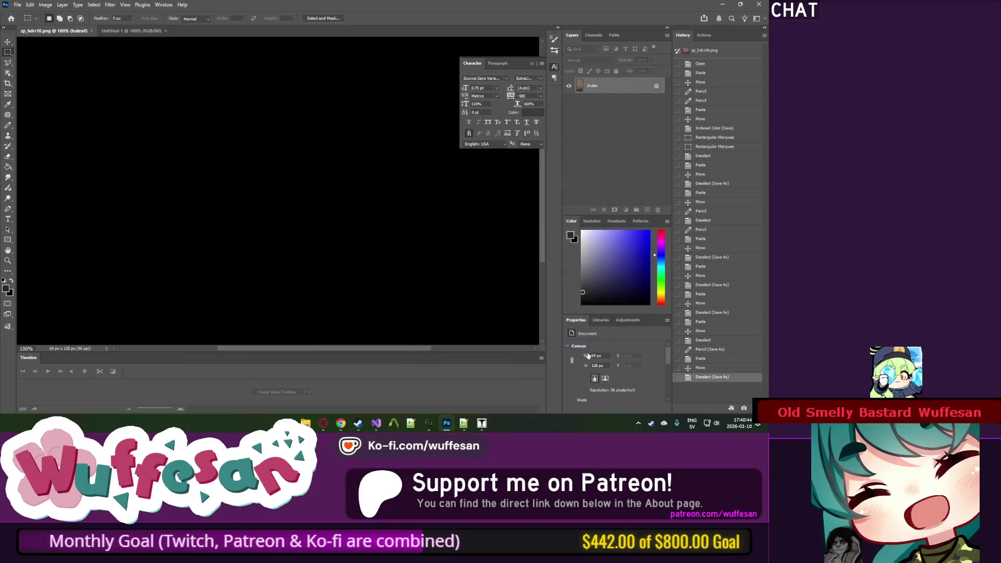
# Step: Fill the blank strip with yellow using the Paint Bucket
pyautogui.scroll(5, 281, 196)
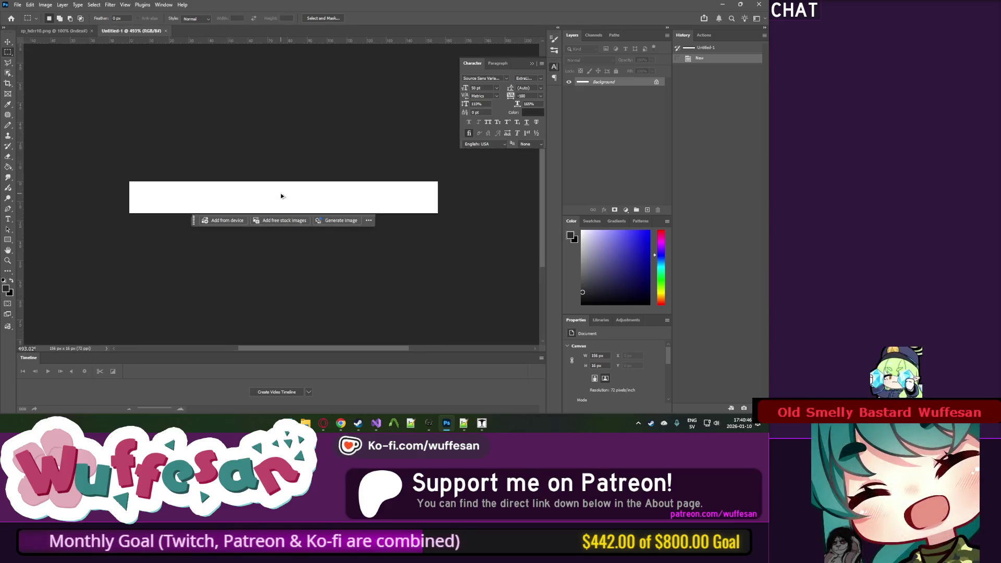
pyautogui.click(8, 167)
pyautogui.moveTo(670, 274); pyautogui.dragTo(670, 301)
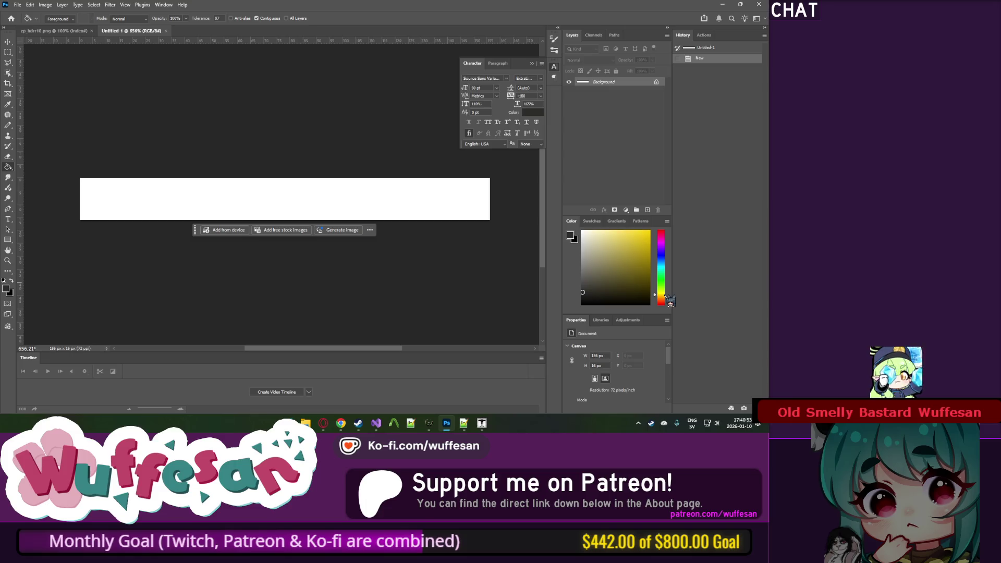
pyautogui.click(394, 188)
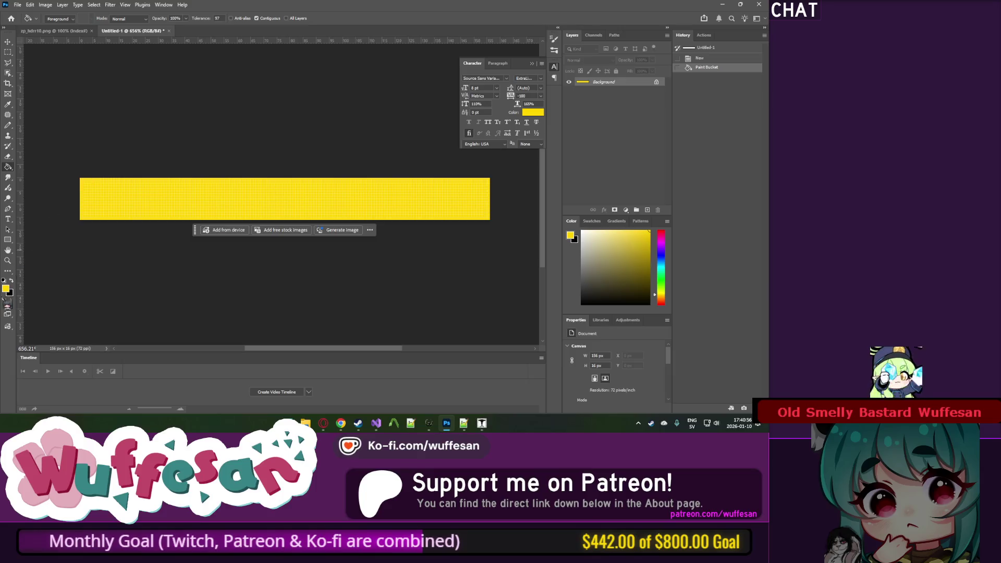
# Step: Pencil a one-pixel black line along the strip's top row
pyautogui.click(8, 125)
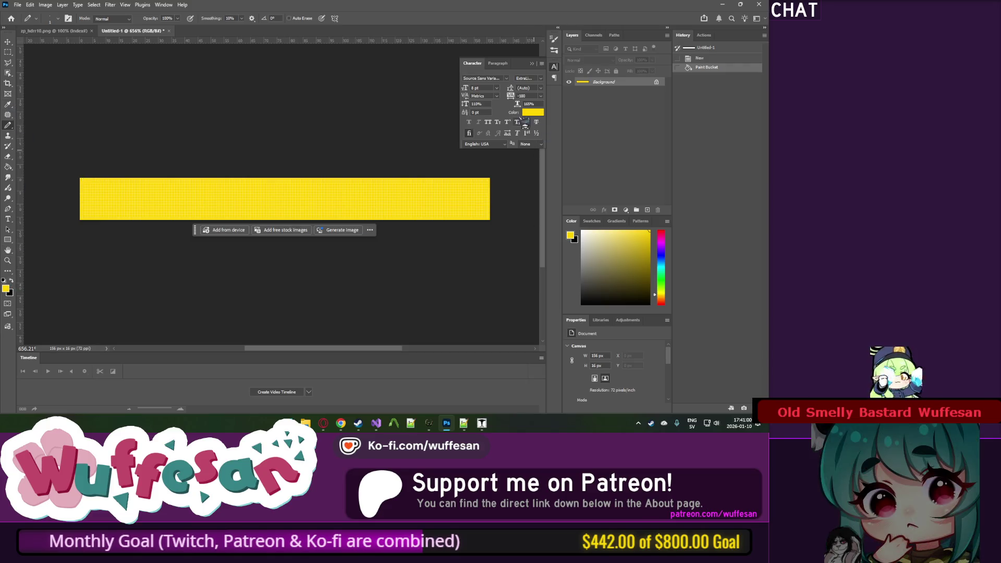
pyautogui.click(12, 280)
pyautogui.scroll(3, 75, 184)
pyautogui.moveTo(75, 184)
pyautogui.mouseDown()
pyautogui.moveTo(73, 168)
pyautogui.moveTo(54, 164)
pyautogui.mouseUp()
pyautogui.click(73, 172)
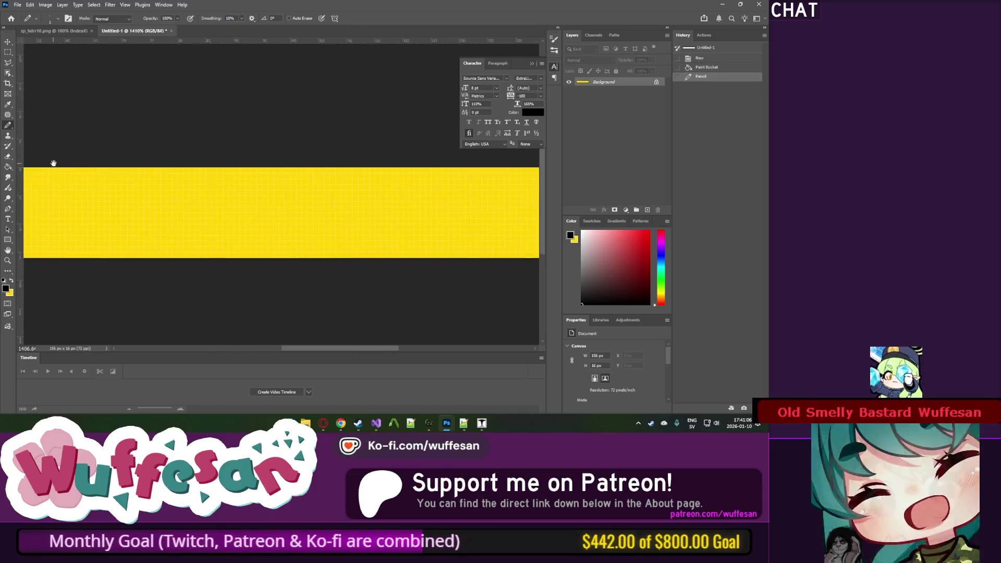
pyautogui.moveTo(313, 163); pyautogui.dragTo(52, 166)
pyautogui.keyDown('shift'); pyautogui.click(276, 173); pyautogui.keyUp('shift')
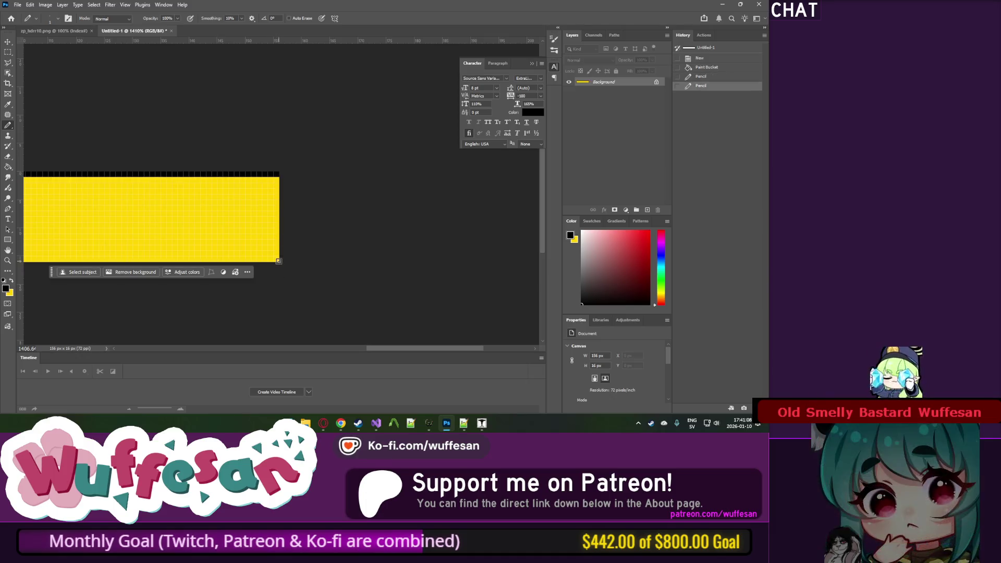
pyautogui.click(278, 261)
# Step: Pencil a matching black line along the strip's bottom row
pyautogui.hscroll(-10, 279, 228)
pyautogui.keyDown('shift'); pyautogui.click(236, 262); pyautogui.keyUp('shift')
pyautogui.moveTo(291, 211); pyautogui.dragTo(179, 217)
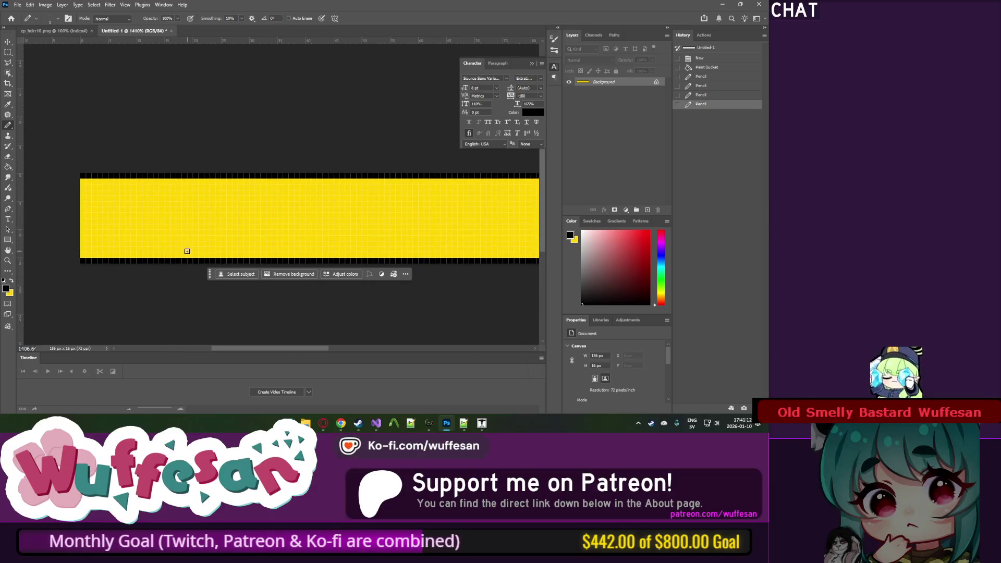
pyautogui.click(8, 220)
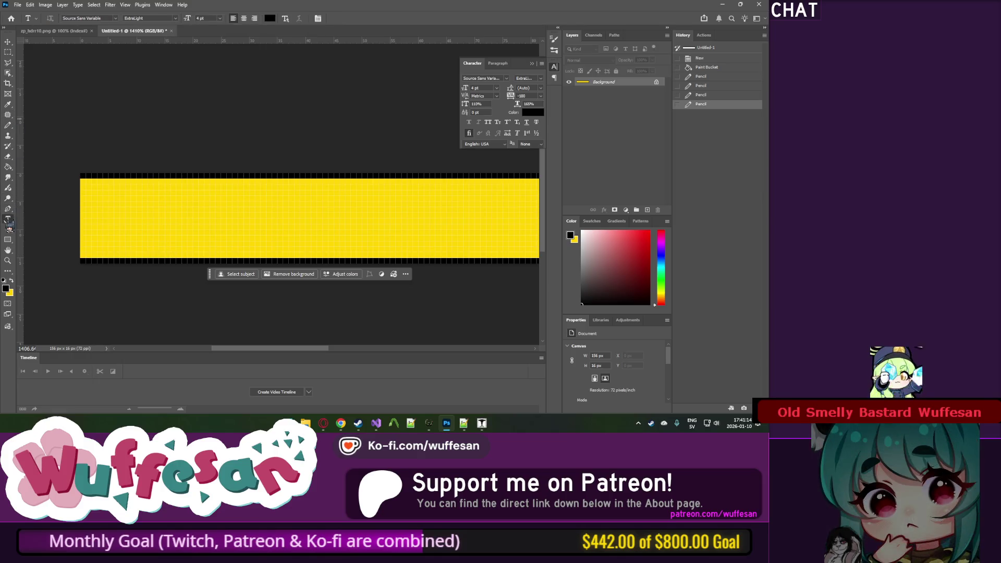
# Step: Place a 10 pt text layer near the left side of the strip
pyautogui.scroll(-4, 141, 186)
pyautogui.scroll(-2, 218, 182)
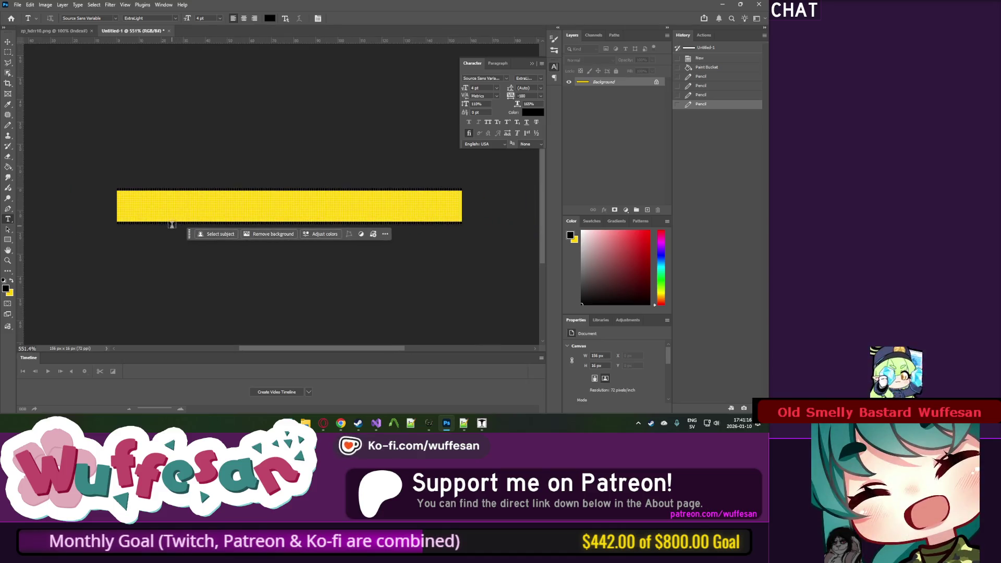
pyautogui.click(166, 210)
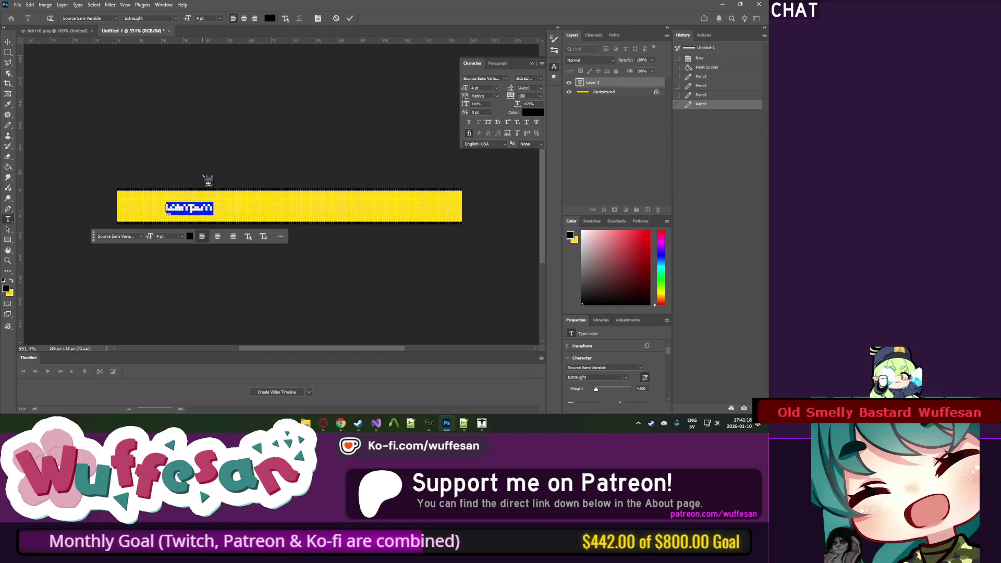
pyautogui.moveTo(188, 19); pyautogui.dragTo(208, 18)
pyautogui.click(241, 206)
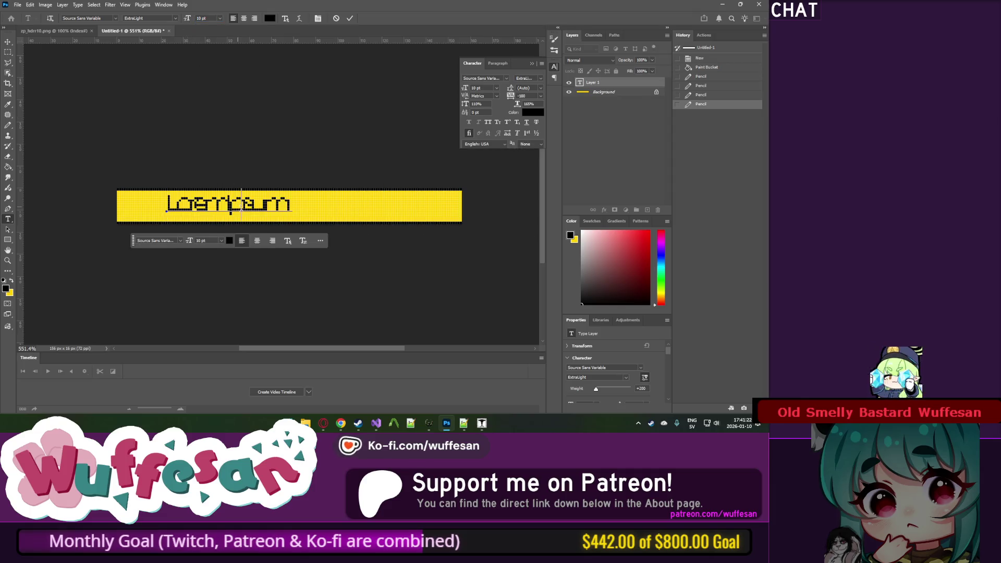
pyautogui.moveTo(236, 213); pyautogui.dragTo(227, 212)
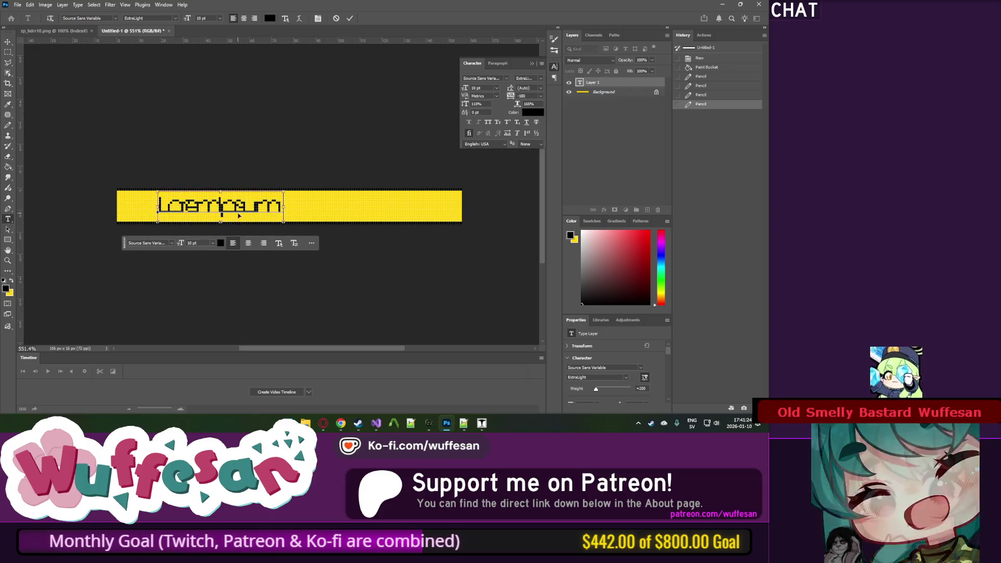
# Step: Replace the placeholder text with POLIS and select it for font changes
pyautogui.doubleClick(238, 212)
pyautogui.write('ADURE')
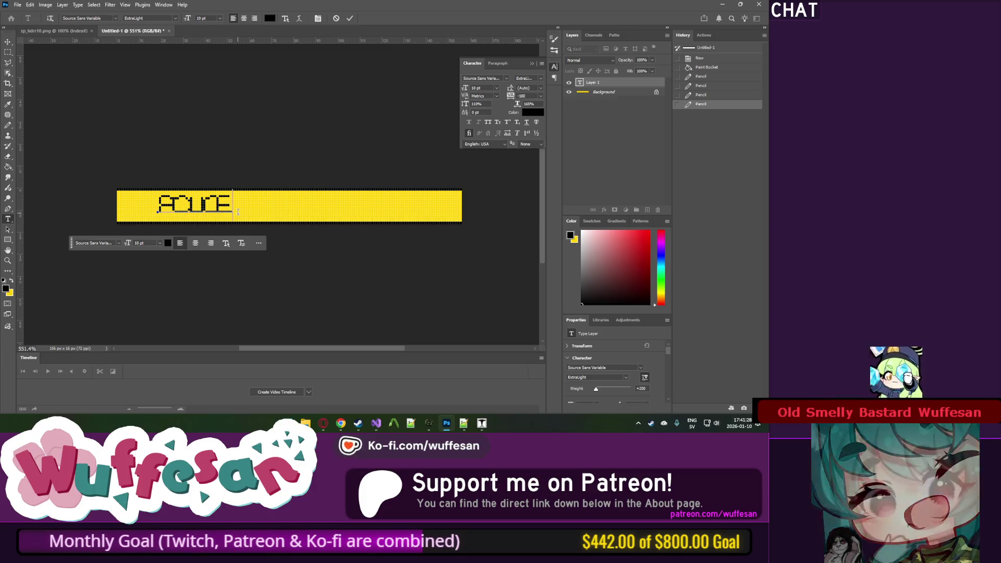
pyautogui.doubleClick(238, 212)
pyautogui.write('POLIS')
pyautogui.hotkey('ctrl', 'a')
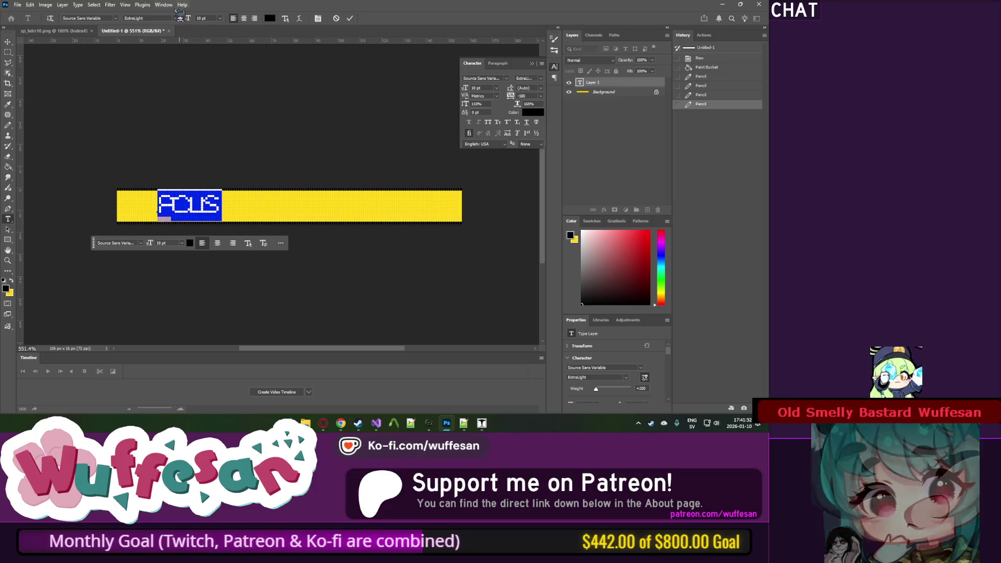
pyautogui.click(177, 19)
pyautogui.click(178, 20)
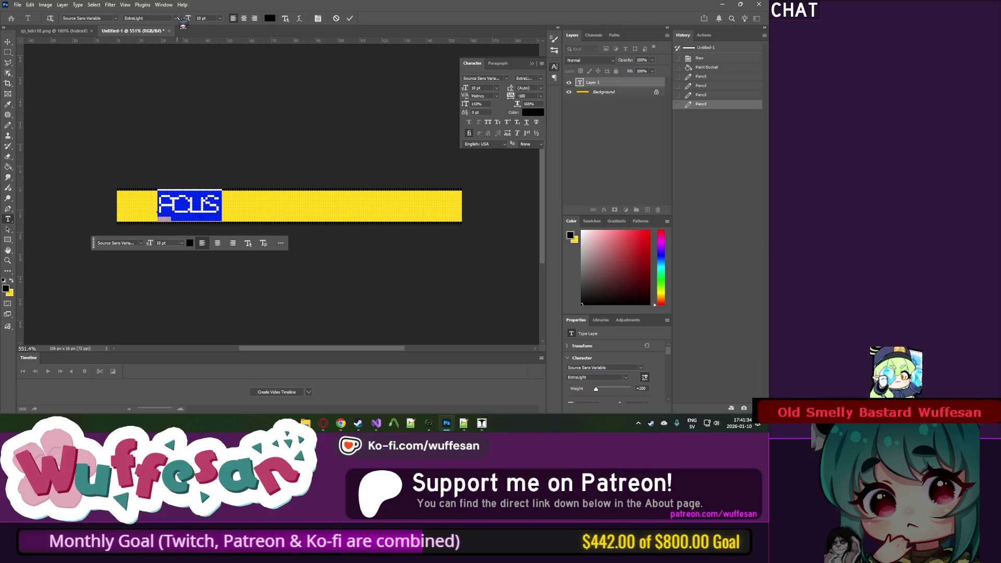
pyautogui.click(117, 20)
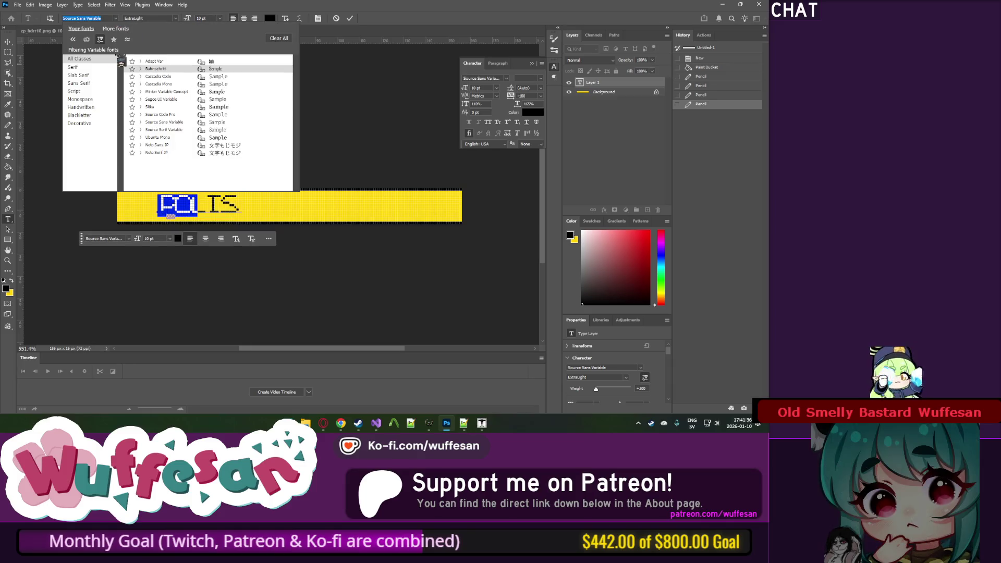
# Step: Set the POLIS text in Constantia with tracking 0
pyautogui.click(101, 40)
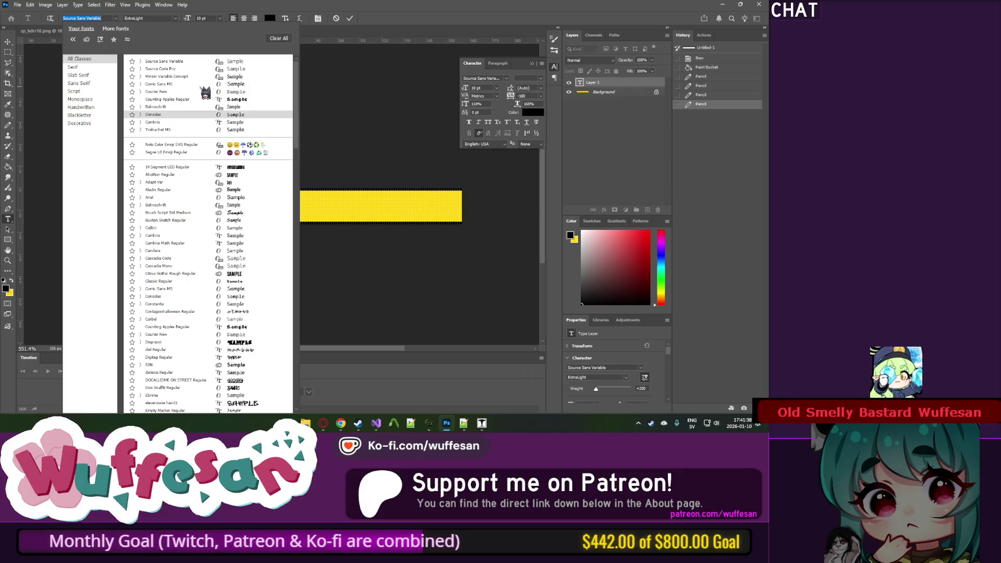
pyautogui.click(191, 77)
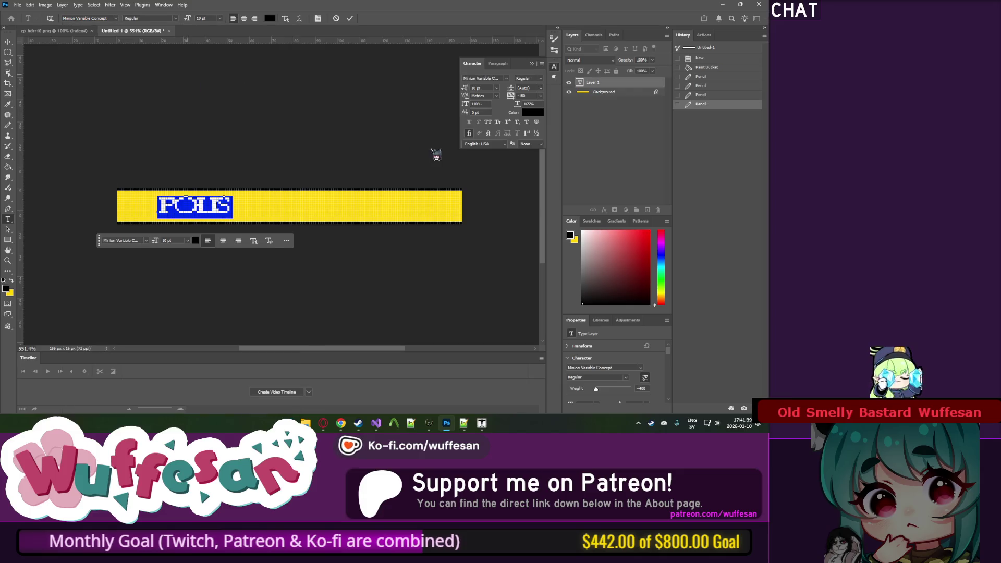
pyautogui.click(506, 78)
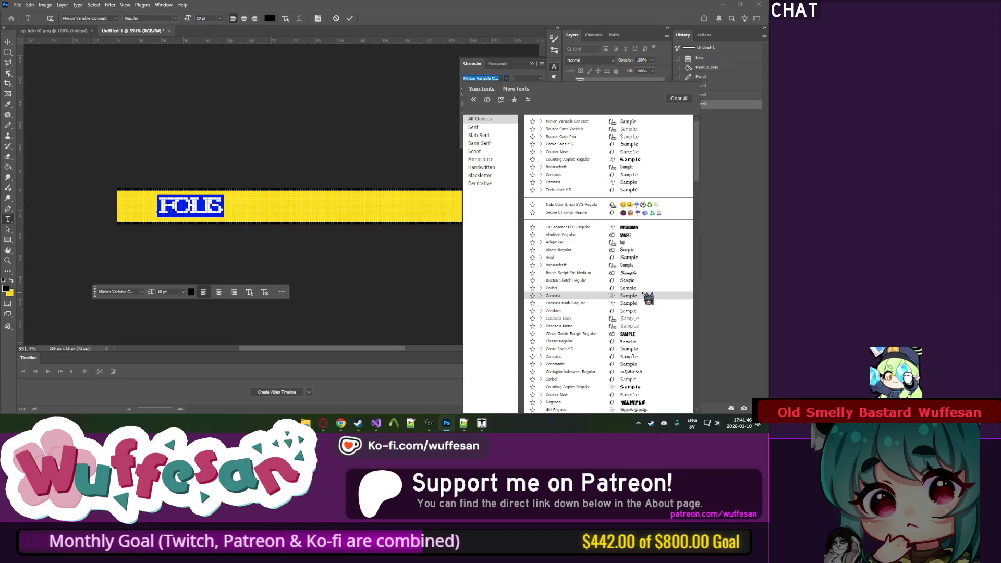
pyautogui.click(638, 365)
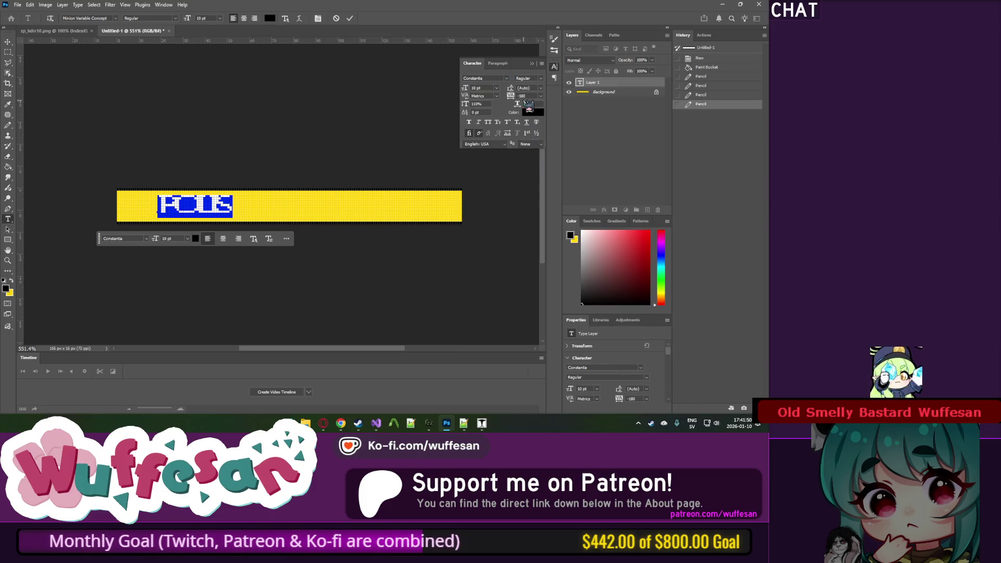
pyautogui.click(532, 96)
pyautogui.write('0')
pyautogui.press('Return')
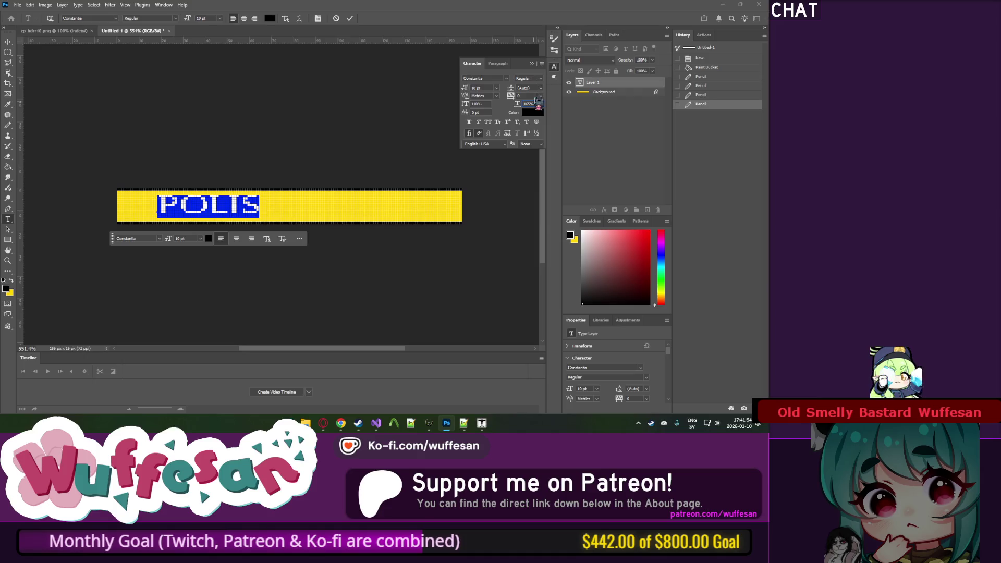
# Step: Colour the POLIS text black in the Color Picker
pyautogui.doubleClick(231, 204)
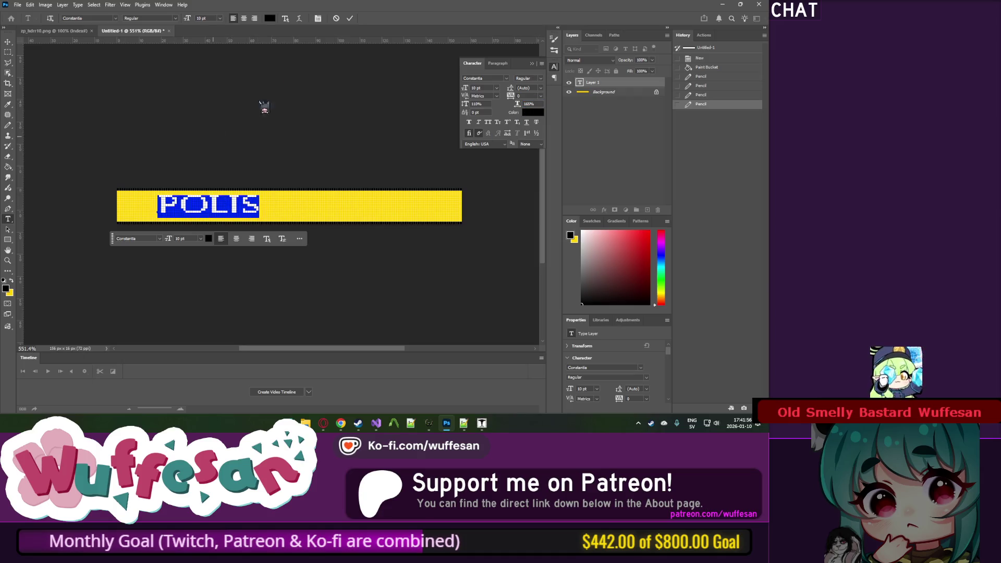
pyautogui.click(270, 19)
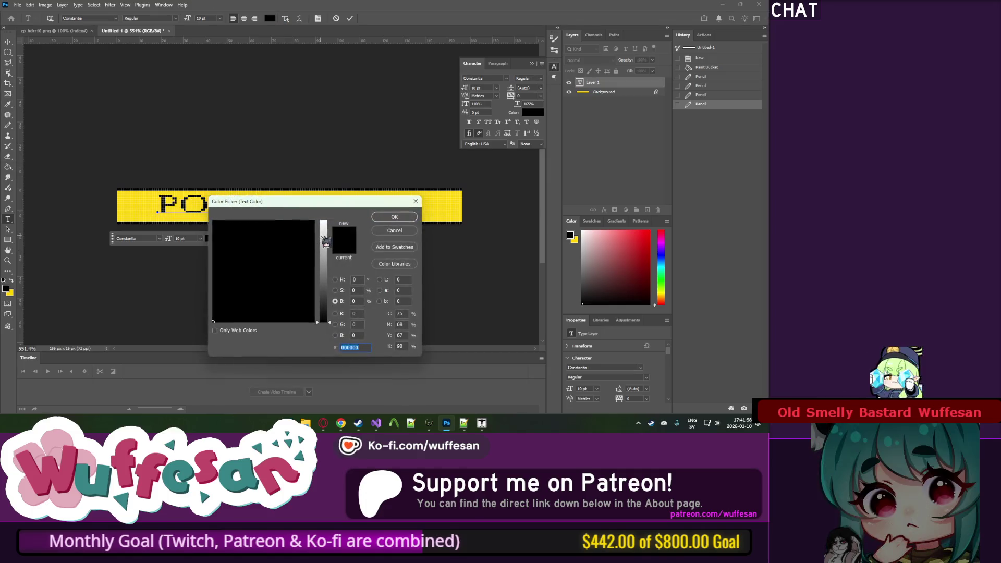
pyautogui.write('ffffff')
pyautogui.moveTo(326, 290)
pyautogui.mouseDown()
pyautogui.moveTo(322, 323)
pyautogui.moveTo(336, 179)
pyautogui.moveTo(346, 348)
pyautogui.mouseUp()
pyautogui.click(383, 218)
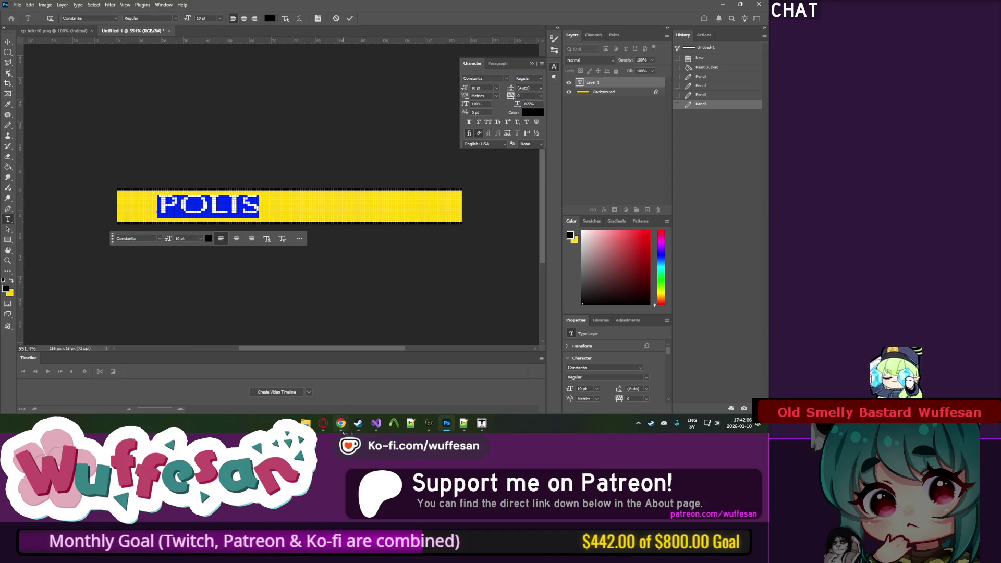
# Step: Switch to Chrome's index.html tab
pyautogui.moveTo(342, 423)
pyautogui.click(340, 384)
pyautogui.click(221, 9)
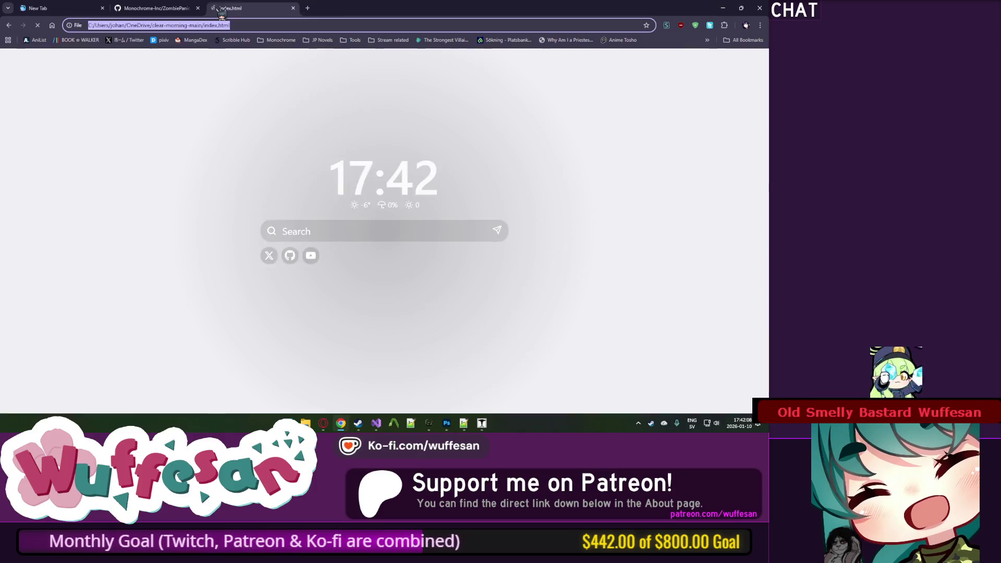
# Step: Search Google Images for 'polis linje'
pyautogui.write('polis tr')
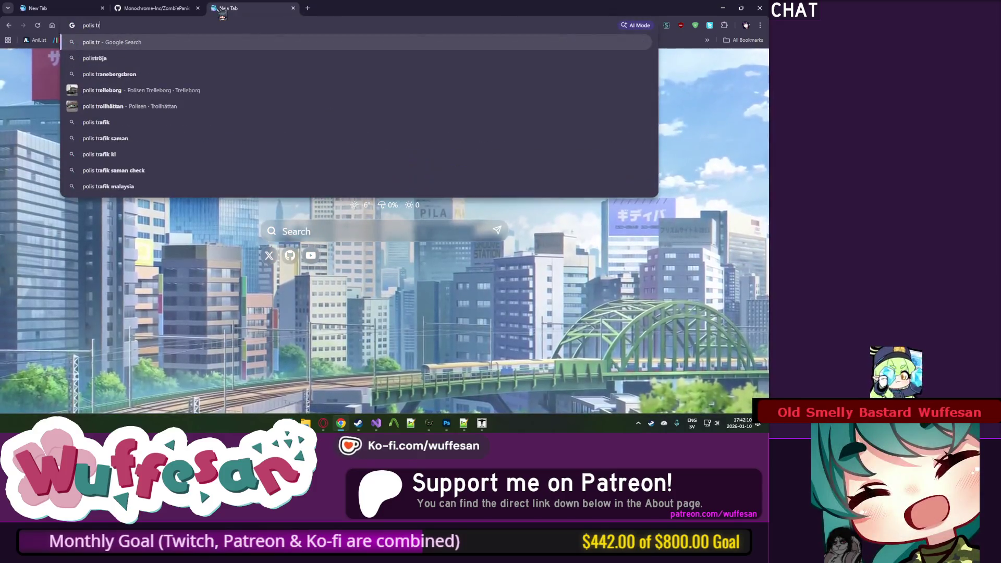
pyautogui.press('BackSpace')
pyautogui.press('BackSpace')
pyautogui.press('BackSpace')
pyautogui.write('strip')
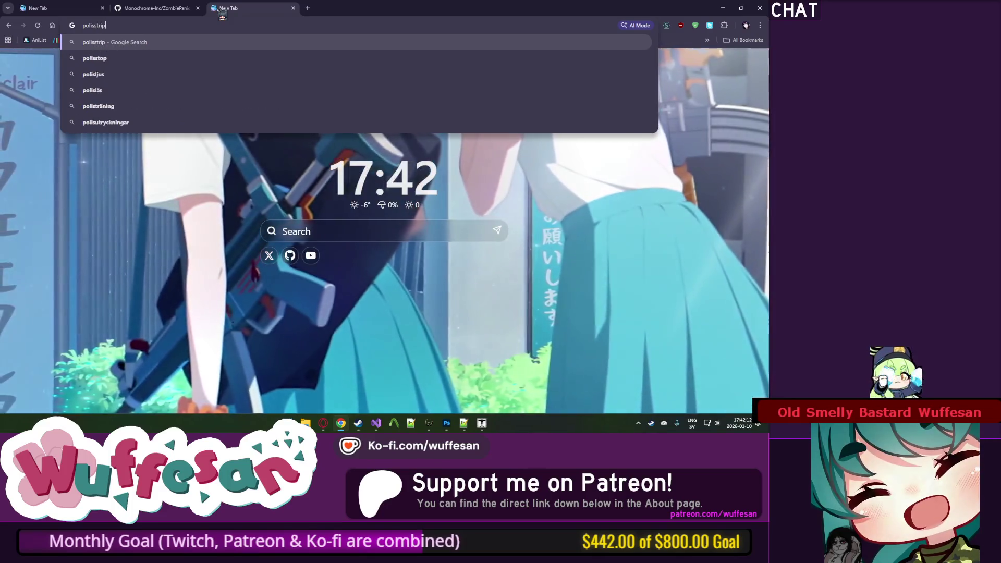
pyautogui.press('Escape')
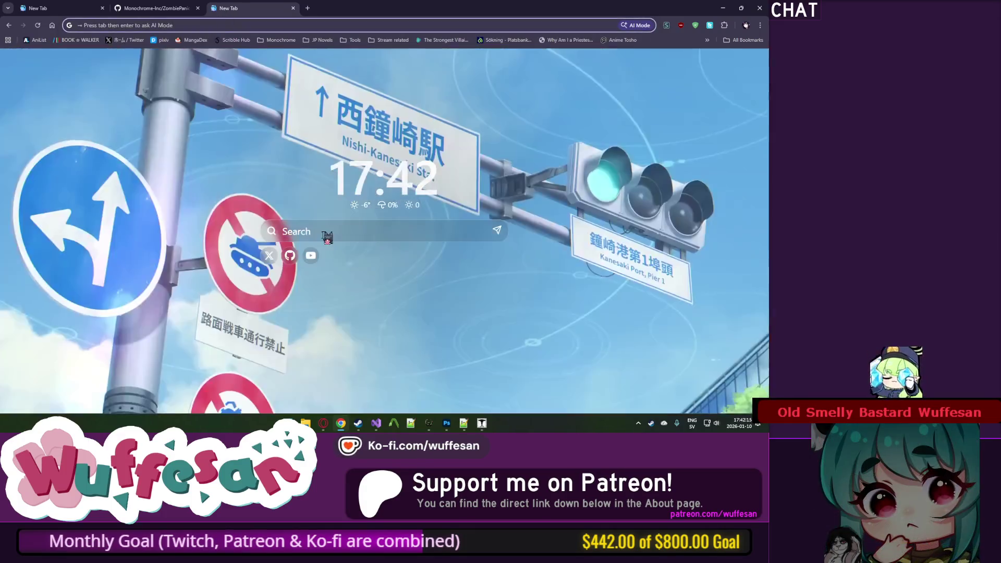
pyautogui.click(352, 200)
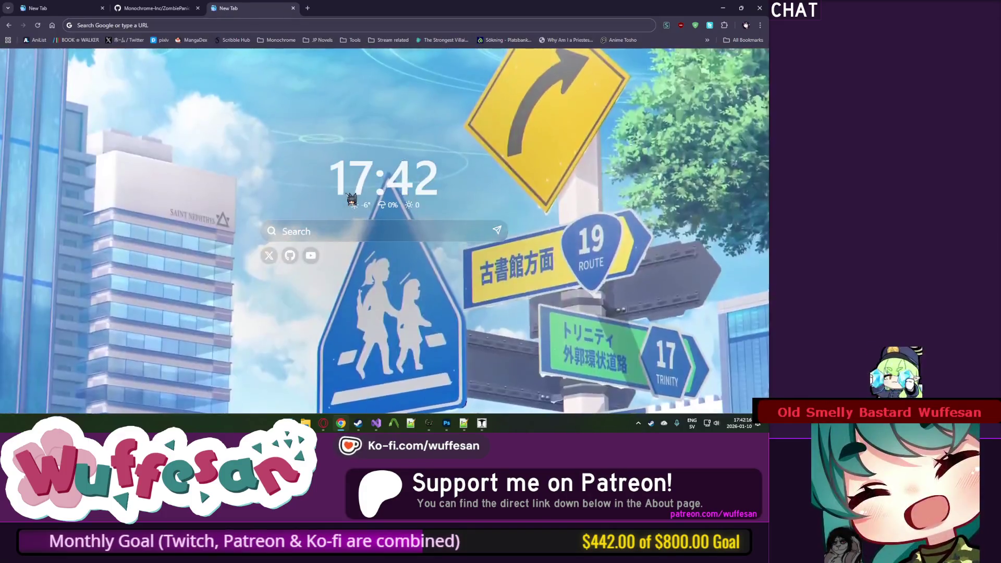
pyautogui.write('polis')
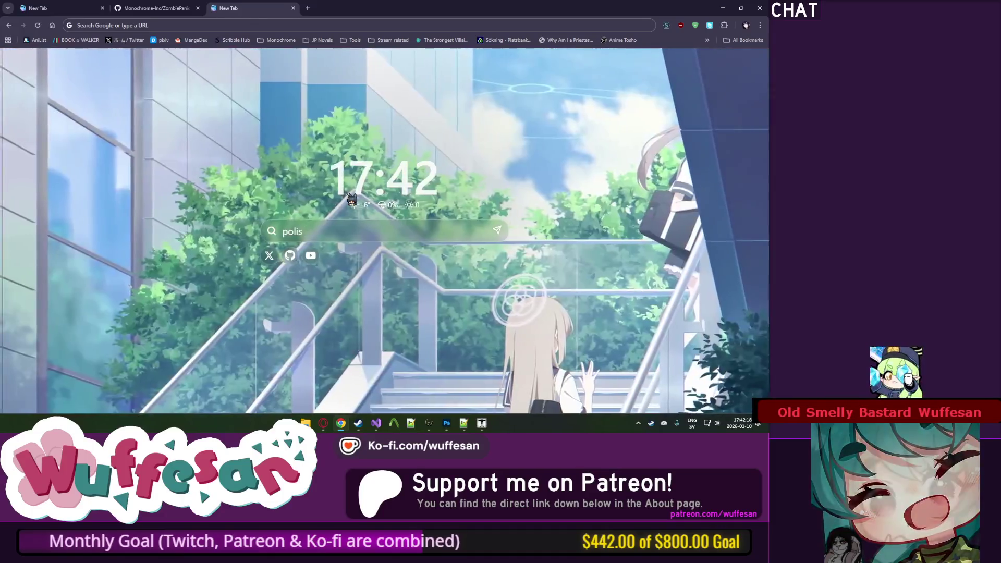
pyautogui.write(' linje')
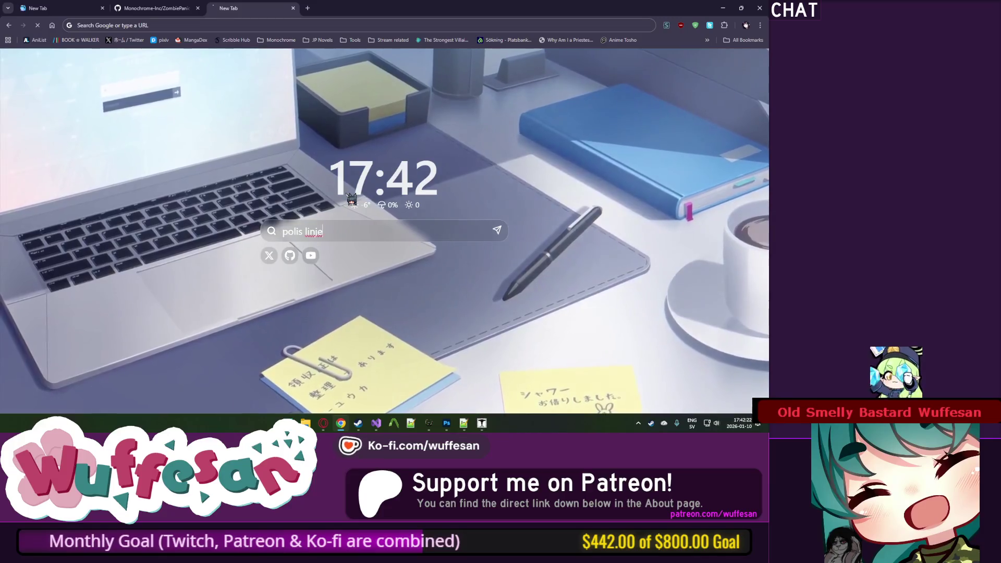
pyautogui.press('Return')
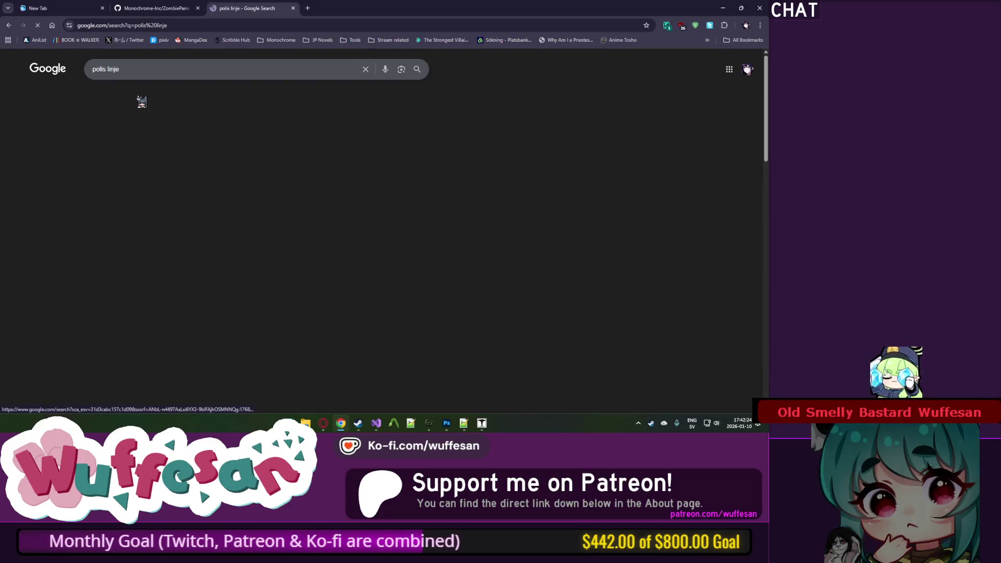
pyautogui.click(148, 96)
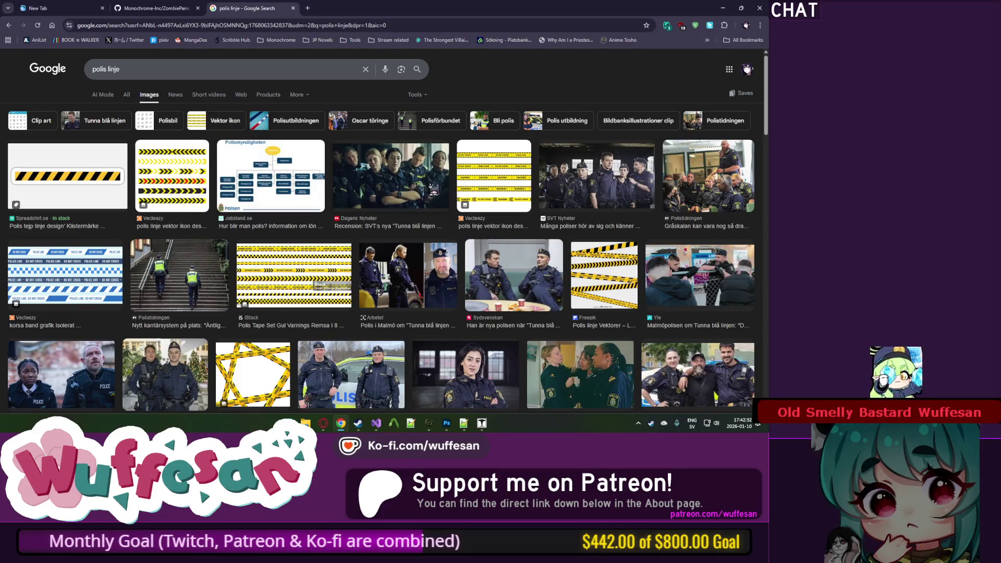
# Step: Scroll through the police tape image results
pyautogui.scroll(-3, 407, 203)
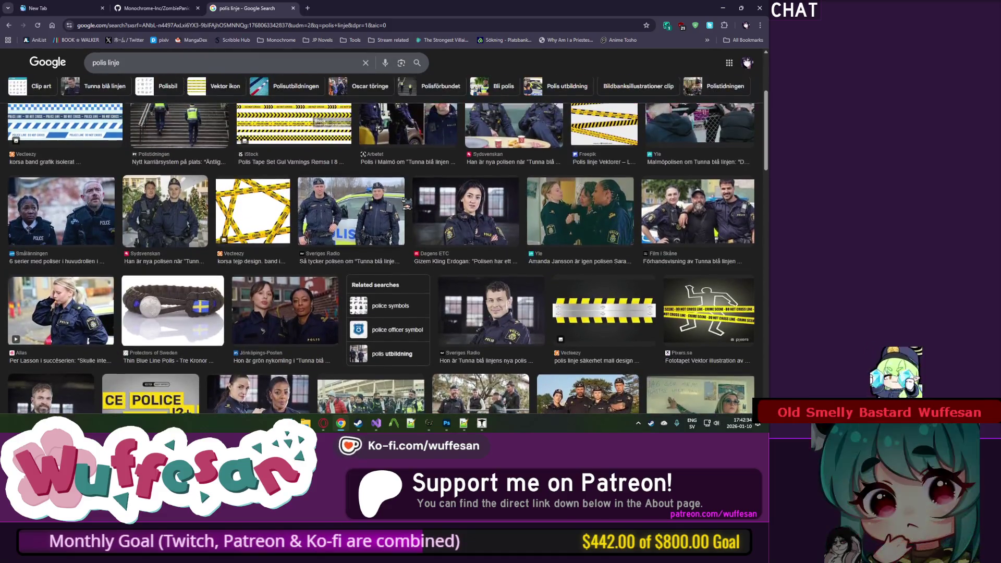
pyautogui.scroll(3, 406, 205)
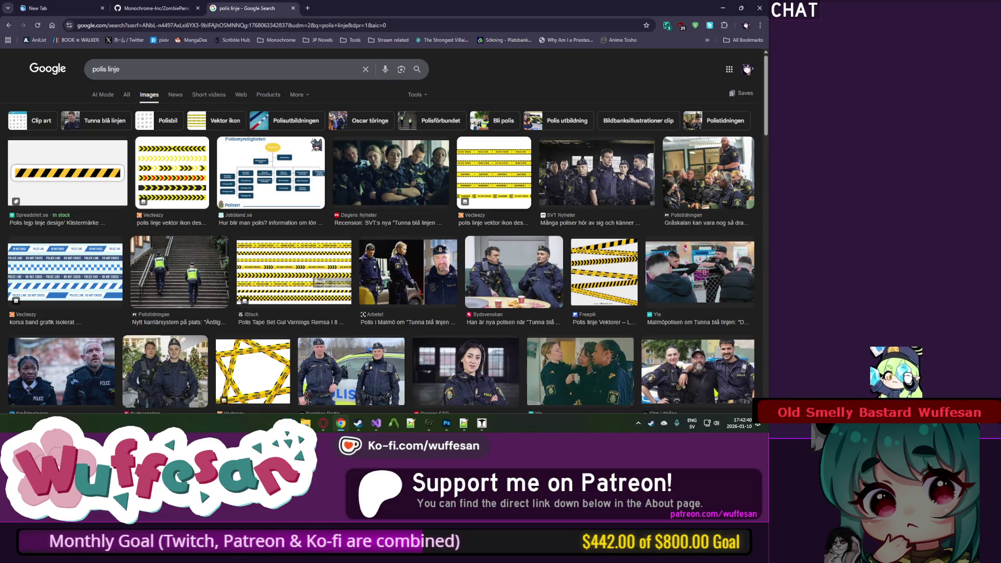
pyautogui.scroll(-10, 316, 145)
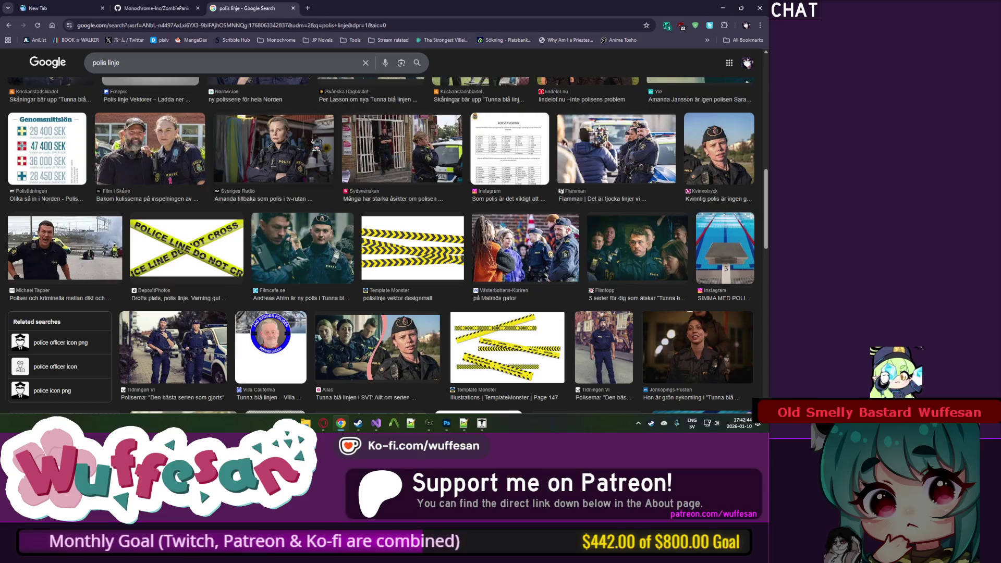
pyautogui.scroll(10, 316, 145)
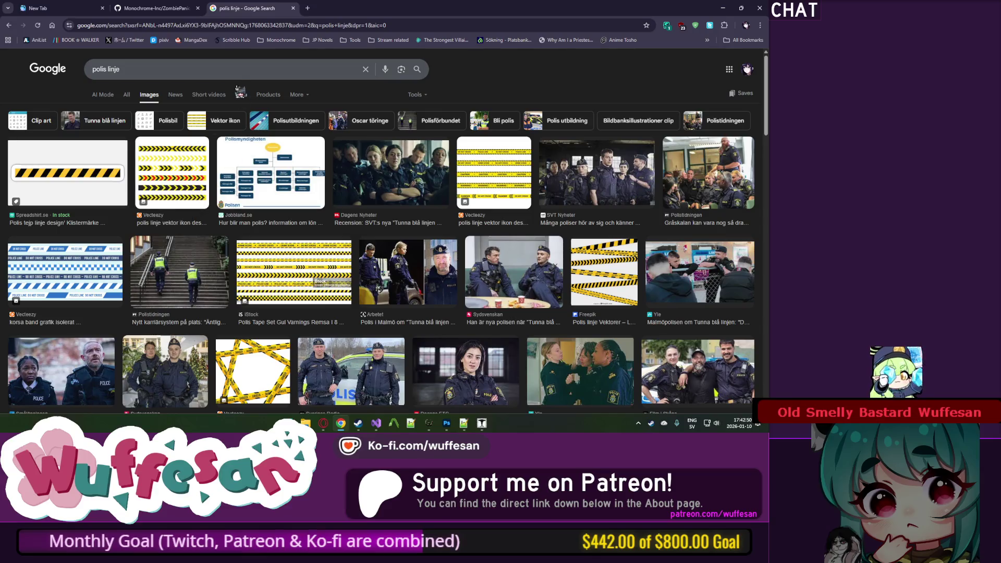
pyautogui.click(217, 67)
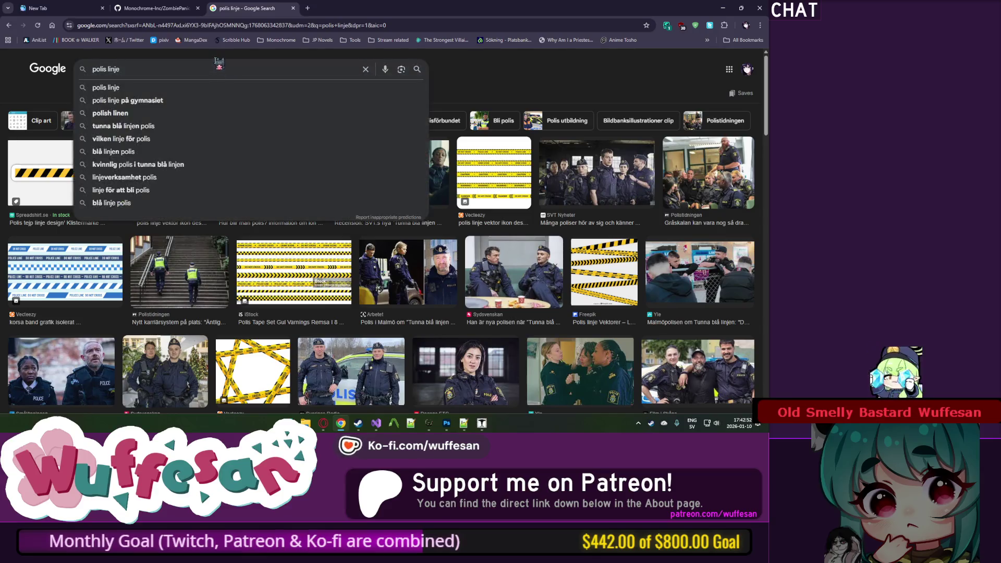
# Step: Run the suggested image search 'tunna blå linjen polis'
pyautogui.press('Escape')
pyautogui.click(213, 66)
pyautogui.click(223, 53)
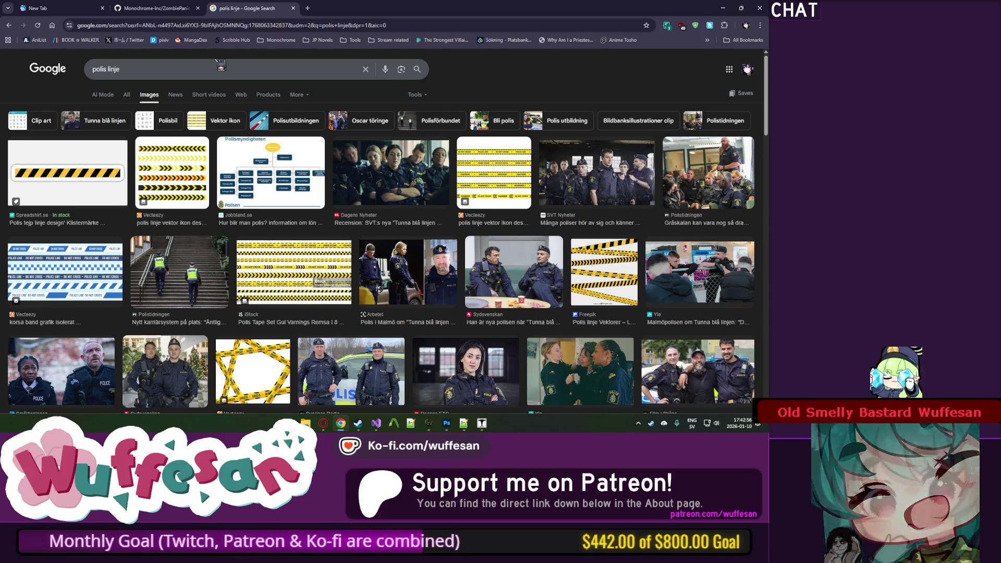
pyautogui.click(219, 67)
pyautogui.click(324, 423)
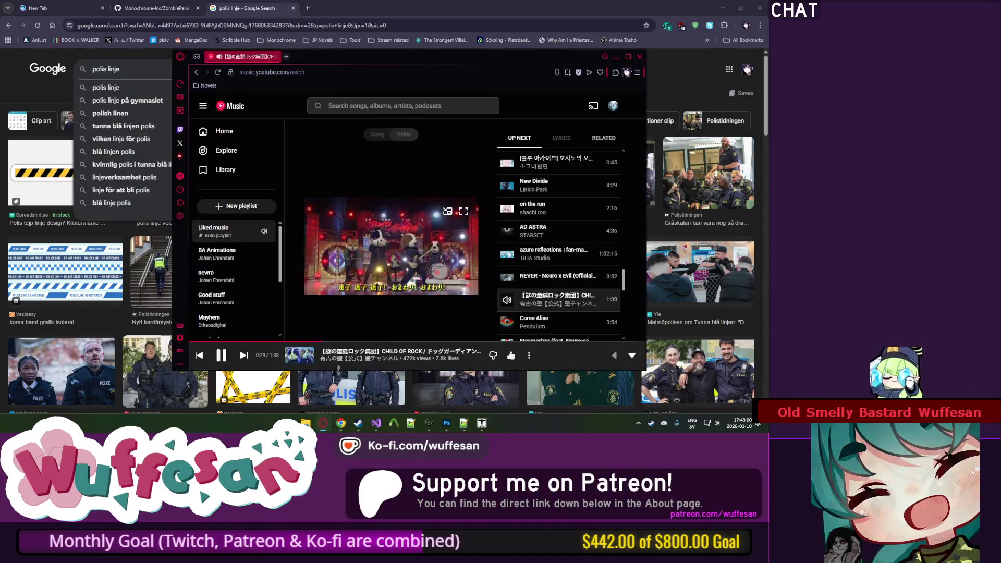
pyautogui.click(323, 423)
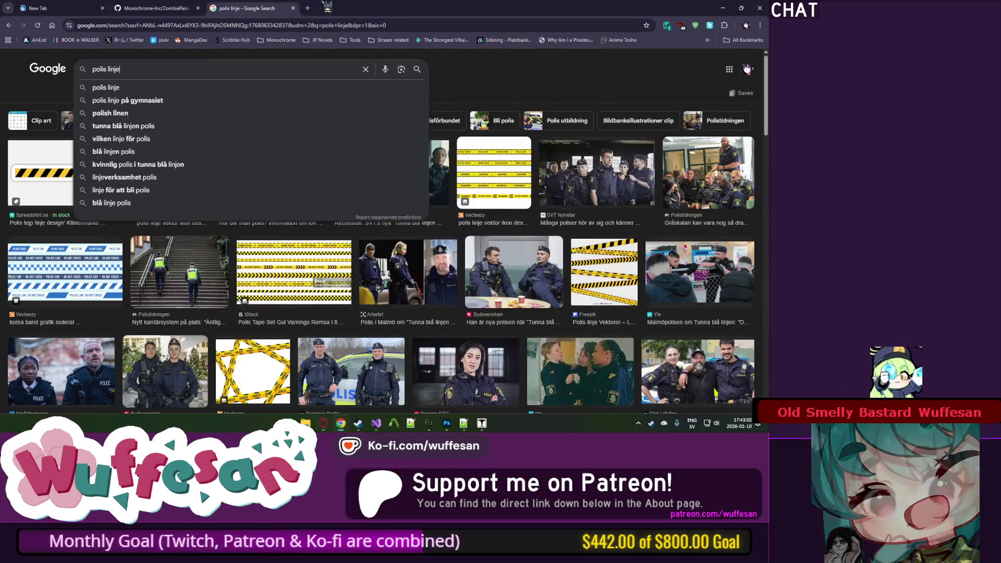
pyautogui.click(156, 128)
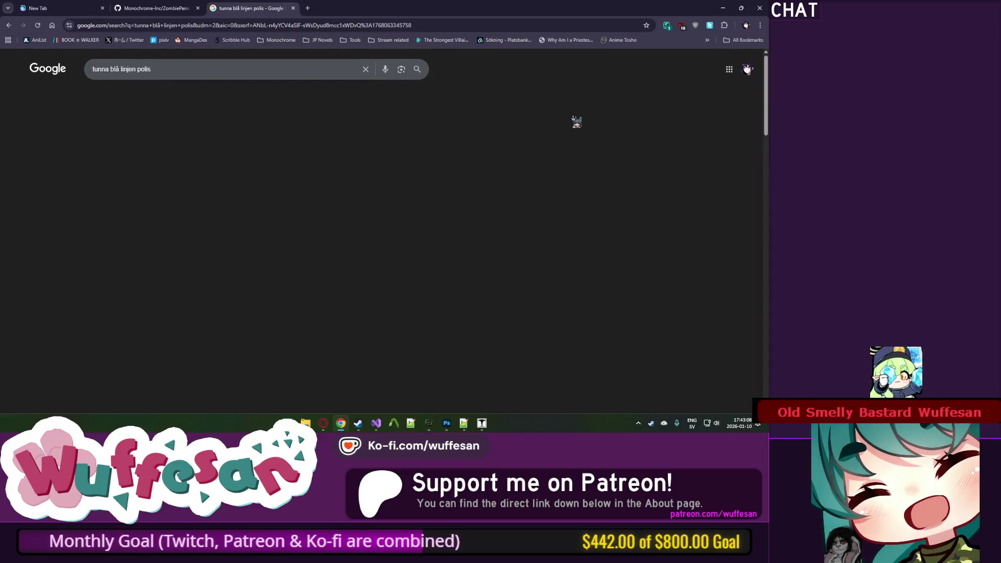
# Step: Scroll through the thin blue line image results
pyautogui.scroll(-3, 559, 146)
pyautogui.scroll(-10, 445, 225)
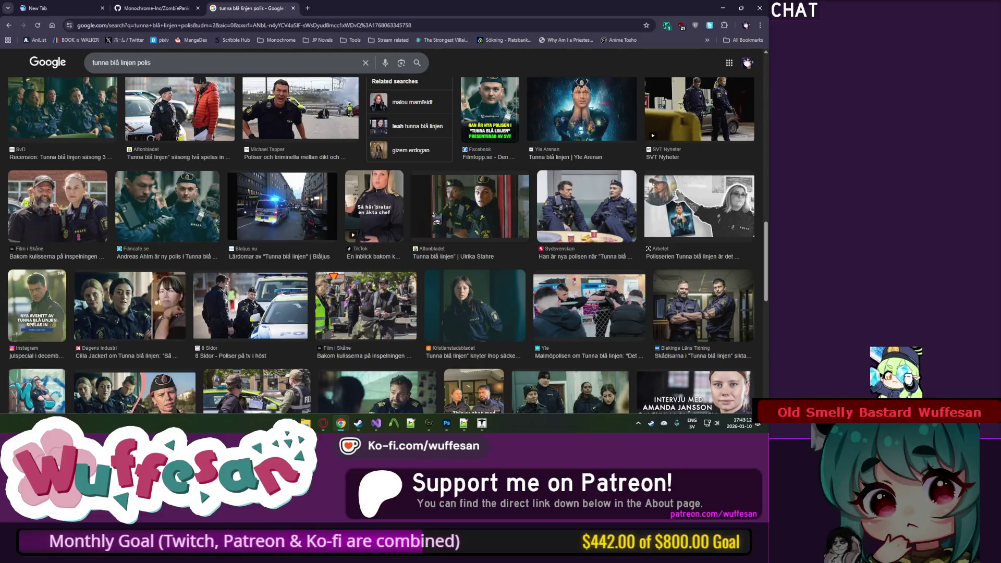
pyautogui.scroll(-3, 442, 224)
pyautogui.scroll(-15, 435, 215)
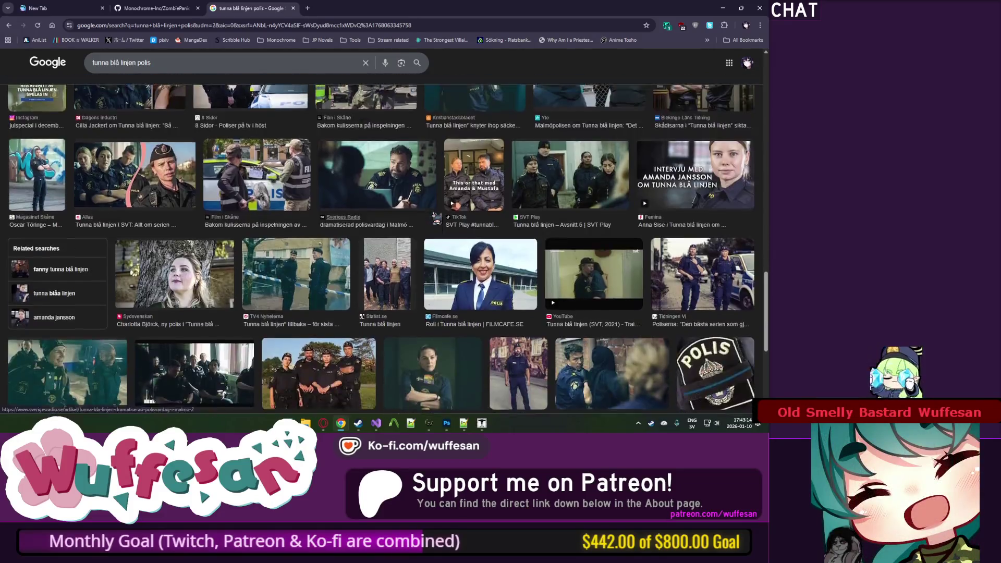
pyautogui.scroll(15, 433, 217)
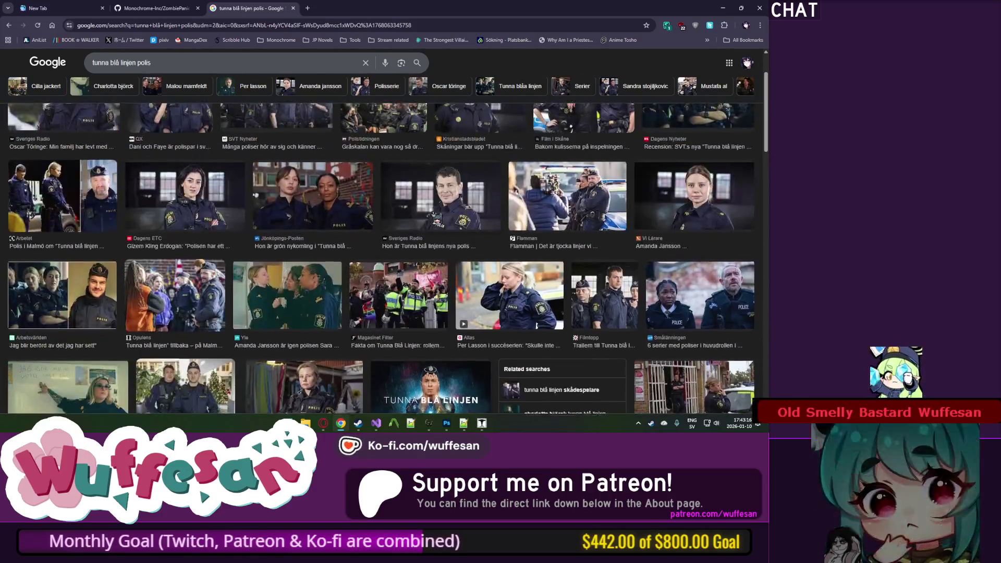
# Step: Search for 'polis linje blå variant', then close that results tab
pyautogui.click(175, 75)
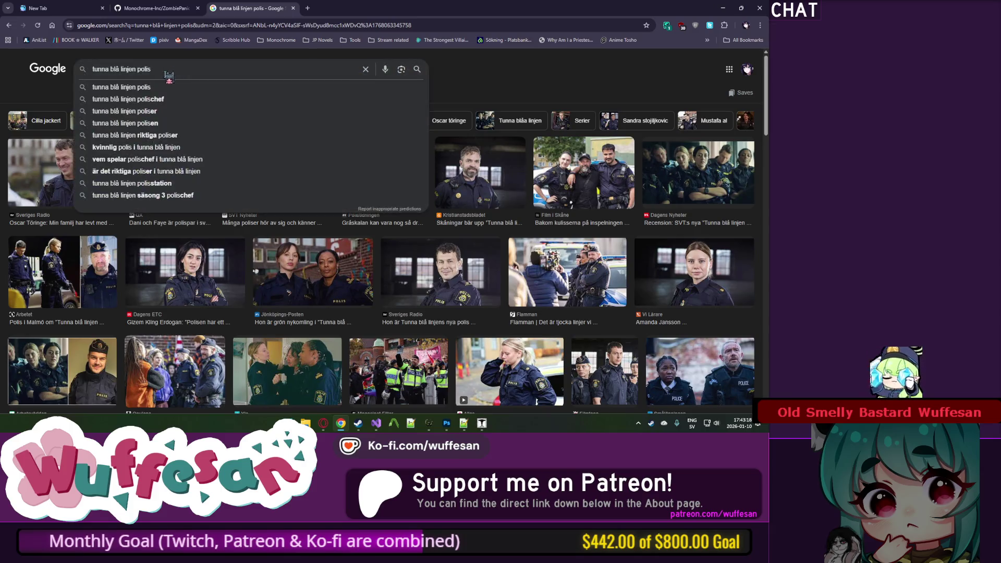
pyautogui.press('BackSpace')
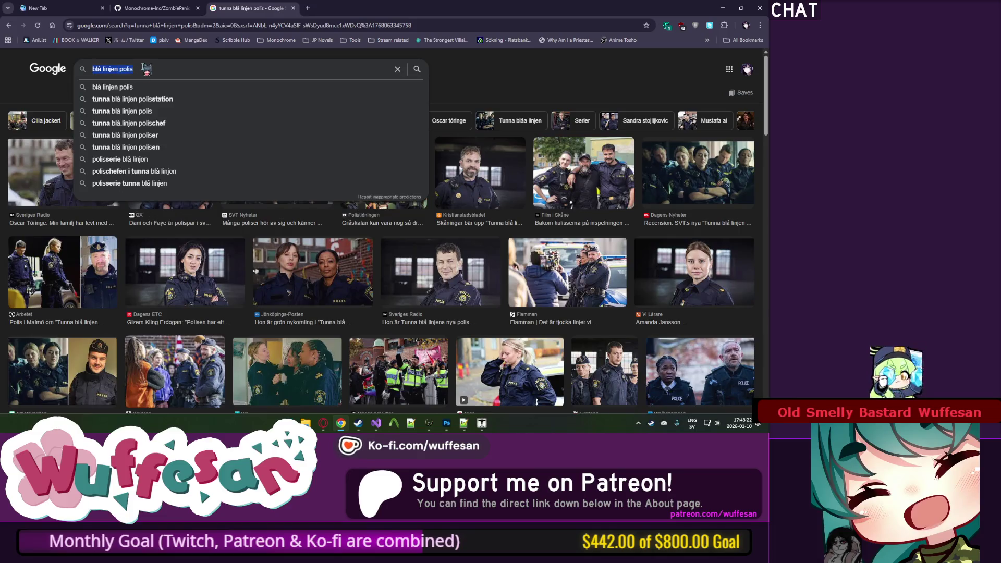
pyautogui.write('pol')
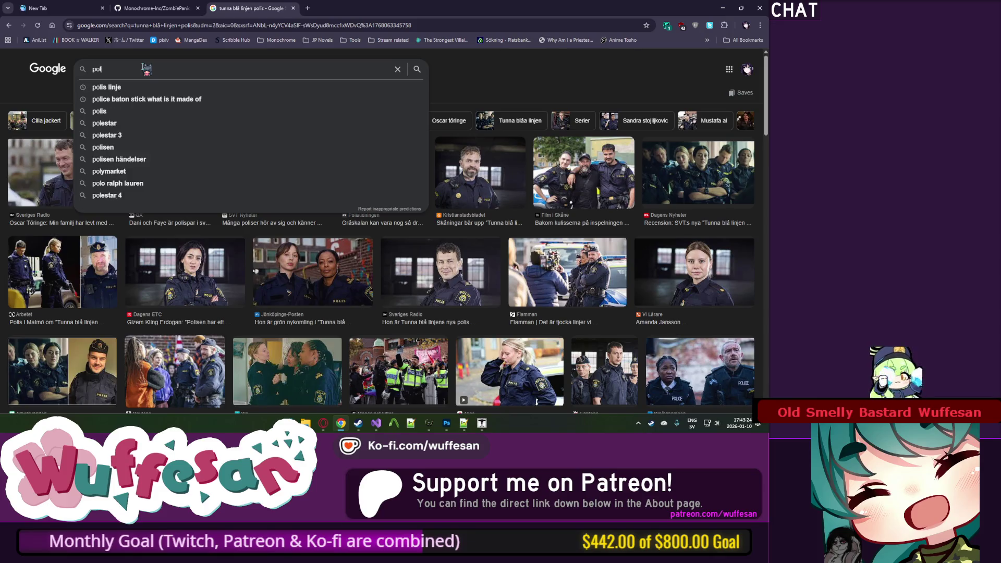
pyautogui.write('is linj')
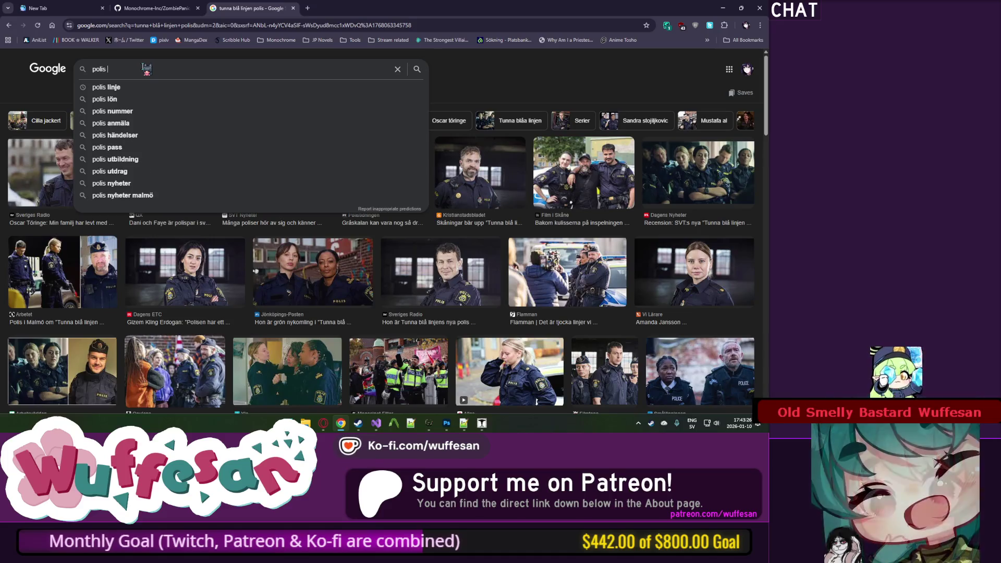
pyautogui.write('e')
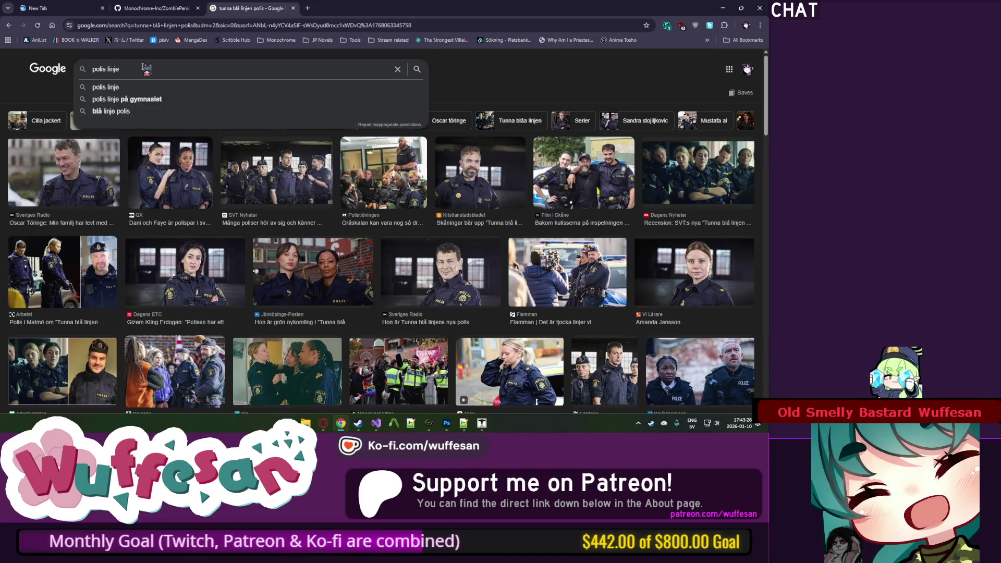
pyautogui.write(' bl')
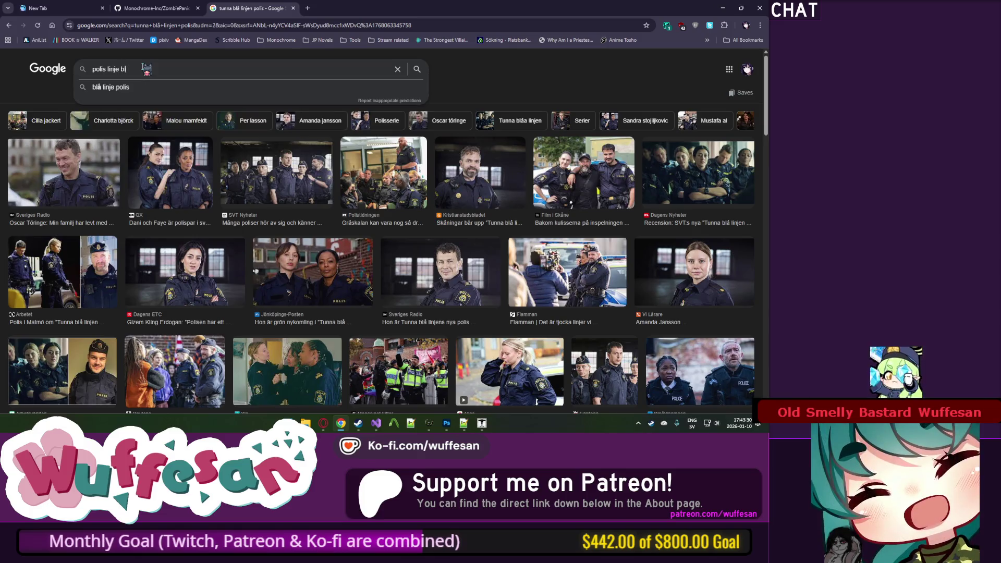
pyautogui.write('å vari')
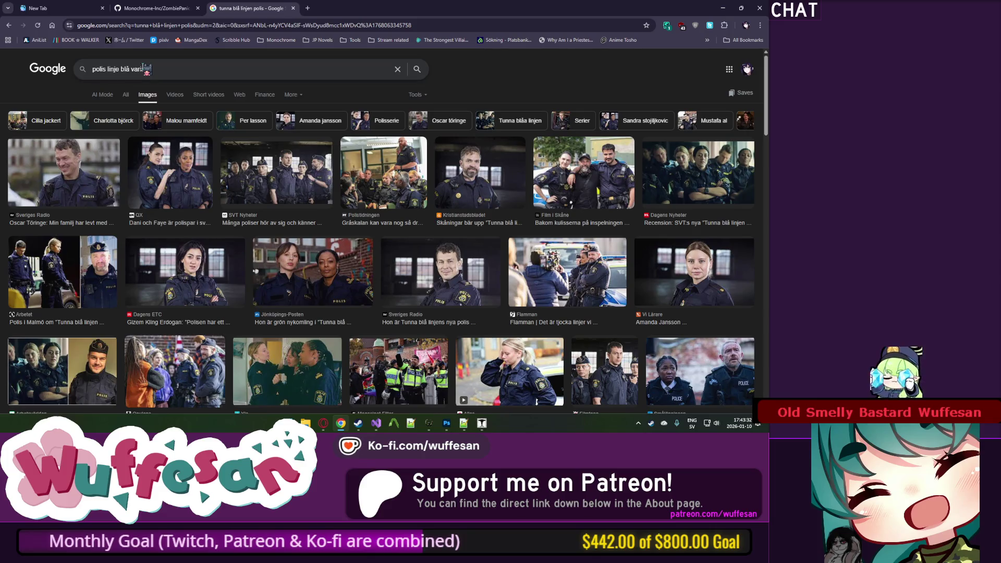
pyautogui.write('ant')
pyautogui.press('Return')
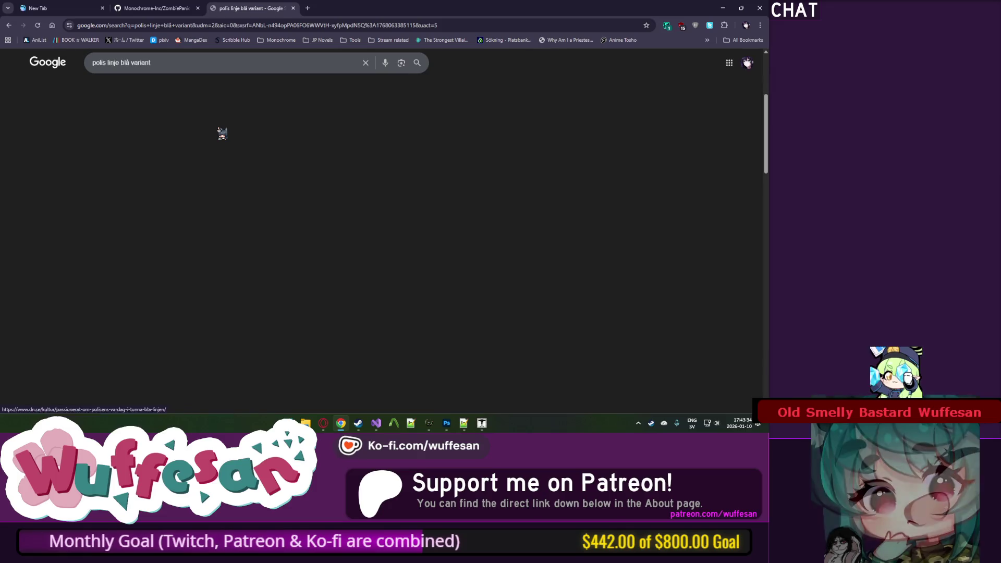
pyautogui.middleClick(272, 13)
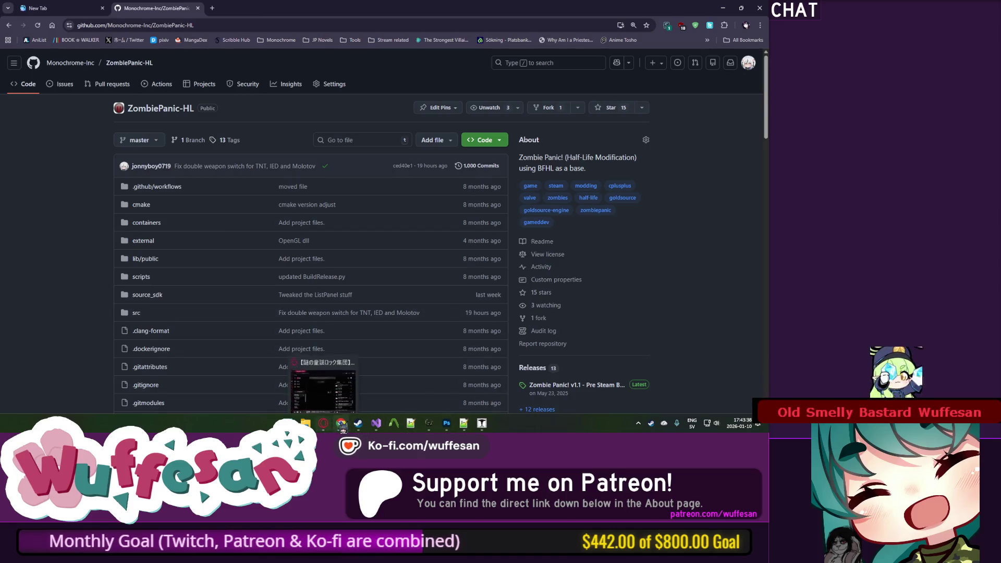
# Step: In a new Opera GX tab, search Google for 'polis blå variant'
pyautogui.click(341, 423)
pyautogui.click(323, 424)
pyautogui.click(323, 423)
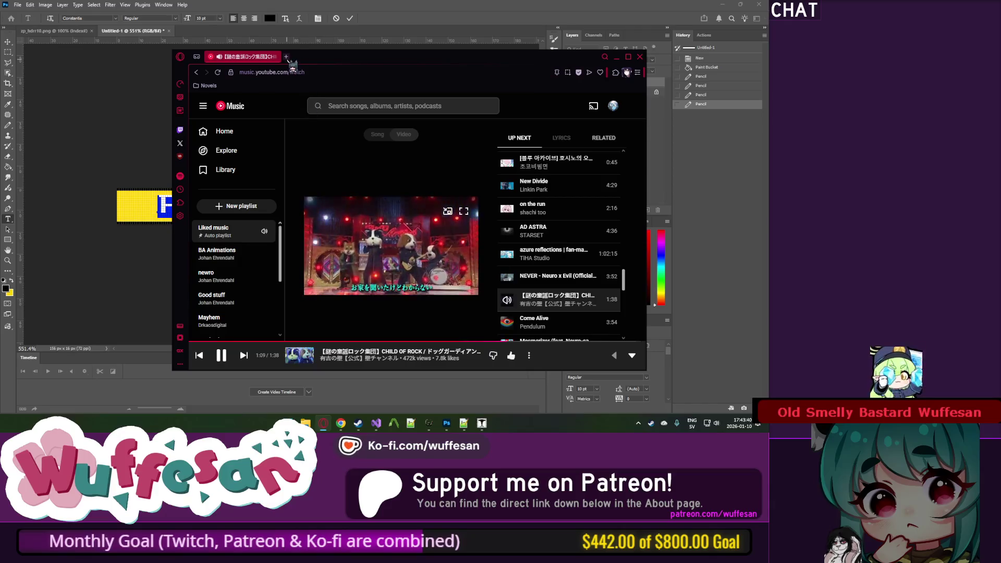
pyautogui.click(286, 56)
pyautogui.write('polis bö')
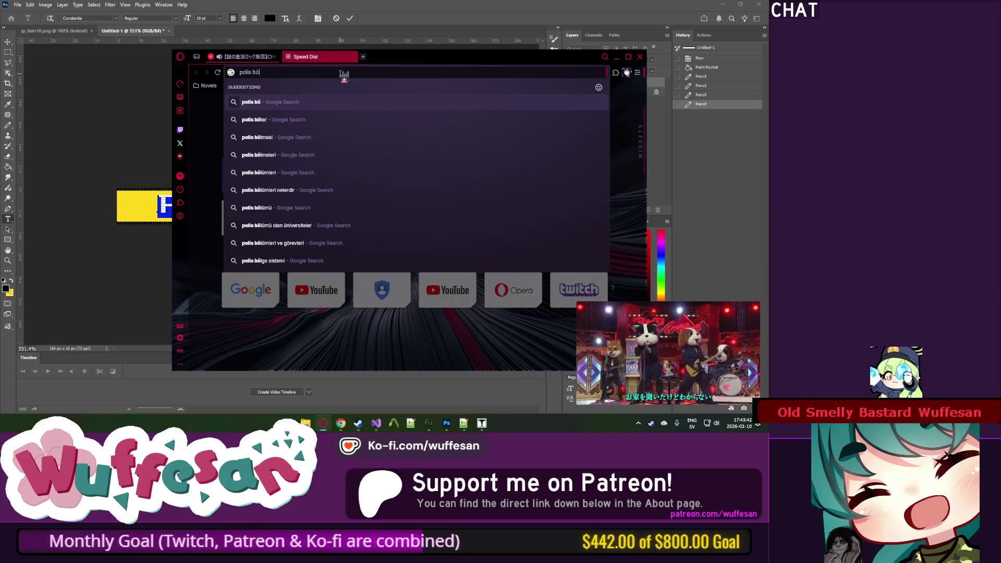
pyautogui.press('BackSpace')
pyautogui.write('lå')
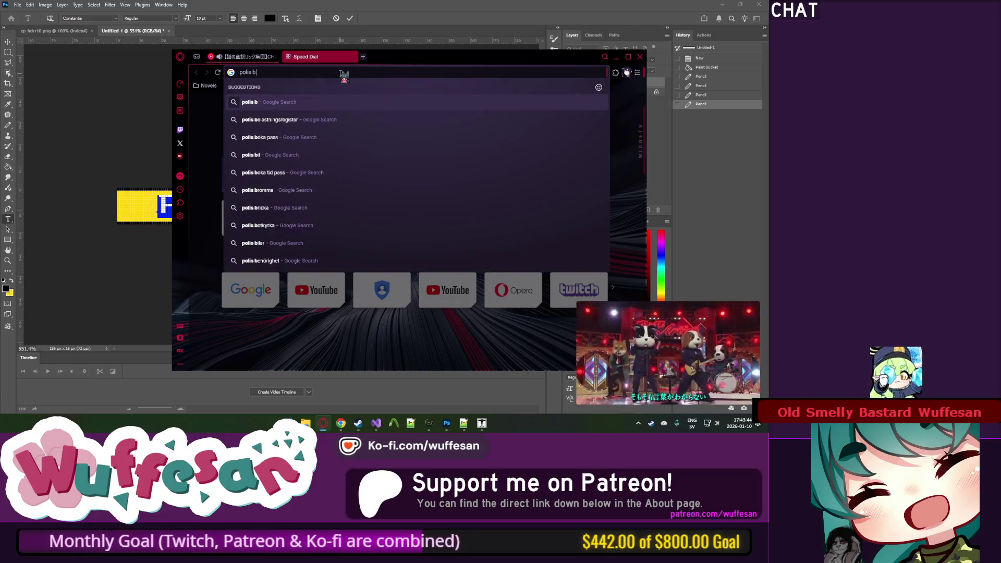
pyautogui.write(' v')
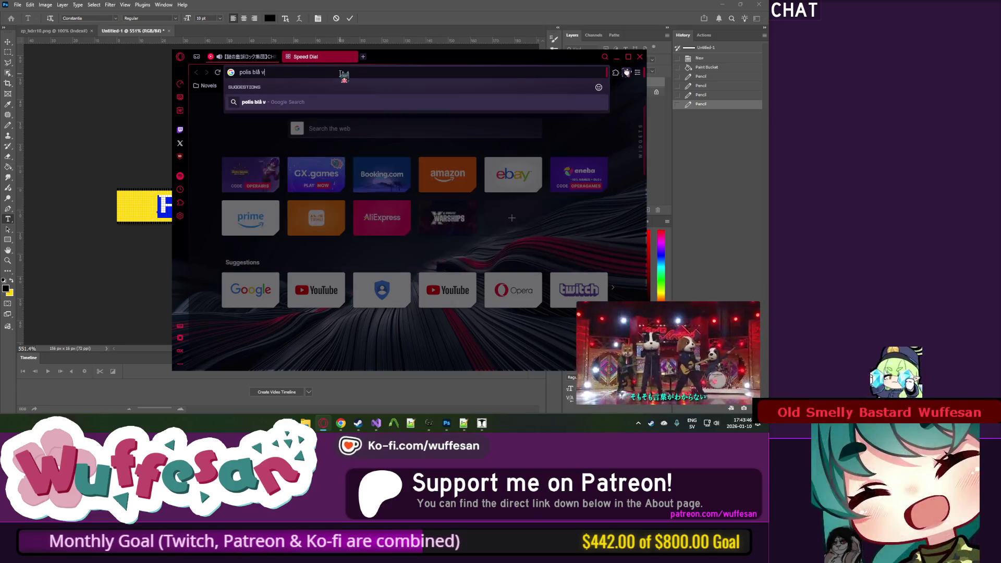
pyautogui.write('ariant')
pyautogui.press('Return')
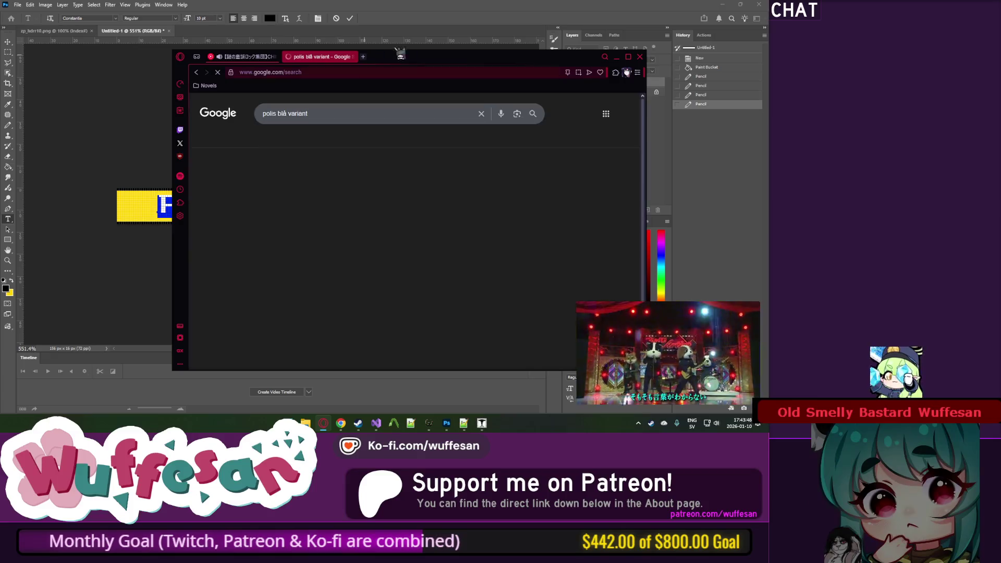
# Step: Browse the blue police tape image results and nudge the browser window left
pyautogui.scroll(-1, 409, 181)
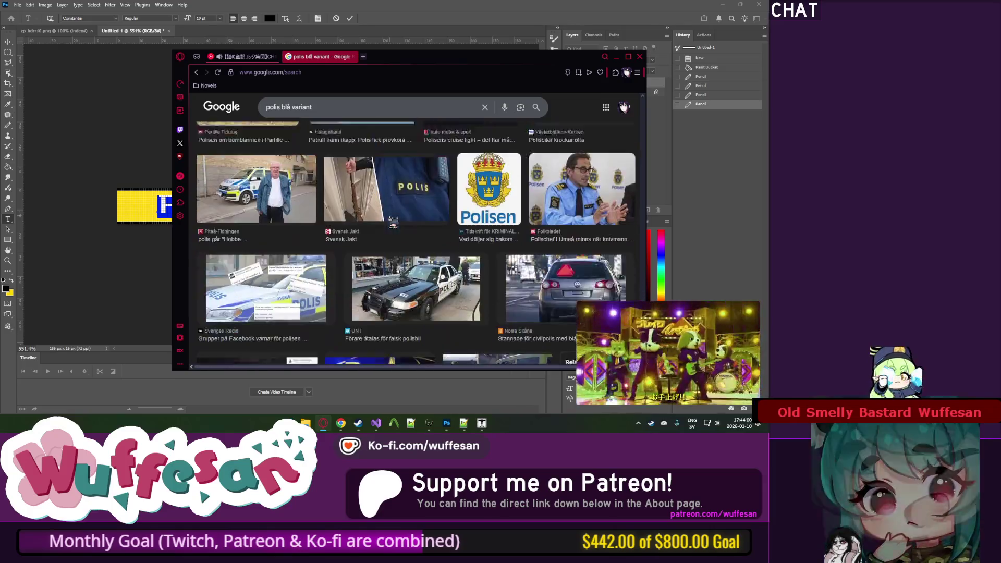
pyautogui.scroll(3, 393, 223)
pyautogui.scroll(-5, 381, 156)
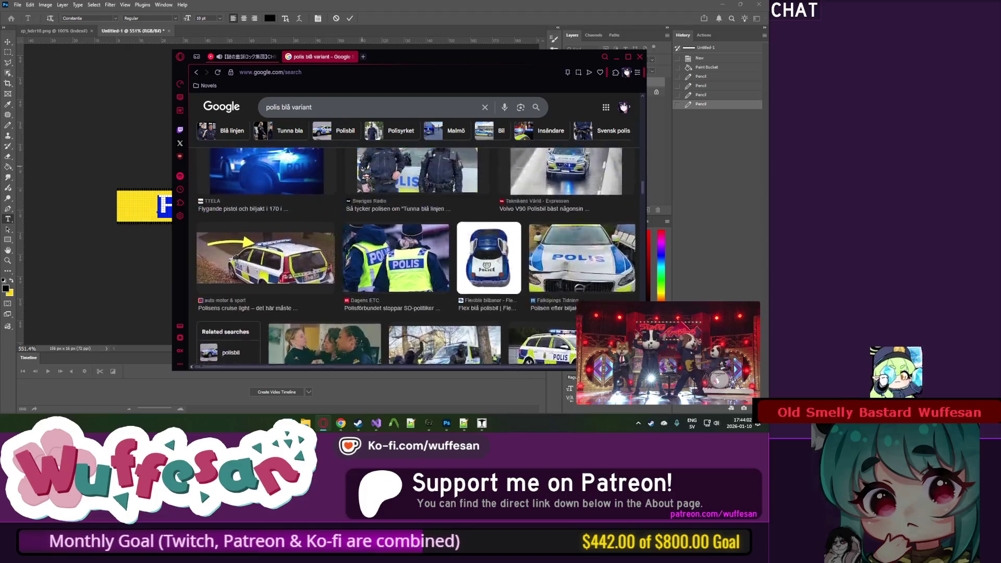
pyautogui.scroll(5, 370, 167)
pyautogui.scroll(7, 368, 173)
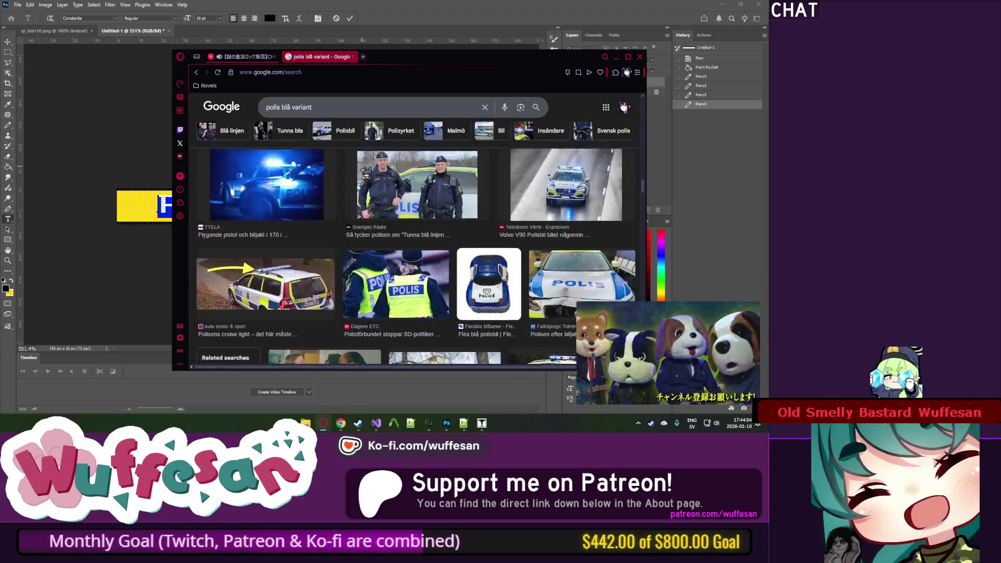
pyautogui.scroll(5, 367, 174)
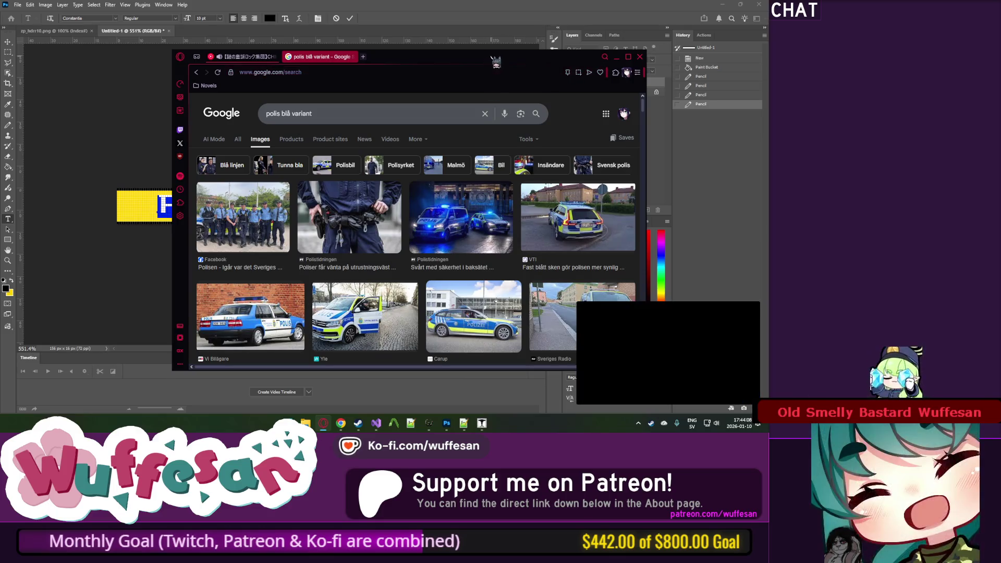
pyautogui.moveTo(497, 63); pyautogui.dragTo(484, 61)
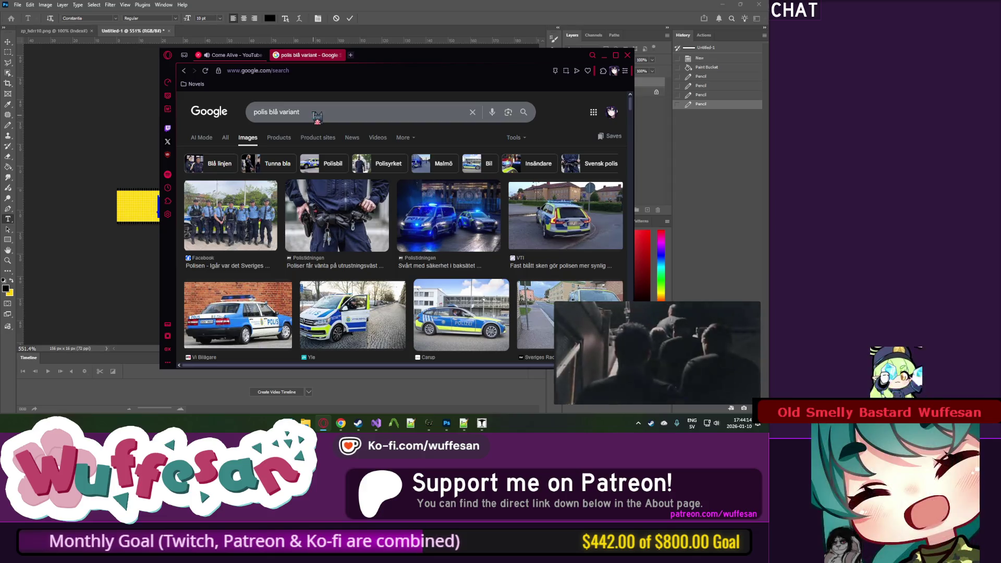
pyautogui.click(314, 114)
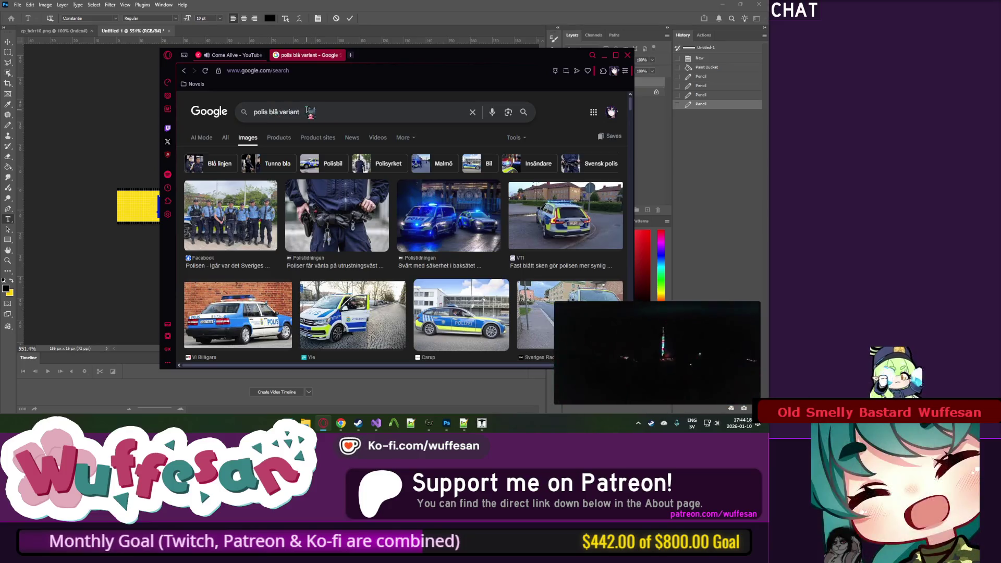
# Step: Run the Google search for 'polis linje blå variant' and scan the results
pyautogui.write('linje')
pyautogui.press('Return')
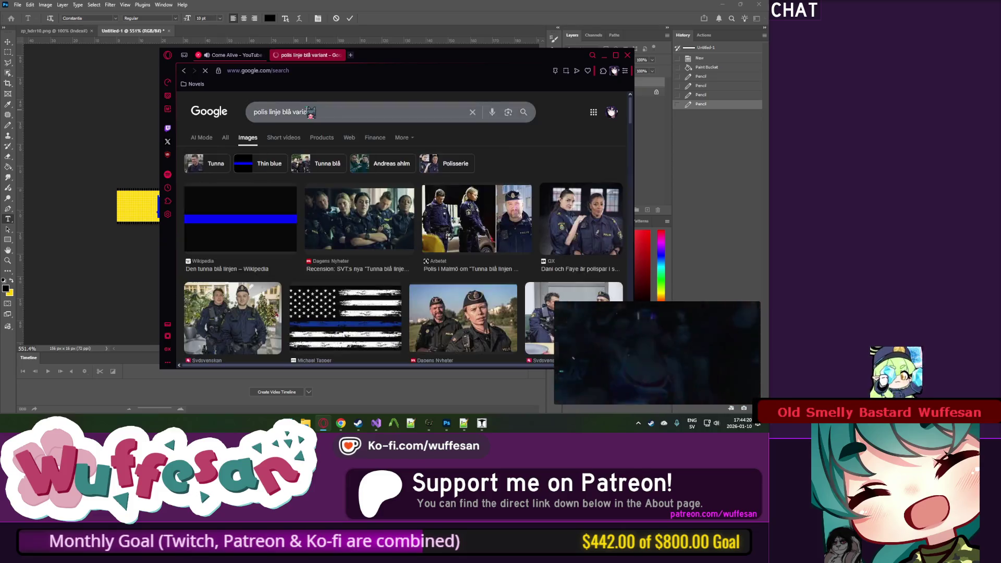
pyautogui.scroll(-3, 365, 152)
pyautogui.scroll(-5, 365, 152)
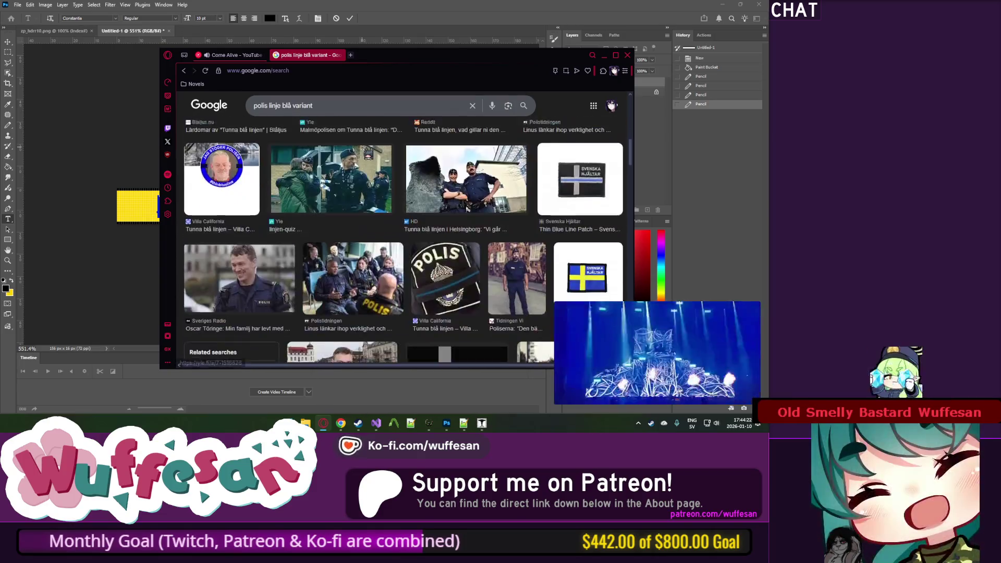
pyautogui.scroll(5, 366, 152)
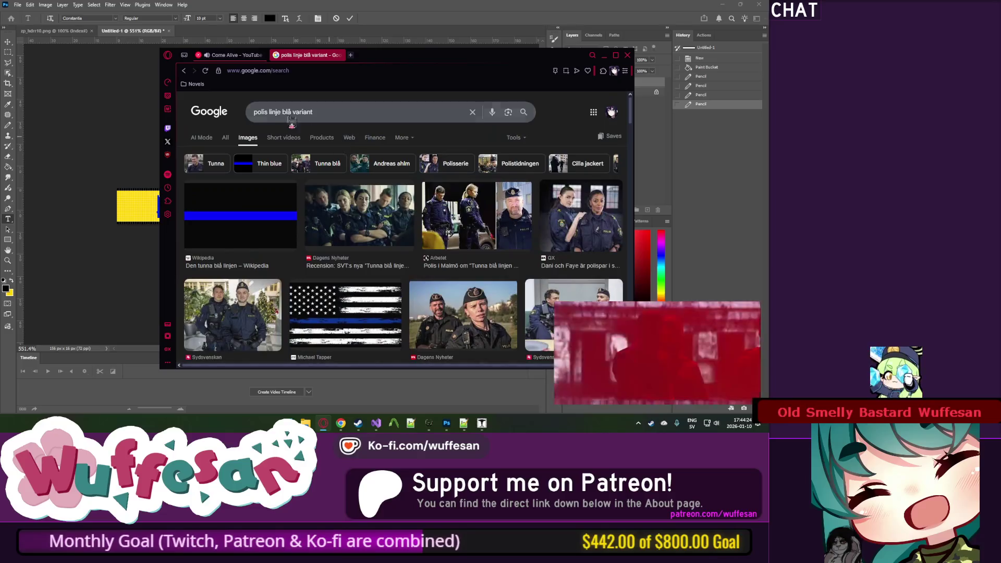
# Step: Join the words so the query reads 'polislinje blå variant' and rerun it
pyautogui.click(322, 115)
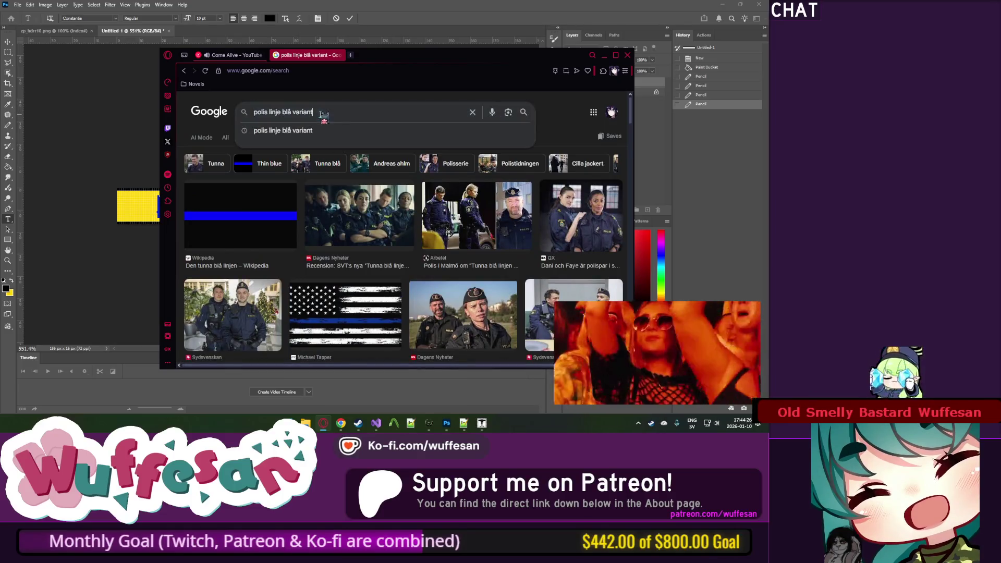
pyautogui.hotkey('ctrl', 'Left')
pyautogui.hotkey('ctrl', 'Left')
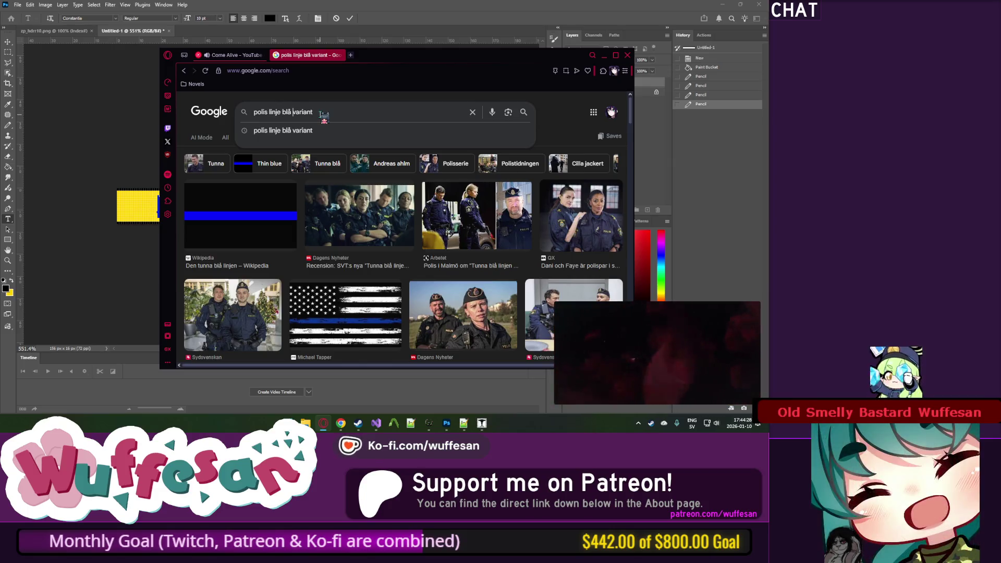
pyautogui.hotkey('ctrl', 'Left')
pyautogui.press('BackSpace')
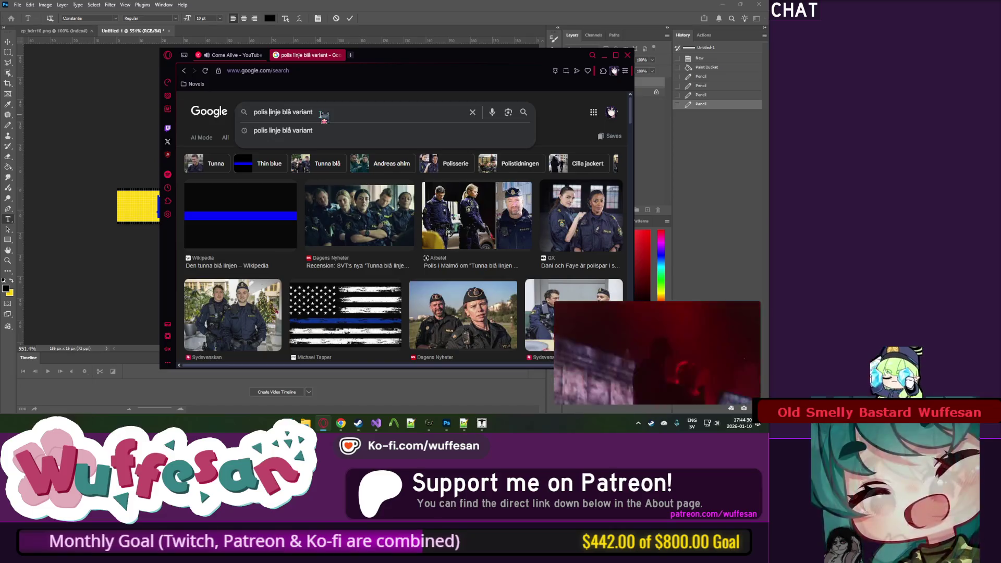
pyautogui.press('Return')
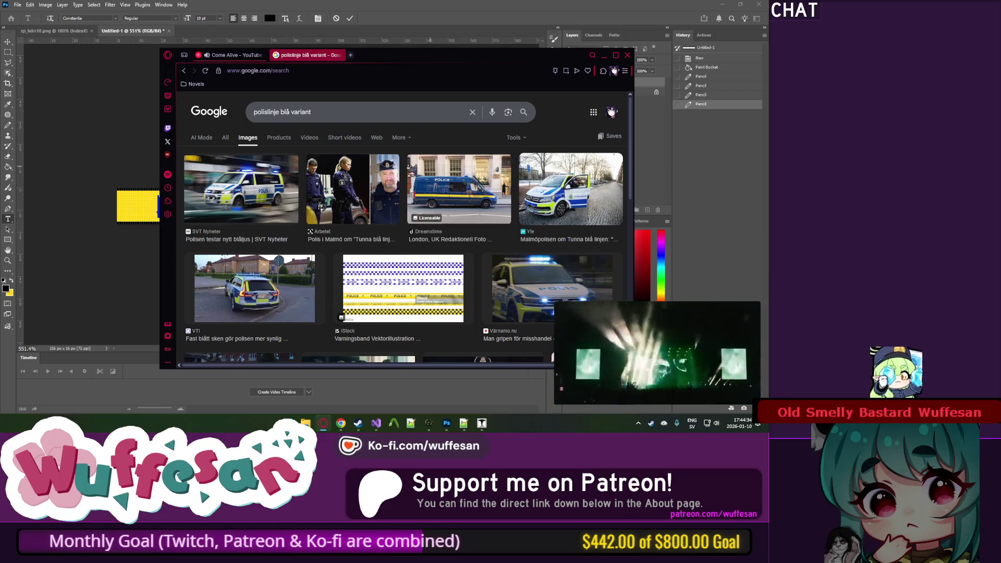
pyautogui.scroll(-15, 554, 193)
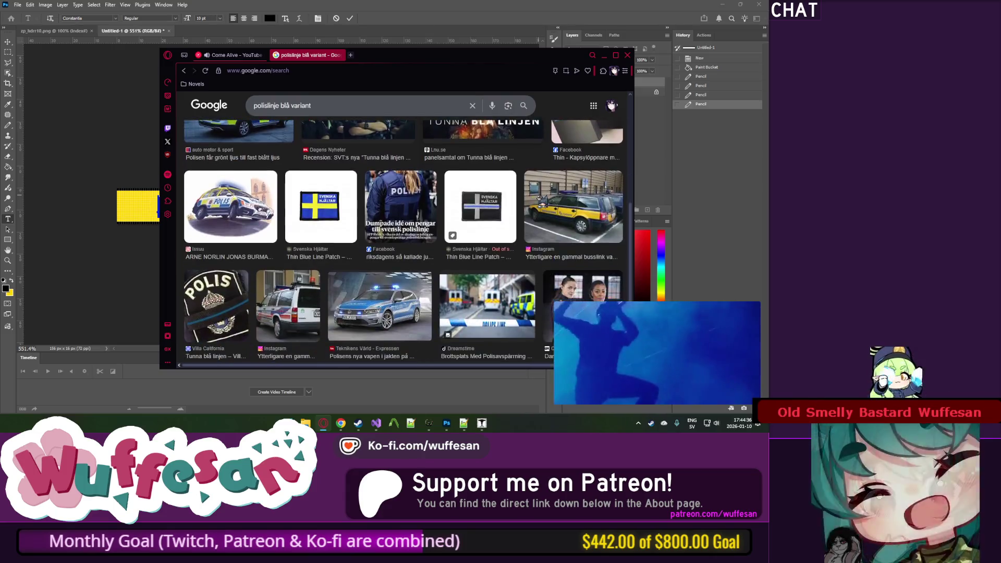
pyautogui.scroll(15, 537, 216)
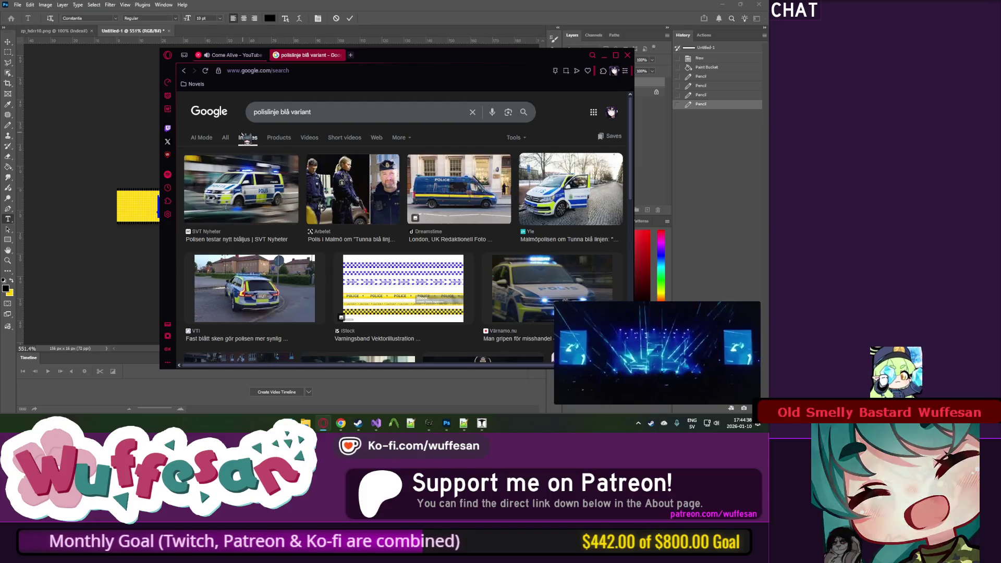
# Step: In All results, view the Den tunna blå linjen Wikipedia article in a new tab, then close it
pyautogui.click(228, 142)
pyautogui.scroll(-10, 231, 145)
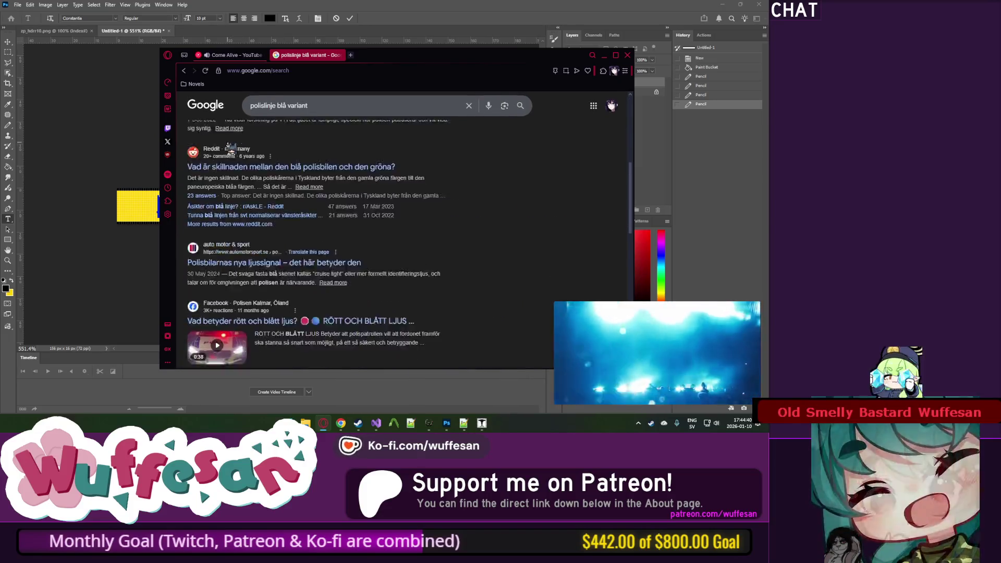
pyautogui.scroll(-3, 231, 145)
pyautogui.scroll(10, 251, 145)
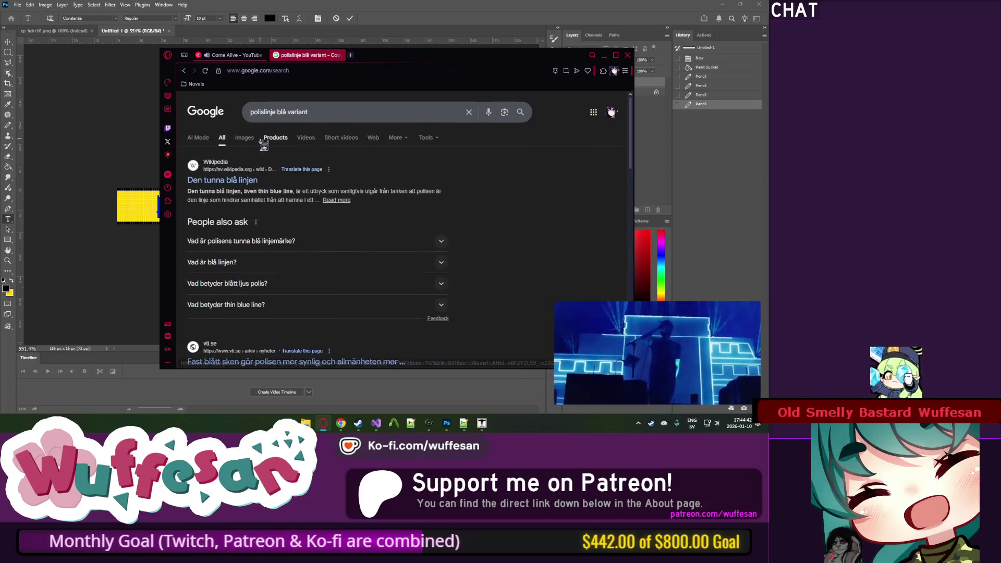
pyautogui.scroll(-2, 263, 144)
pyautogui.scroll(3, 264, 157)
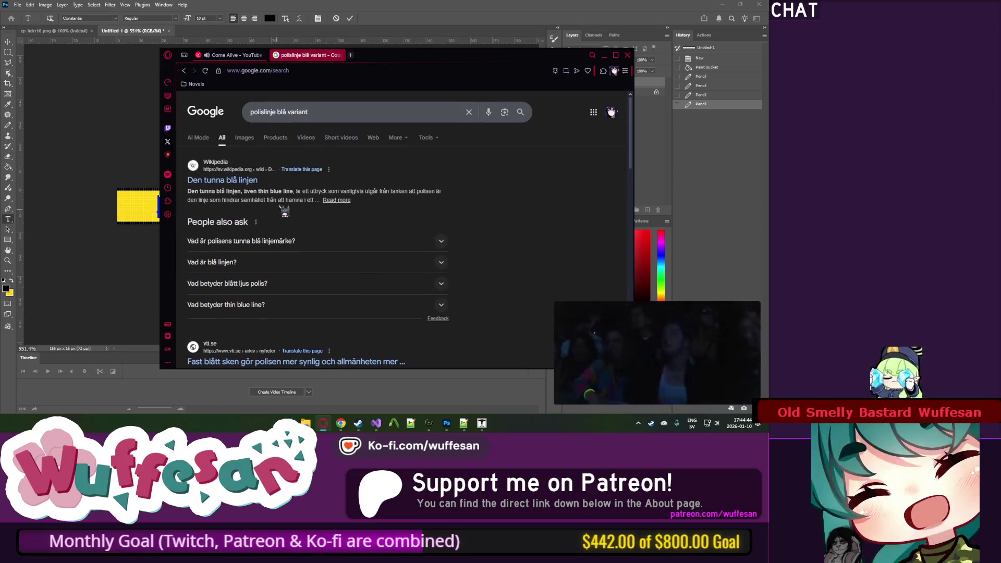
pyautogui.middleClick(234, 183)
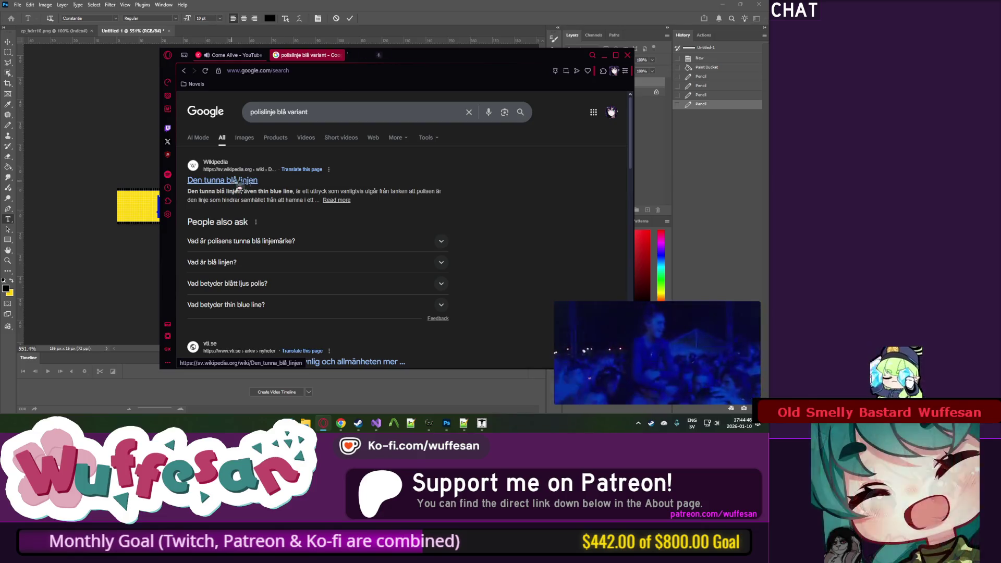
pyautogui.click(384, 56)
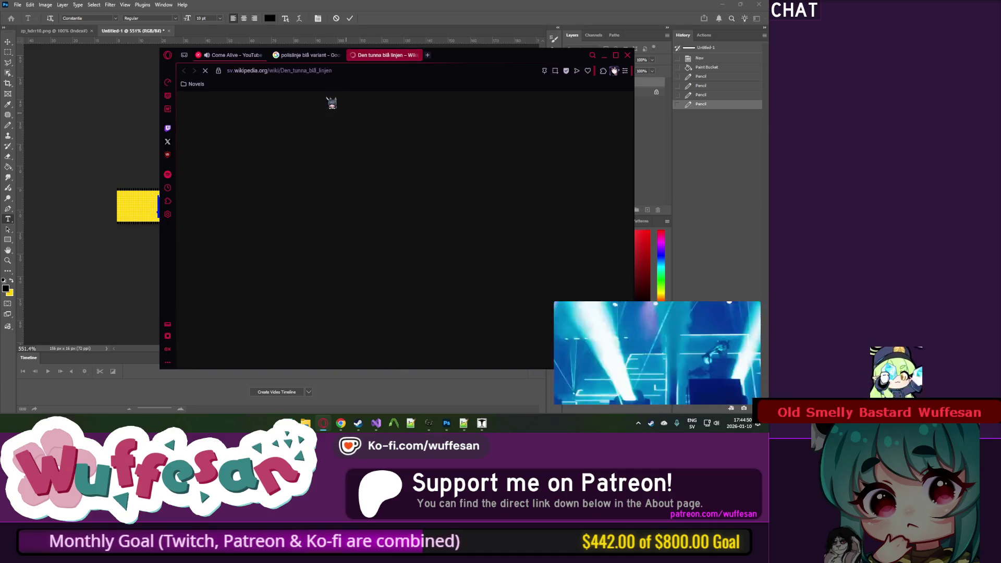
pyautogui.scroll(-5, 379, 172)
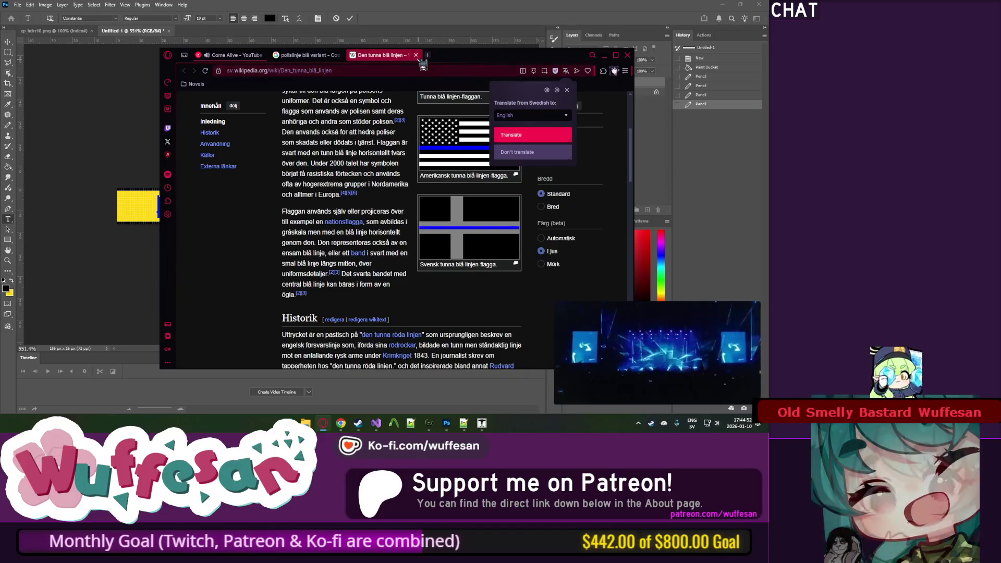
pyautogui.click(420, 55)
pyautogui.moveTo(327, 111); pyautogui.dragTo(277, 112)
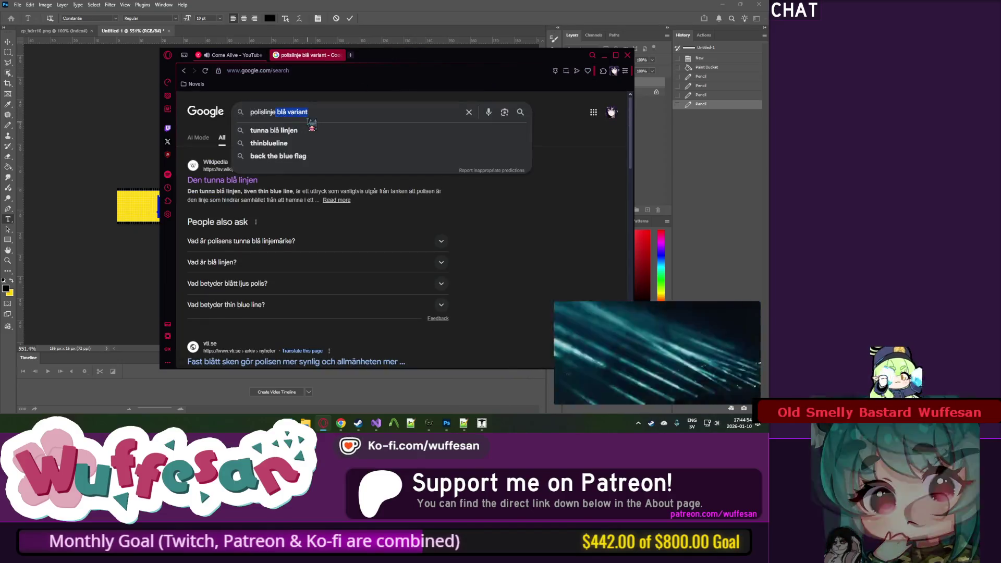
# Step: Change the query to 'polislinje tejp', correcting the 'täjp' typo, and search
pyautogui.press('BackSpace')
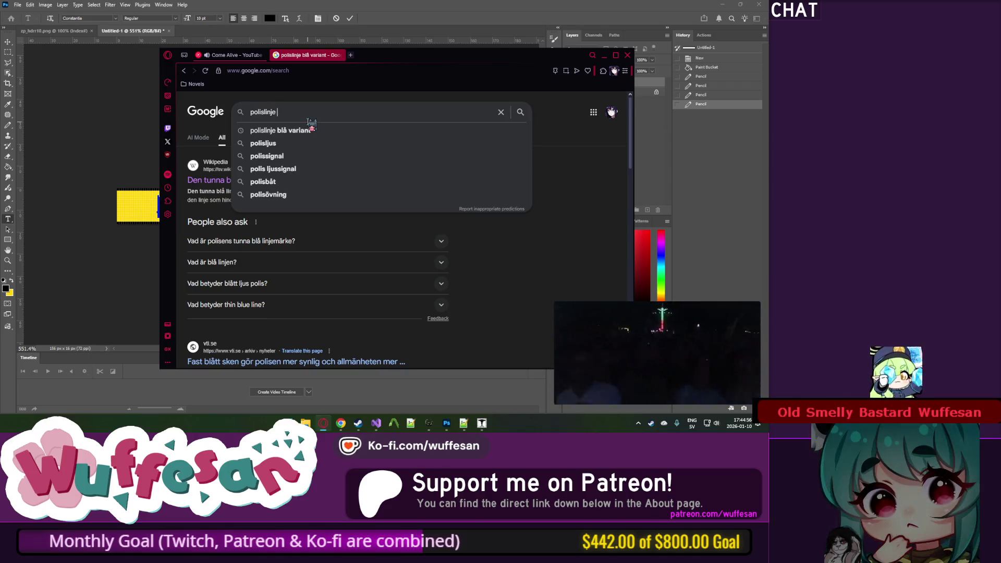
pyautogui.write('ta')
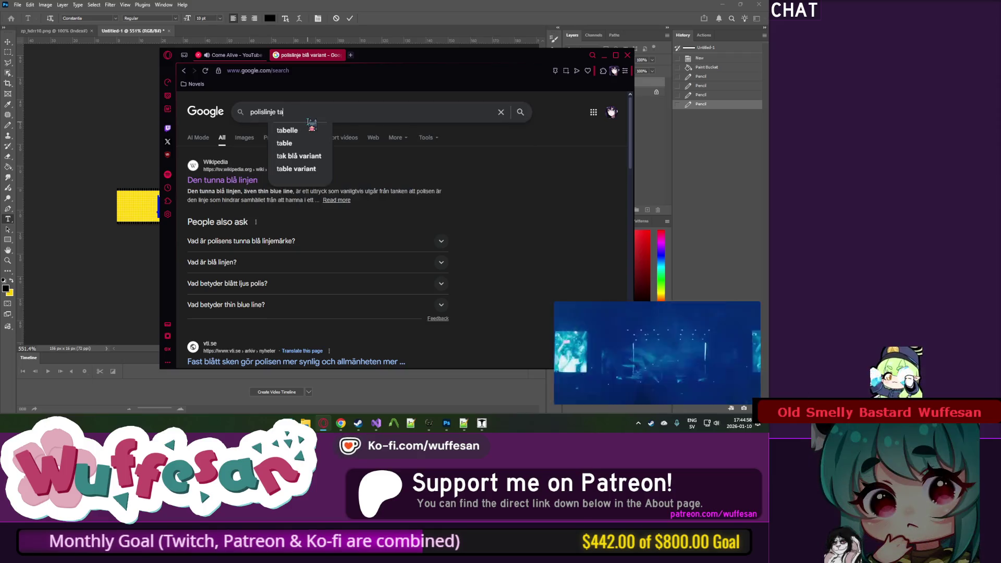
pyautogui.press('BackSpace')
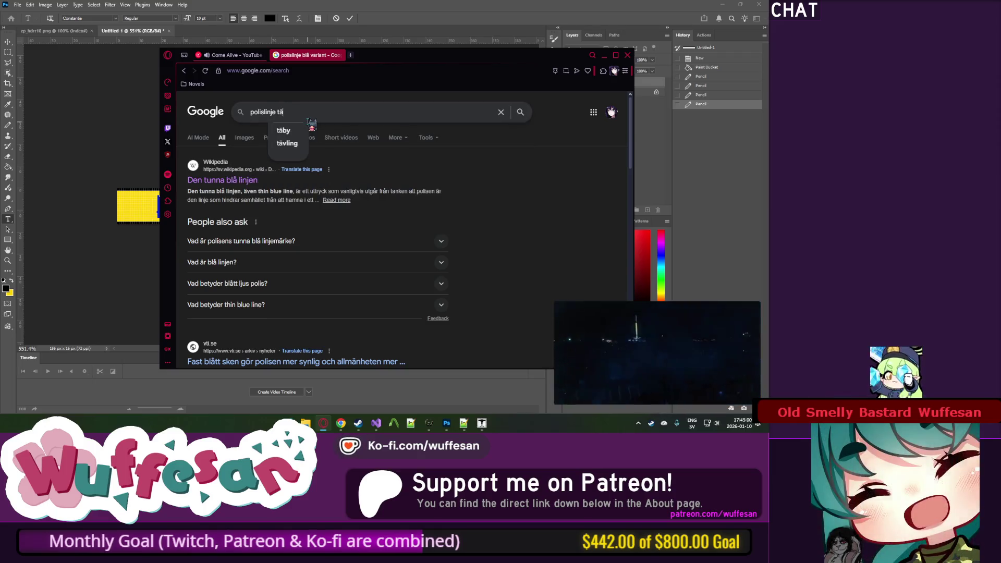
pyautogui.write('jp')
pyautogui.press('Return')
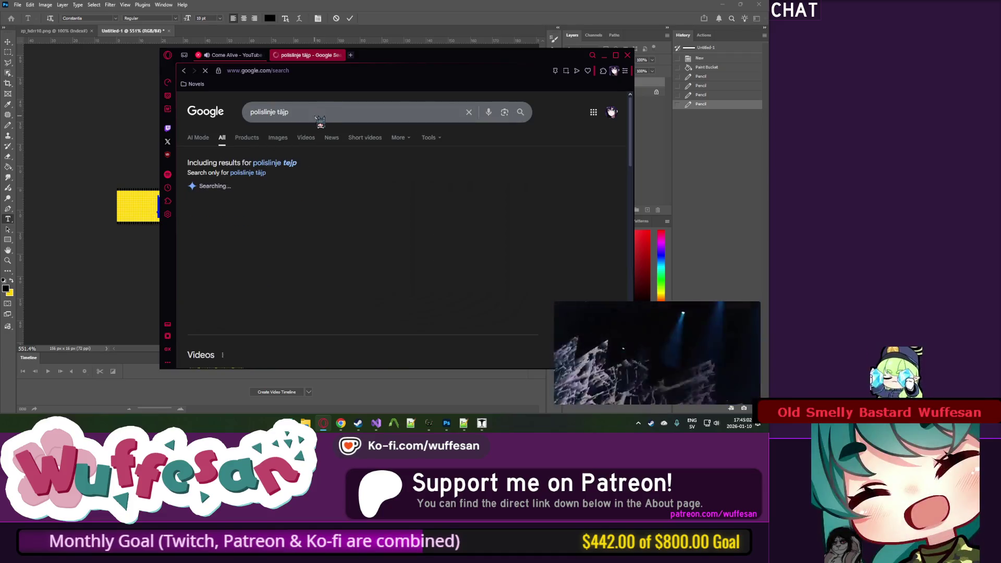
pyautogui.click(309, 116)
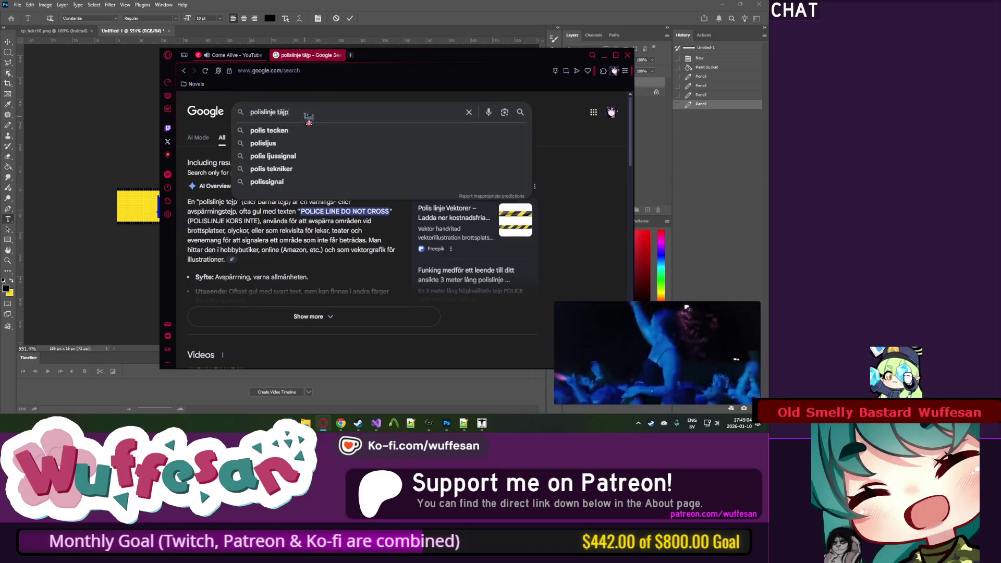
pyautogui.press('BackSpace')
pyautogui.press('BackSpace')
pyautogui.press('BackSpace')
pyautogui.write('ejp')
pyautogui.press('Return')
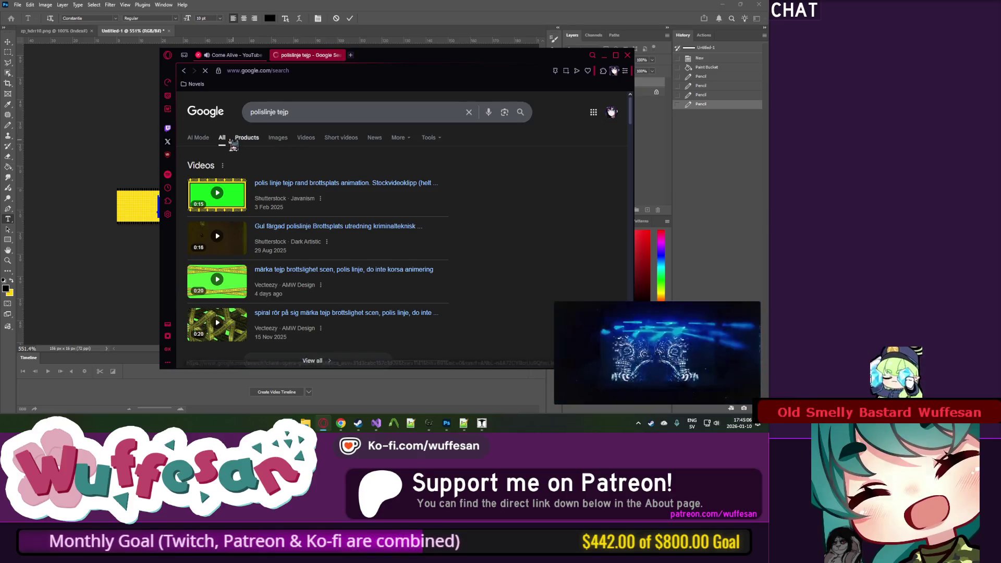
# Step: Show image results for 'polis tejp' and preview the POLIS AVSPÄRRAT tape photo
pyautogui.click(280, 137)
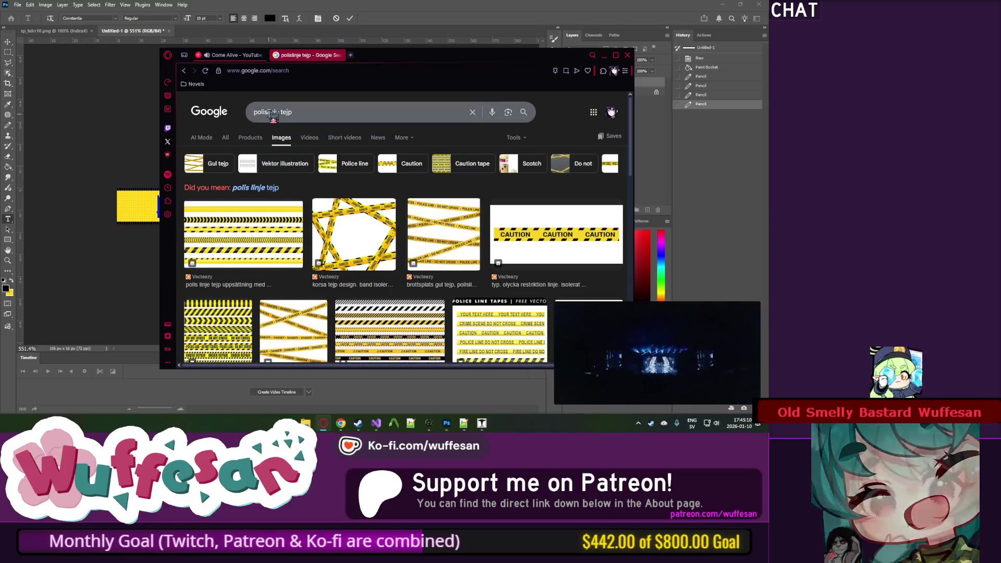
pyautogui.press('Delete')
pyautogui.press('Delete')
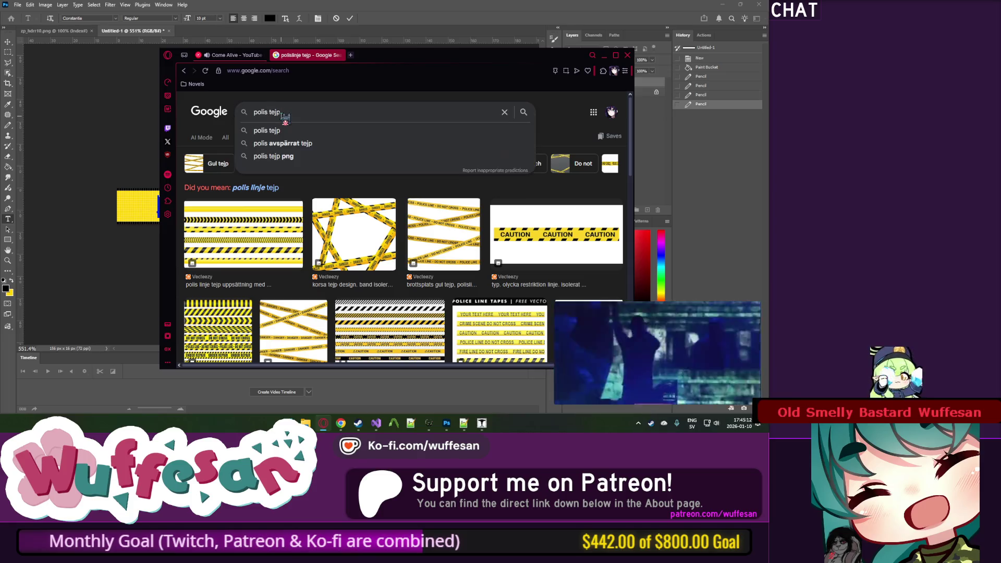
pyautogui.press('Return')
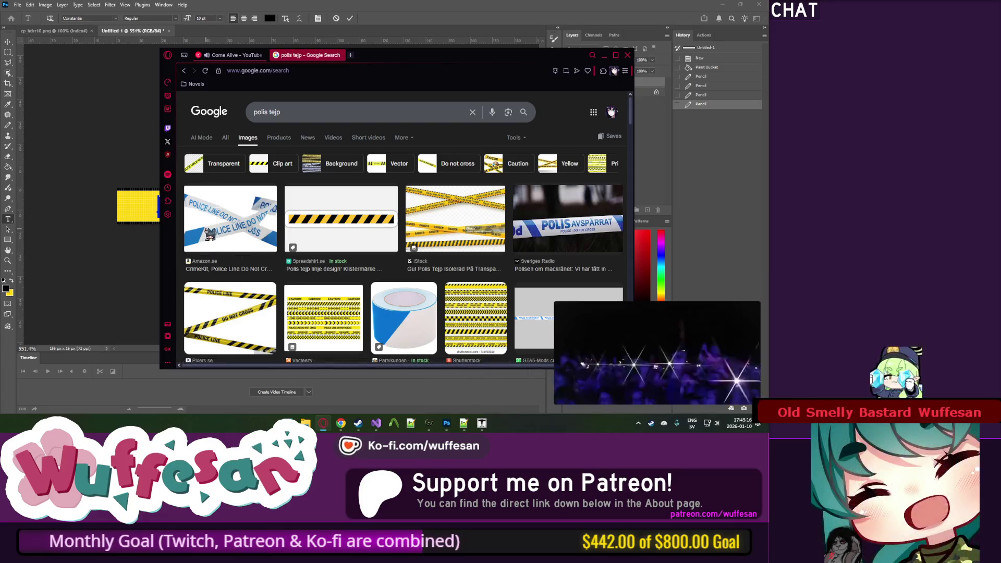
pyautogui.click(544, 214)
pyautogui.hotkey('alt', 'Tab')
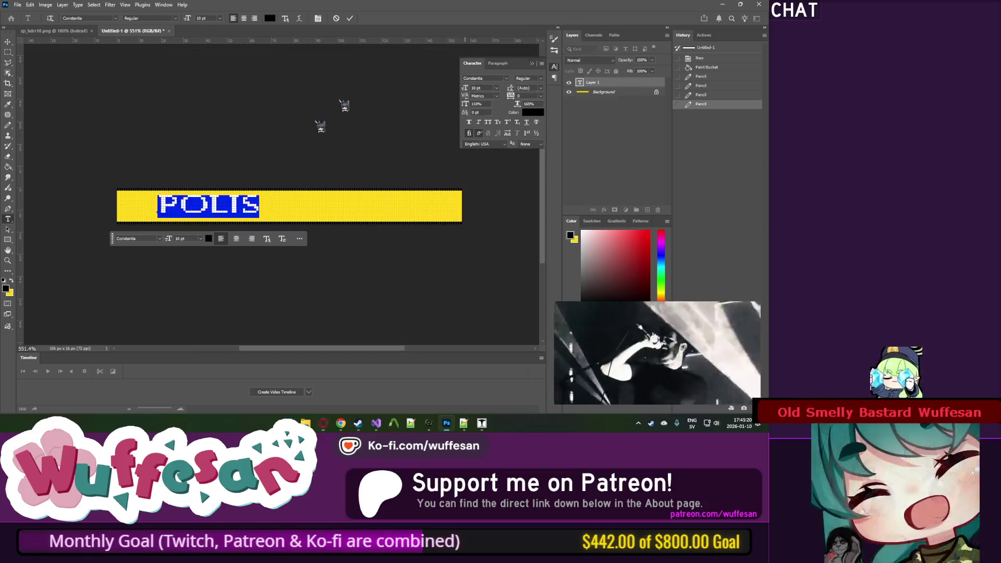
# Step: Commit the POLIS text, then shrink the floating video to the top-left and pause it
pyautogui.hotkey('ctrl', 'Return')
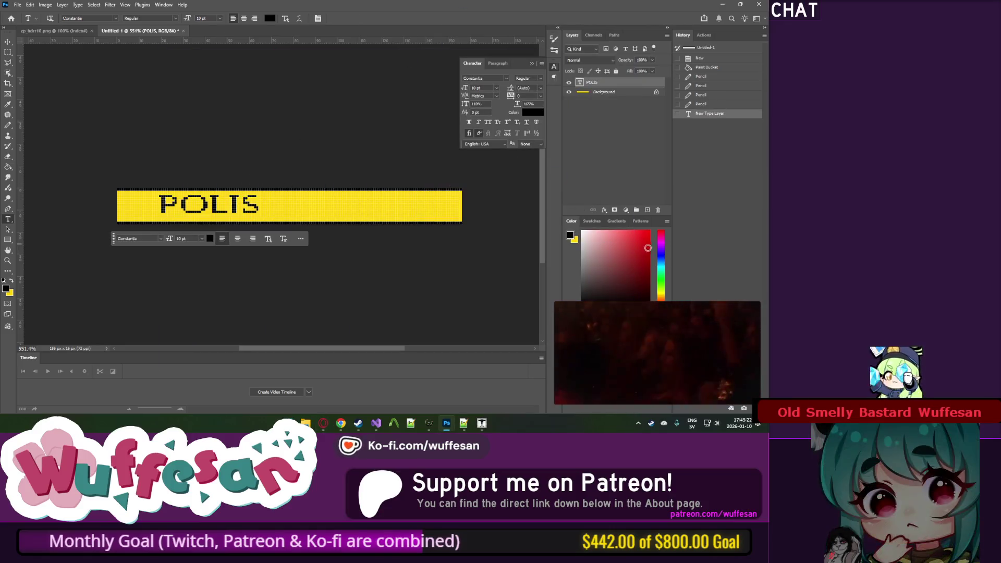
pyautogui.moveTo(651, 334); pyautogui.dragTo(618, 155)
pyautogui.moveTo(727, 225); pyautogui.dragTo(649, 186)
pyautogui.moveTo(583, 148)
pyautogui.mouseDown()
pyautogui.moveTo(90, 43)
pyautogui.moveTo(120, 208)
pyautogui.moveTo(73, 82)
pyautogui.moveTo(95, 70)
pyautogui.mouseUp()
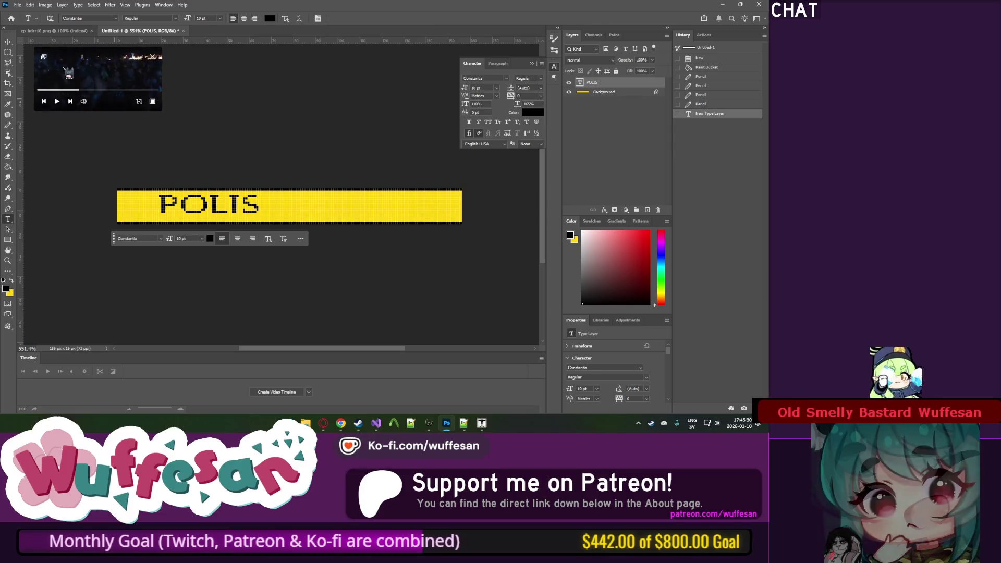
pyautogui.click(70, 90)
pyautogui.hscroll(-2, 143, 163)
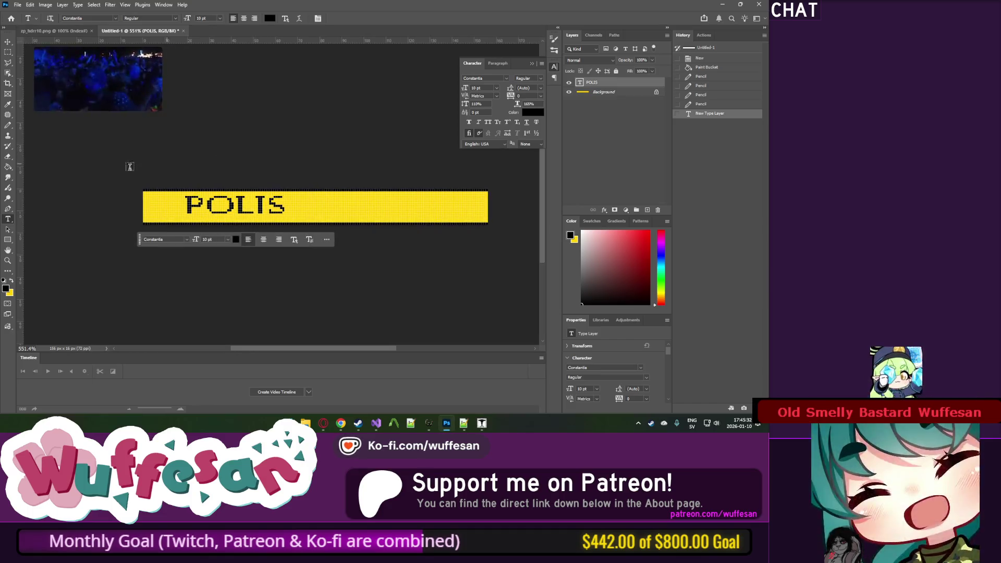
# Step: Open the POLIS AVSPÄRRAT photo in its own browser tab, then fill the banner white
pyautogui.hotkey('alt', 'Tab')
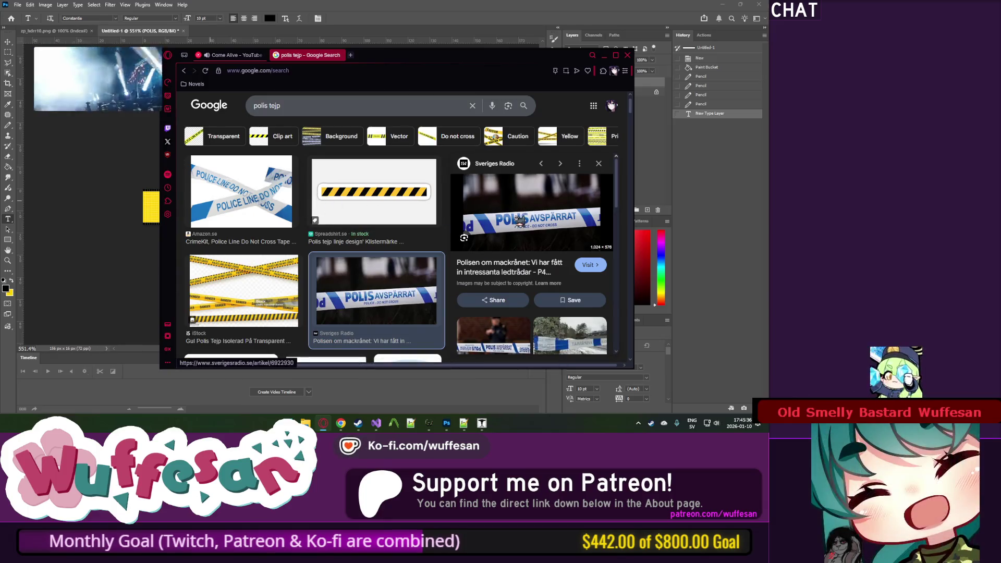
pyautogui.moveTo(431, 84); pyautogui.dragTo(422, 55)
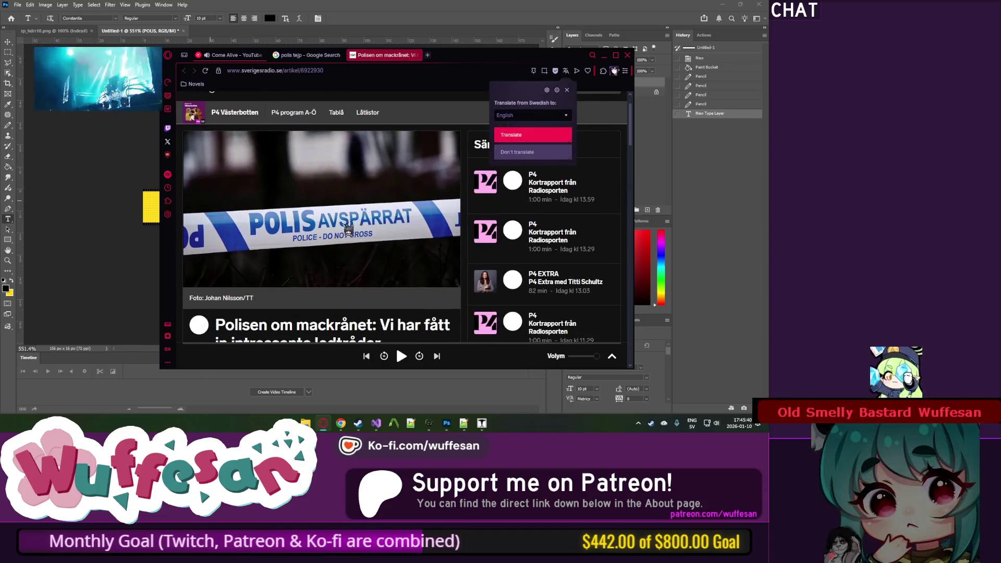
pyautogui.hotkey('alt', 'Tab')
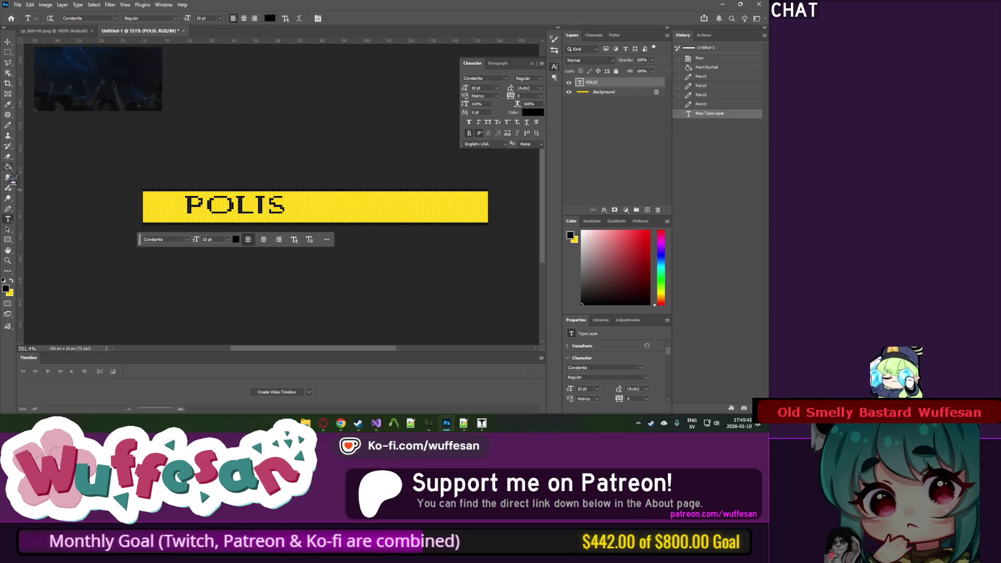
pyautogui.click(582, 231)
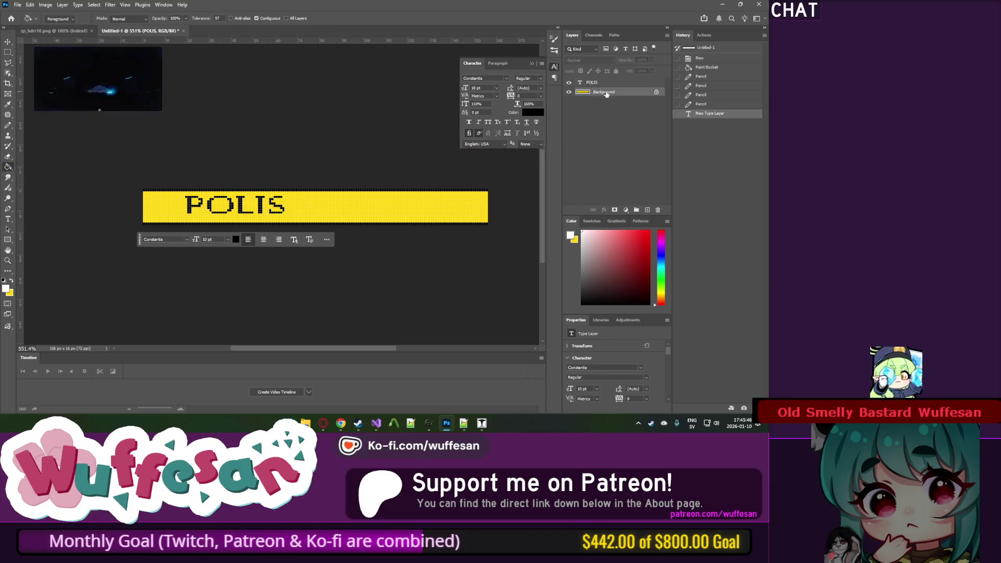
pyautogui.click(346, 207)
# Step: Choose light grey b5b5b5 (71% brightness) as the foreground colour
pyautogui.hotkey('alt', 'Tab')
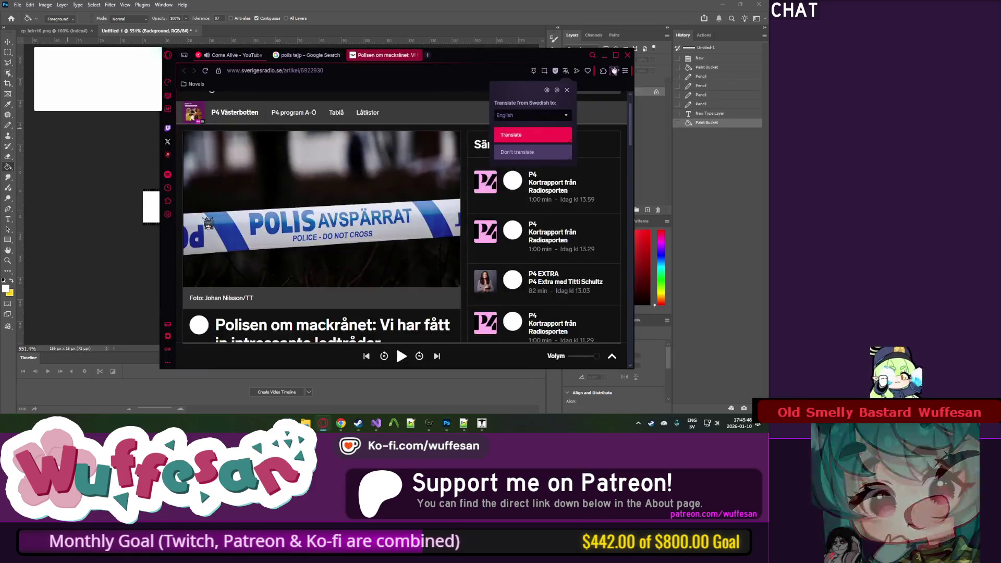
pyautogui.hotkey('alt', 'Tab')
pyautogui.click(7, 288)
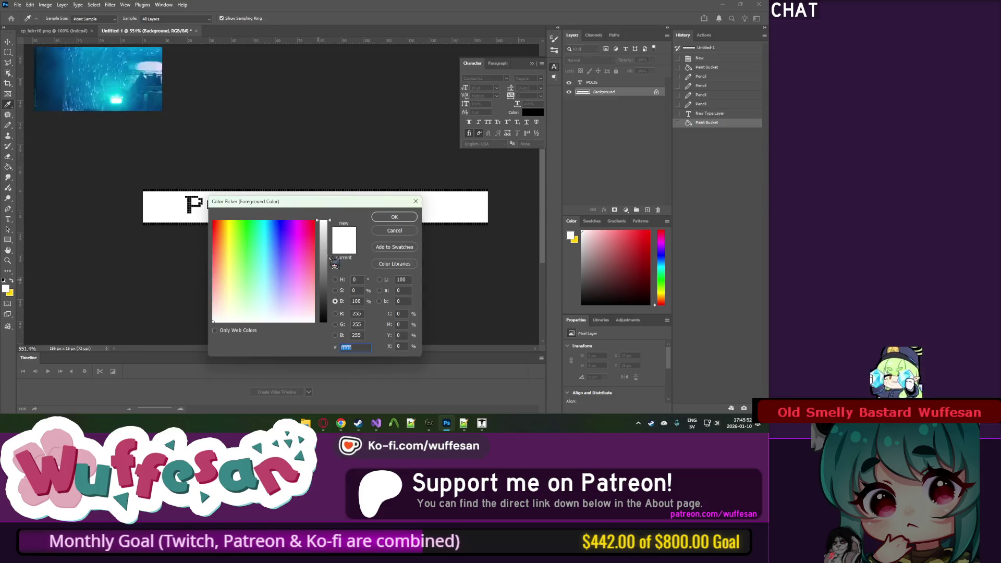
pyautogui.click(323, 250)
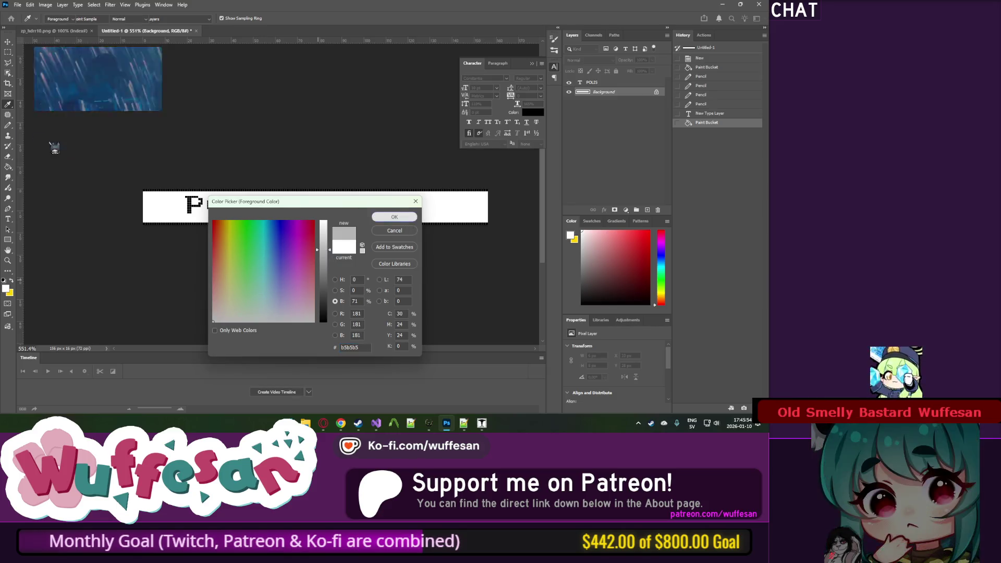
pyautogui.press('Return')
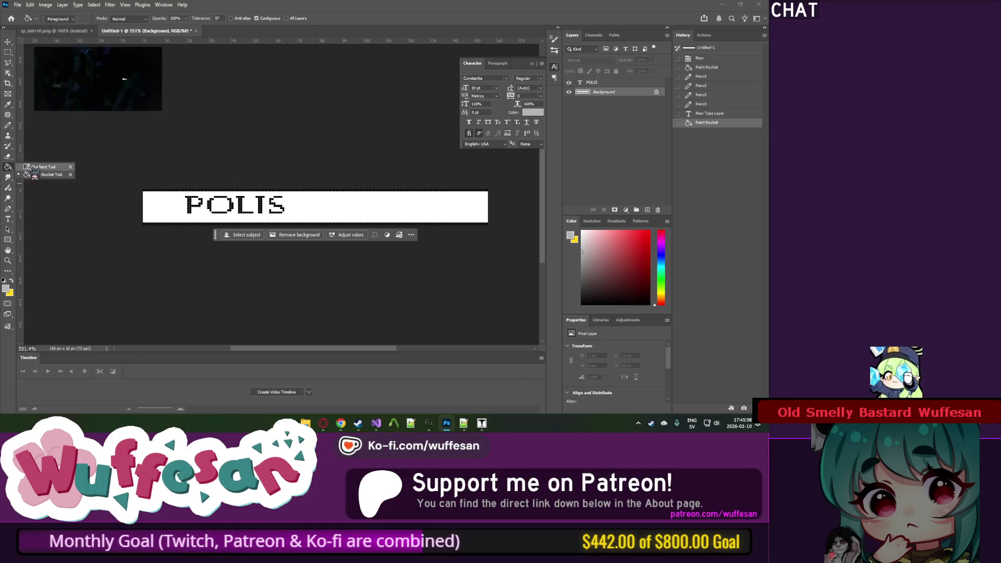
# Step: Try a first gradient across the banner, then undo it back to the plain white strip
pyautogui.click(34, 167)
pyautogui.moveTo(325, 302)
pyautogui.mouseDown()
pyautogui.moveTo(314, 179)
pyautogui.moveTo(325, 101)
pyautogui.mouseUp()
pyautogui.click(175, 18)
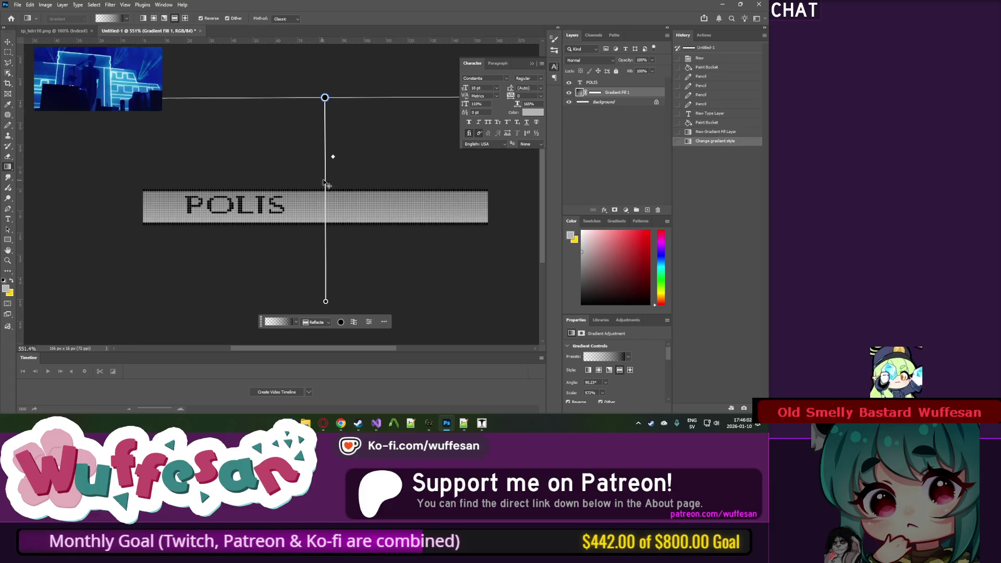
pyautogui.hotkey('ctrl', 'z')
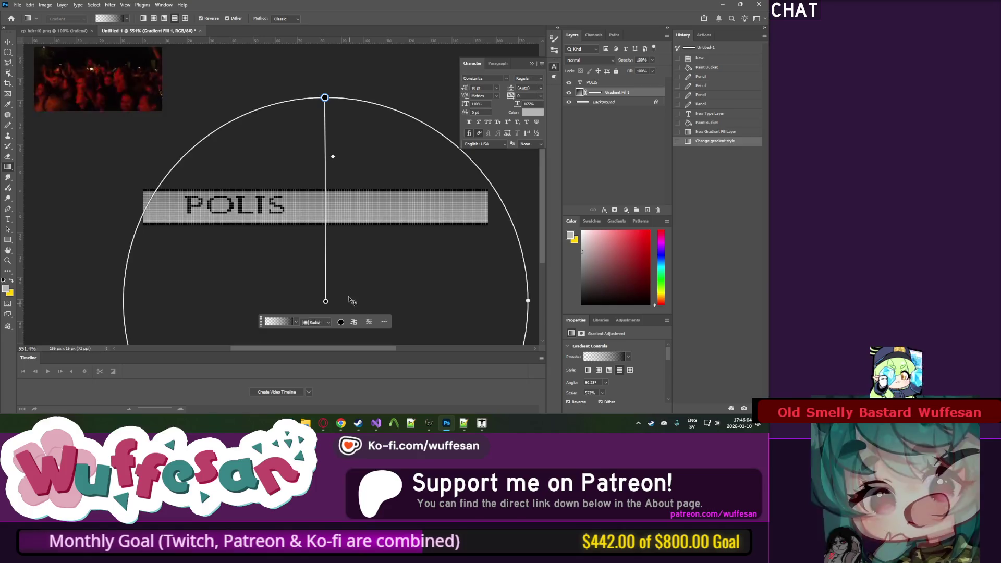
pyautogui.click(326, 334)
pyautogui.press('Escape')
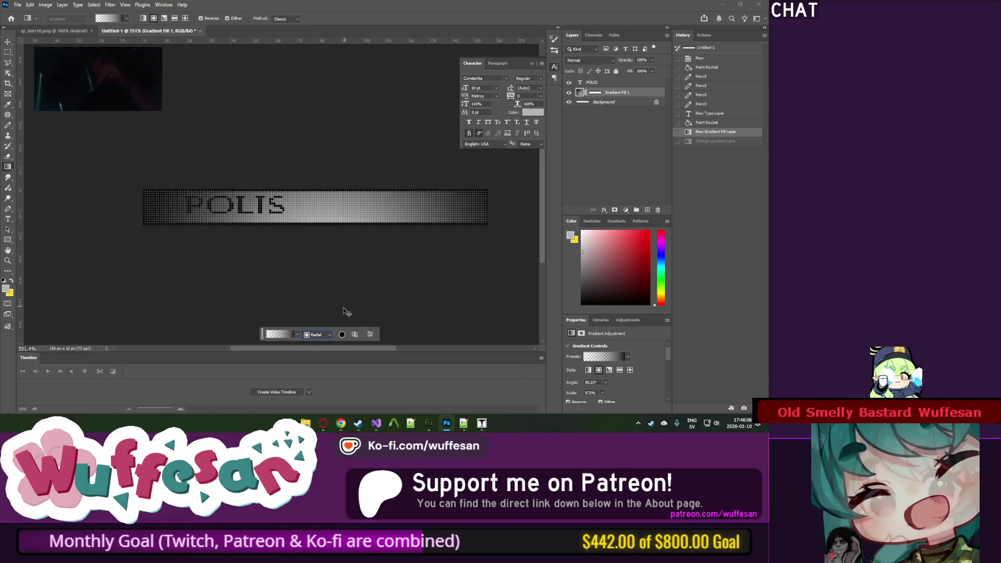
pyautogui.hotkey('ctrl', 'z')
# Step: Drag a vertical gradient down from the top of the banner and set its style to Linear
pyautogui.moveTo(318, 103)
pyautogui.mouseDown()
pyautogui.moveTo(333, 284)
pyautogui.moveTo(318, 295)
pyautogui.mouseUp()
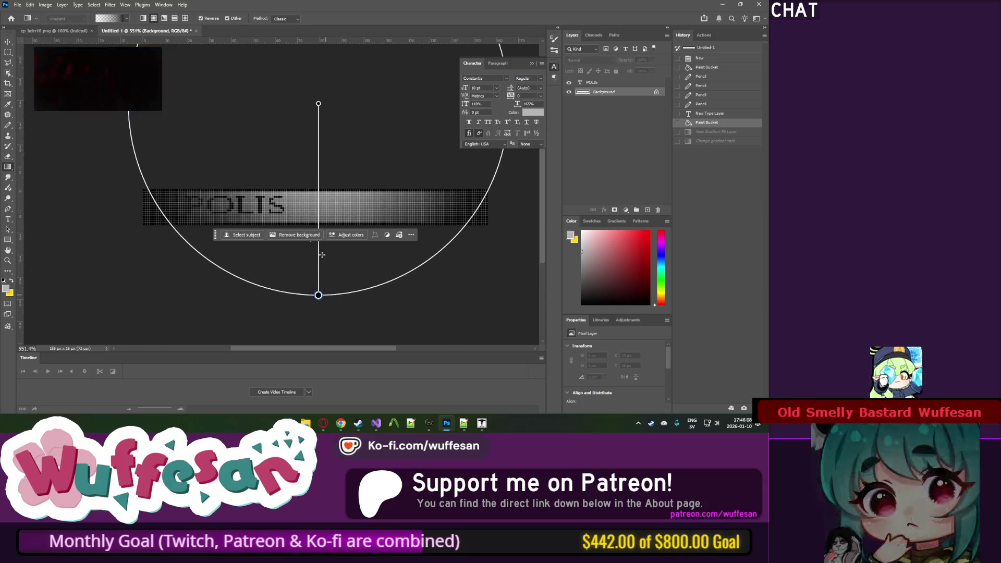
pyautogui.click(313, 315)
pyautogui.click(313, 324)
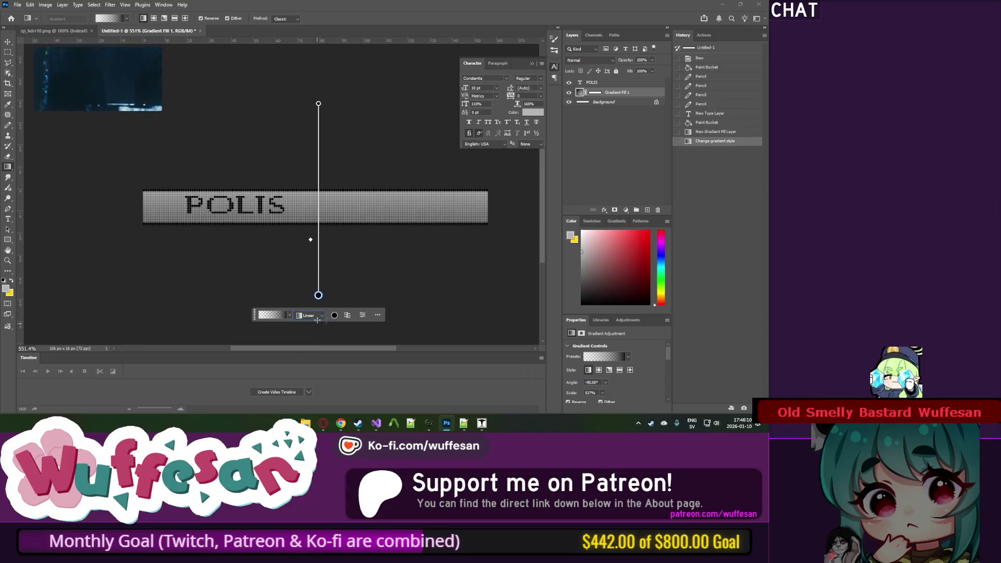
pyautogui.click(284, 315)
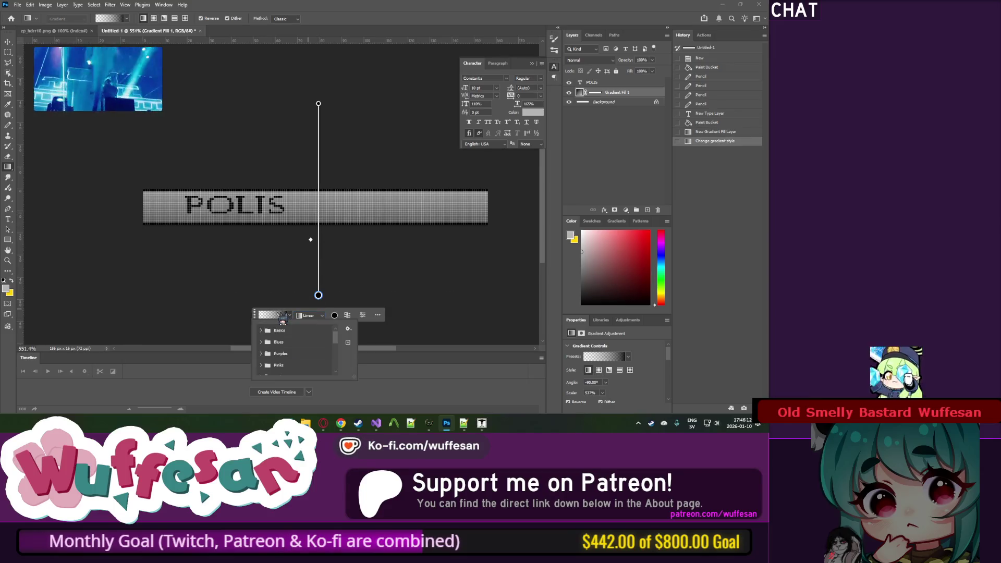
pyautogui.click(293, 316)
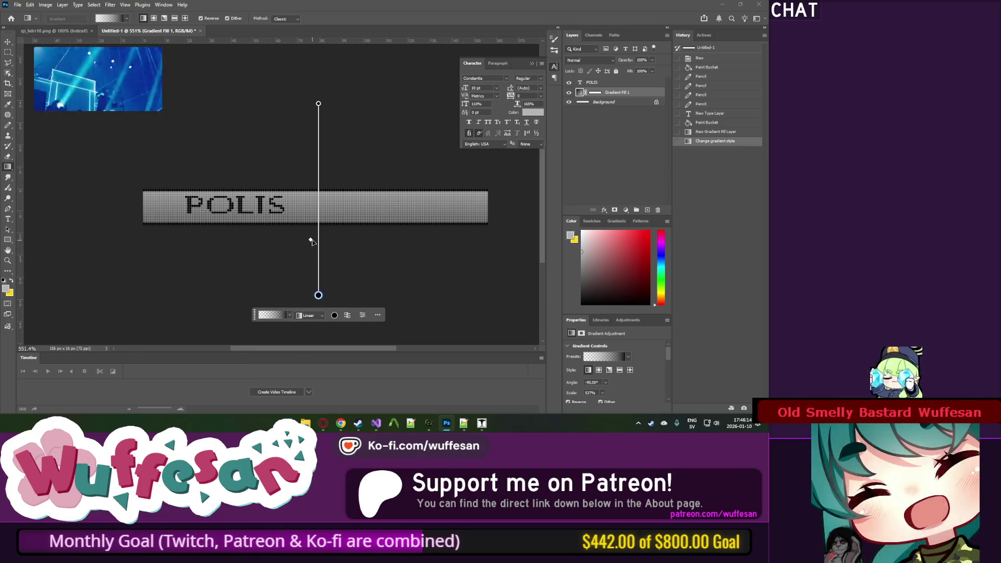
pyautogui.click(335, 316)
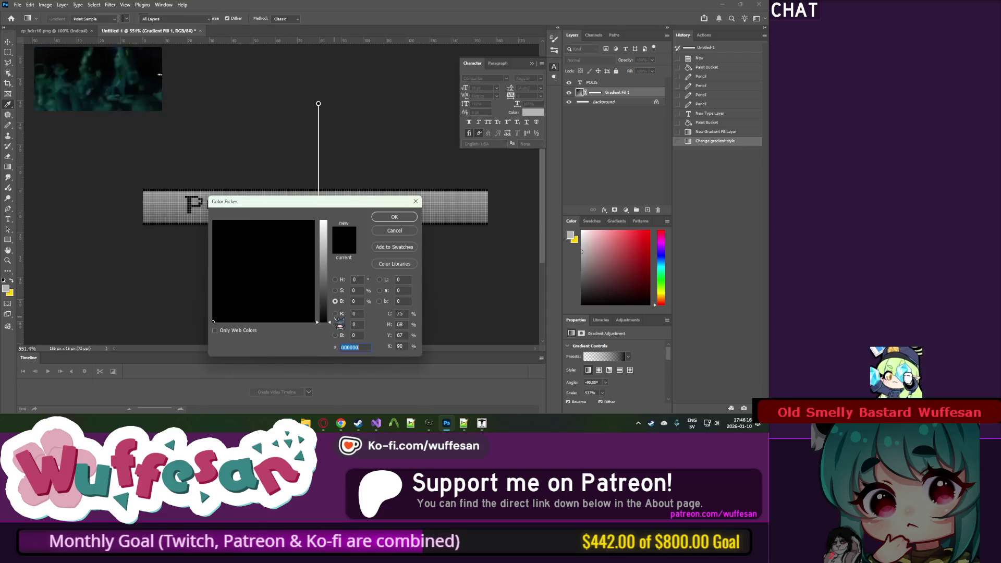
# Step: Recolour the gradient stops: one light grey (#c8c8c8), the other pure white
pyautogui.moveTo(329, 302); pyautogui.dragTo(329, 230)
pyautogui.click(304, 246)
pyautogui.write('ffffff')
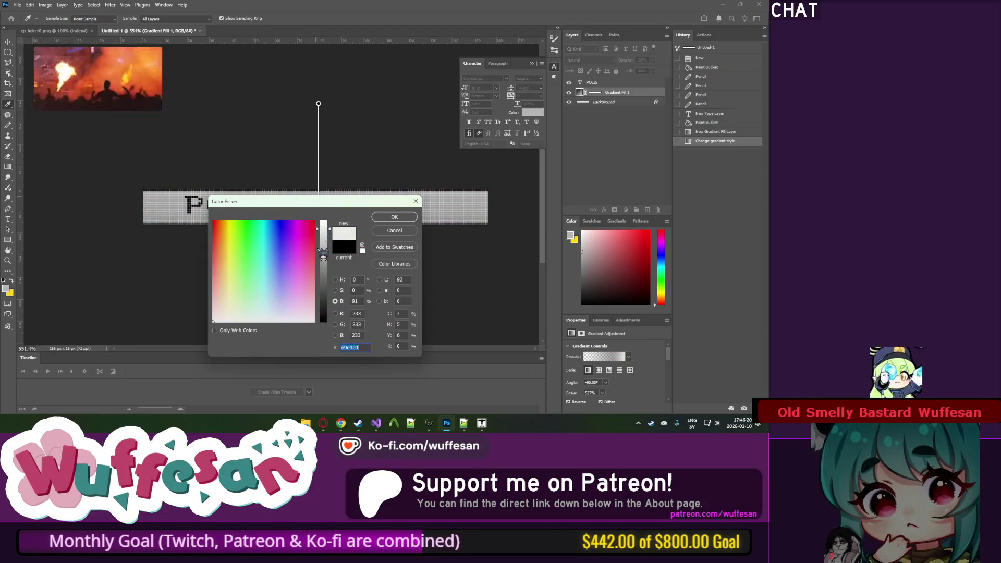
pyautogui.moveTo(329, 234); pyautogui.dragTo(330, 246)
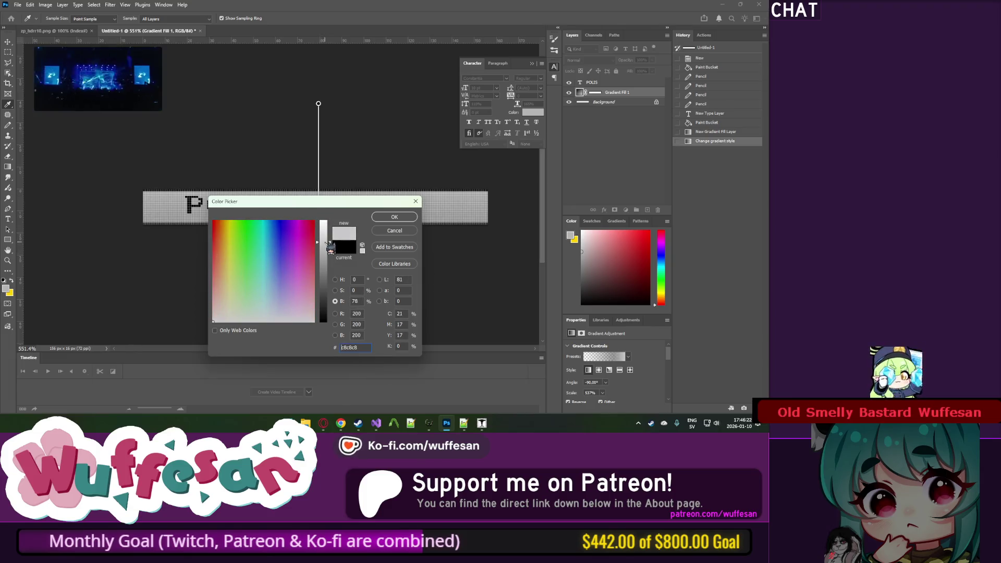
pyautogui.click(385, 219)
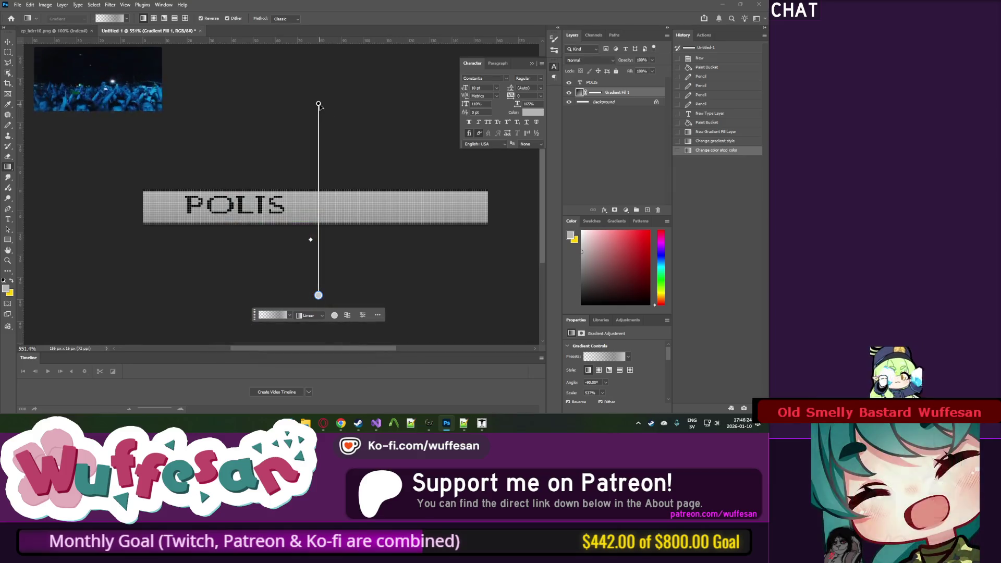
pyautogui.click(334, 315)
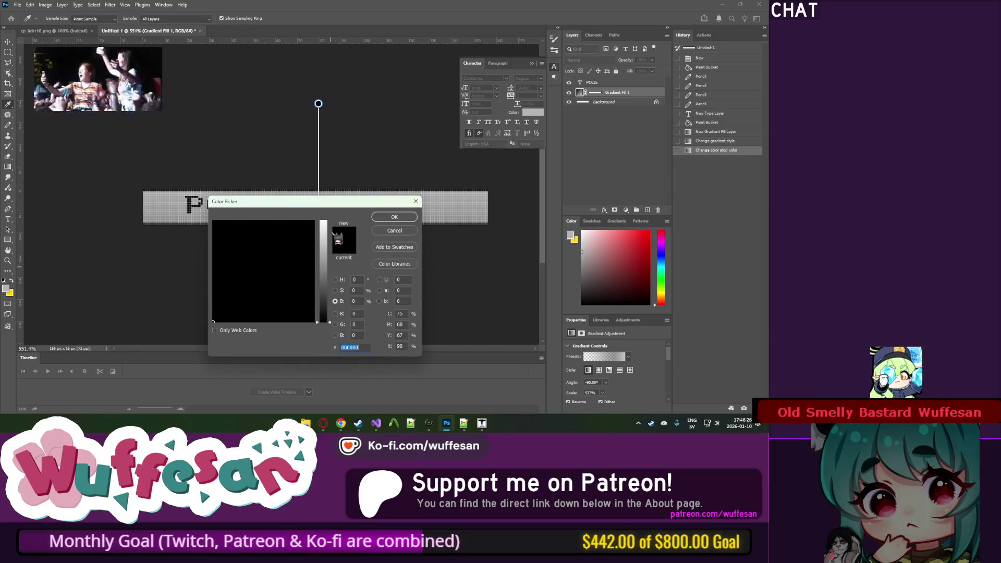
pyautogui.click(326, 225)
pyautogui.click(395, 218)
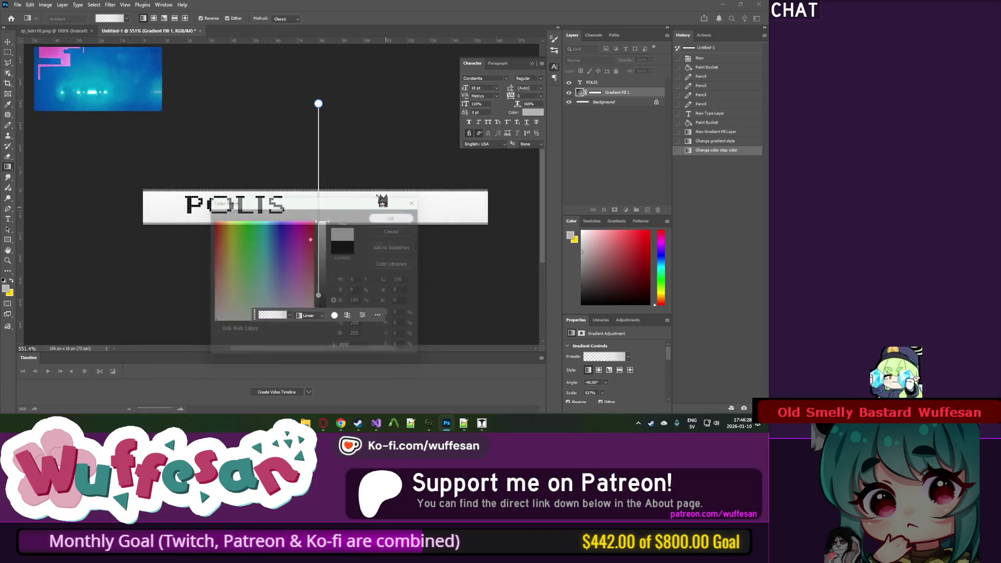
# Step: Stretch the gradient endpoints so it gives only a subtle fade toward the bottom edge
pyautogui.moveTo(318, 83)
pyautogui.mouseDown()
pyautogui.moveTo(320, 45)
pyautogui.moveTo(329, 79)
pyautogui.moveTo(318, 296)
pyautogui.mouseUp()
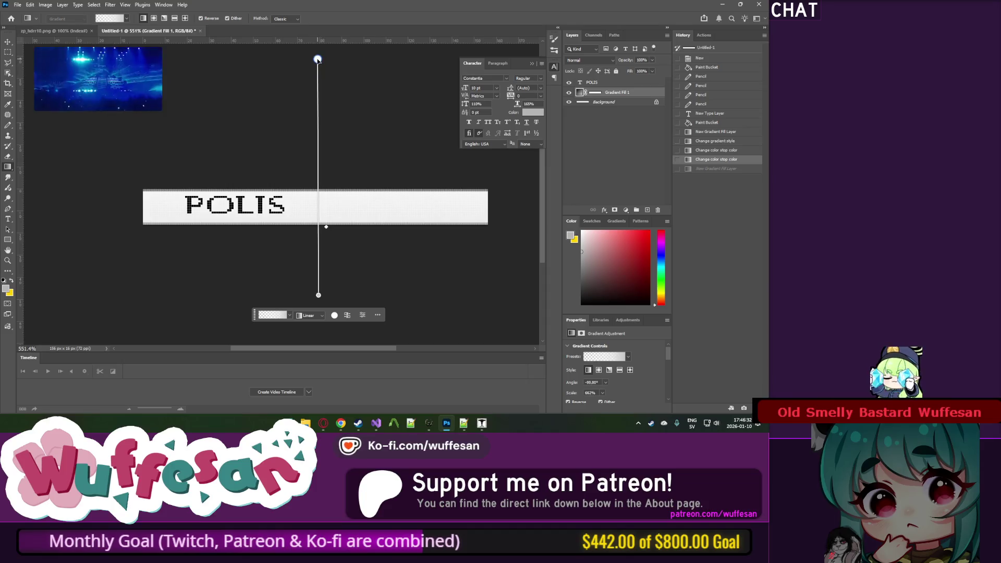
pyautogui.moveTo(319, 59); pyautogui.dragTo(319, 48)
pyautogui.moveTo(319, 295); pyautogui.dragTo(324, 238)
pyautogui.press('m')
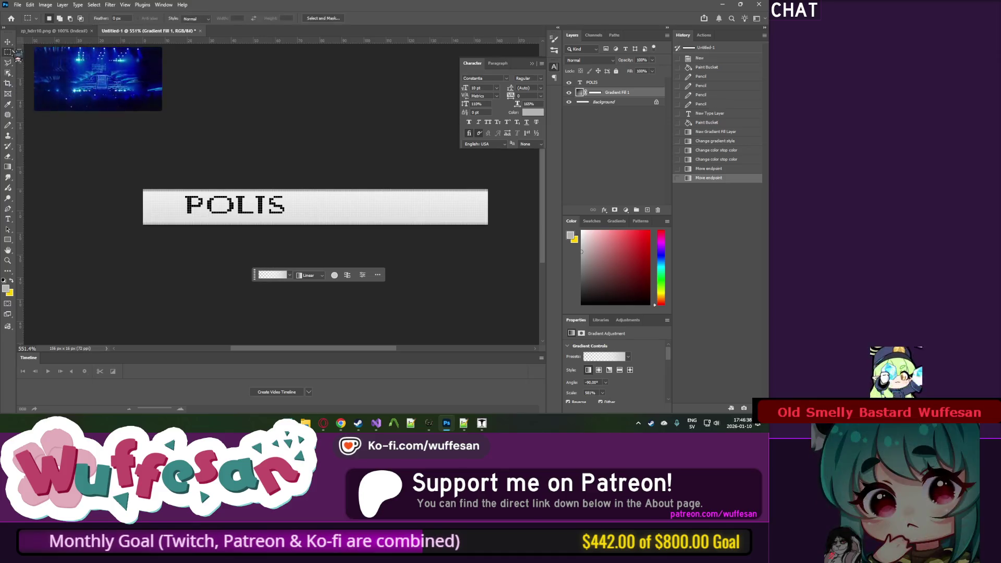
pyautogui.hotkey('ctrl', '1')
pyautogui.scroll(5, 280, 160)
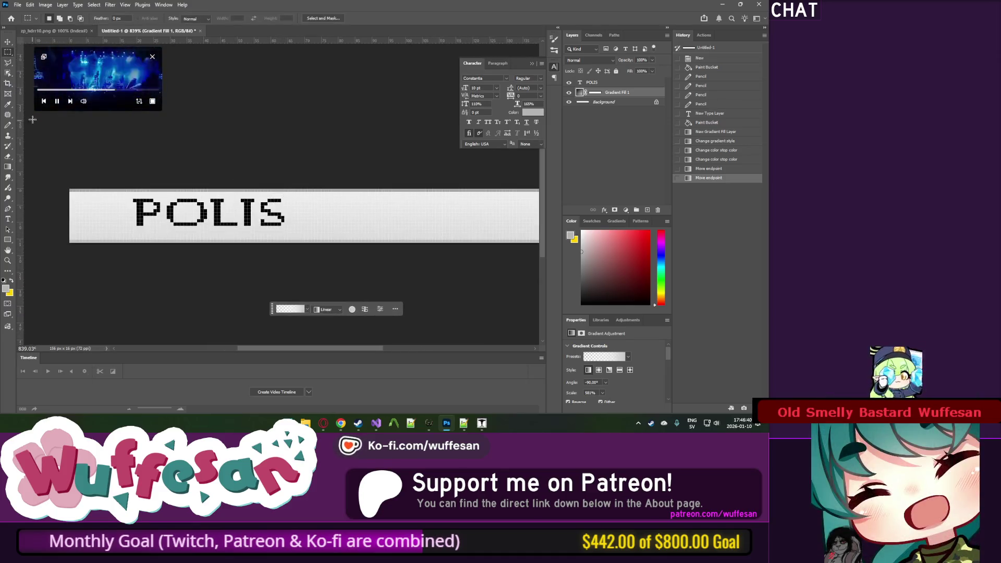
# Step: Move the POLIS type layer above the Gradient Fill 1 layer
pyautogui.hotkey('alt', 'Tab')
pyautogui.hotkey('alt', 'Tab')
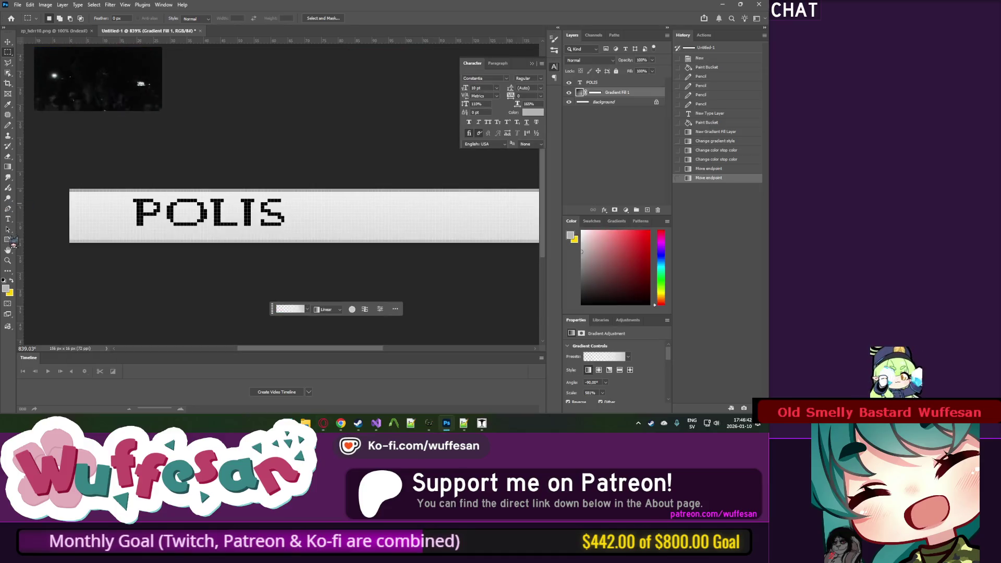
pyautogui.moveTo(620, 102); pyautogui.dragTo(614, 94)
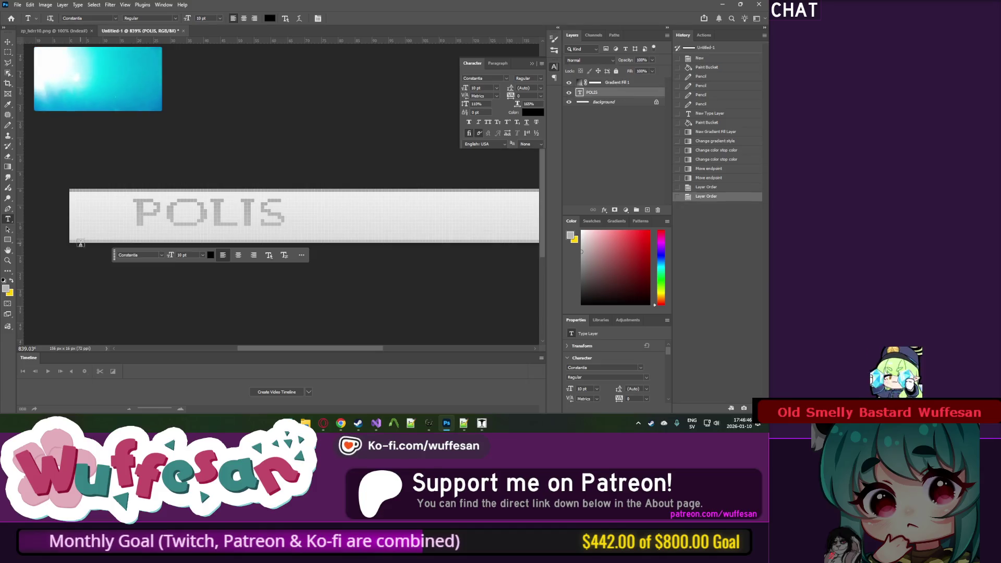
pyautogui.doubleClick(201, 222)
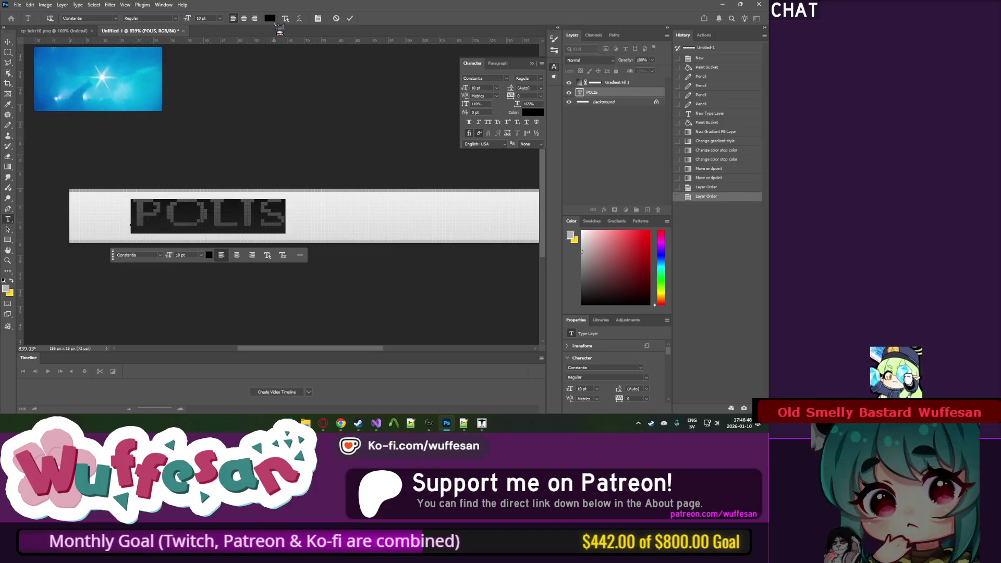
pyautogui.moveTo(608, 97); pyautogui.dragTo(613, 77)
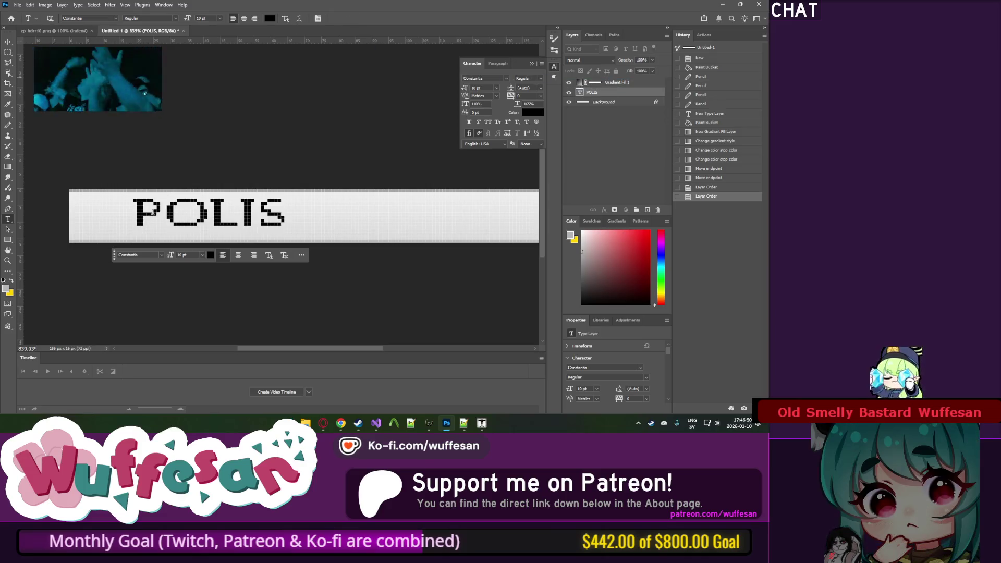
# Step: Set the POLIS text colour to bright blue 0600ff
pyautogui.doubleClick(168, 210)
pyautogui.click(210, 255)
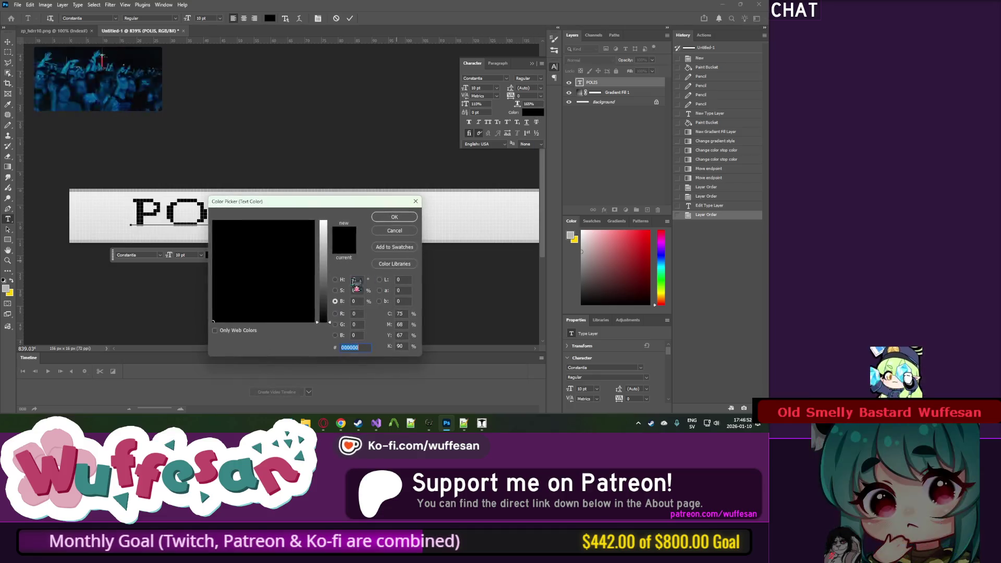
pyautogui.moveTo(329, 265)
pyautogui.mouseDown()
pyautogui.moveTo(328, 221)
pyautogui.moveTo(289, 224)
pyautogui.moveTo(281, 202)
pyautogui.mouseUp()
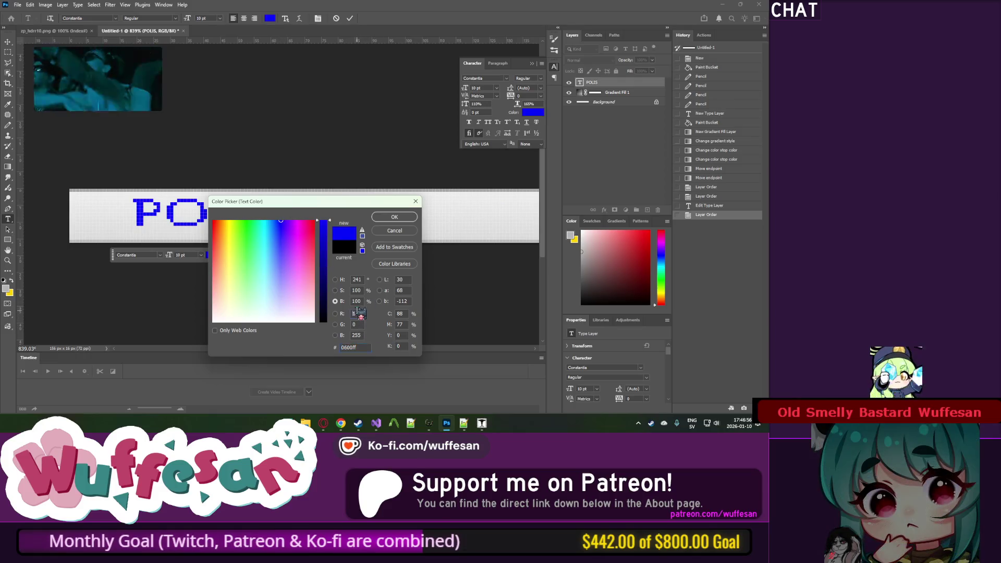
pyautogui.press('Return')
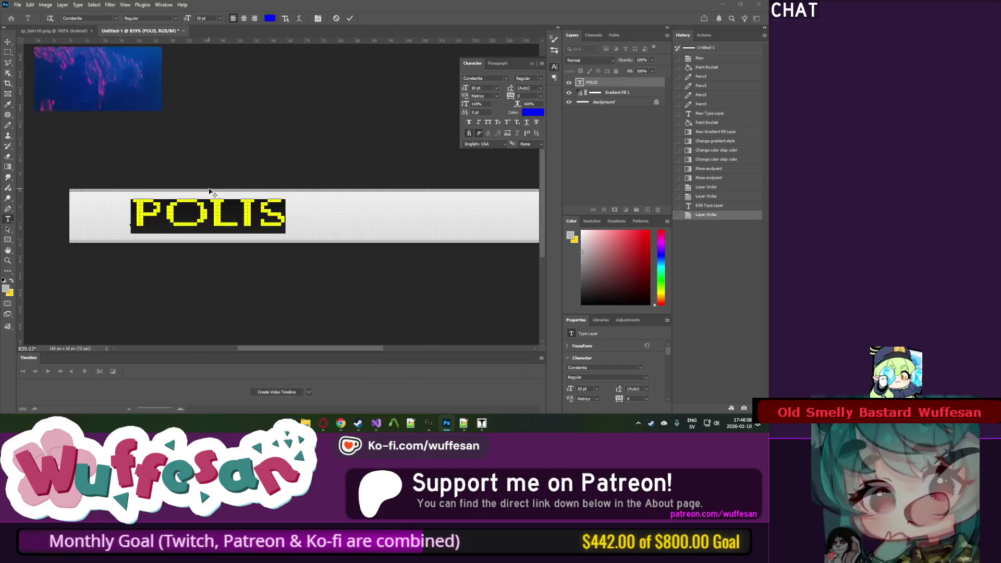
pyautogui.hotkey('alt', 'Tab')
pyautogui.hotkey('alt', 'Tab')
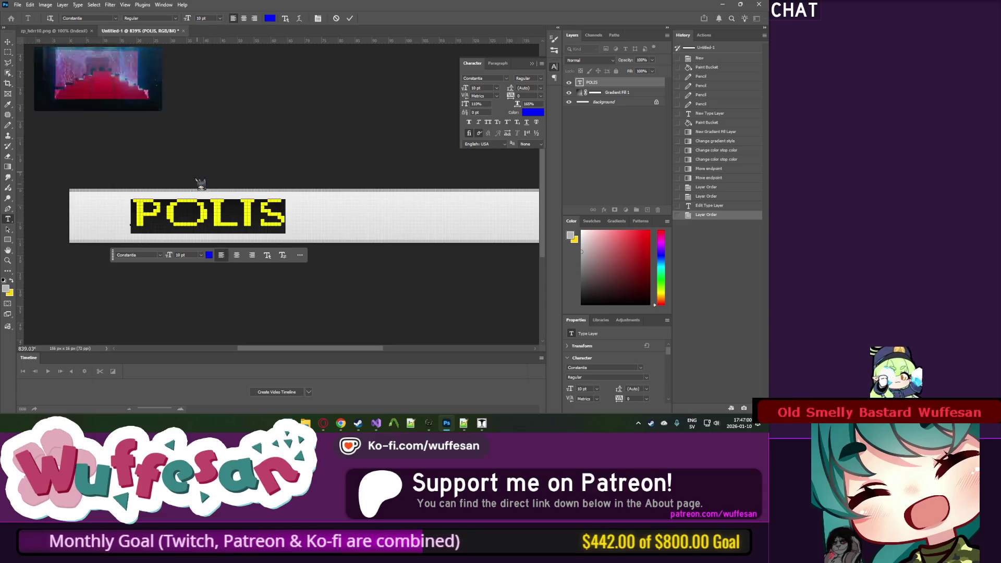
pyautogui.click(161, 255)
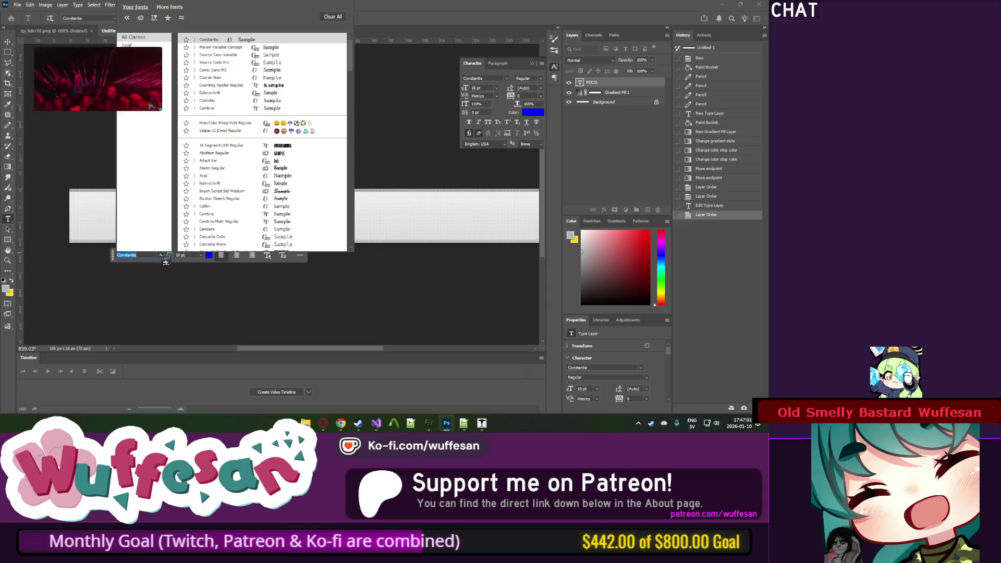
# Step: Set POLIS in Buxton Sketch with Smooth anti-aliasing
pyautogui.click(296, 199)
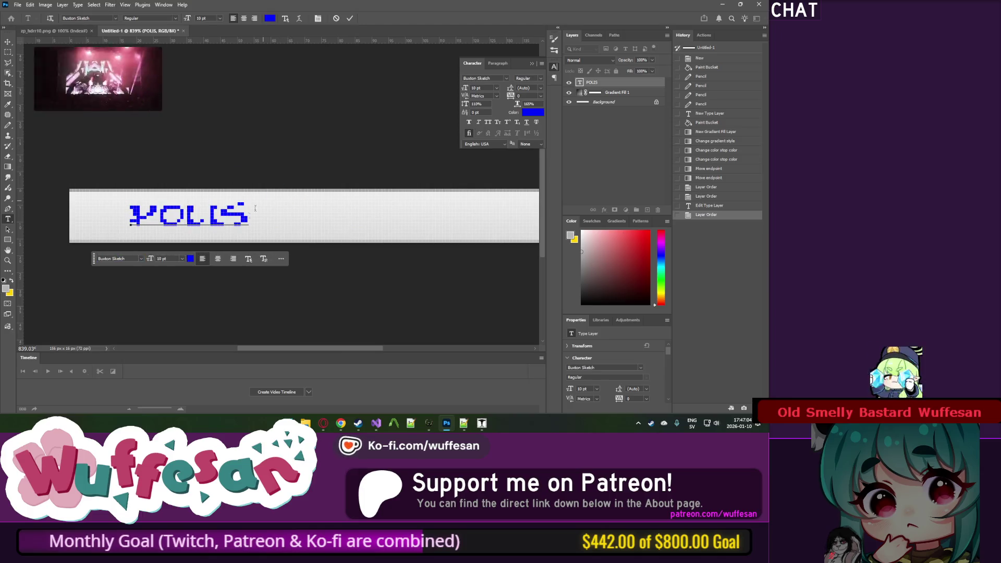
pyautogui.hotkey('ctrl', 'a')
pyautogui.rightClick(223, 215)
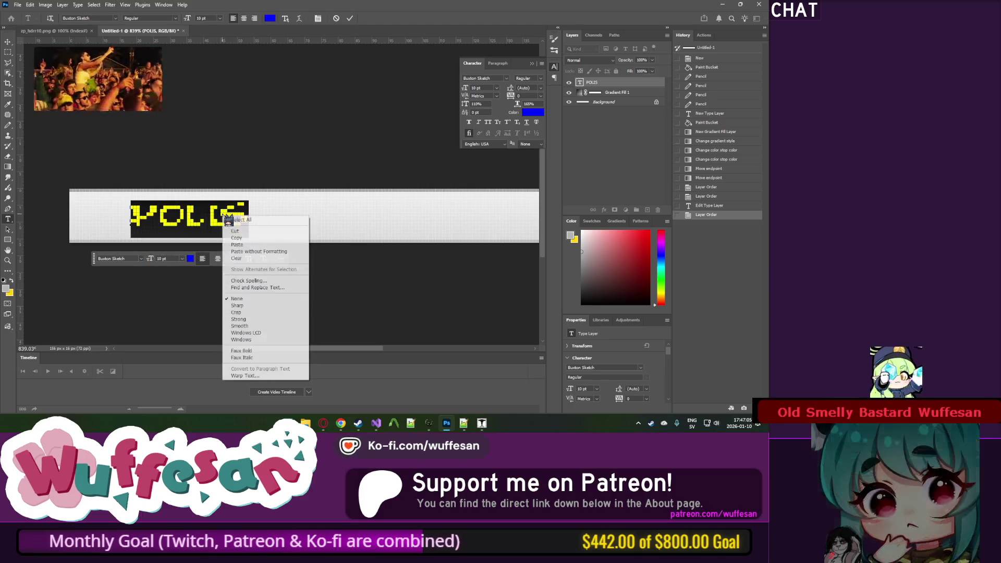
pyautogui.click(265, 327)
pyautogui.hotkey('alt', 'Tab')
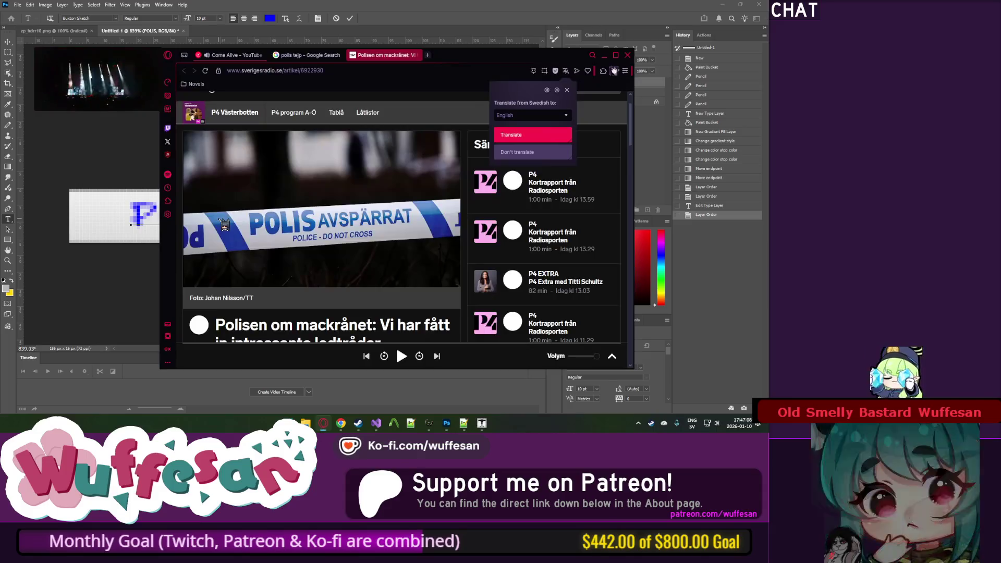
pyautogui.hotkey('alt', 'Tab')
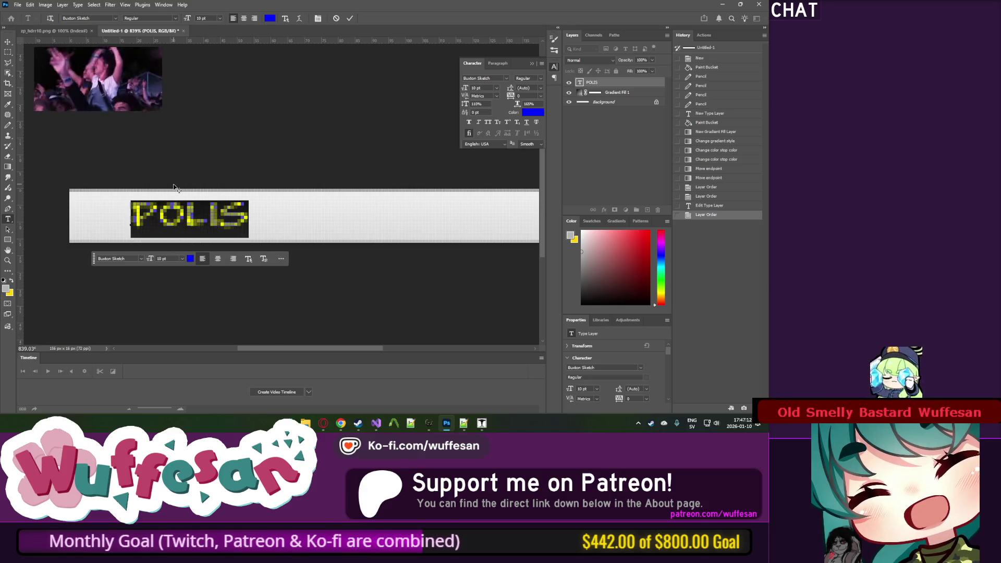
# Step: Enlarge POLIS to 14 pt and shift it further left on the strip
pyautogui.hotkey('alt', 'Tab')
pyautogui.hotkey('alt', 'Tab')
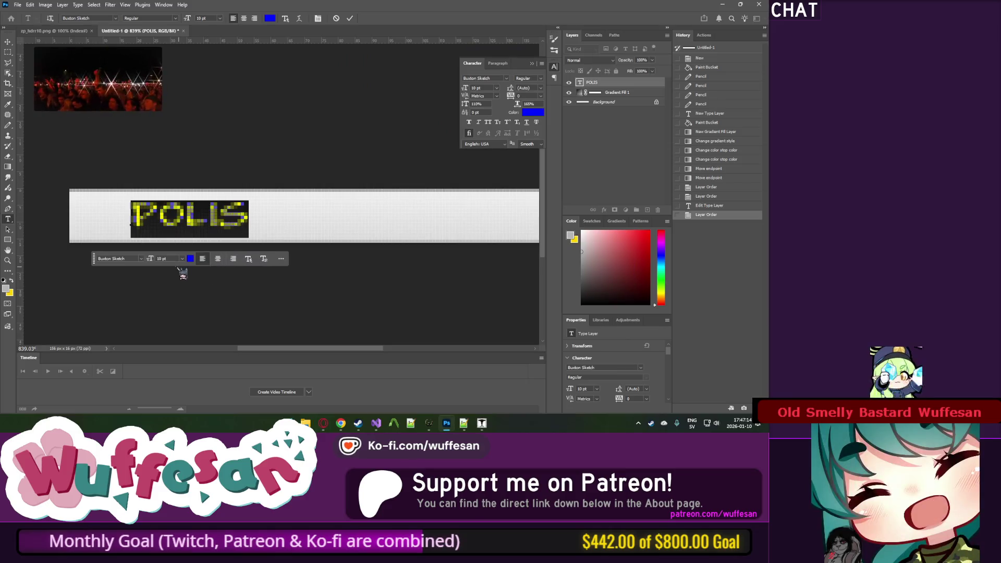
pyautogui.scroll(3, 152, 261)
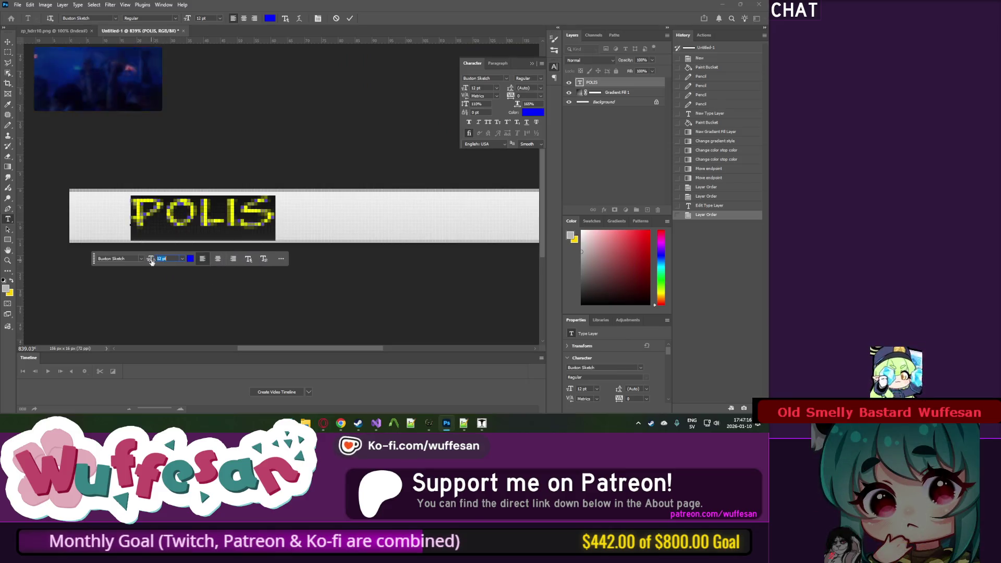
pyautogui.click(186, 218)
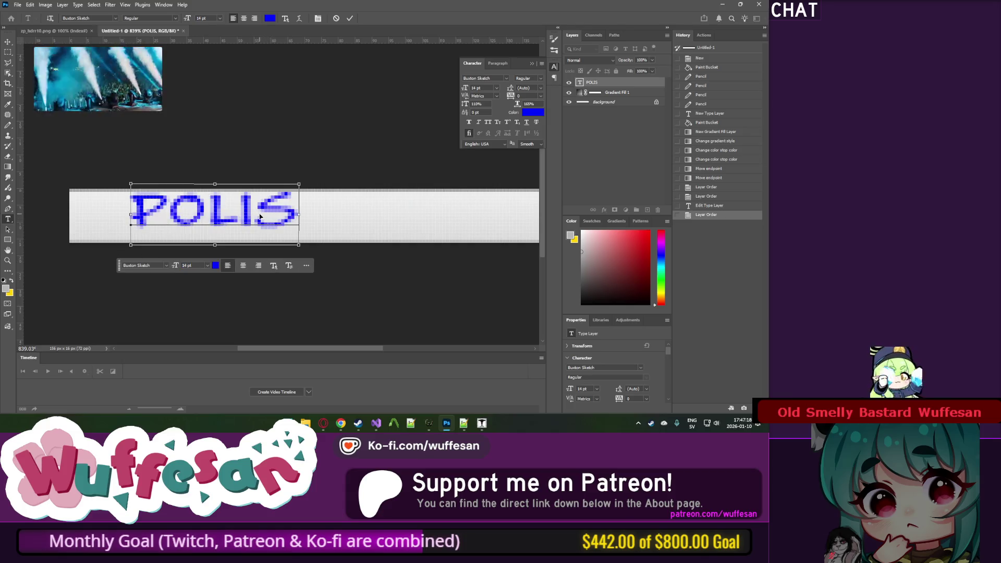
pyautogui.moveTo(228, 221); pyautogui.dragTo(196, 223)
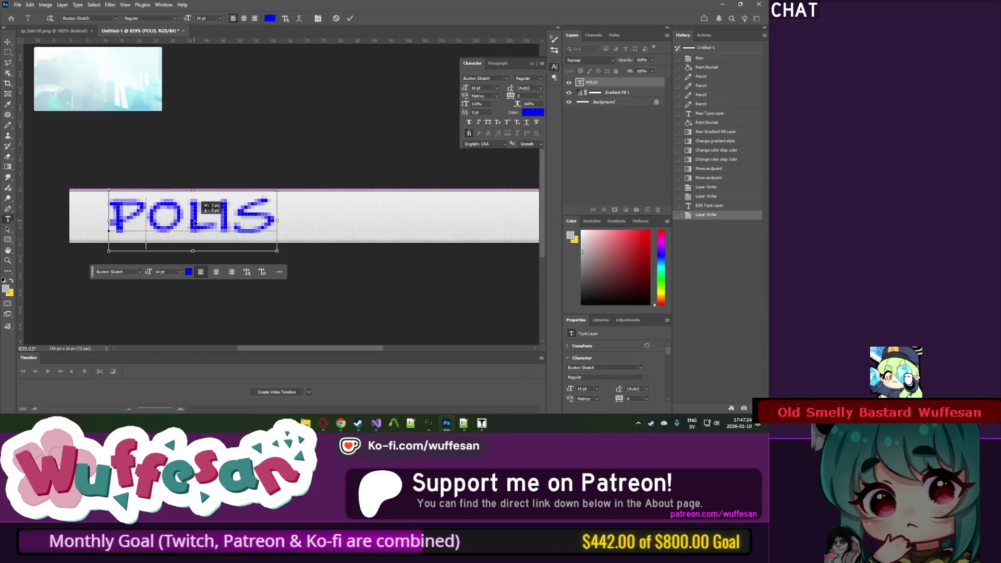
pyautogui.hotkey('ctrl', 'a')
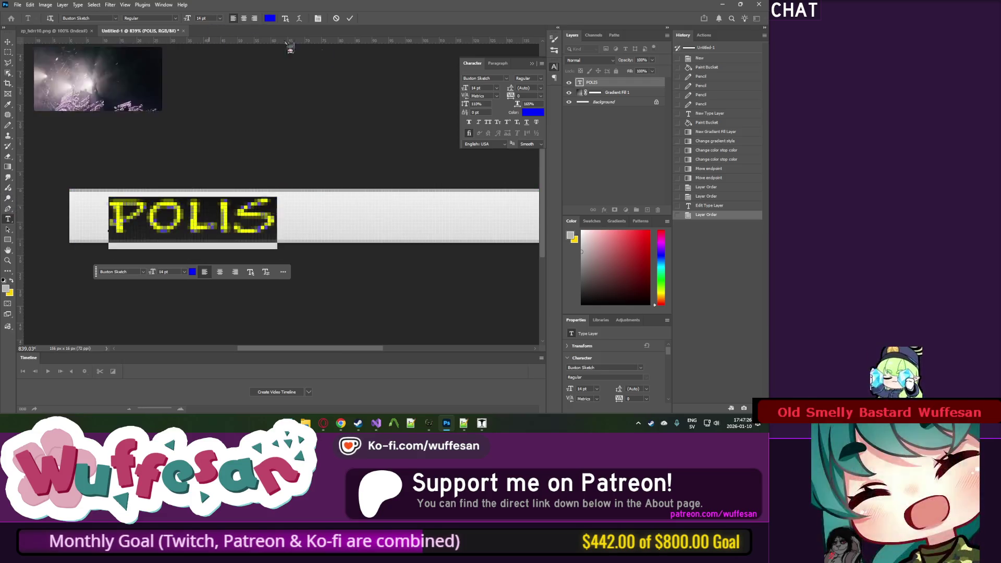
pyautogui.click(511, 79)
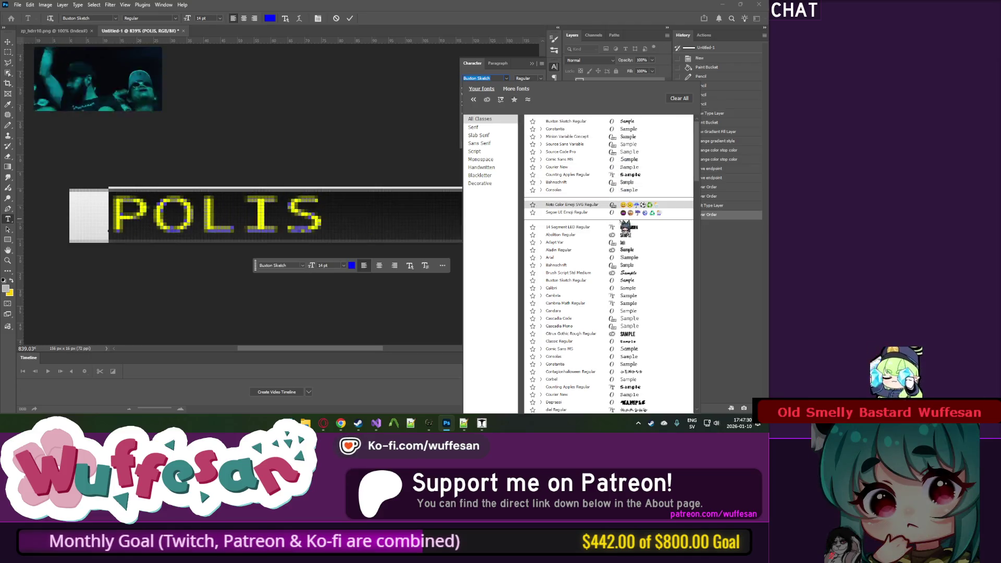
# Step: Browse the font classes, set POLIS in Microsoft MHei, and switch to the tape reference photo
pyautogui.scroll(-1, 627, 239)
pyautogui.scroll(-8, 631, 232)
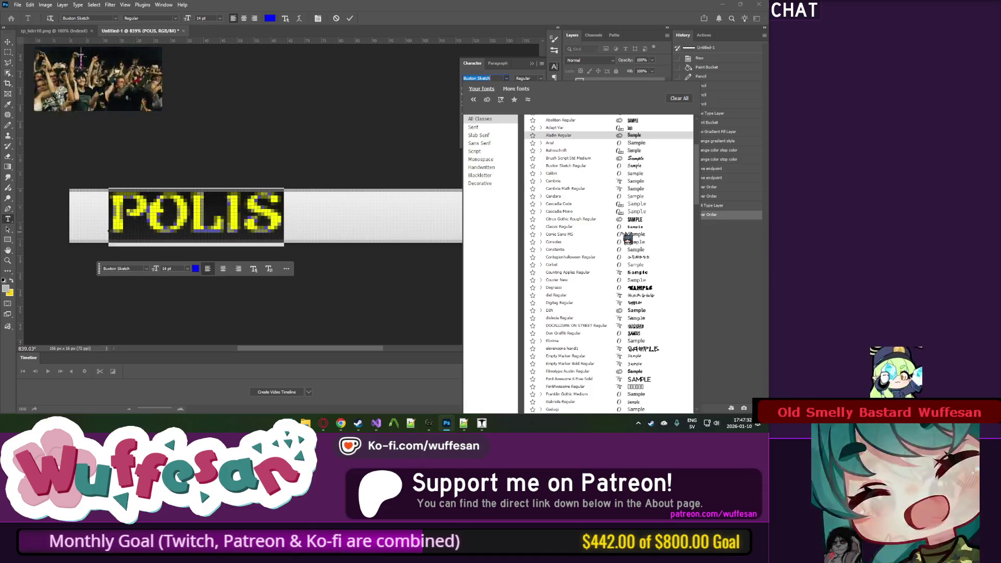
pyautogui.click(489, 135)
pyautogui.click(475, 127)
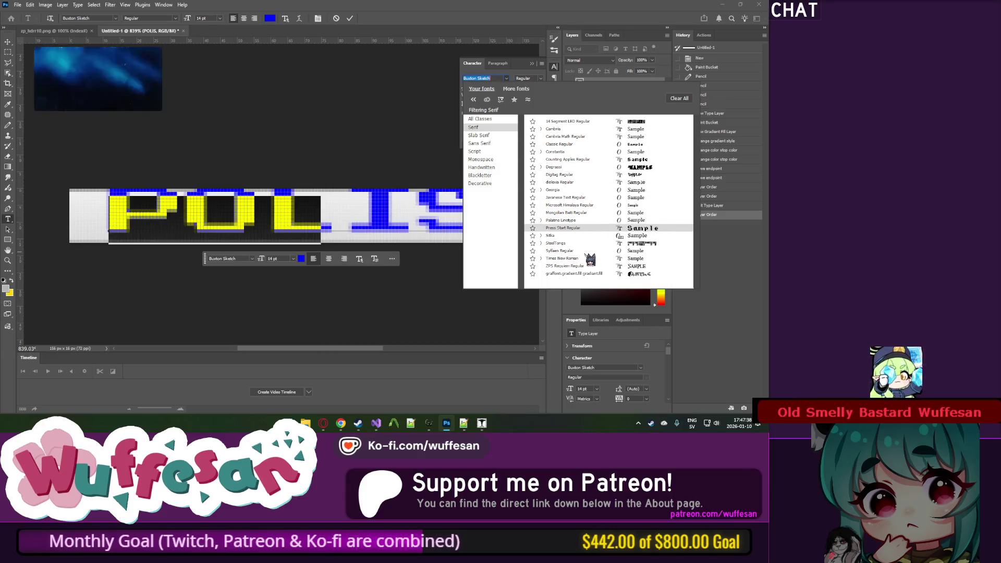
pyautogui.click(480, 119)
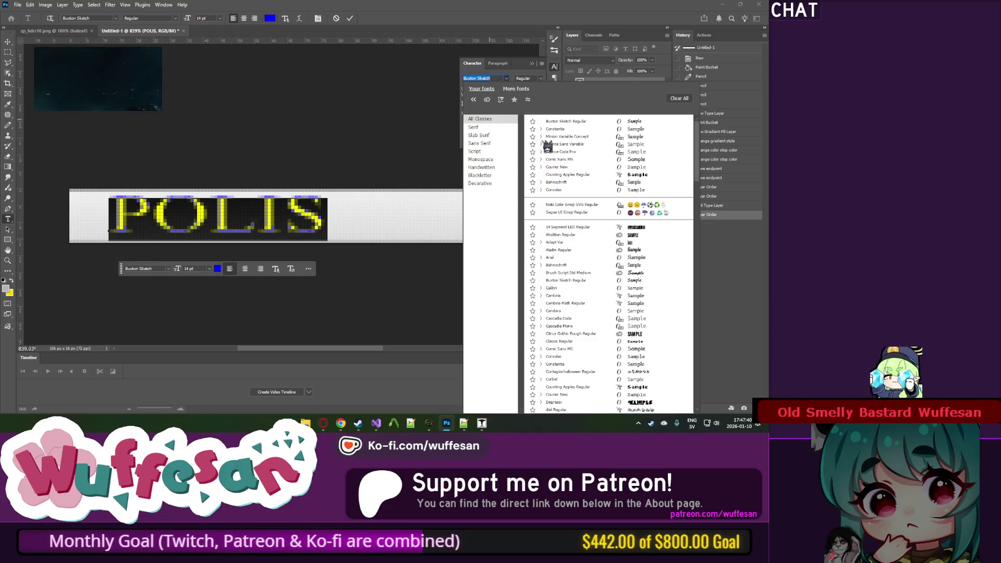
pyautogui.scroll(-5, 579, 146)
pyautogui.scroll(-10, 588, 164)
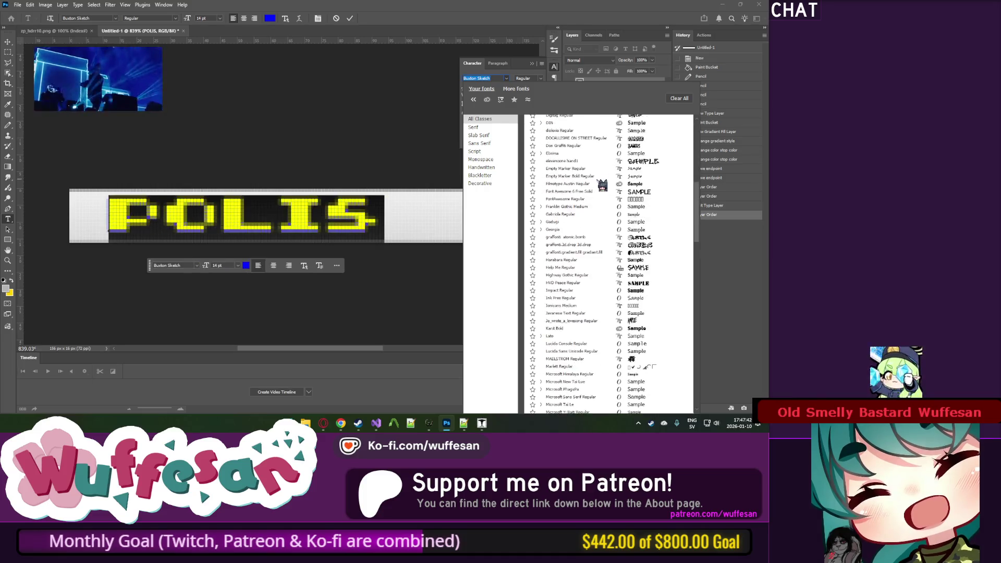
pyautogui.scroll(-15, 702, 256)
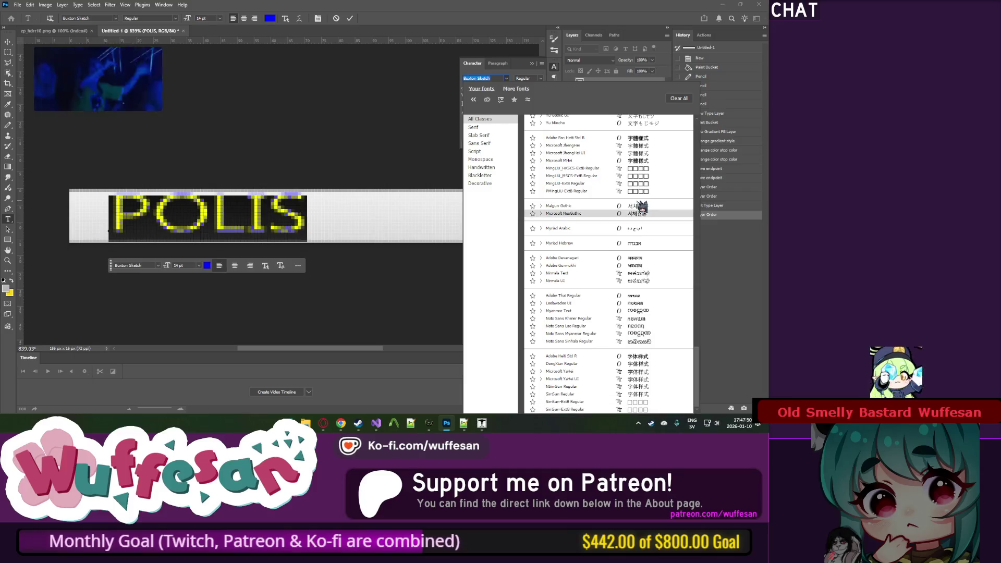
pyautogui.click(629, 162)
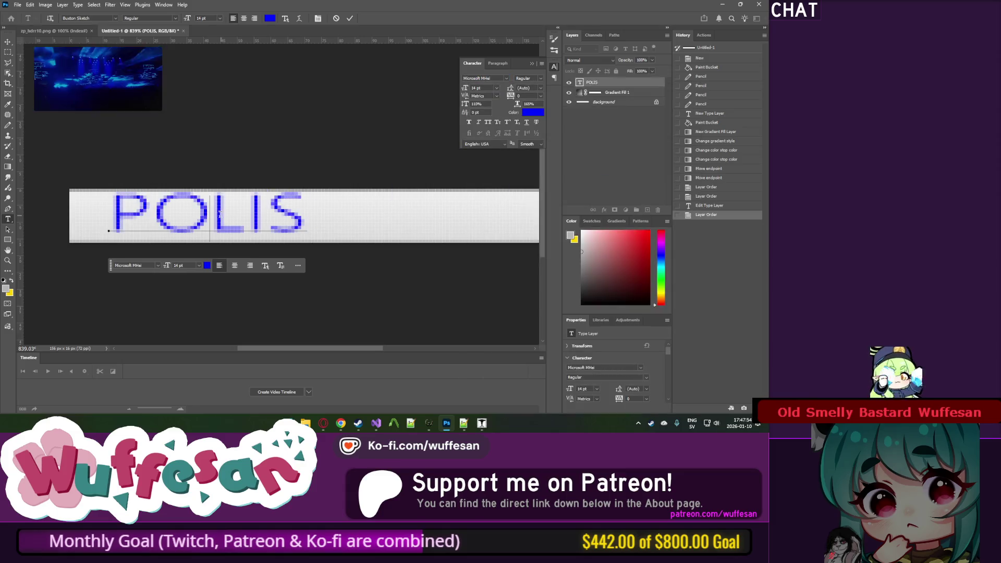
pyautogui.hotkey('alt', 'Tab')
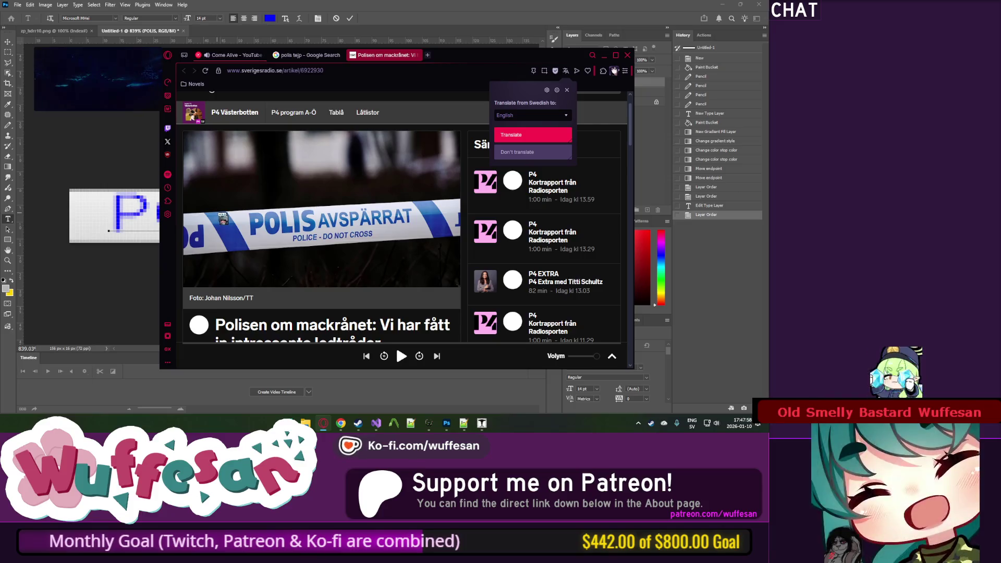
pyautogui.press('super+shift+s')
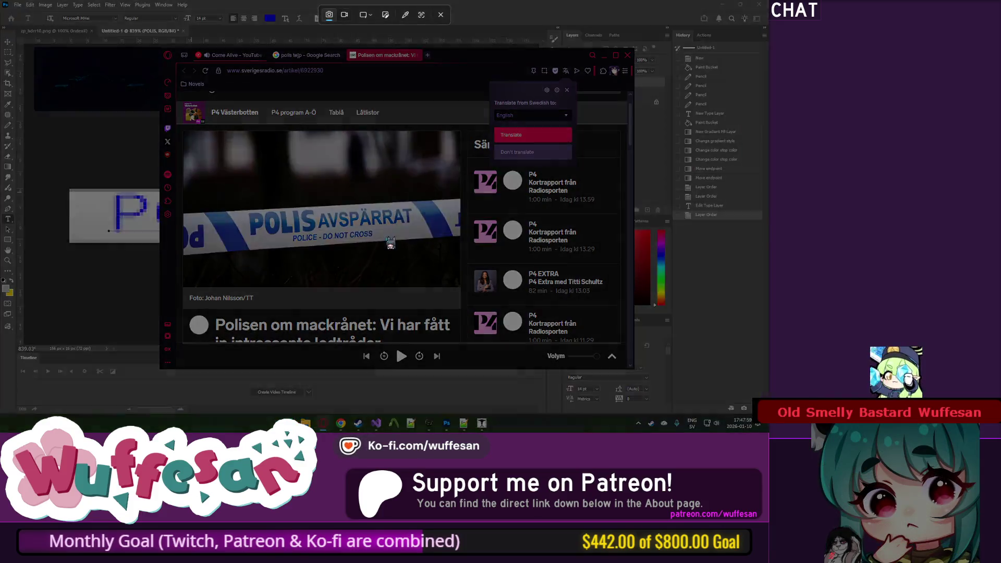
pyautogui.moveTo(195, 187); pyautogui.dragTo(456, 251)
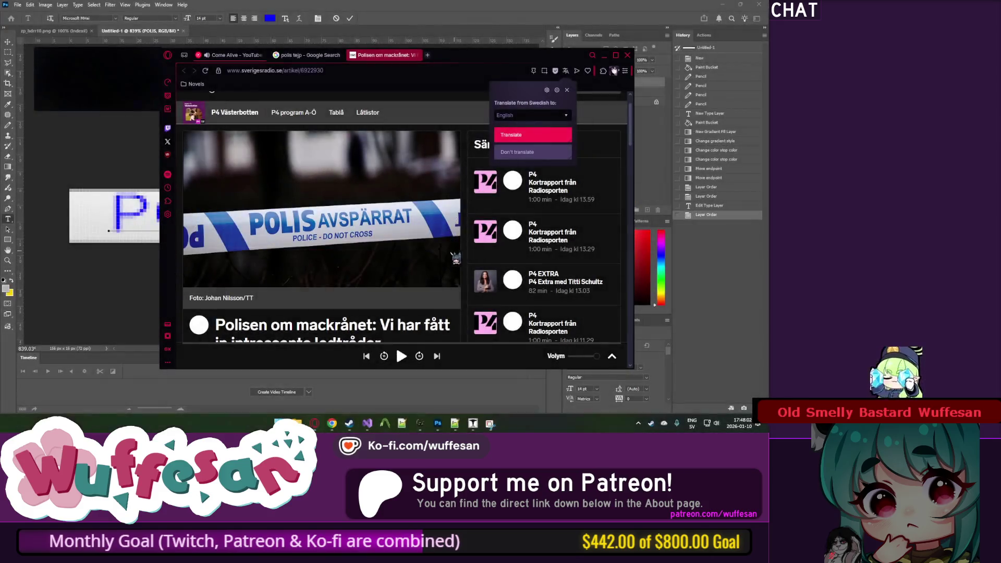
pyautogui.hotkey('alt', 'Tab')
pyautogui.click(7, 42)
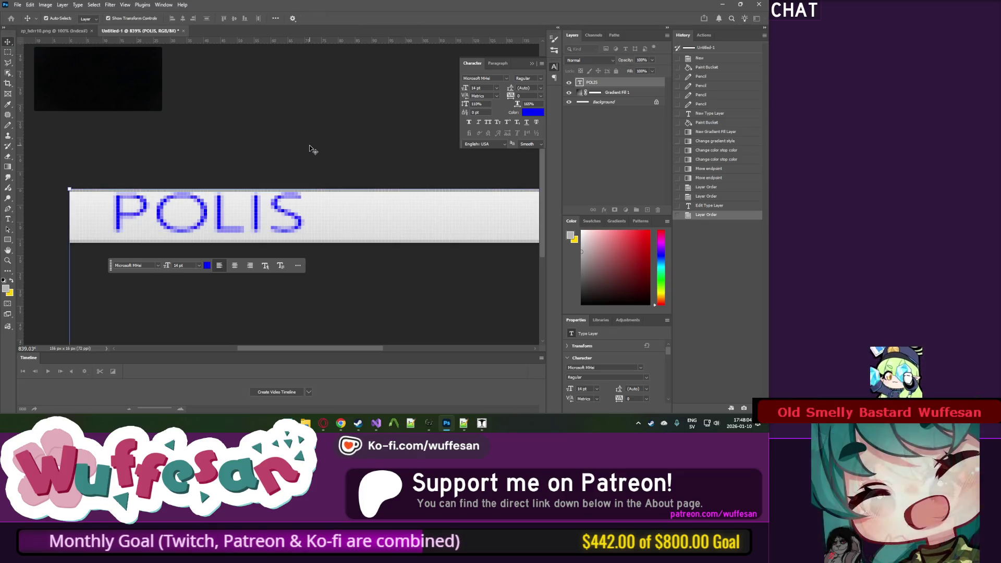
pyautogui.hotkey('ctrl', 'v')
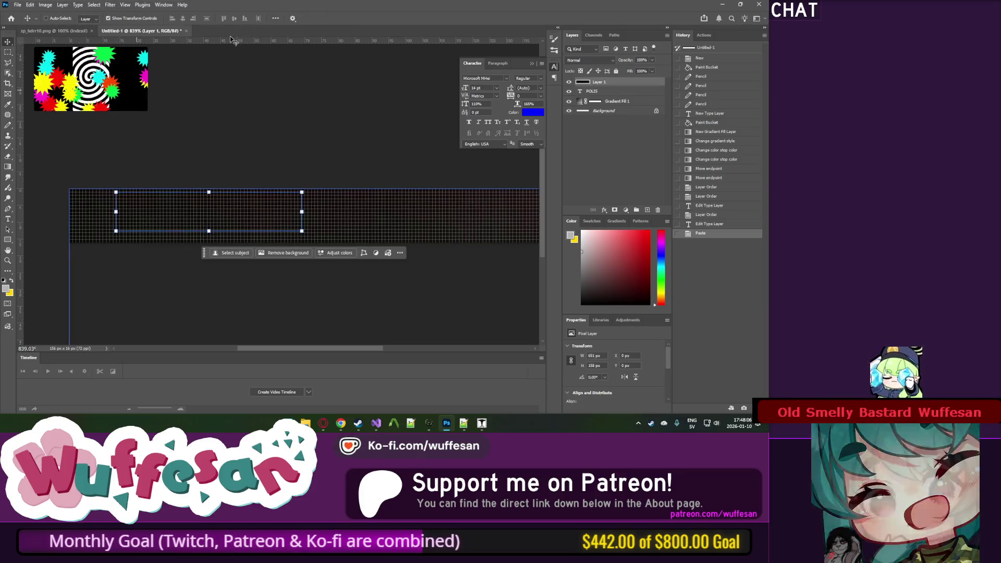
pyautogui.hotkey('ctrl', 'z')
pyautogui.rightClick(236, 32)
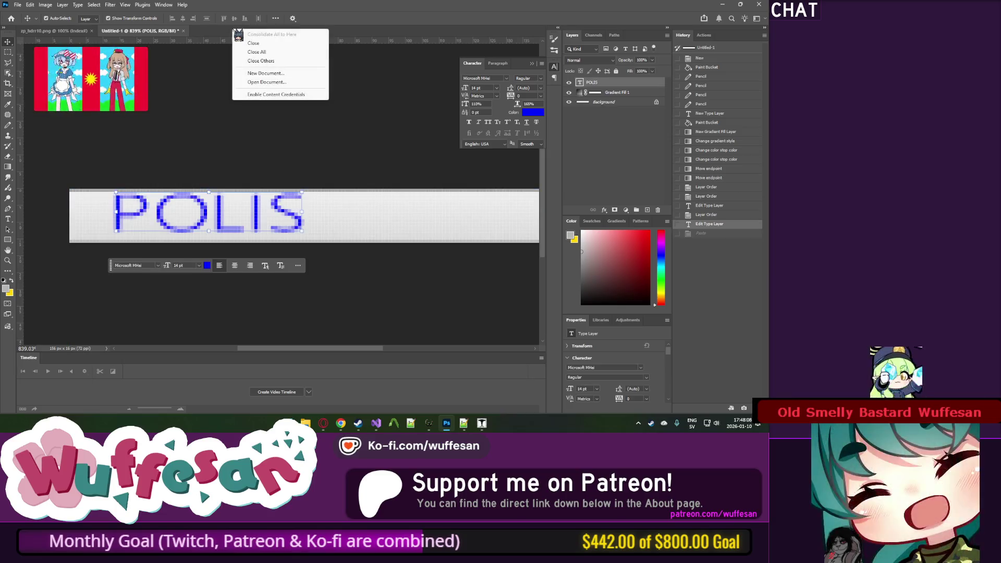
pyautogui.click(264, 73)
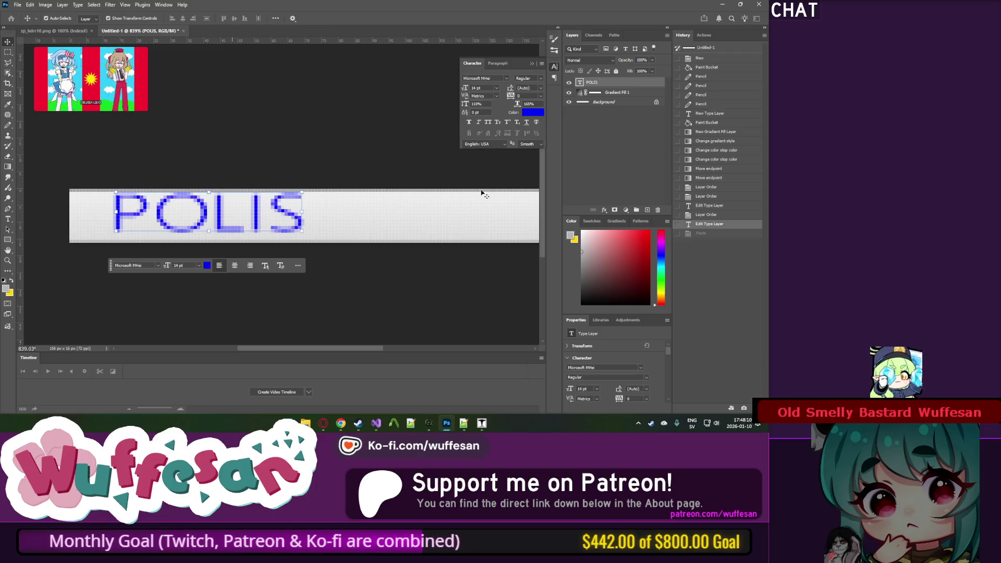
pyautogui.click(582, 348)
pyautogui.hotkey('ctrl', 'v')
pyautogui.scroll(3, 234, 202)
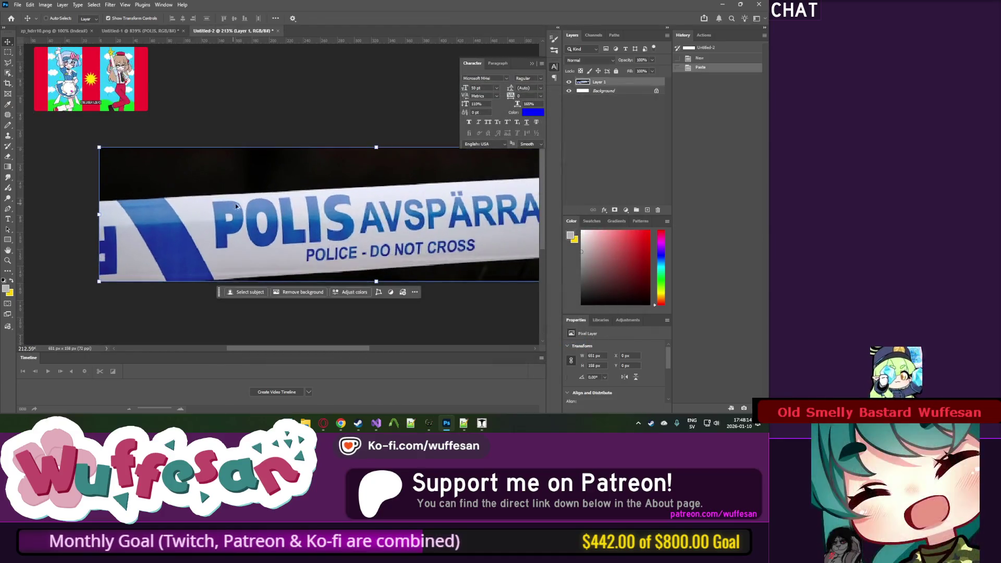
pyautogui.click(156, 31)
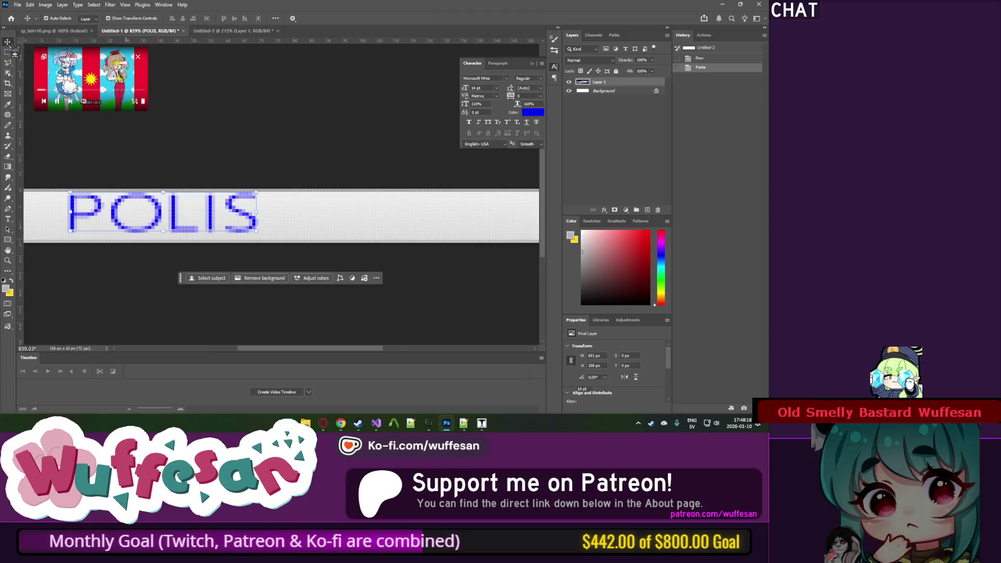
pyautogui.scroll(-2, 248, 148)
pyautogui.click(222, 30)
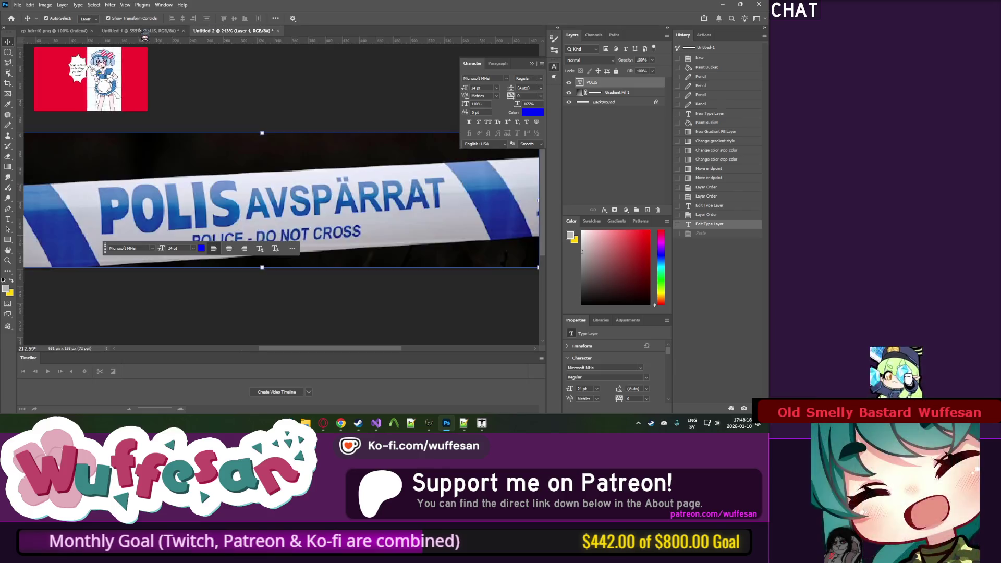
pyautogui.click(144, 32)
pyautogui.hscroll(-2, 157, 208)
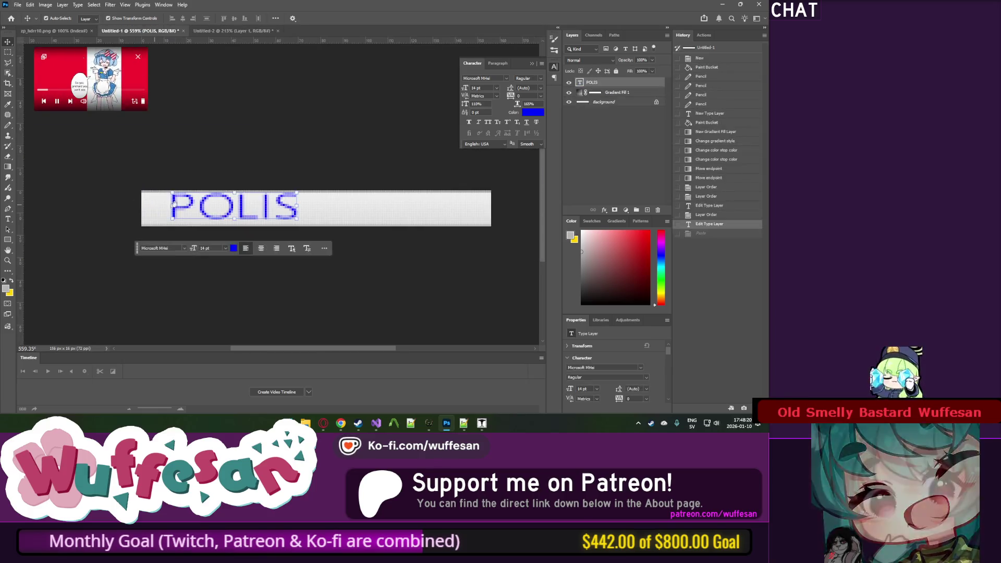
pyautogui.scroll(2, 185, 214)
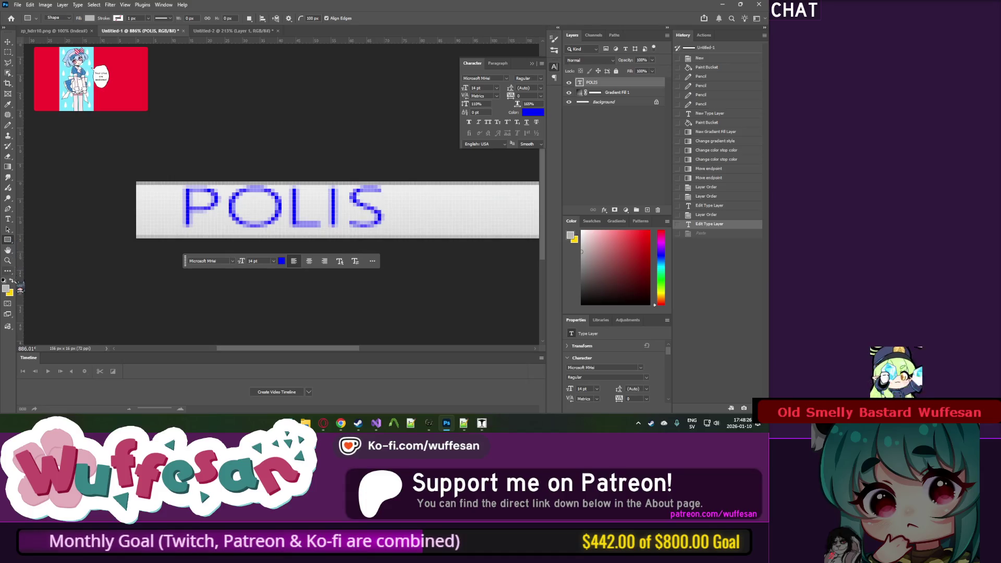
# Step: Draw a tall rounded rectangle on the strip and fill it solid blue
pyautogui.moveTo(250, 147); pyautogui.dragTo(260, 204)
pyautogui.moveTo(277, 310); pyautogui.dragTo(293, 326)
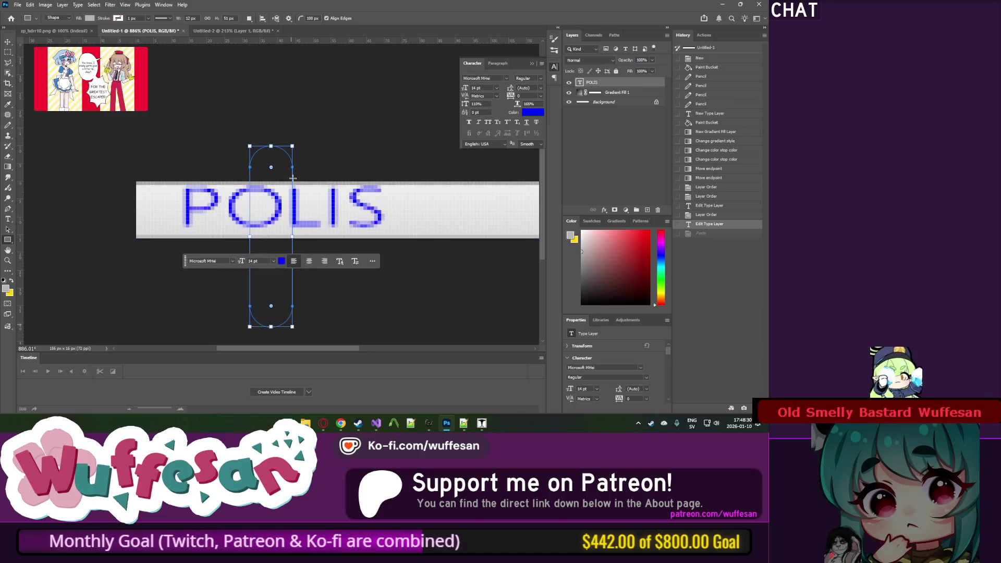
pyautogui.moveTo(271, 168); pyautogui.dragTo(275, 149)
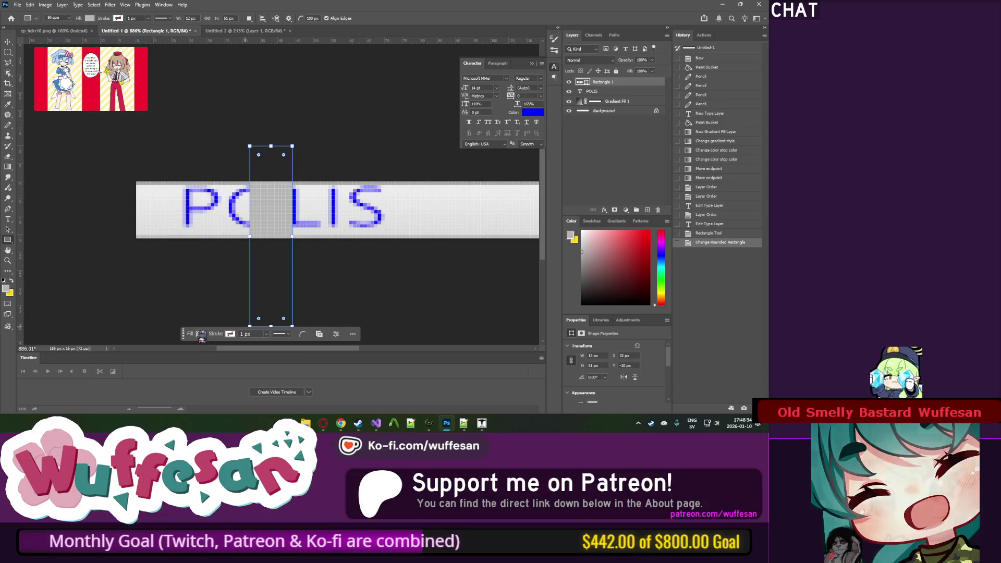
pyautogui.click(201, 333)
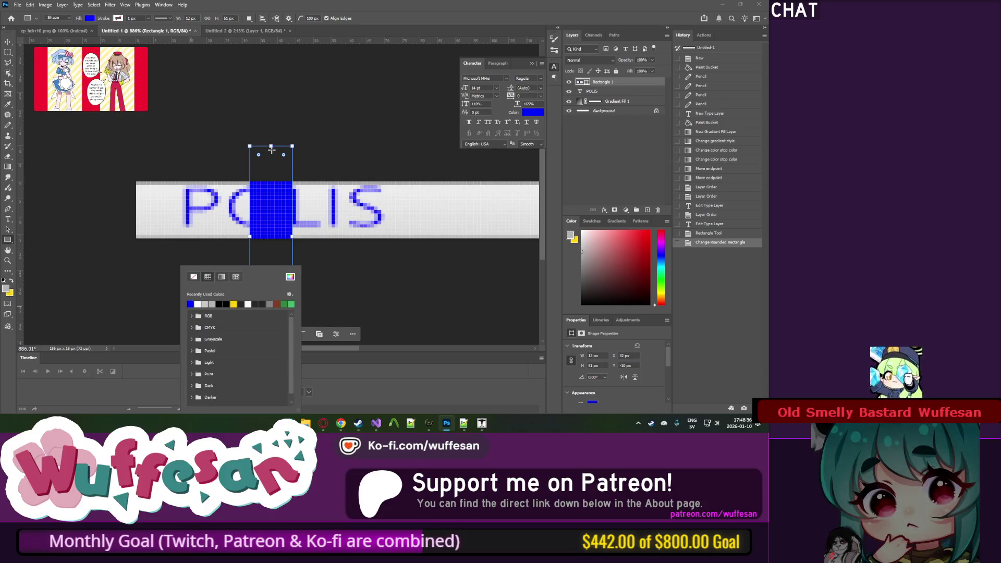
pyautogui.click(247, 142)
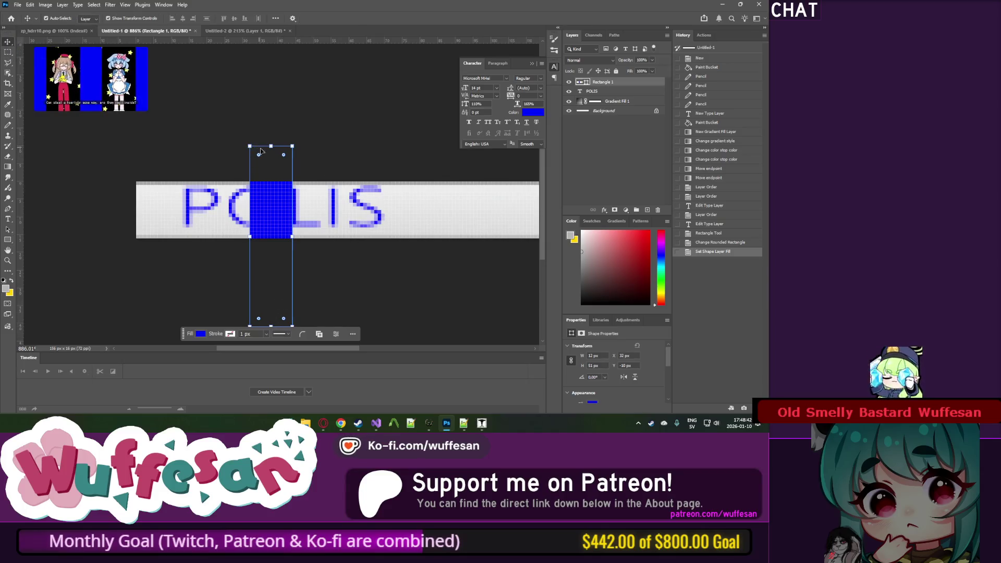
# Step: Rotate the blue shape to −30° and move it to the strip's left edge
pyautogui.moveTo(274, 216); pyautogui.dragTo(266, 205)
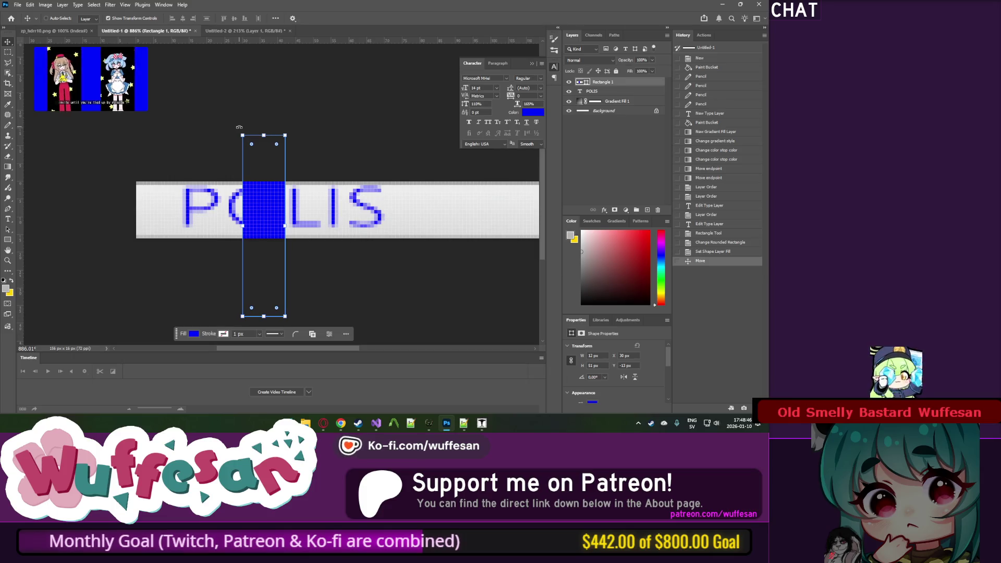
pyautogui.moveTo(239, 127)
pyautogui.mouseDown()
pyautogui.moveTo(186, 141)
pyautogui.moveTo(190, 123)
pyautogui.mouseUp()
pyautogui.moveTo(258, 206)
pyautogui.mouseDown()
pyautogui.moveTo(154, 210)
pyautogui.moveTo(190, 210)
pyautogui.mouseUp()
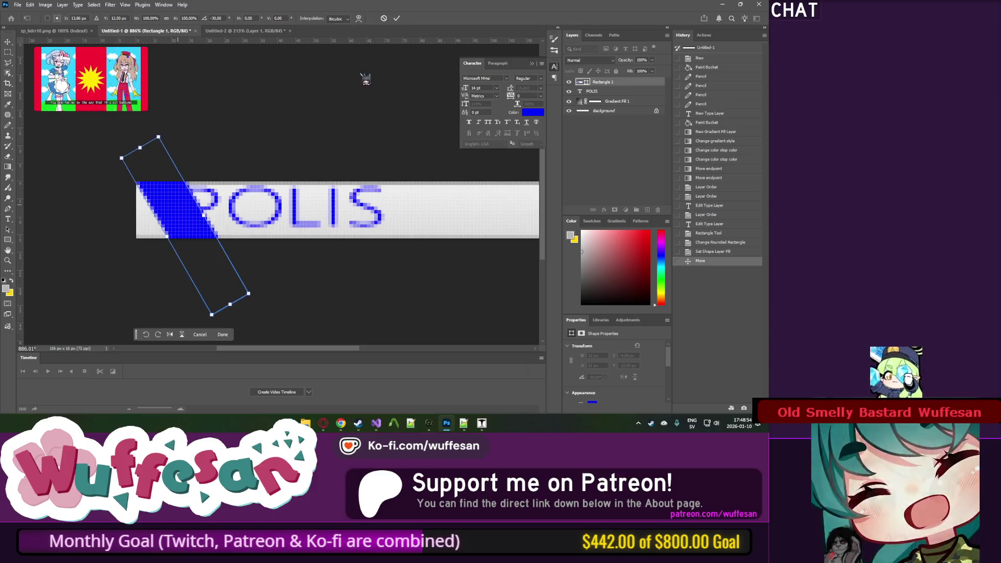
pyautogui.press('Return')
pyautogui.scroll(-3, 284, 117)
pyautogui.scroll(-1, 281, 154)
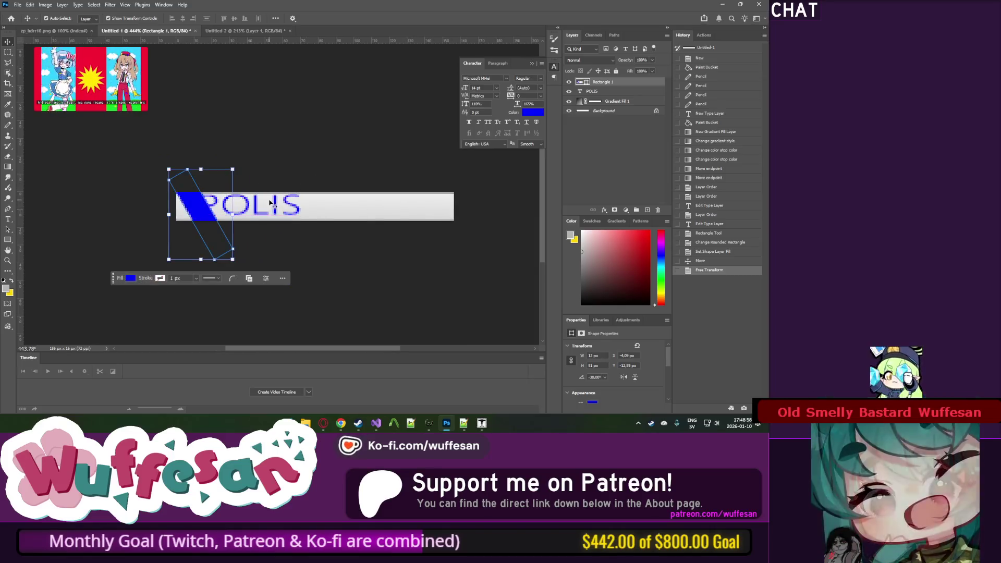
pyautogui.hotkey('ctrl', 'z')
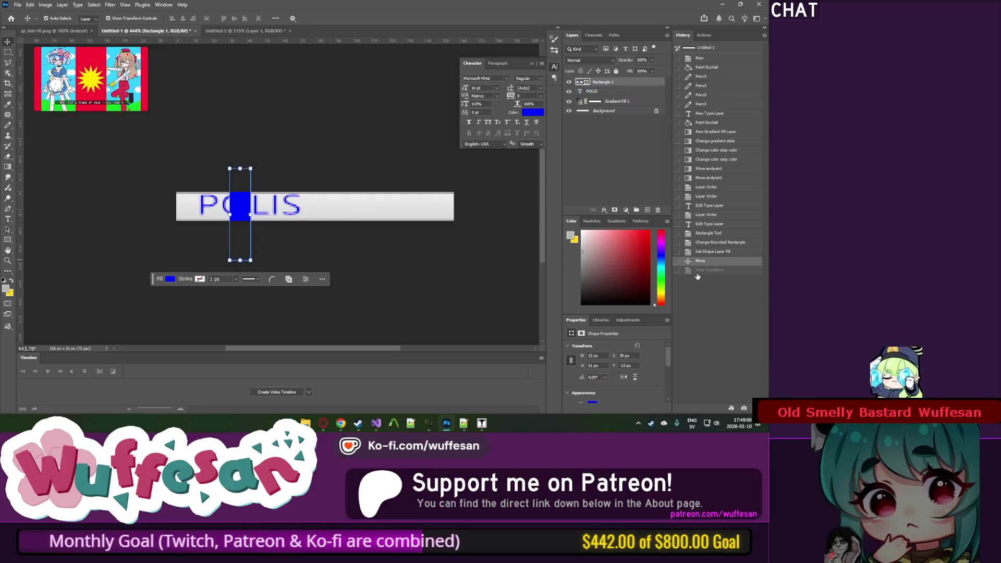
pyautogui.click(697, 273)
# Step: Duplicate the stripe and place the copy 90 px right, after the POLIS text
pyautogui.moveTo(204, 209)
pyautogui.mouseDown()
pyautogui.moveTo(419, 200)
pyautogui.moveTo(346, 204)
pyautogui.mouseUp()
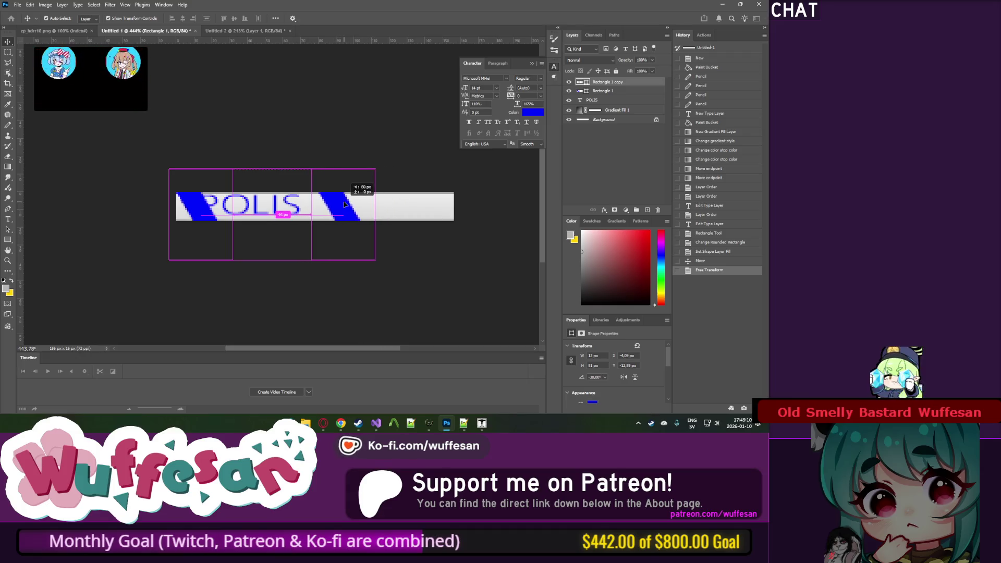
pyautogui.moveTo(345, 205); pyautogui.dragTo(344, 204)
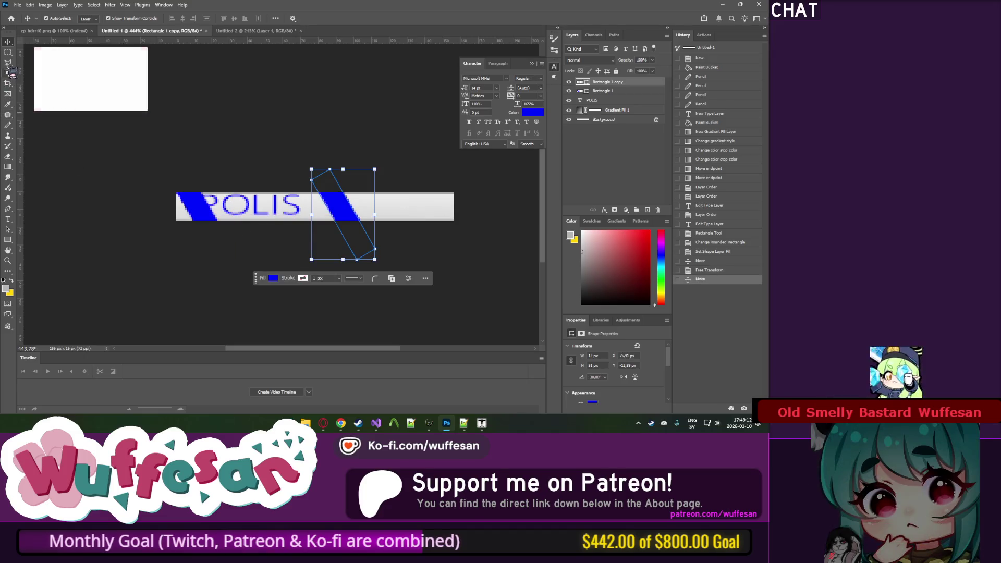
pyautogui.scroll(3, 282, 196)
pyautogui.click(7, 219)
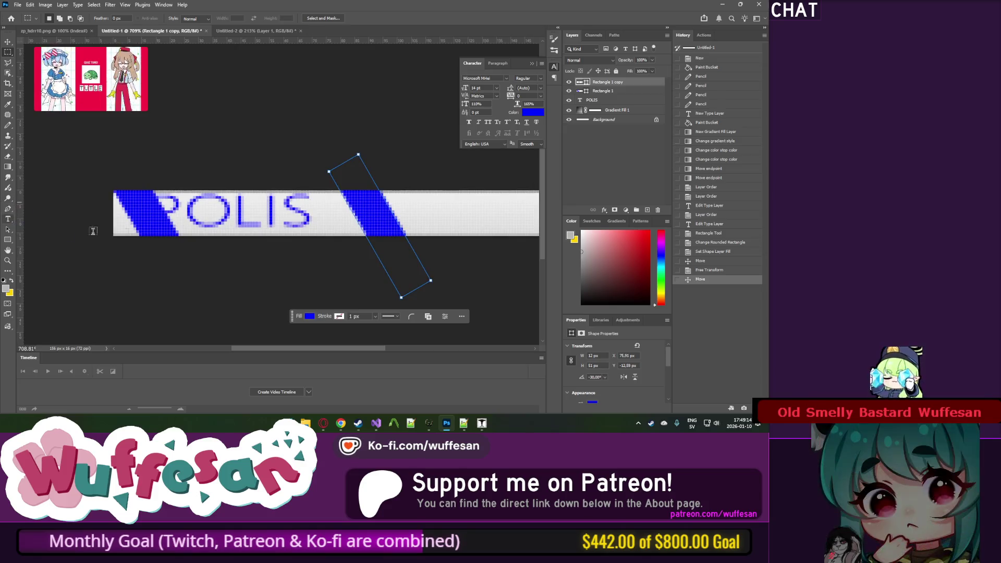
pyautogui.click(243, 211)
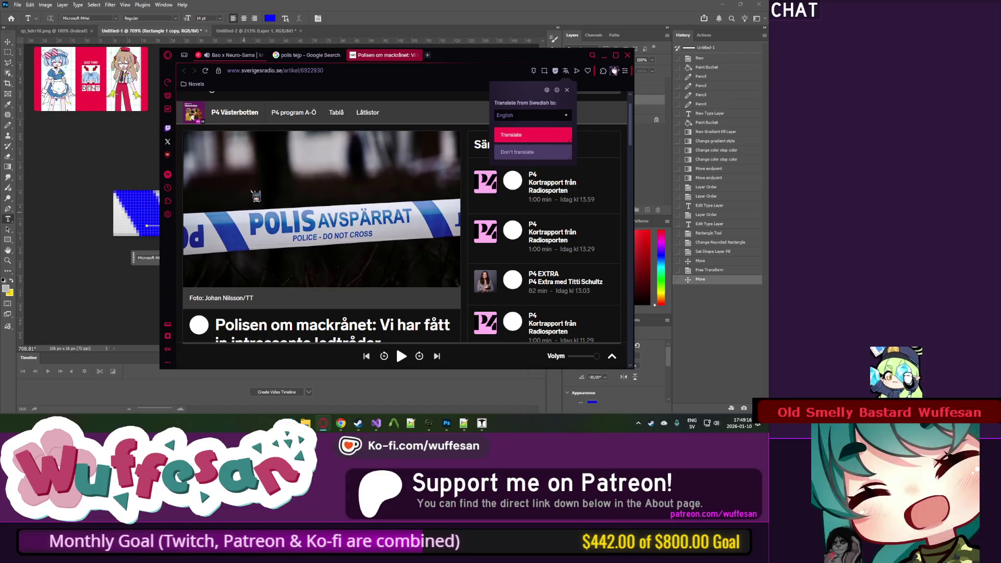
# Step: Compare the tape against the reference photo and select the word POLIS
pyautogui.hotkey('alt', 'Tab')
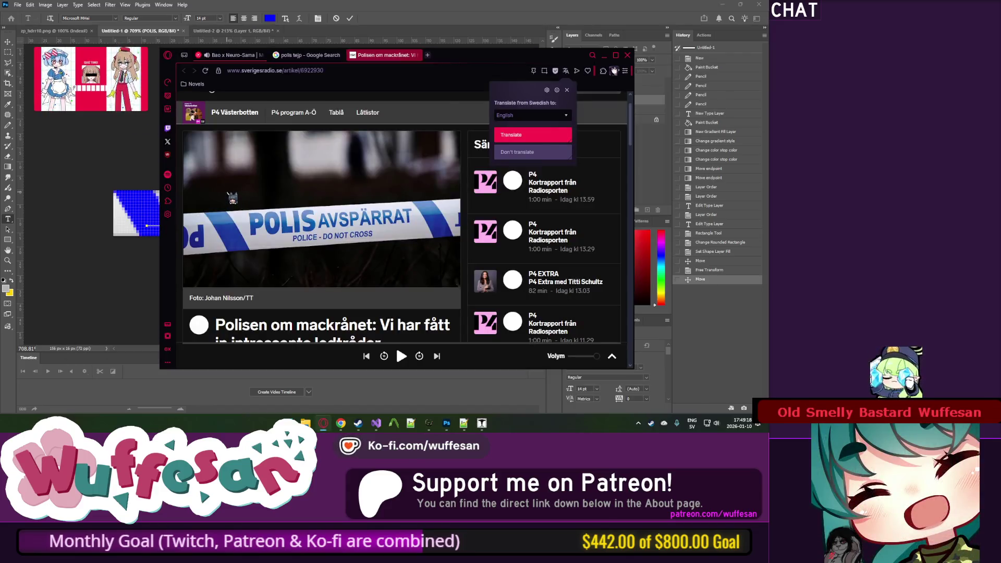
pyautogui.hotkey('alt', 'Tab')
pyautogui.hotkey('alt', 'Tab')
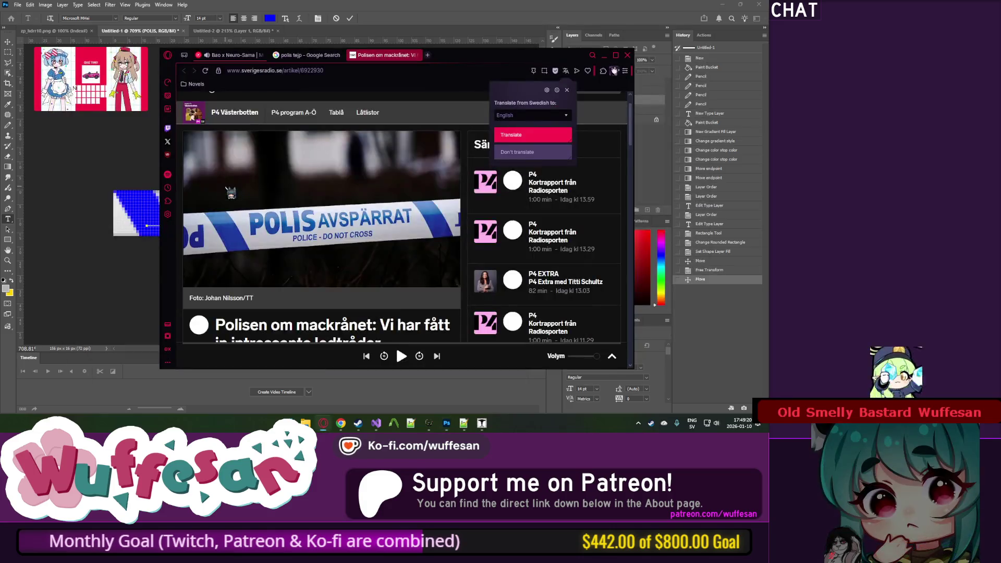
pyautogui.hotkey('alt', 'Tab')
pyautogui.doubleClick(215, 207)
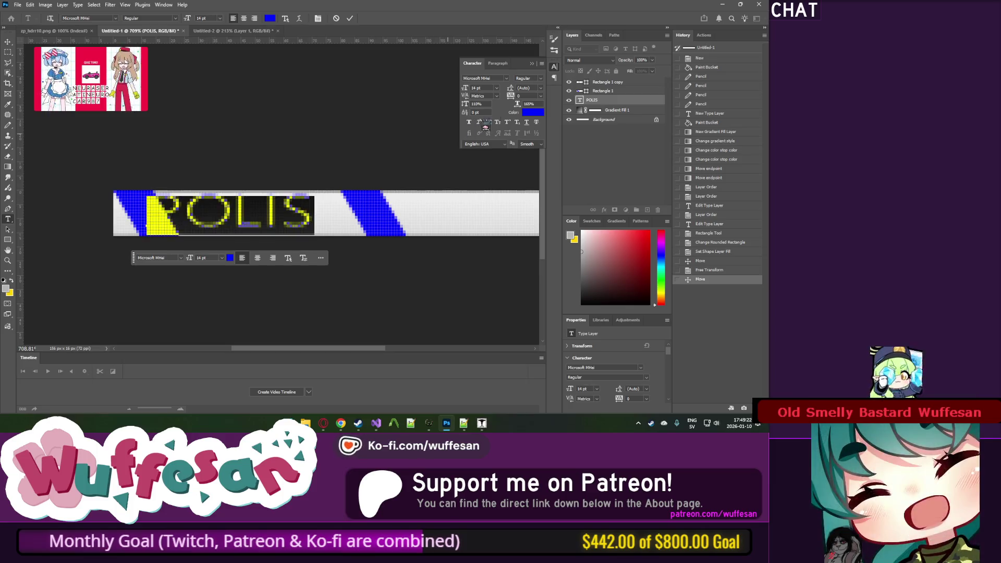
pyautogui.hotkey('alt', 'Tab')
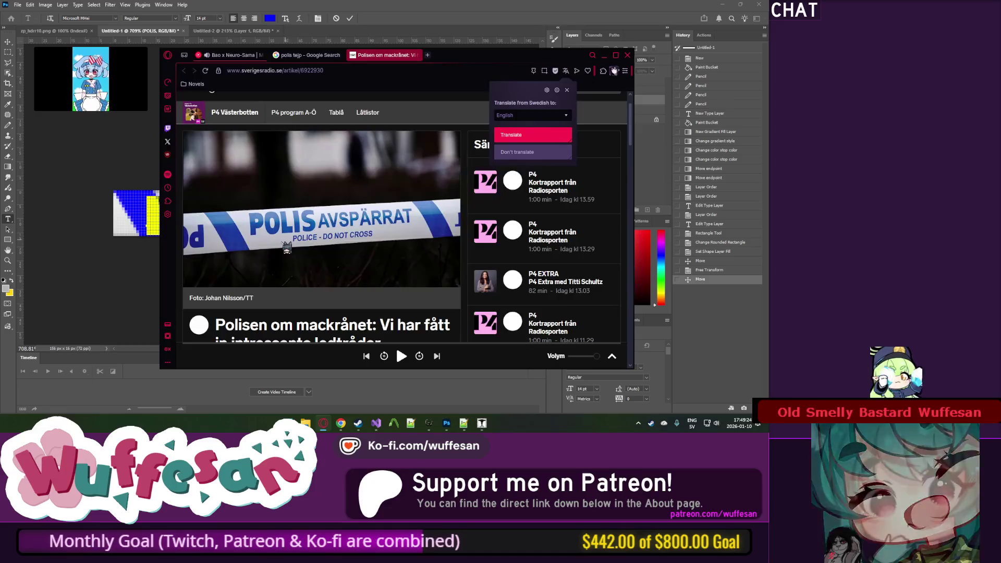
pyautogui.hotkey('alt', 'Tab')
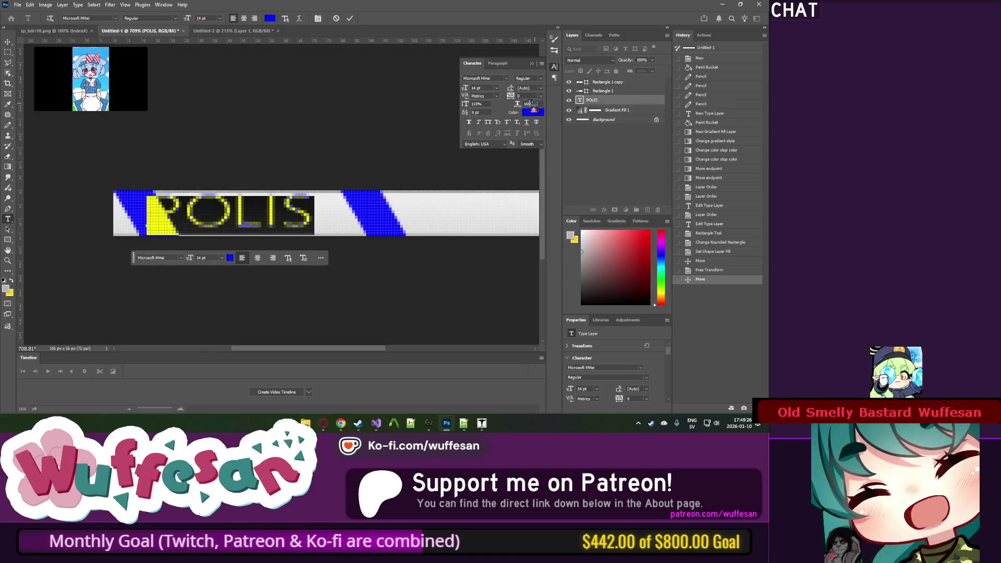
# Step: Set POLIS in Verdana at 11 pt and shift it right between the blue stripes
pyautogui.click(507, 78)
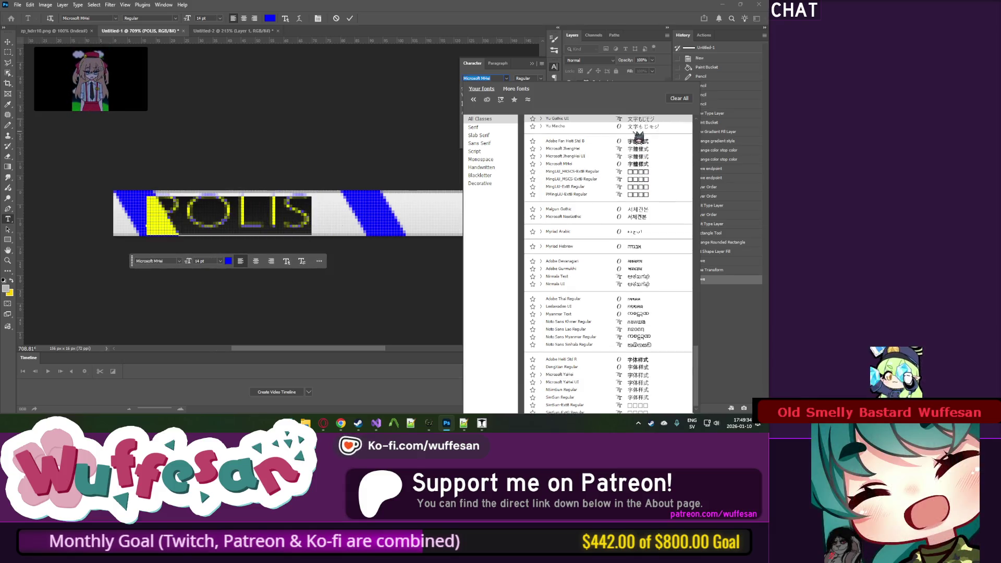
pyautogui.scroll(10, 639, 137)
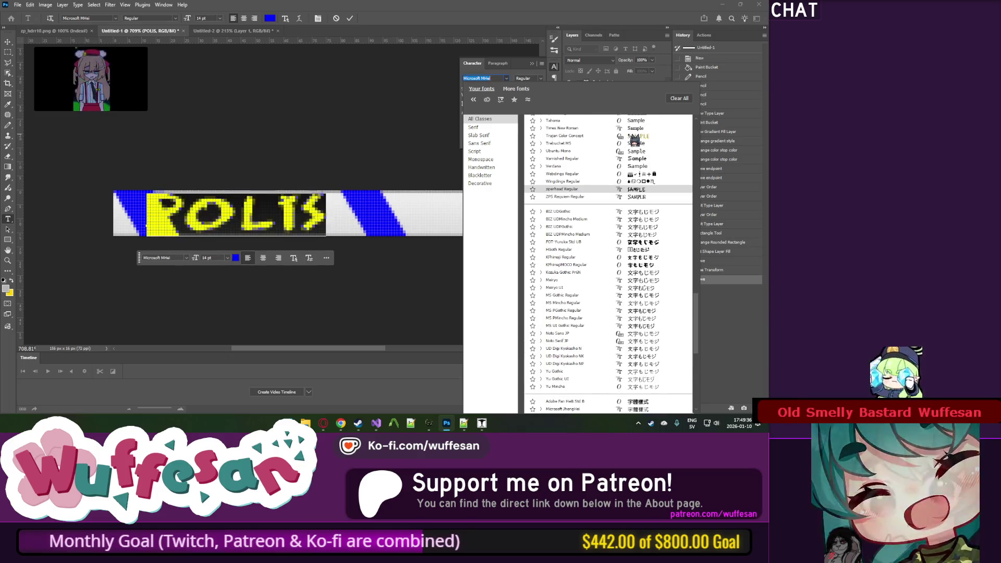
pyautogui.scroll(2, 635, 141)
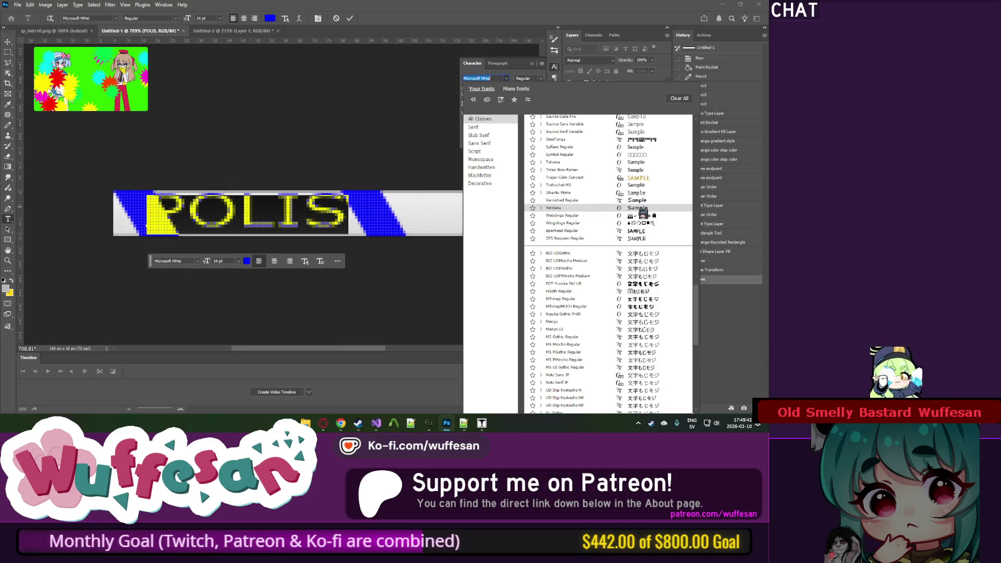
pyautogui.click(643, 209)
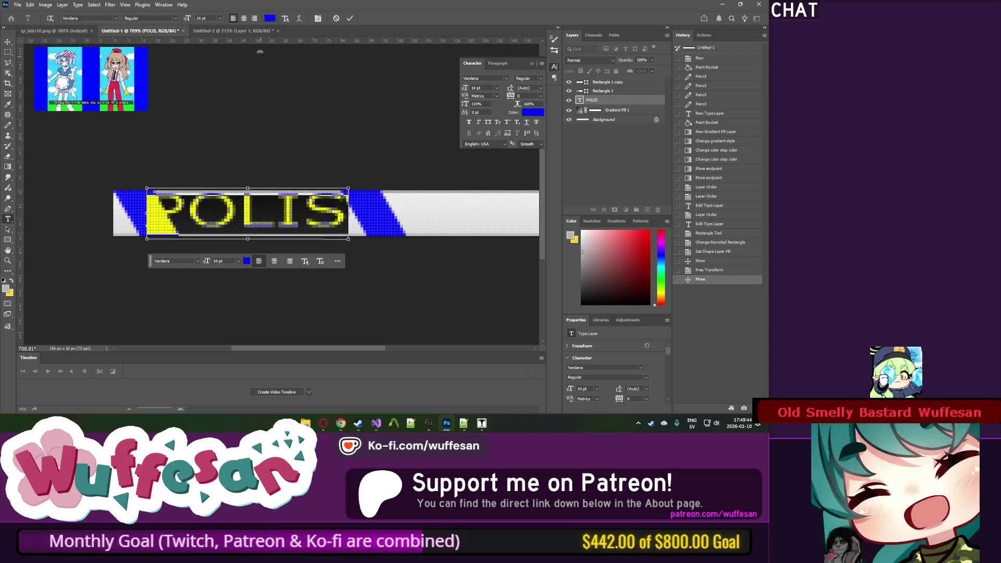
pyautogui.moveTo(186, 18); pyautogui.dragTo(186, 18)
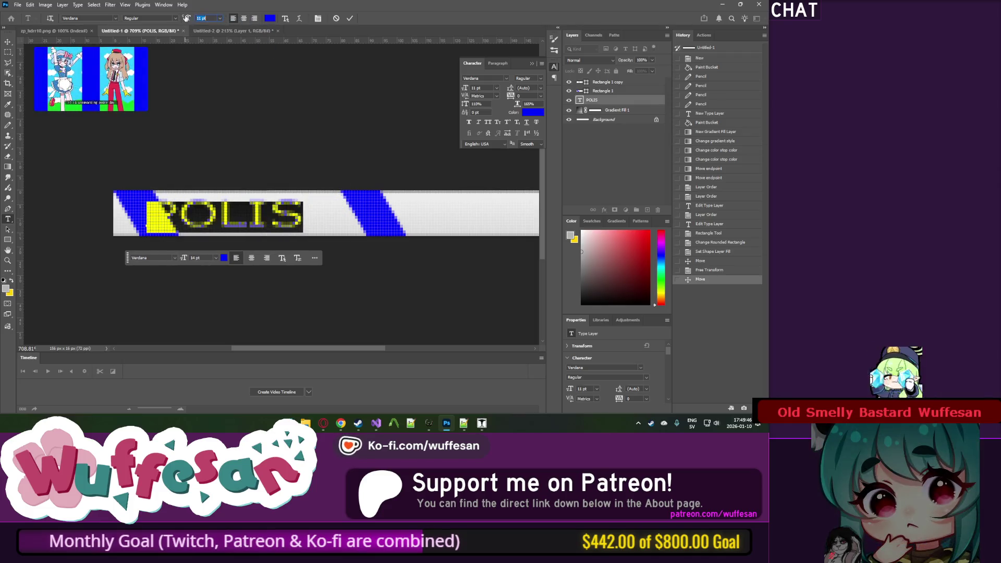
pyautogui.click(9, 41)
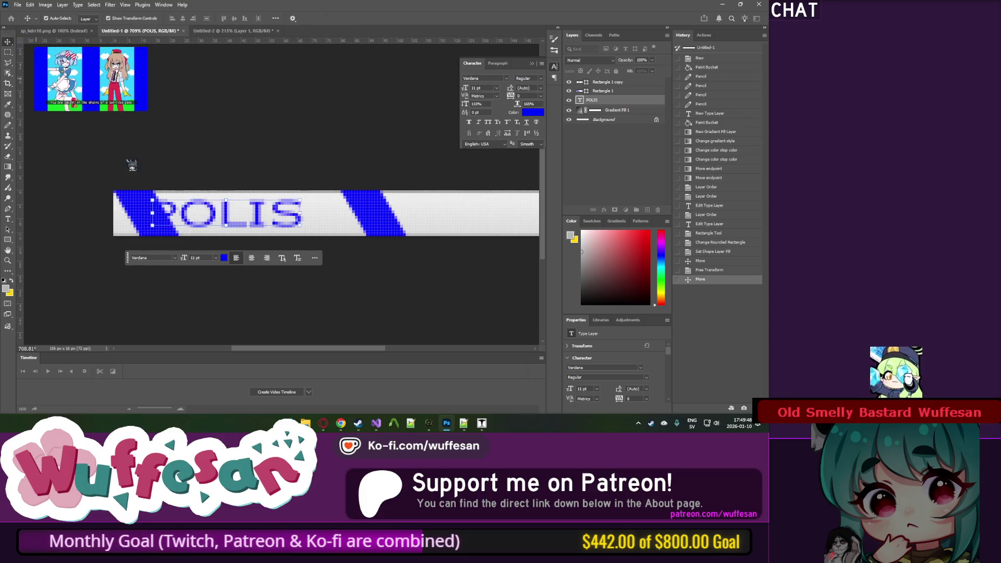
pyautogui.moveTo(217, 218); pyautogui.dragTo(238, 213)
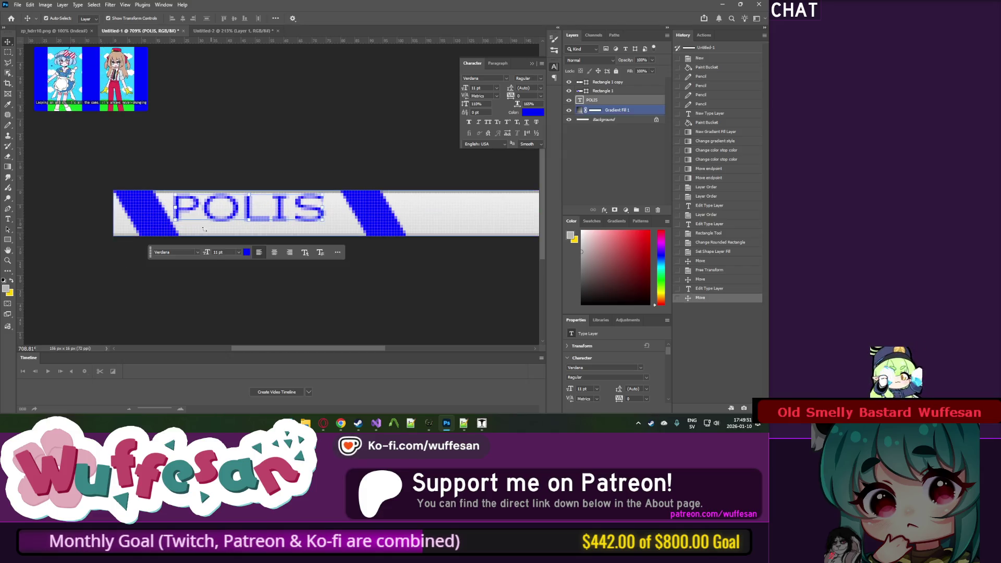
# Step: Resize the image to 312 × 32 px in Image Size
pyautogui.click(43, 5)
pyautogui.click(58, 65)
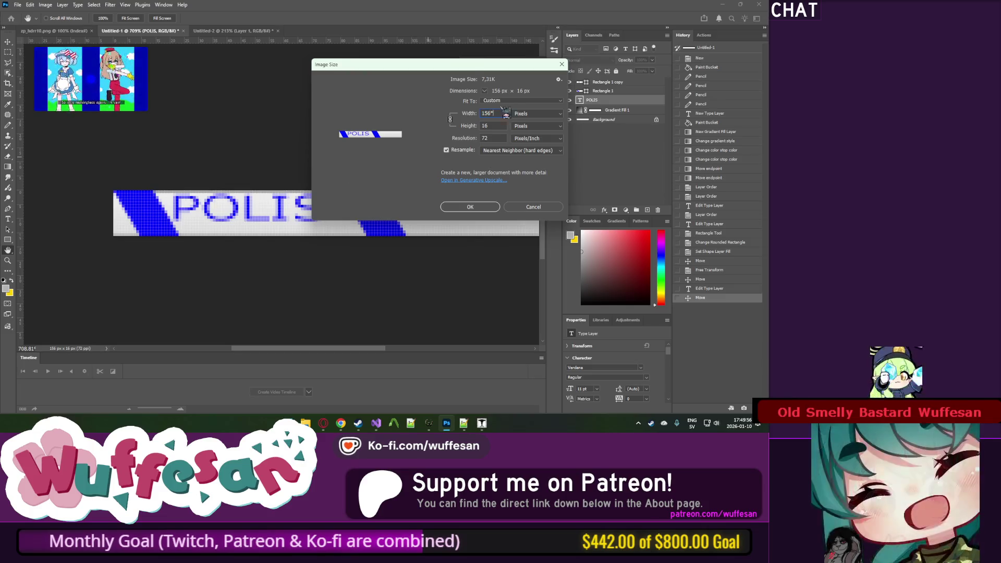
pyautogui.write('312')
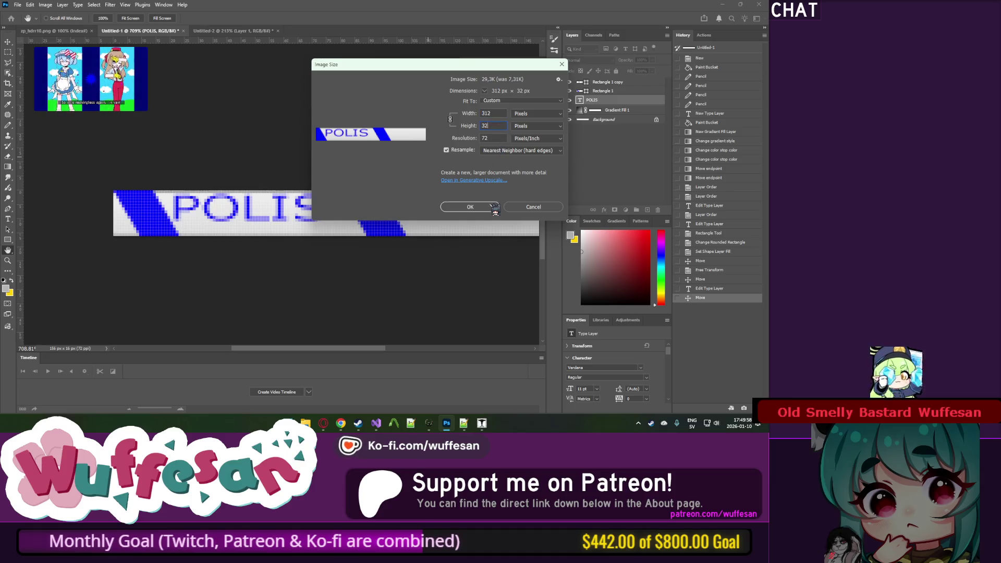
pyautogui.click(494, 207)
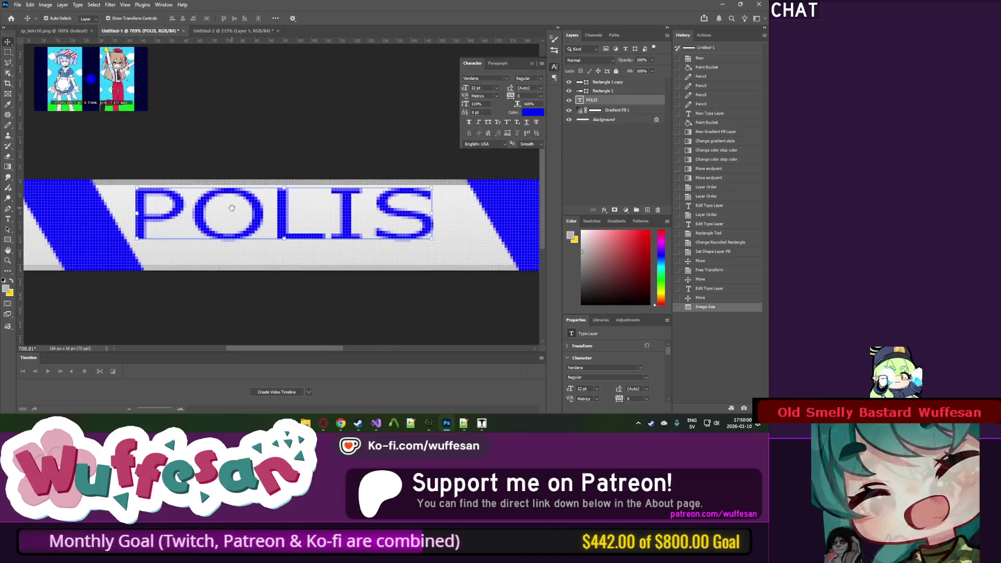
# Step: Hide the Gradient Fill 1 shading layer so the strip shows plain white
pyautogui.click(627, 113)
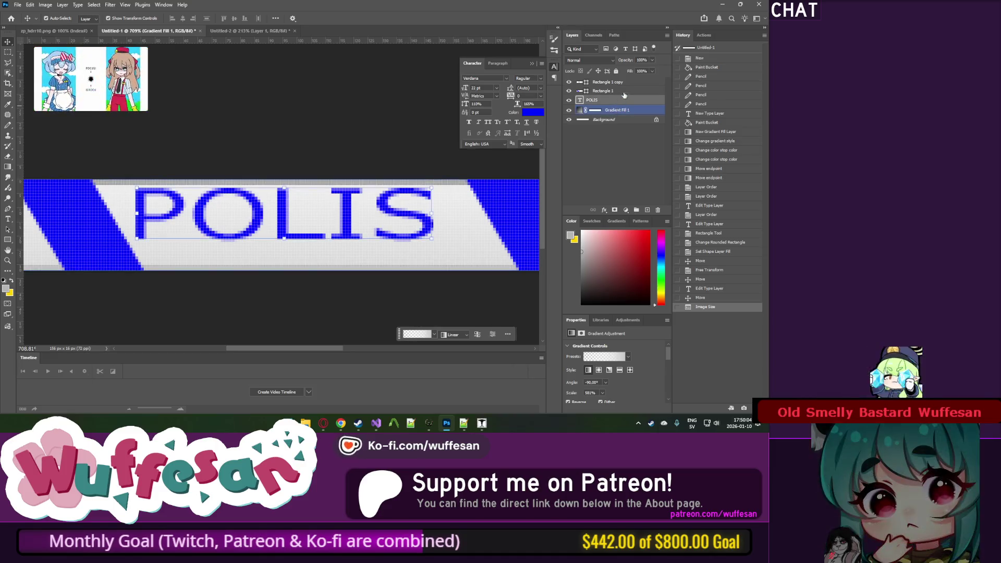
pyautogui.click(623, 97)
pyautogui.click(585, 124)
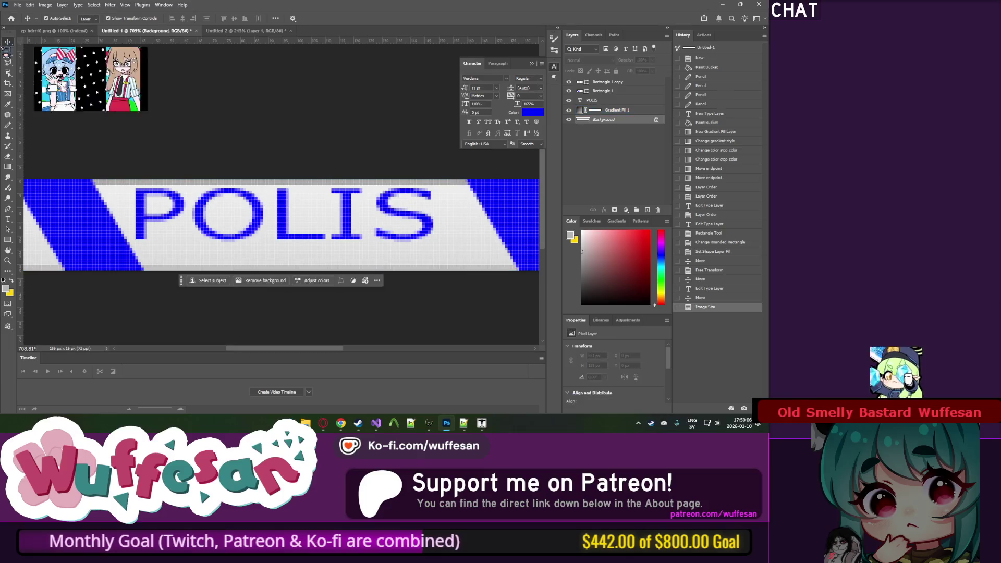
pyautogui.press('m')
pyautogui.scroll(-5, 295, 174)
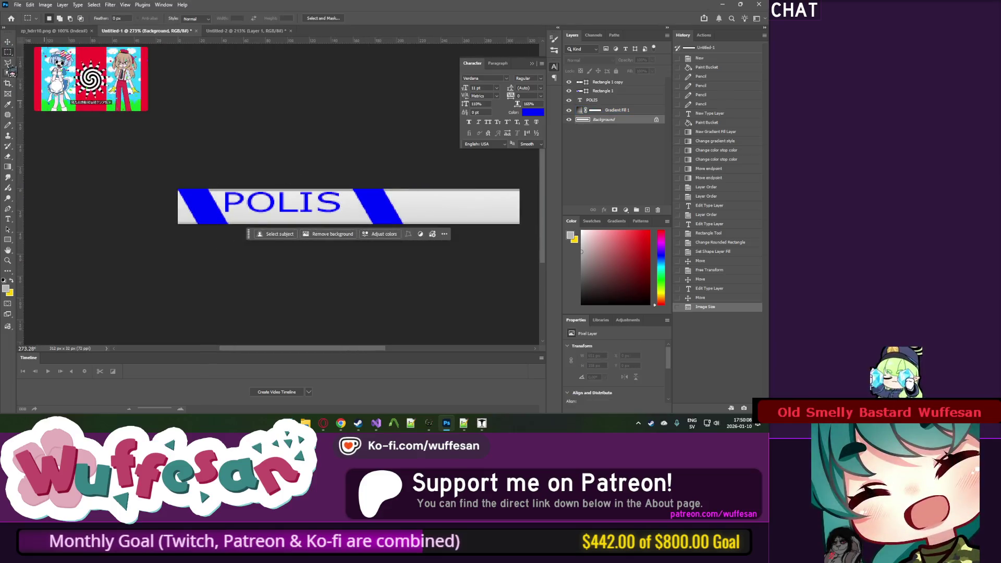
pyautogui.click(601, 90)
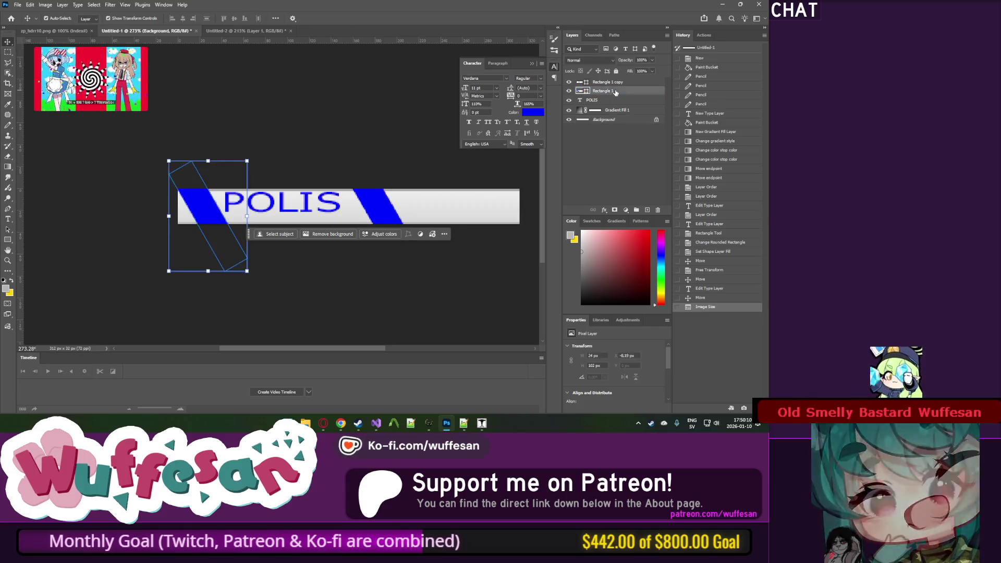
pyautogui.click(609, 110)
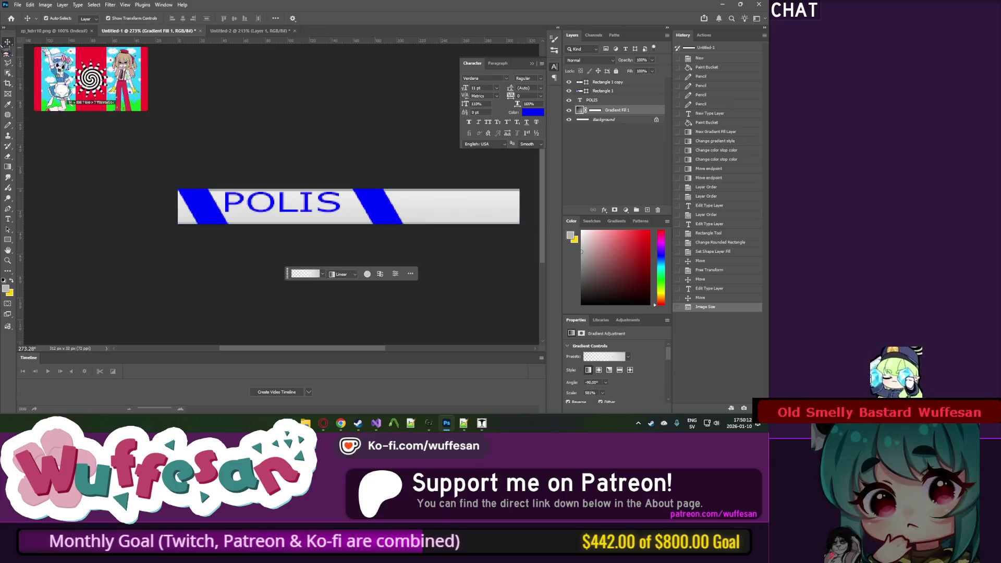
pyautogui.click(569, 110)
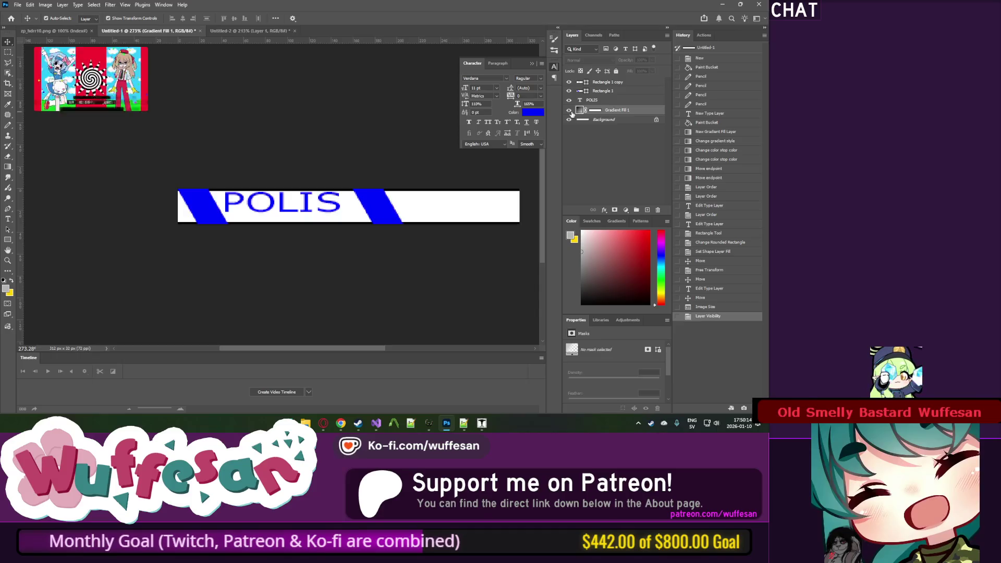
# Step: Show Gradient Fill 1 again and paint-bucket the Background layer white
pyautogui.click(570, 110)
pyautogui.click(600, 119)
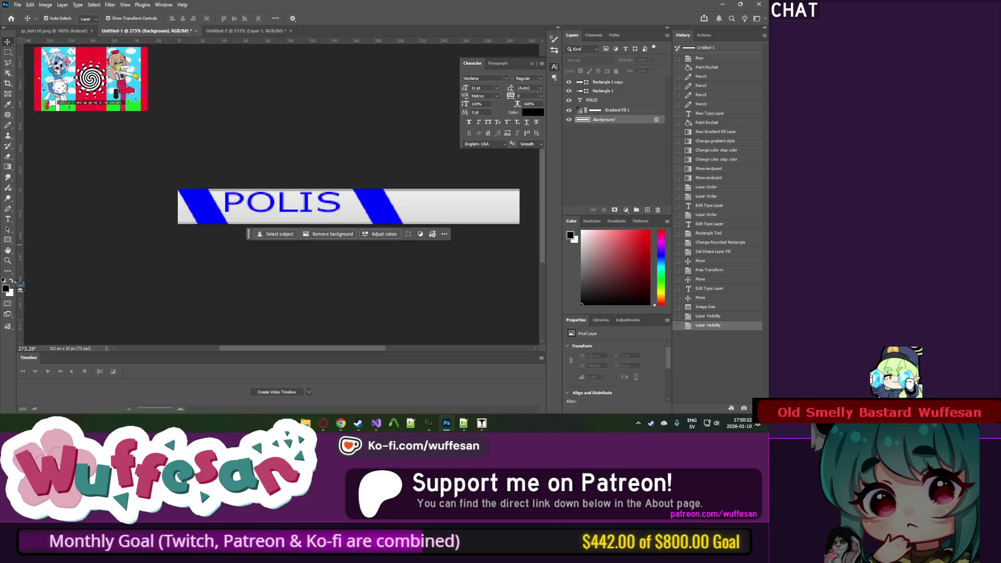
pyautogui.click(8, 167)
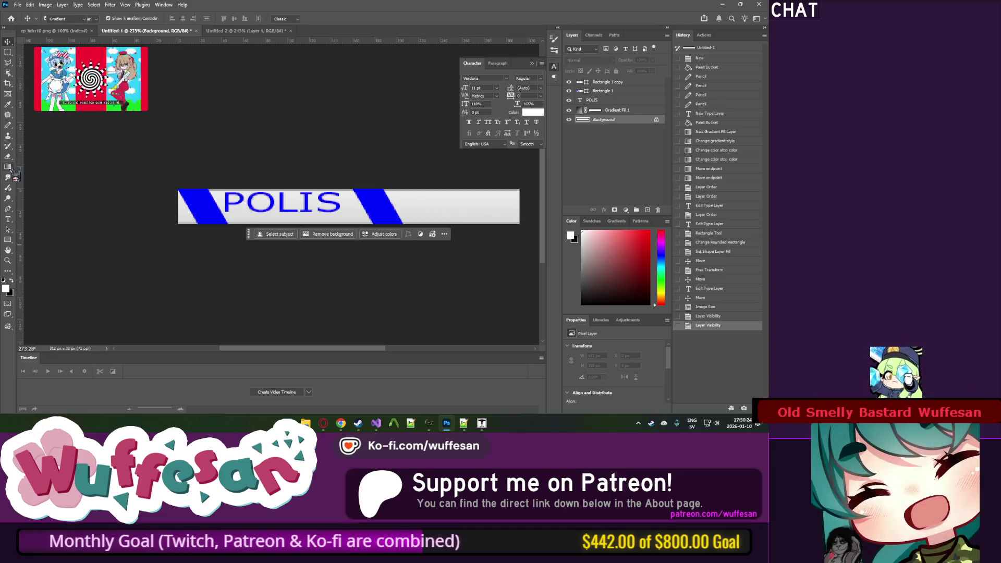
pyautogui.click(253, 223)
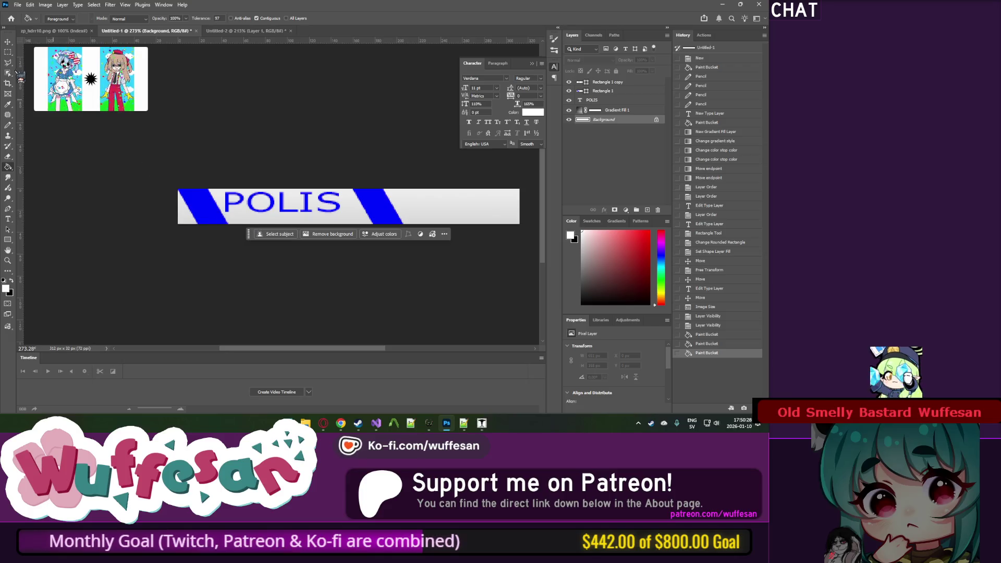
# Step: Switch to the Move tool and select the POLIS text layer
pyautogui.press('v')
pyautogui.scroll(3, 295, 170)
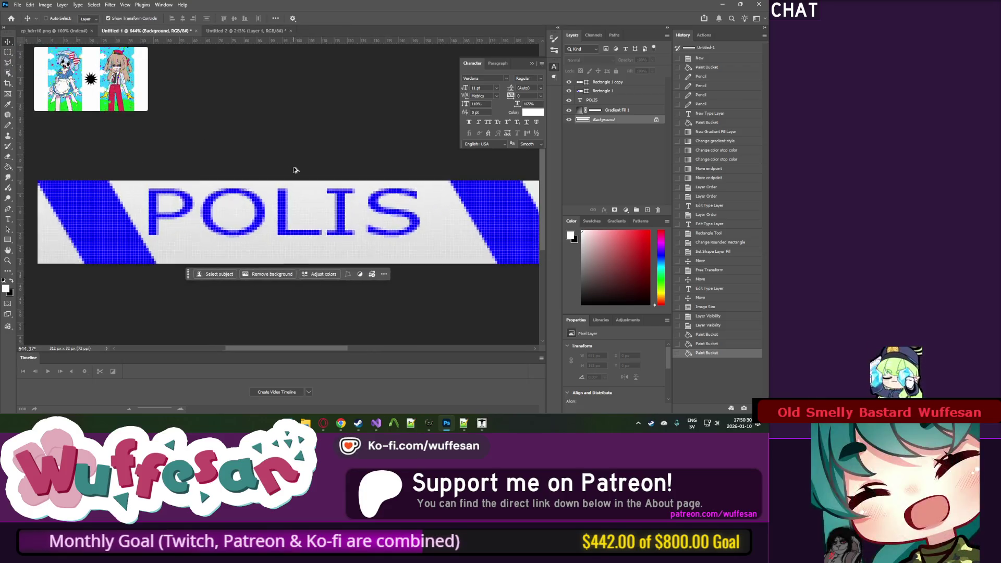
pyautogui.keyDown('ctrl'); pyautogui.click(162, 216); pyautogui.keyUp('ctrl')
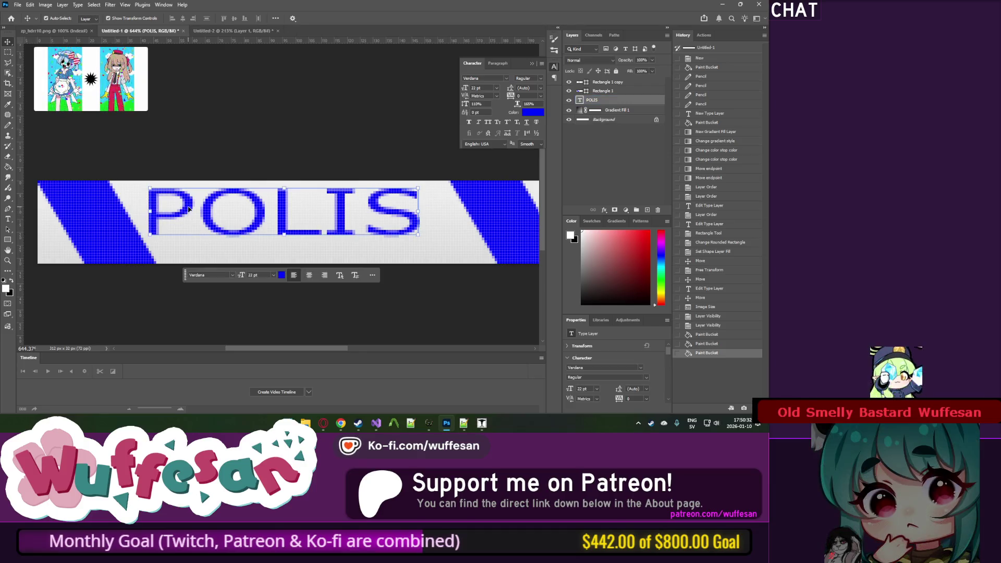
# Step: Nudge POLIS left, set it in Citrus Gothic Rough, and Alt-drag a copy to the right
pyautogui.moveTo(188, 208); pyautogui.dragTo(184, 208)
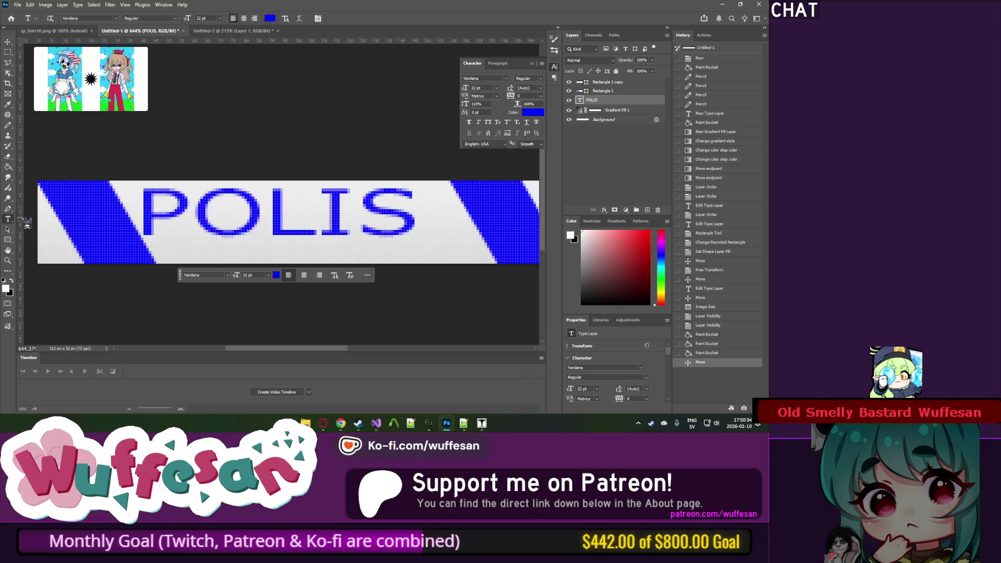
pyautogui.click(209, 209)
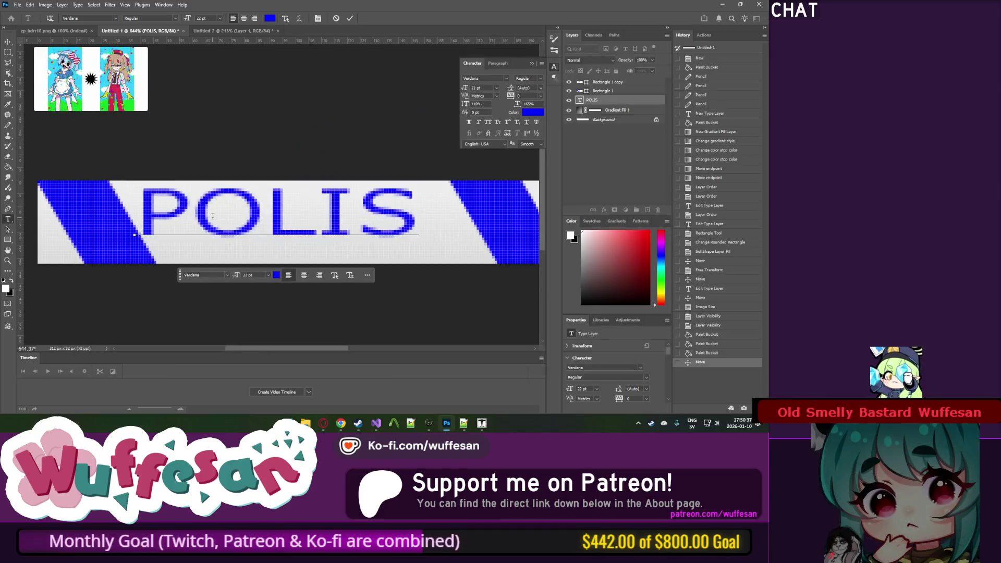
pyautogui.moveTo(208, 209); pyautogui.dragTo(250, 203)
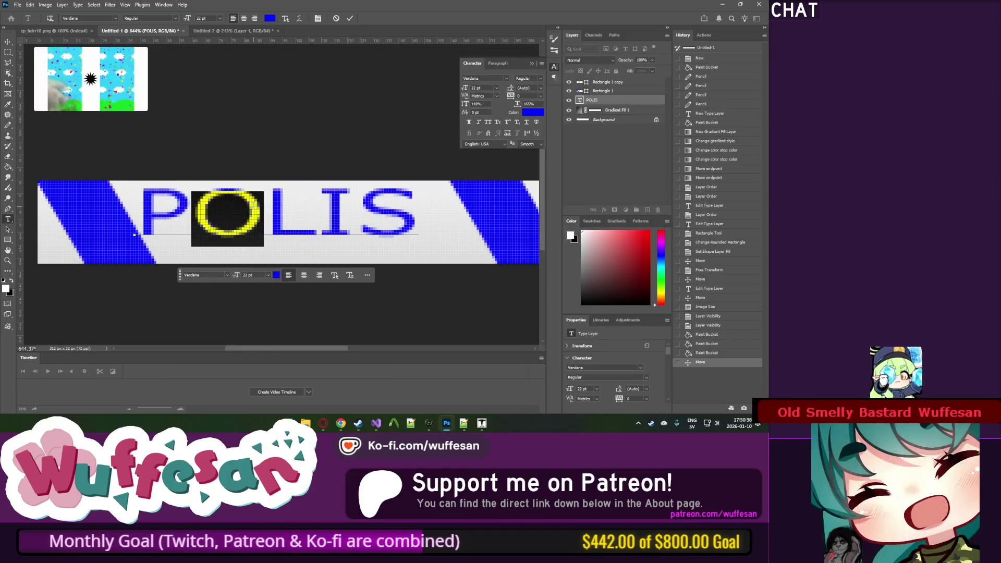
pyautogui.hotkey('ctrl', 'a')
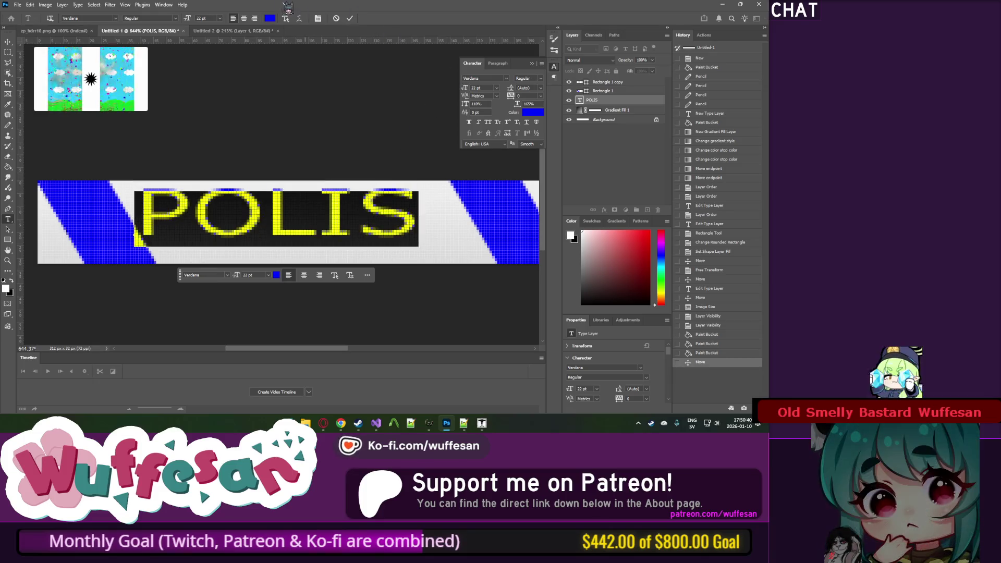
pyautogui.click(507, 79)
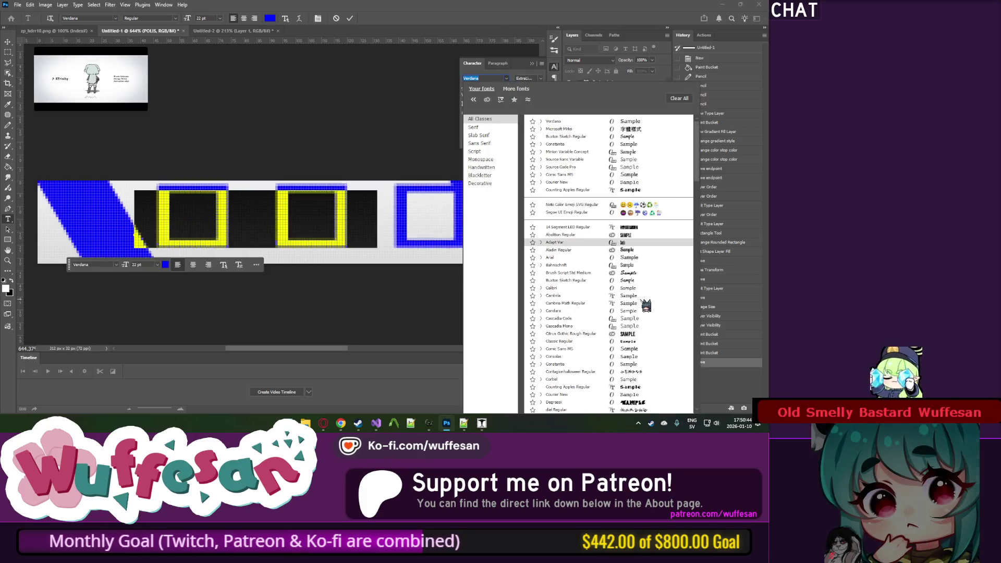
pyautogui.scroll(-3, 651, 280)
pyautogui.click(647, 272)
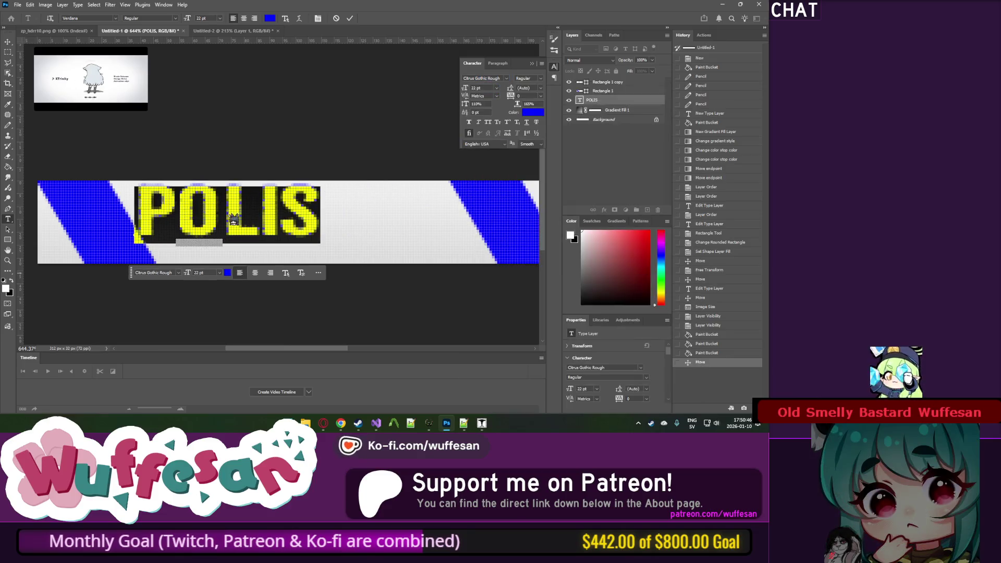
pyautogui.click(224, 211)
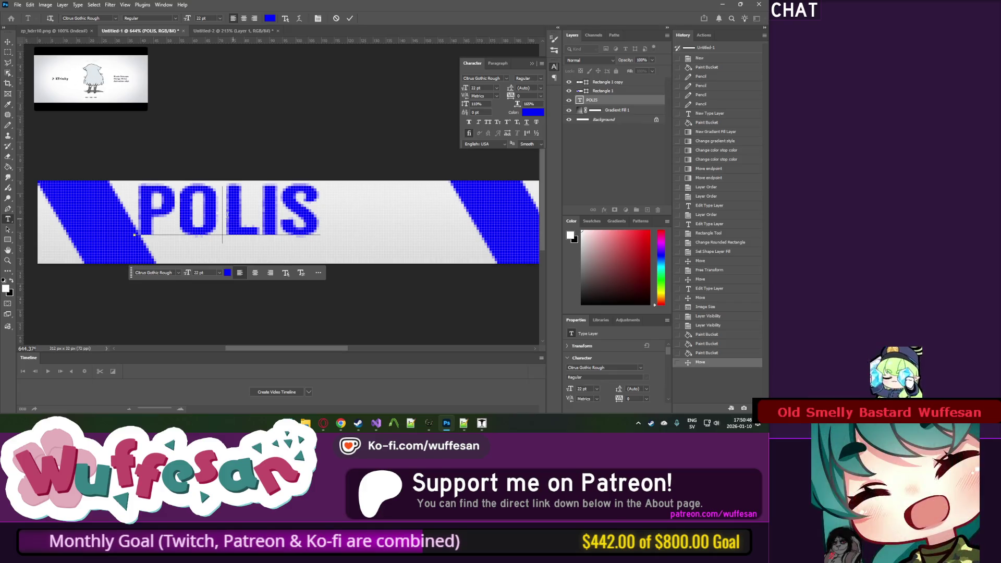
pyautogui.moveTo(234, 223); pyautogui.dragTo(448, 227)
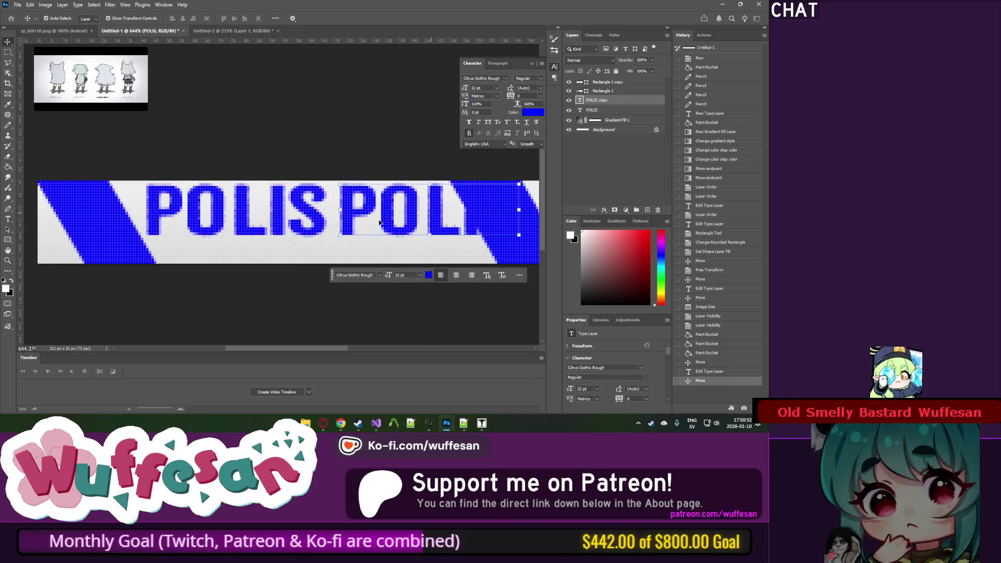
# Step: Retype the copied word as AVSPÄRRAT at 12 pt, checking the reference photo
pyautogui.click(8, 219)
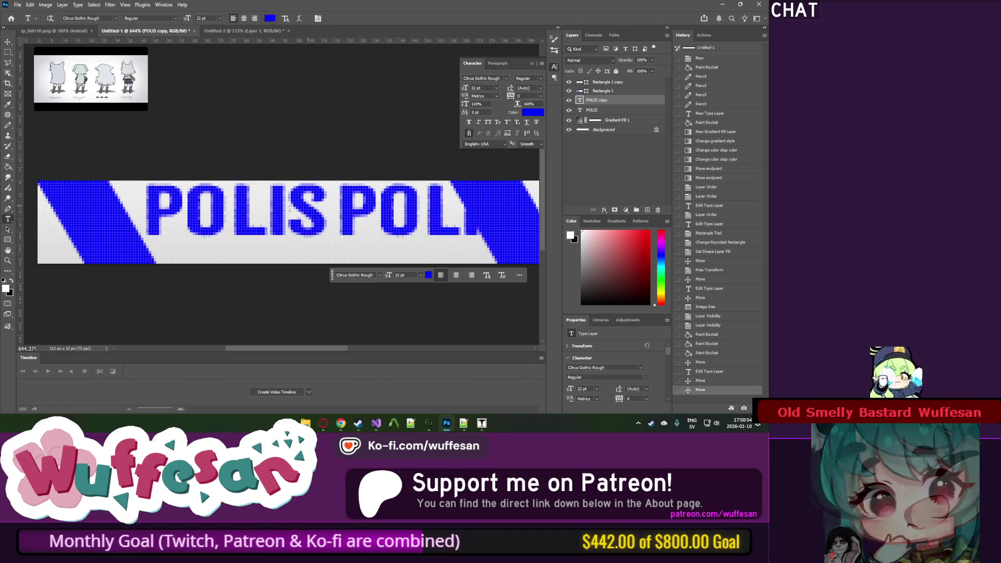
pyautogui.doubleClick(342, 197)
pyautogui.hotkey('alt', 'Tab')
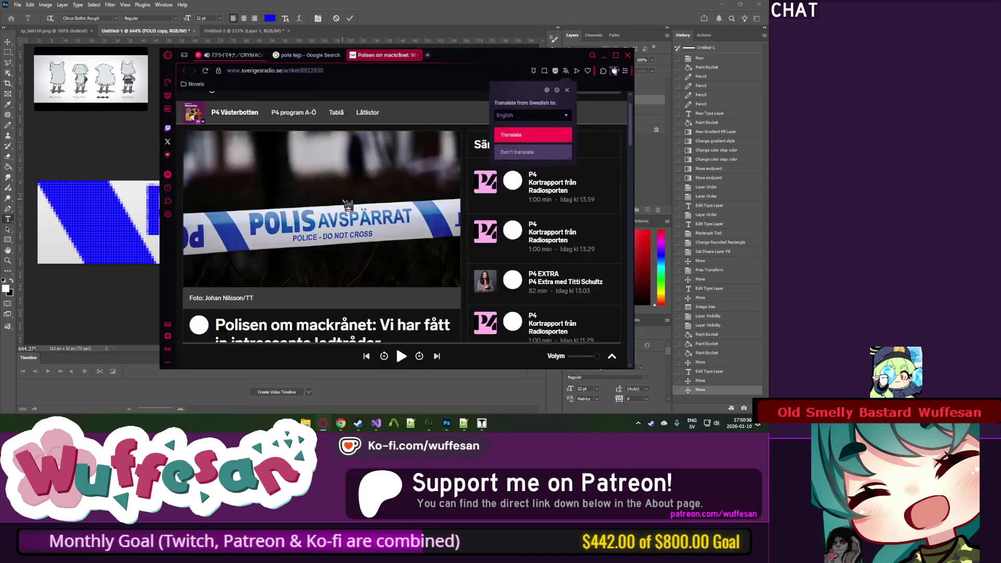
pyautogui.hotkey('alt', 'Tab')
pyautogui.write('S')
pyautogui.press('BackSpace')
pyautogui.write('AVS')
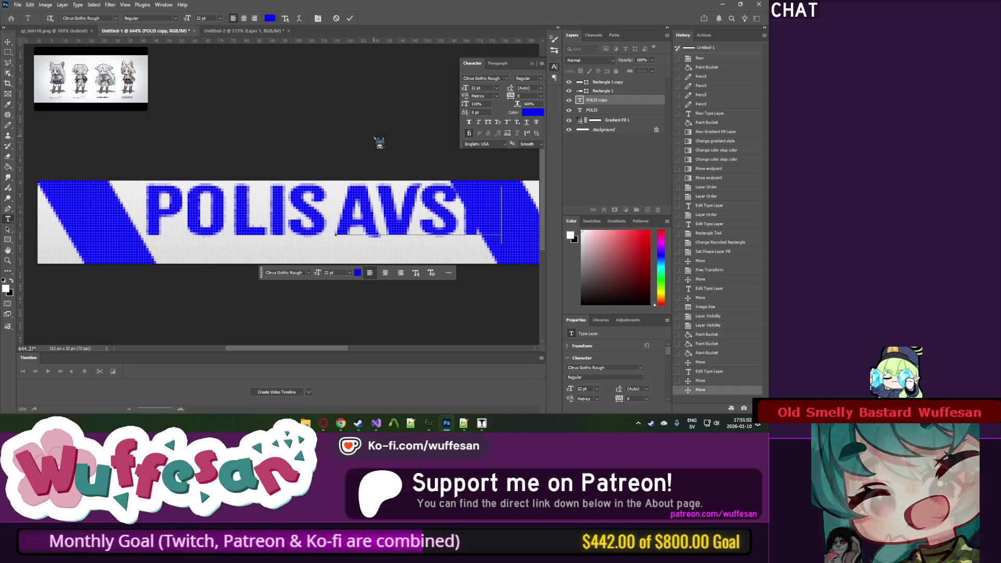
pyautogui.hotkey('ctrl', 'a')
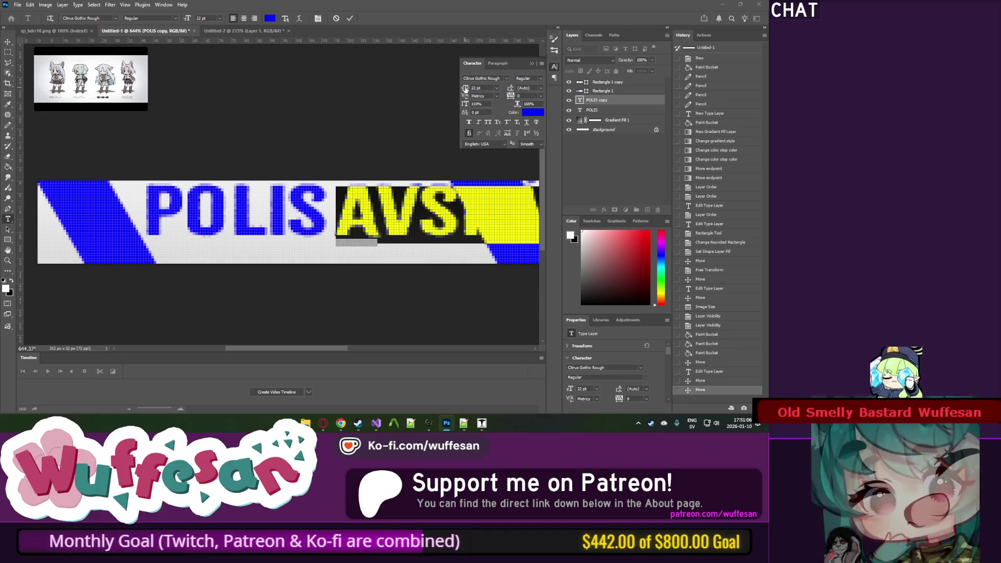
pyautogui.hotkey('alt', 'Tab')
pyautogui.hotkey('alt', 'Tab')
pyautogui.moveTo(464, 89); pyautogui.dragTo(461, 89)
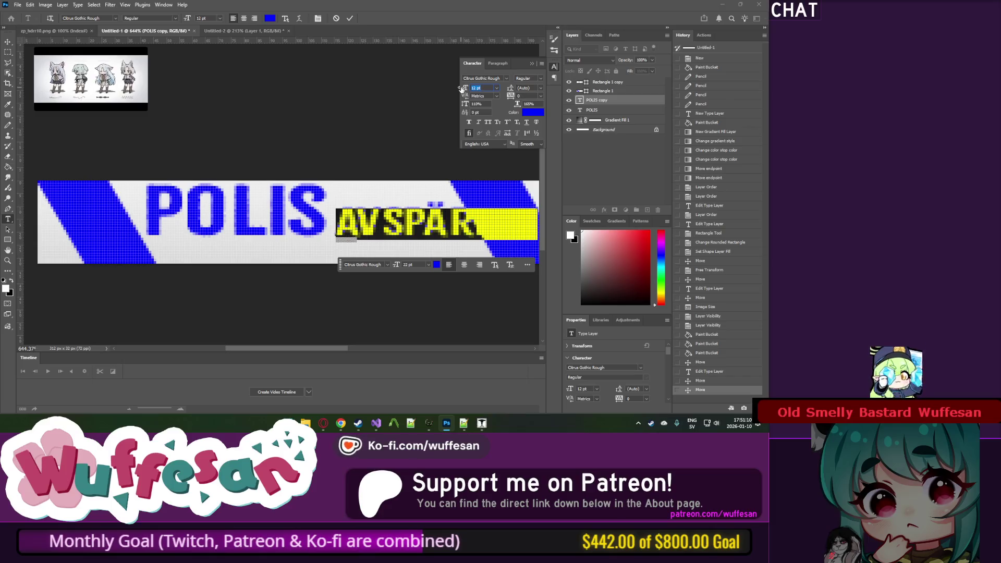
pyautogui.click(401, 232)
pyautogui.hotkey('ctrl', 'Return')
# Step: Reposition POLIS and raise AVSPÄRRAT toward the top of the tape
pyautogui.press('v')
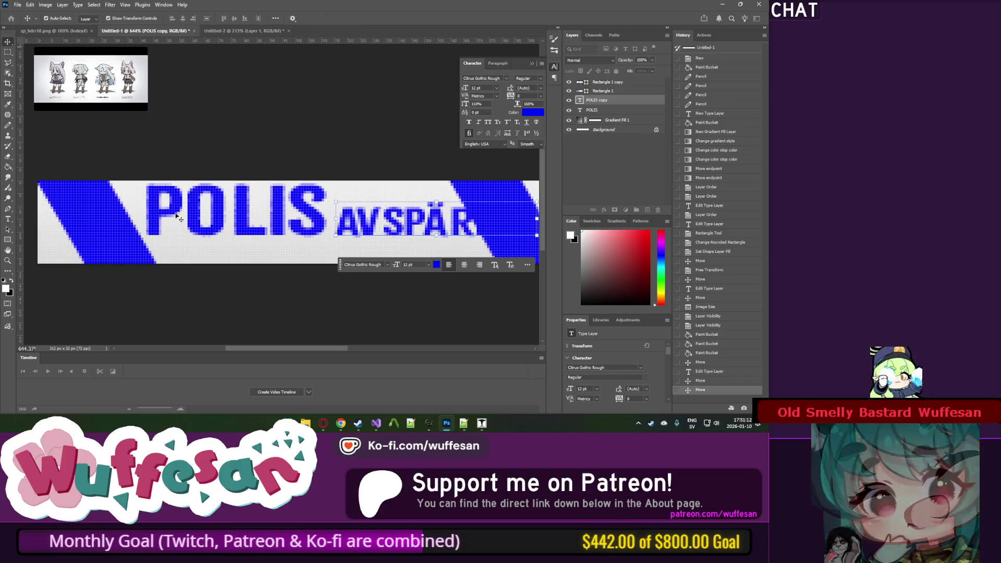
pyautogui.moveTo(194, 210); pyautogui.dragTo(155, 206)
pyautogui.hscroll(3, 295, 222)
pyautogui.moveTo(289, 224); pyautogui.dragTo(287, 208)
pyautogui.click(292, 240)
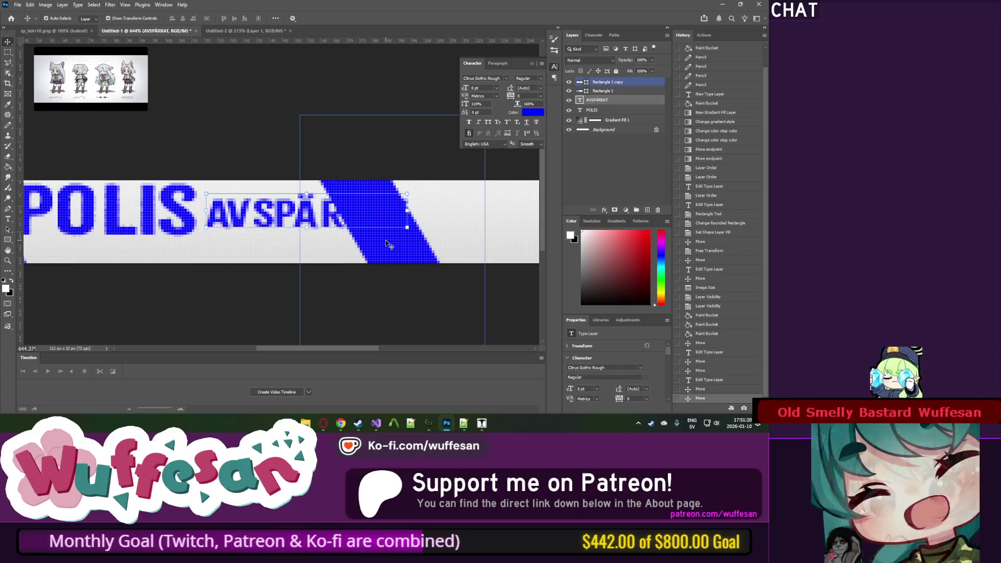
# Step: Move the right blue stripe to the far end of the strip
pyautogui.click(292, 240)
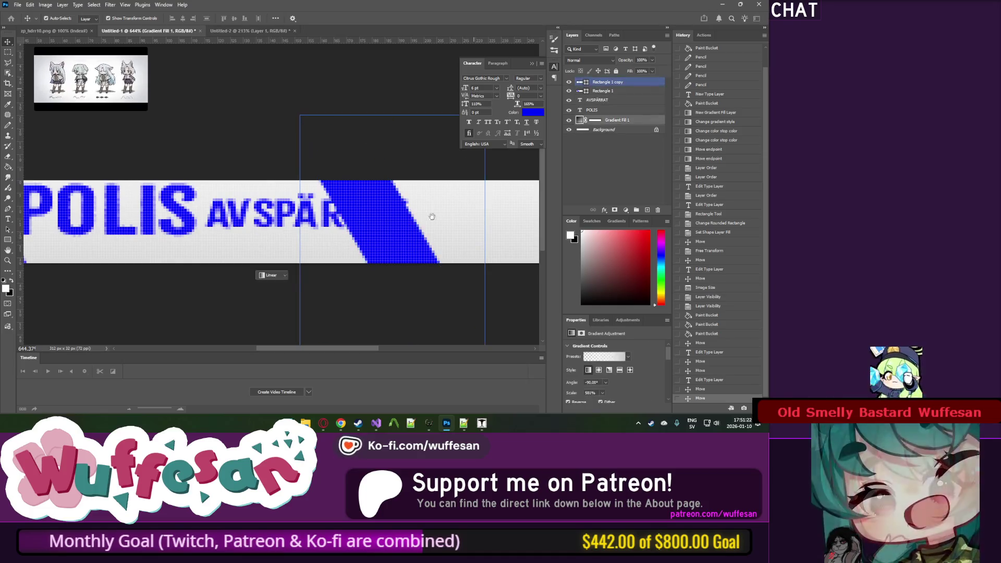
pyautogui.hscroll(3, 293, 240)
pyautogui.moveTo(267, 259)
pyautogui.mouseDown()
pyautogui.moveTo(153, 206)
pyautogui.moveTo(174, 193)
pyautogui.moveTo(210, 194)
pyautogui.moveTo(193, 195)
pyautogui.mouseUp()
# Step: Alt-drag a copy of AVSPÄRRAT to sit beneath POLIS
pyautogui.hscroll(-5, 247, 194)
pyautogui.scroll(1, 247, 194)
pyautogui.click(308, 197)
pyautogui.moveTo(308, 198); pyautogui.dragTo(231, 233)
pyautogui.hotkey('alt', 'Tab')
pyautogui.hotkey('alt', 'Tab')
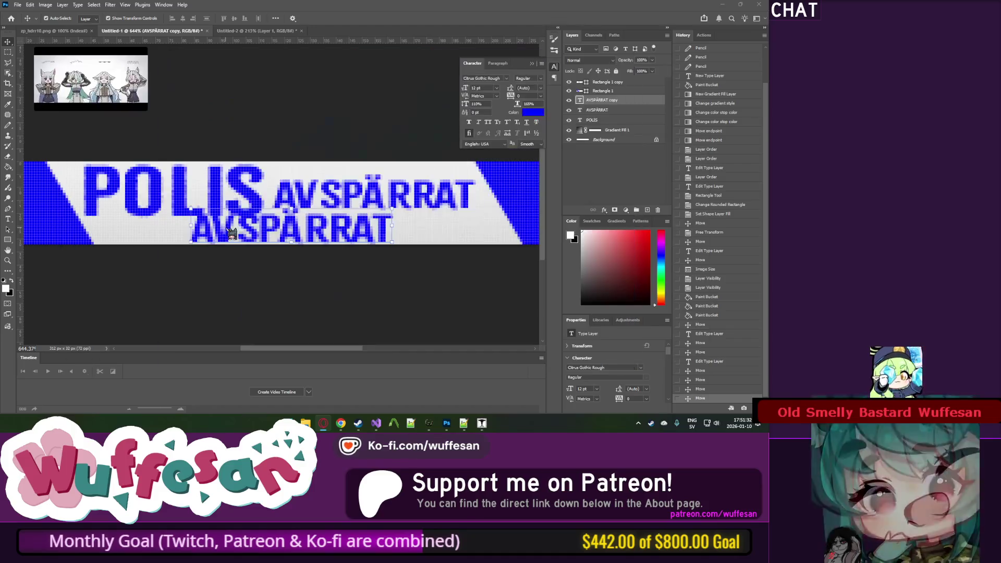
# Step: Retype the lower copy as POLICE - DO NOT CROSS, centre-align it and move it right
pyautogui.press('t')
pyautogui.doubleClick(224, 221)
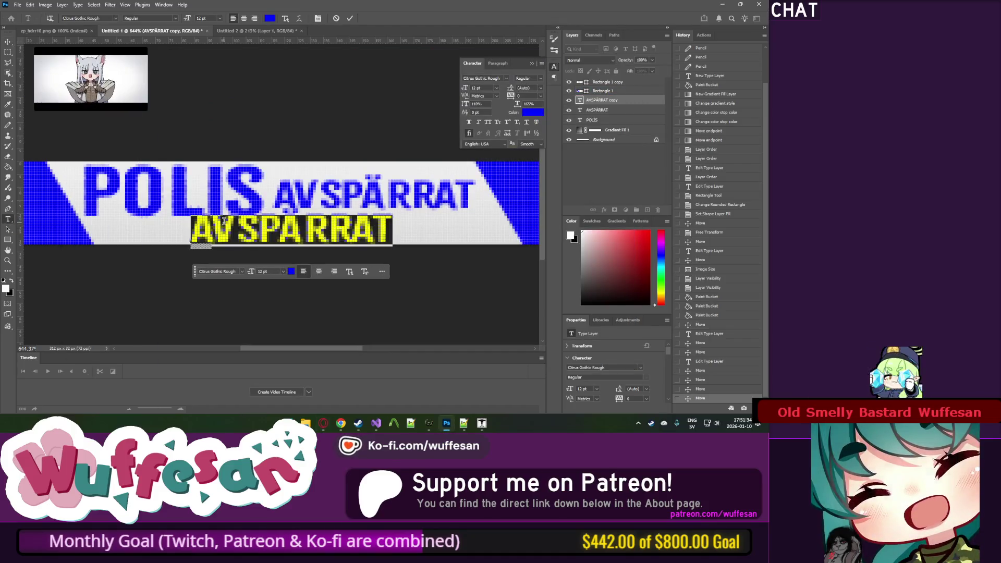
pyautogui.write('POLICE - DO NOT C')
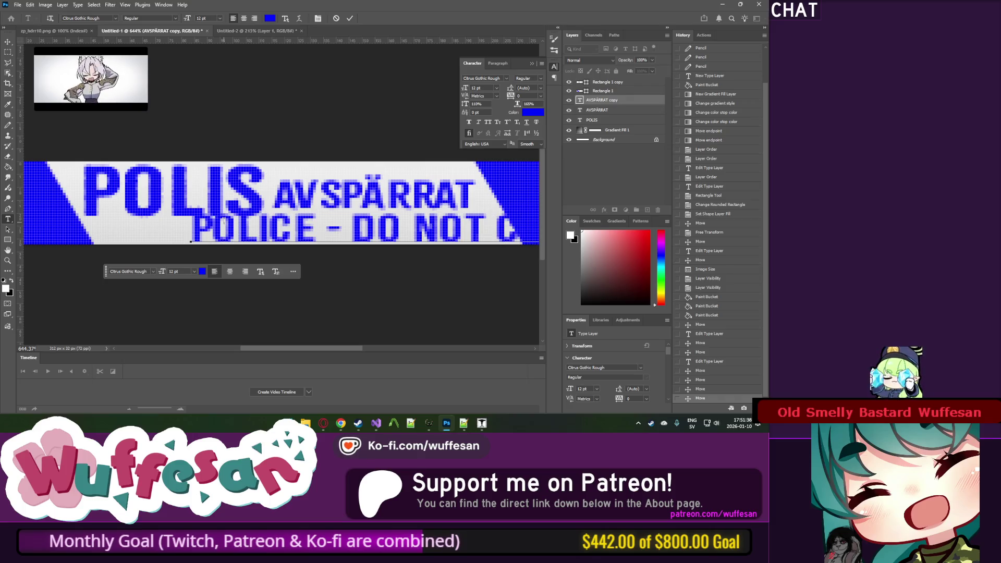
pyautogui.hotkey('ctrl', 'Return')
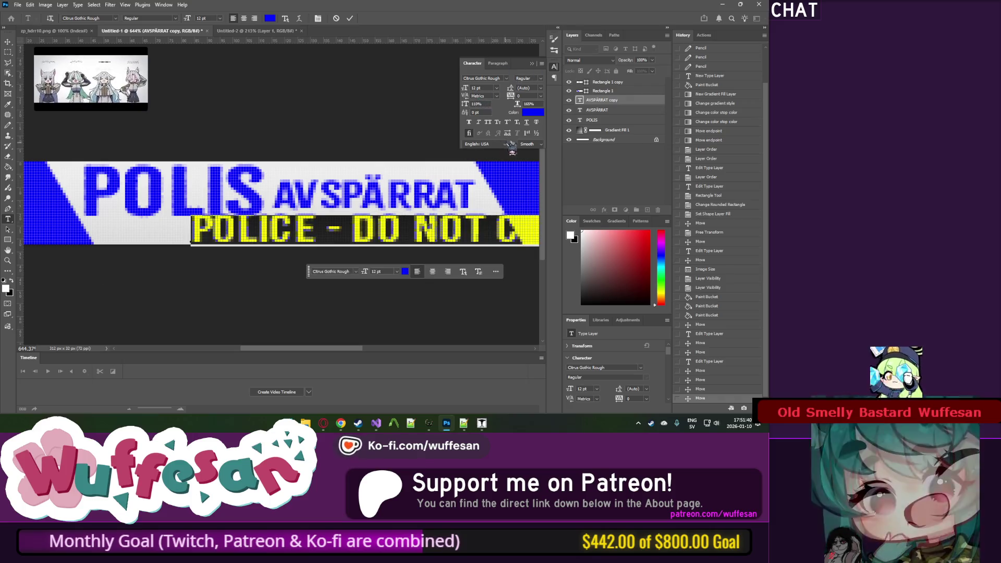
pyautogui.click(432, 271)
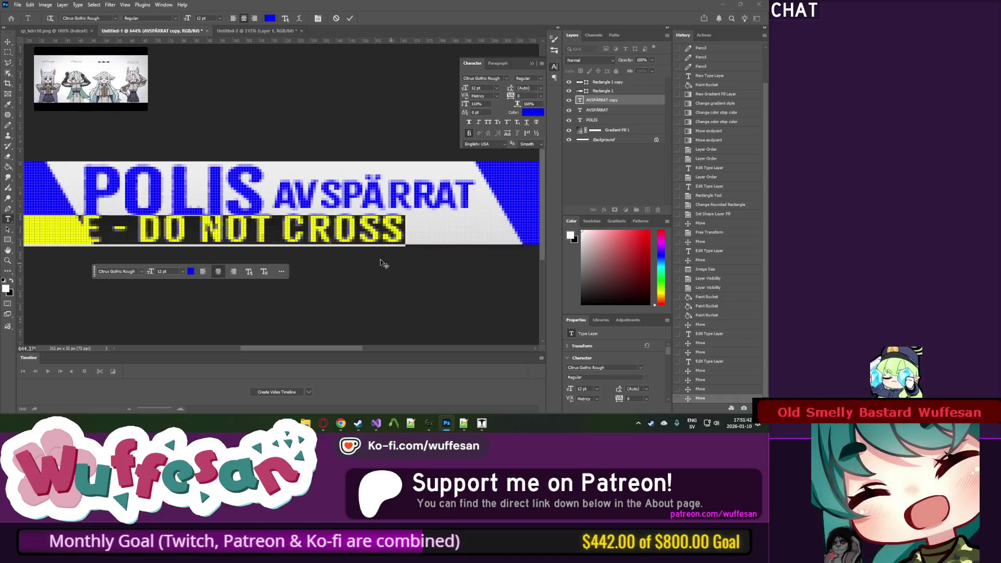
pyautogui.click(229, 207)
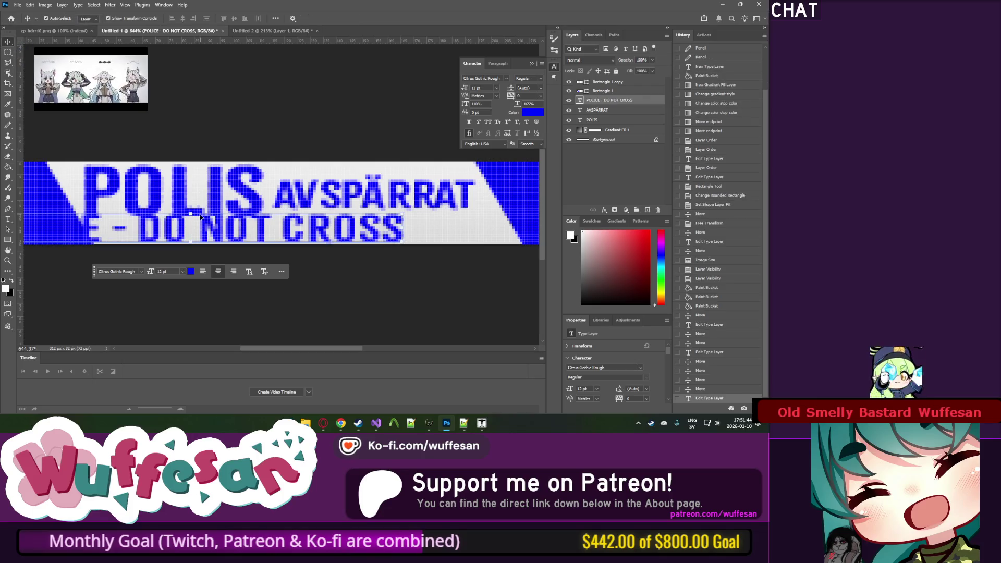
pyautogui.moveTo(219, 232); pyautogui.dragTo(308, 225)
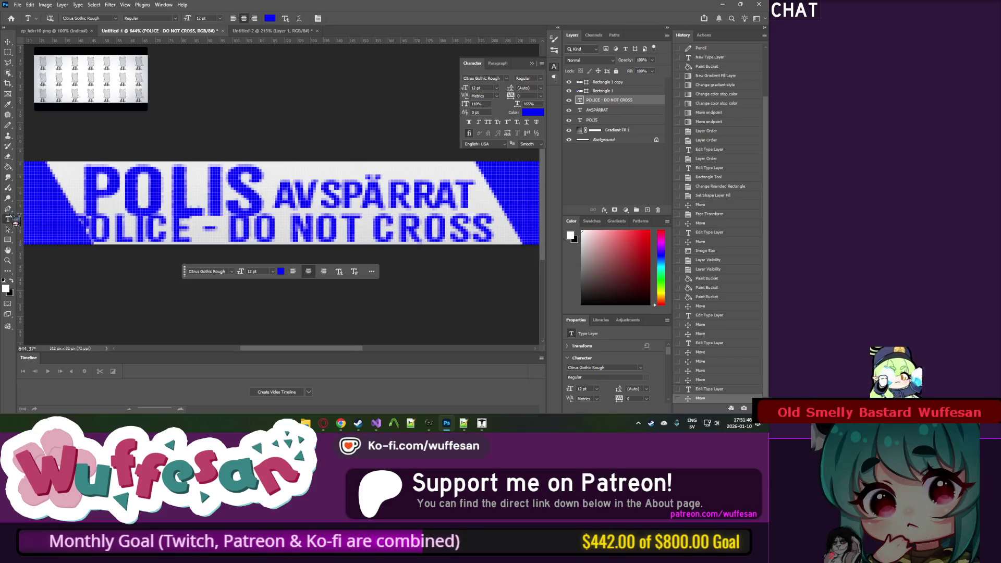
# Step: Resize the POLICE - DO NOT CROSS line to 7 pt and nudge it up and right one pixel
pyautogui.tripleClick(210, 226)
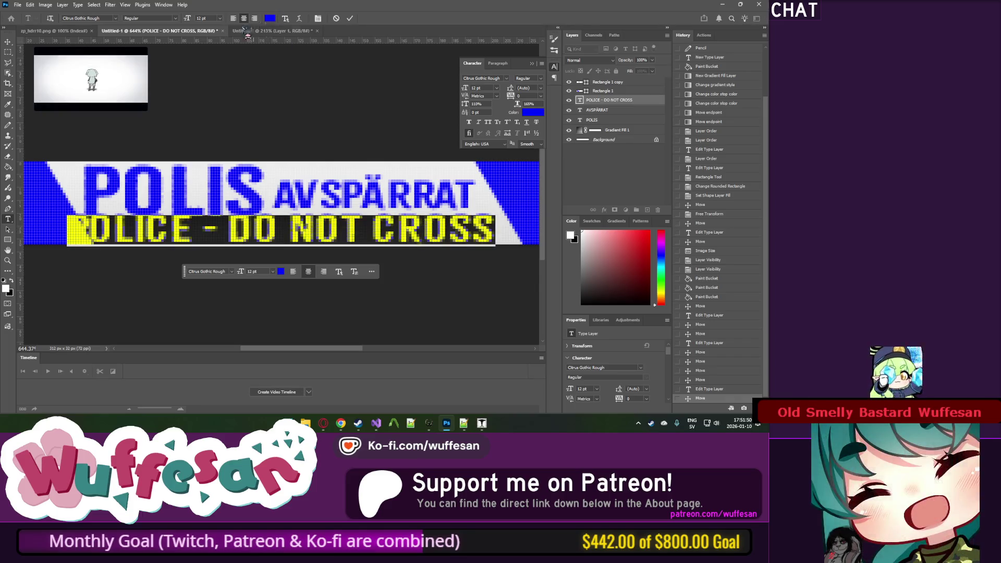
pyautogui.scroll(-4, 213, 19)
pyautogui.scroll(-1, 214, 19)
pyautogui.click(231, 233)
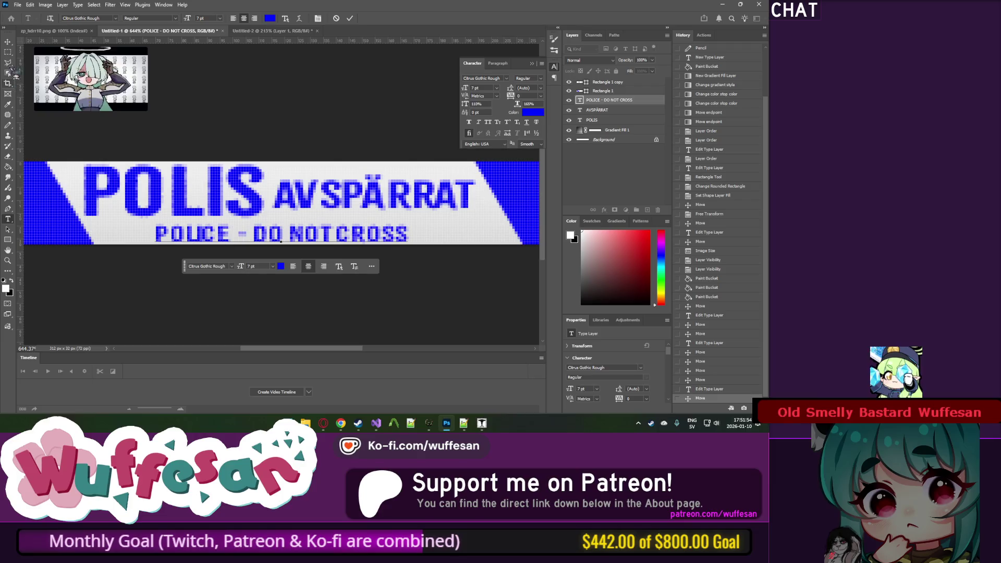
pyautogui.press('Up')
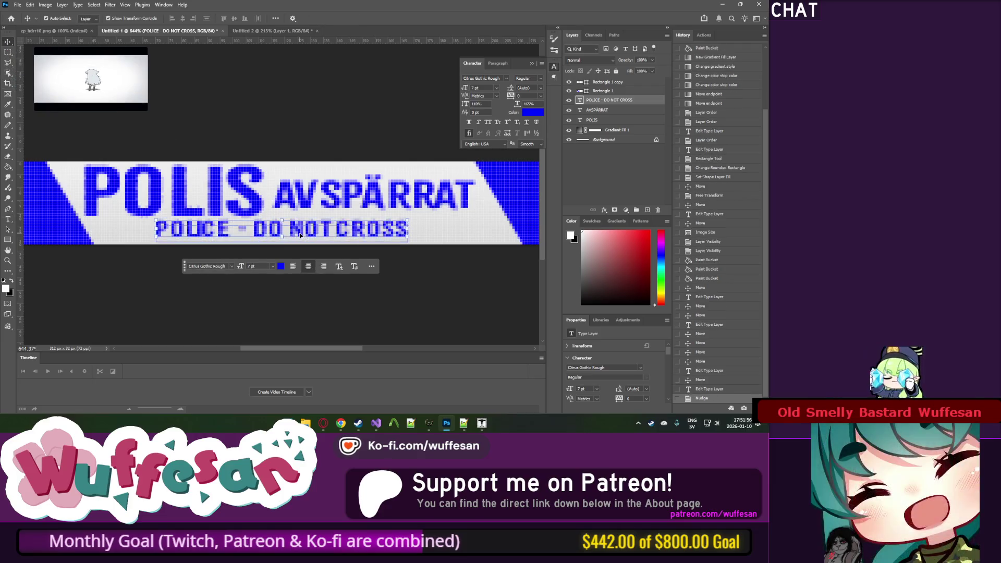
pyautogui.moveTo(304, 236); pyautogui.dragTo(300, 232)
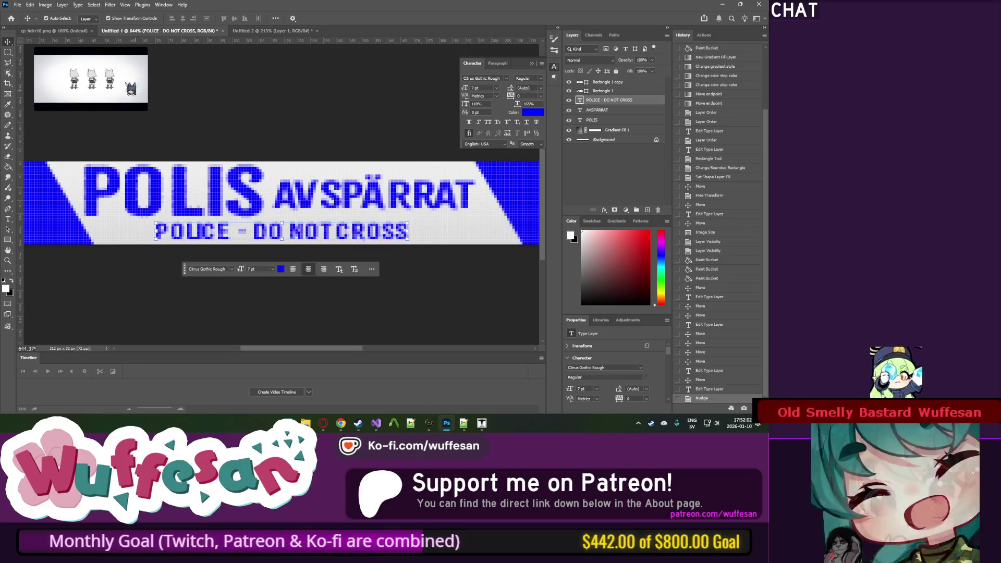
# Step: View the strip at 100%, confirm 312 × 32 px in Image Size without changes, then open Canvas Size
pyautogui.press('m')
pyautogui.hotkey('ctrl', '1')
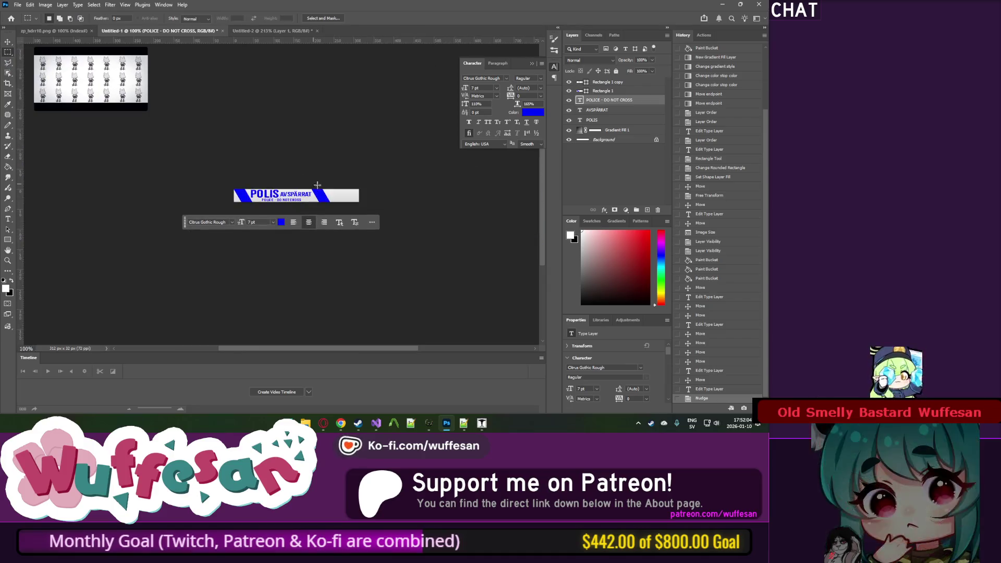
pyautogui.scroll(8, 310, 210)
pyautogui.scroll(-4, 281, 220)
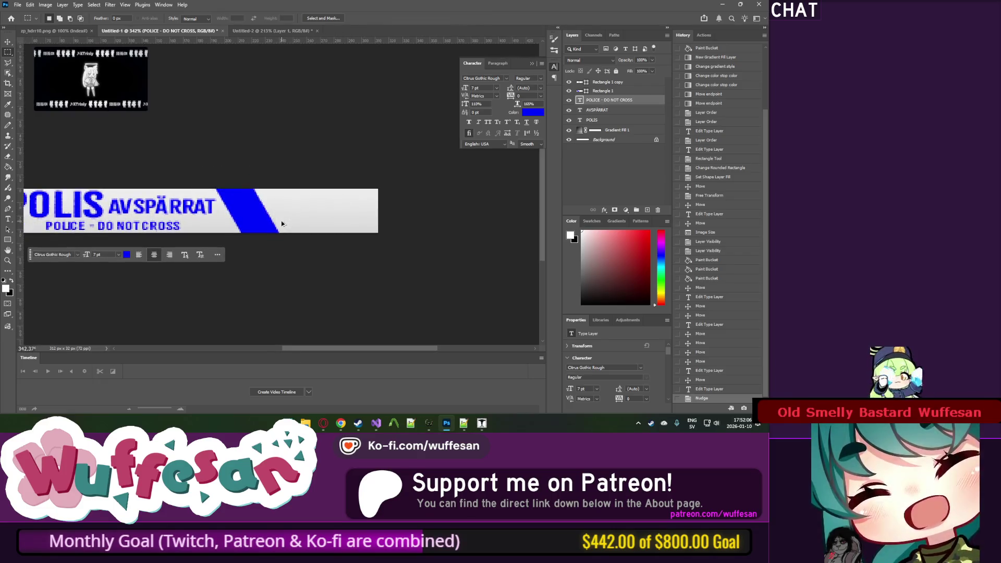
pyautogui.click(46, 4)
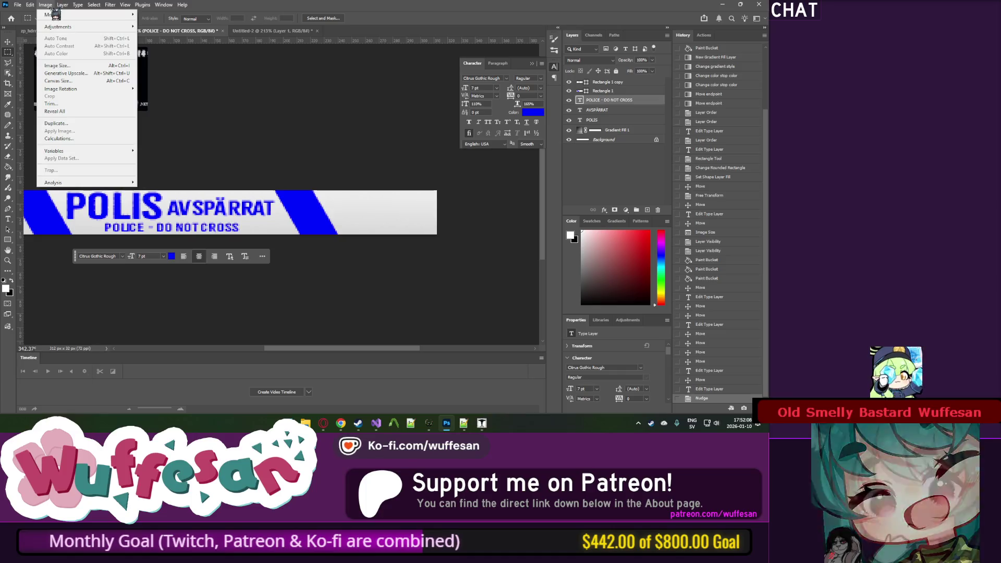
pyautogui.click(79, 65)
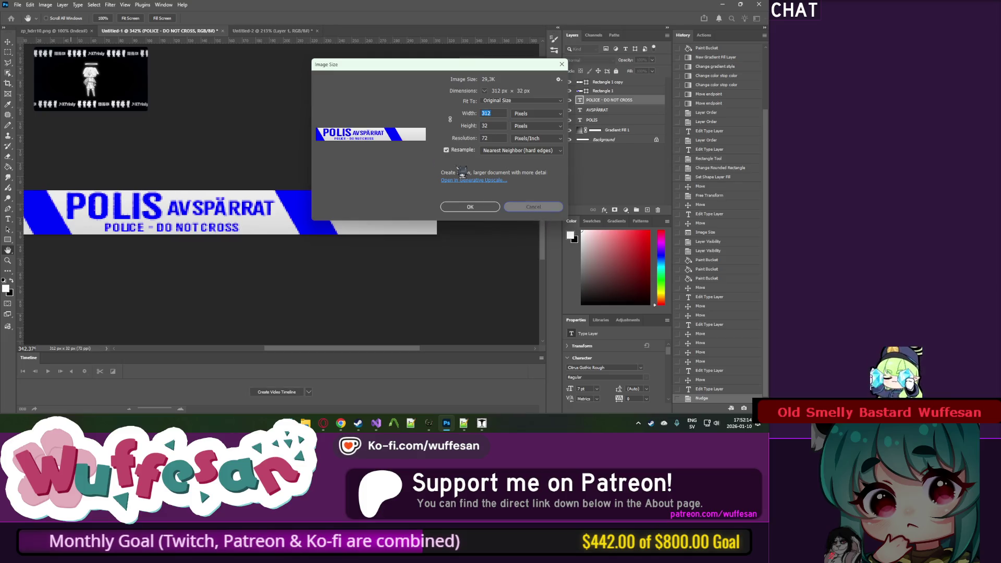
pyautogui.press('Escape')
pyautogui.click(46, 4)
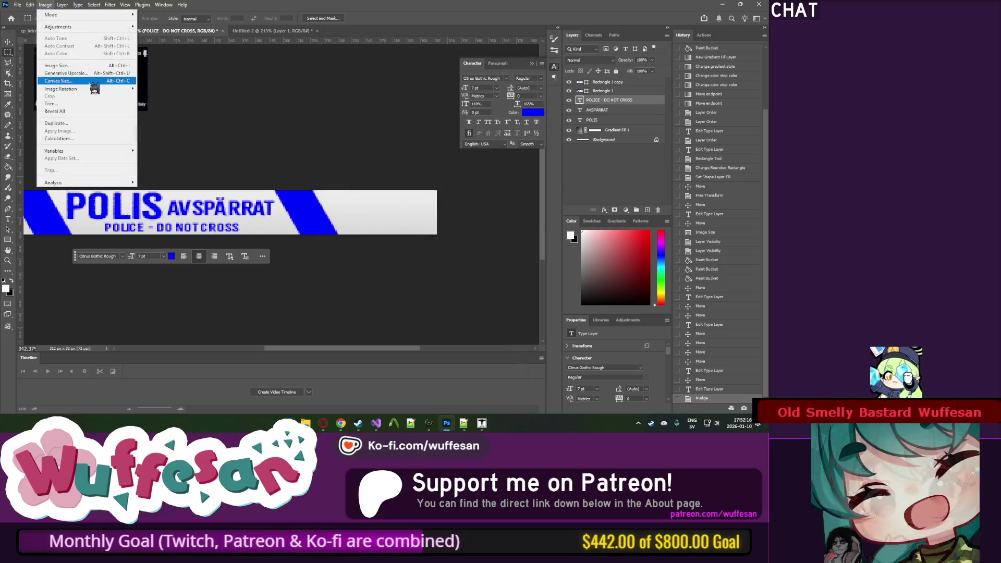
pyautogui.click(78, 81)
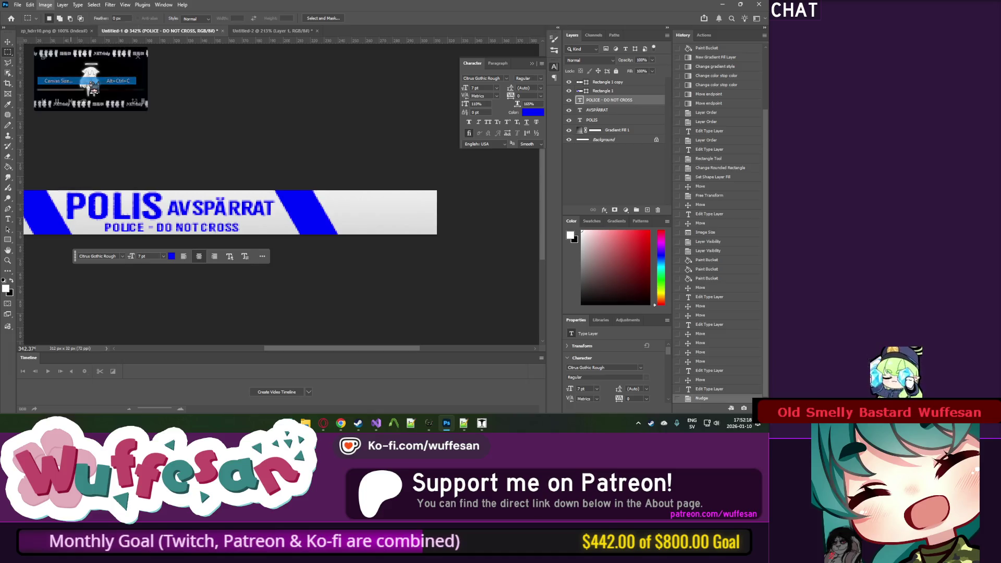
# Step: Anchor the canvas middle-left and set its width to 400 px, giving 400 × 32 px
pyautogui.click(366, 181)
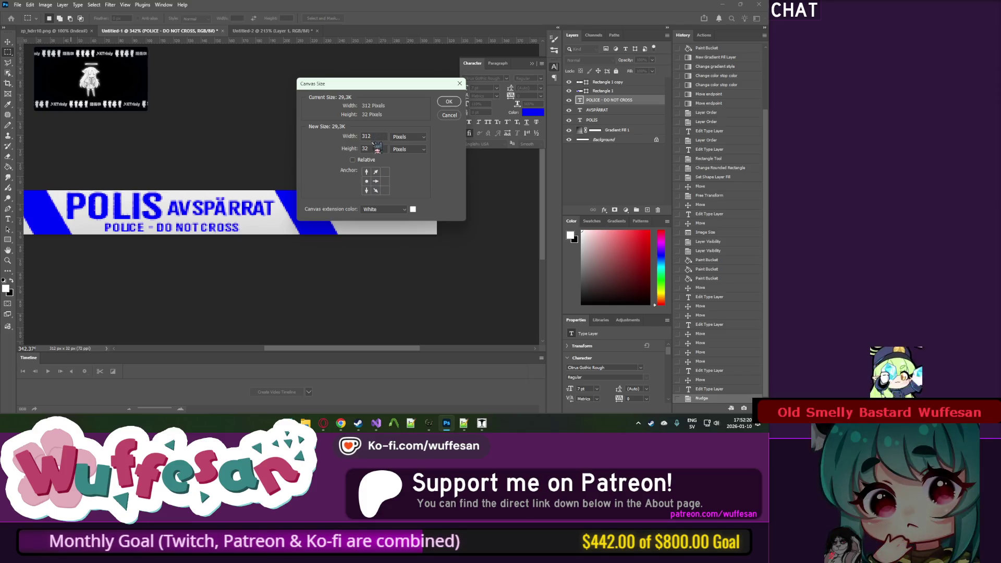
pyautogui.click(381, 135)
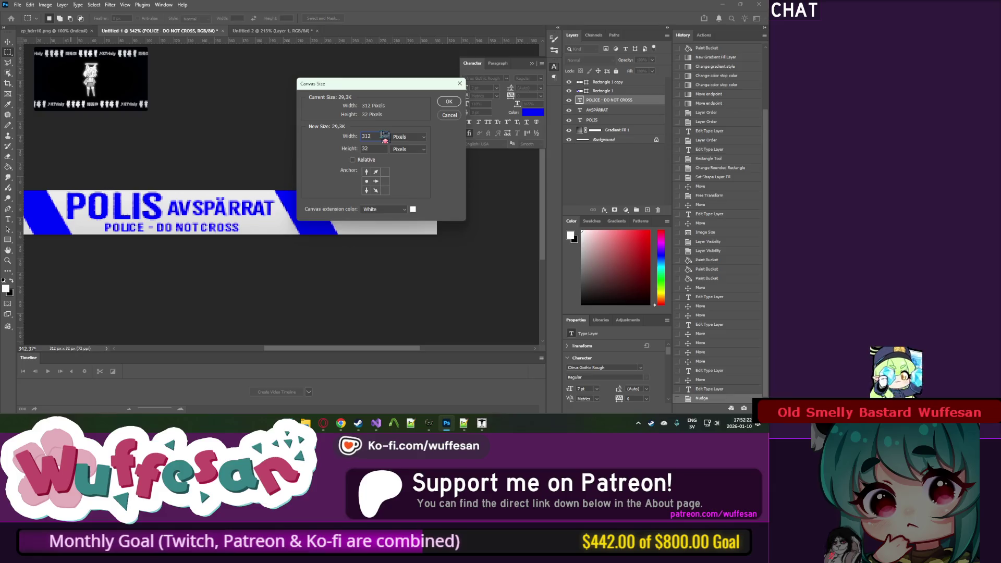
pyautogui.write('3')
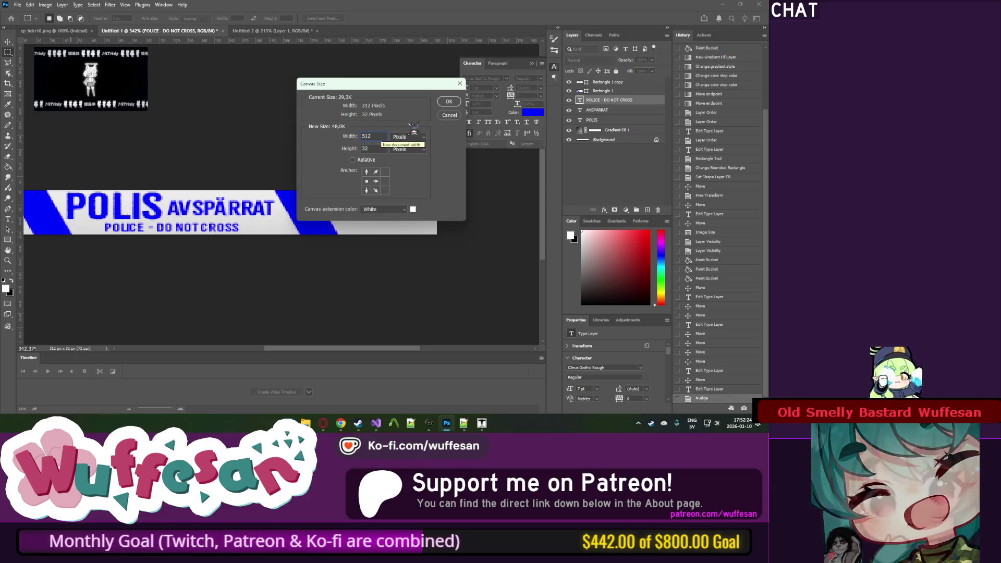
pyautogui.doubleClick(368, 136)
pyautogui.write('400')
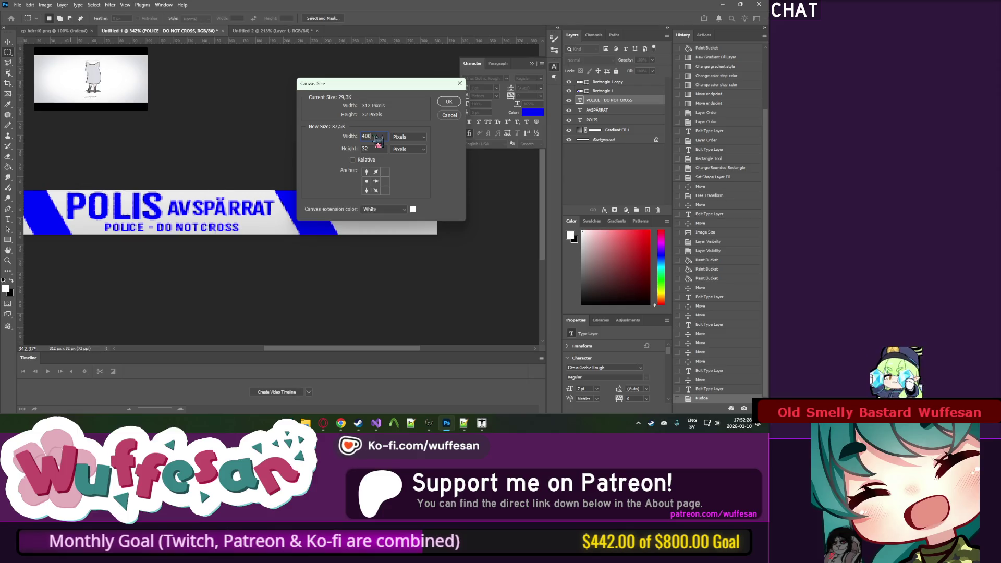
pyautogui.press('Return')
pyautogui.moveTo(351, 168); pyautogui.dragTo(331, 145)
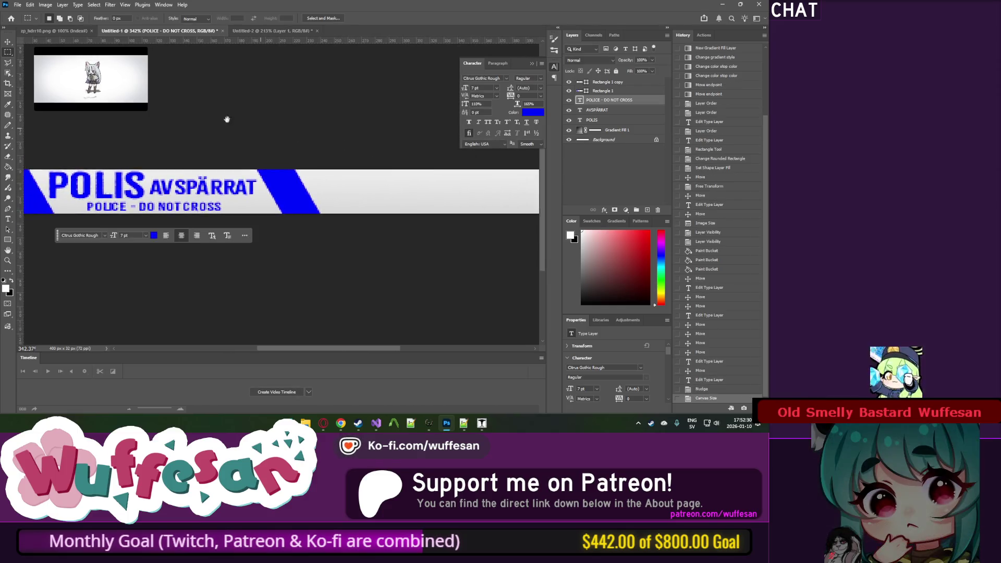
# Step: Create a new layer group named Group 1
pyautogui.keyDown('shift'); pyautogui.click(618, 130); pyautogui.keyUp('shift')
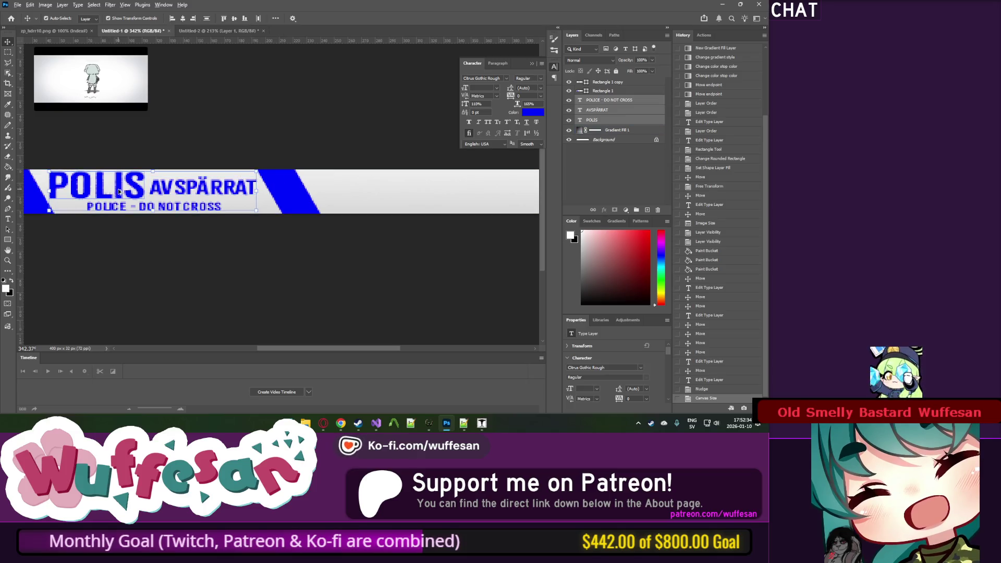
pyautogui.rightClick(617, 100)
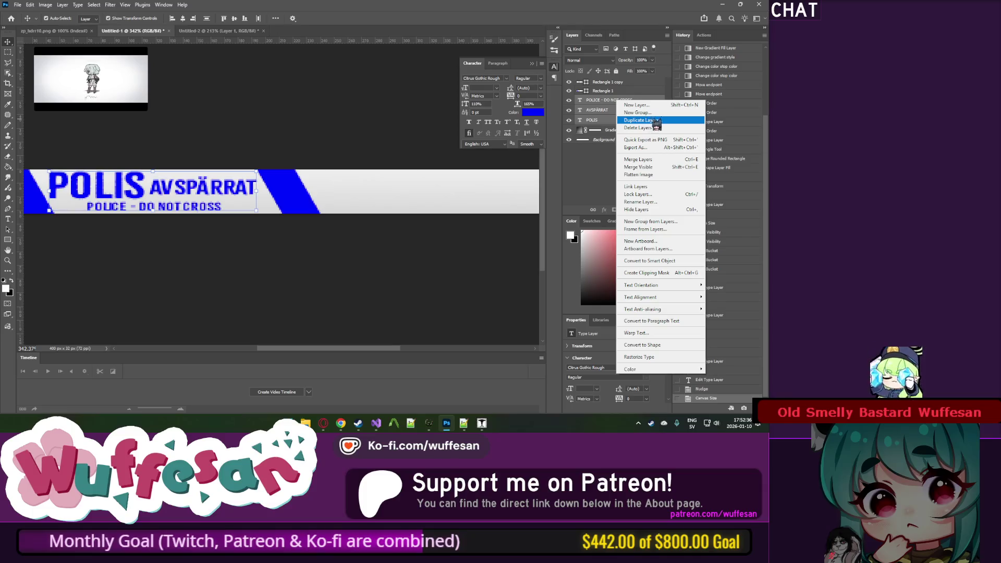
pyautogui.click(641, 120)
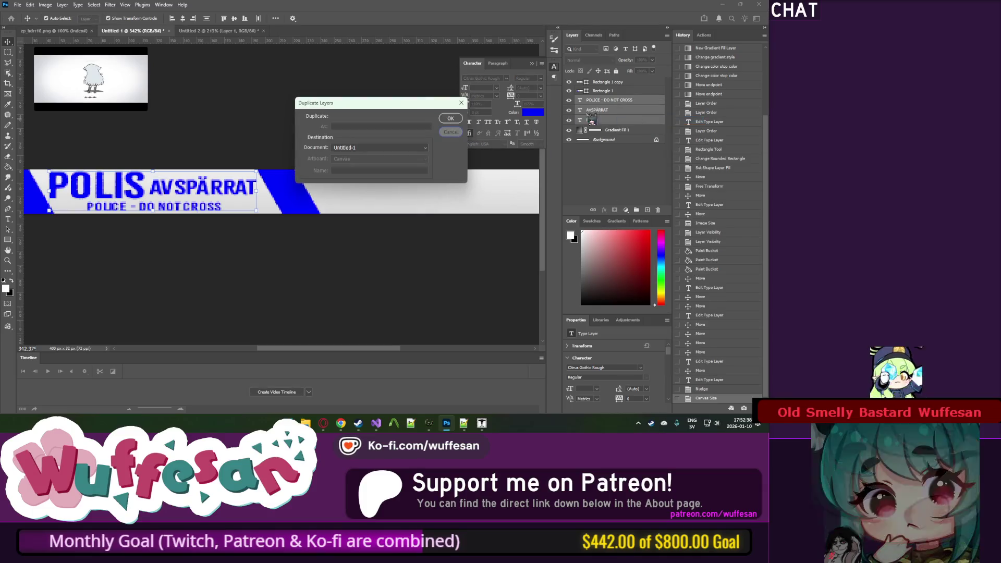
pyautogui.click(452, 133)
pyautogui.rightClick(605, 104)
pyautogui.click(623, 117)
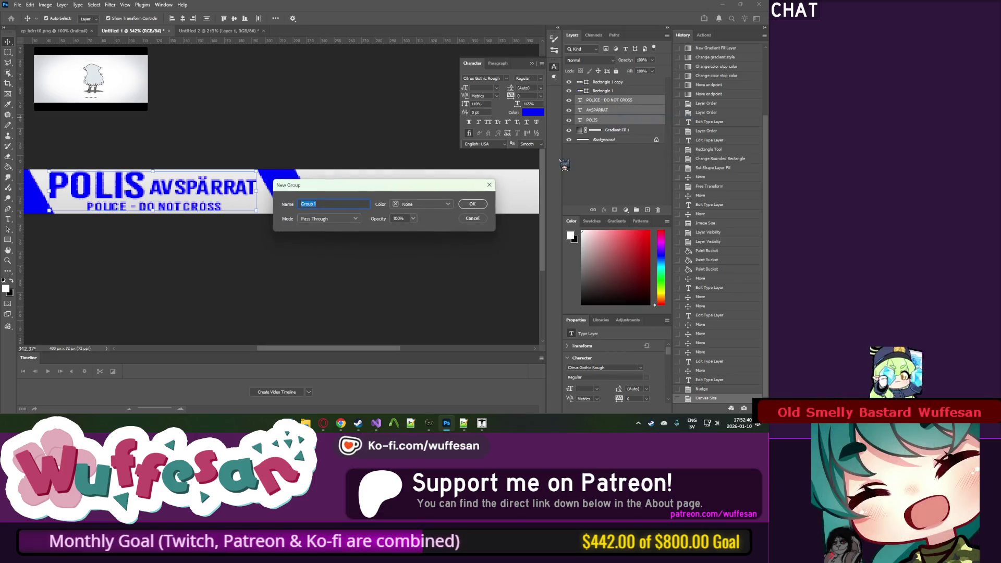
pyautogui.press('Return')
# Step: Move the POLIS, AVSPÄRRAT and POLICE - DO NOT CROSS layers into Group 1 and collapse it
pyautogui.rightClick(602, 100)
pyautogui.click(594, 110)
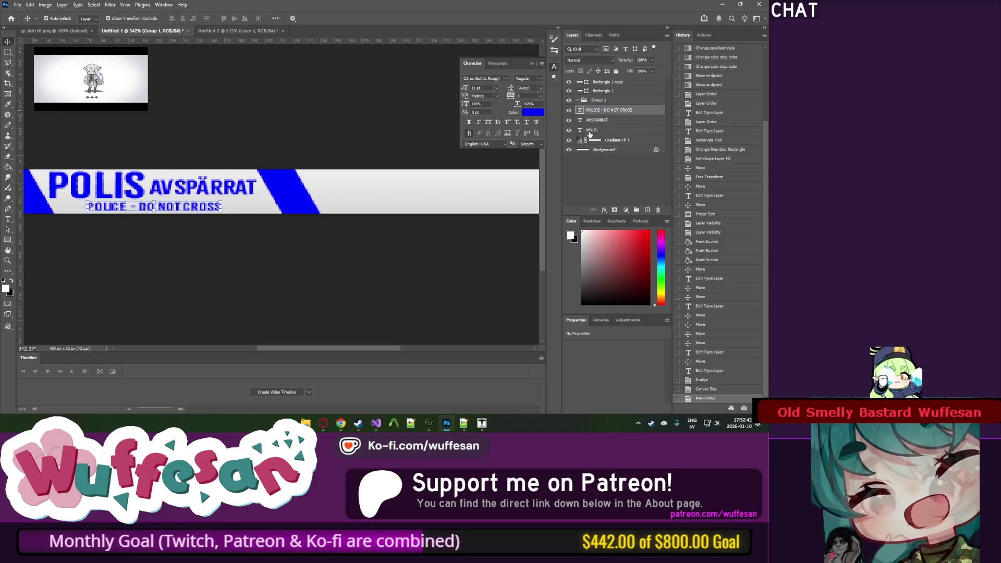
pyautogui.click(592, 131)
pyautogui.moveTo(594, 124); pyautogui.dragTo(602, 104)
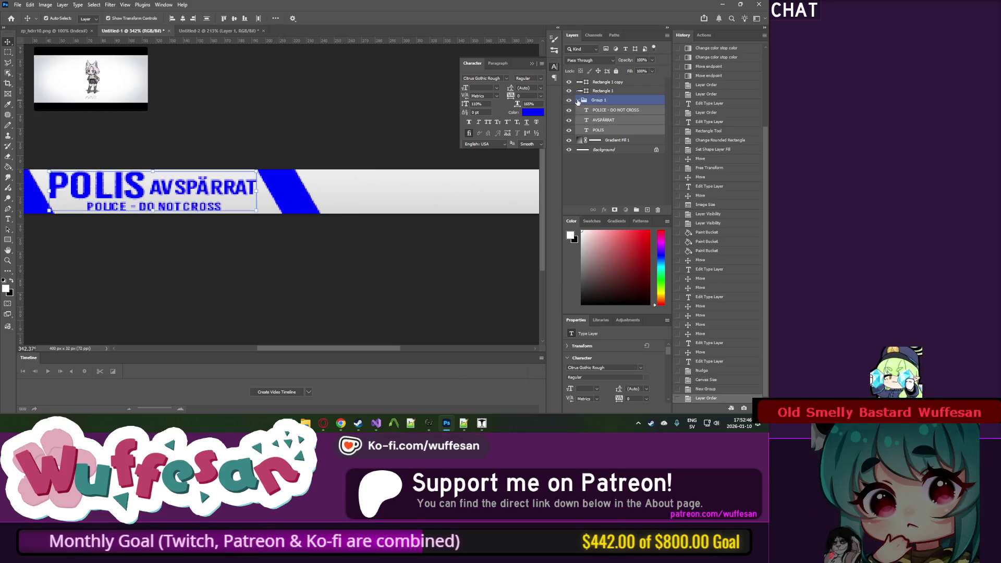
pyautogui.click(578, 101)
# Step: Duplicate Group 1 as Group 1 copy
pyautogui.rightClick(594, 100)
pyautogui.click(618, 125)
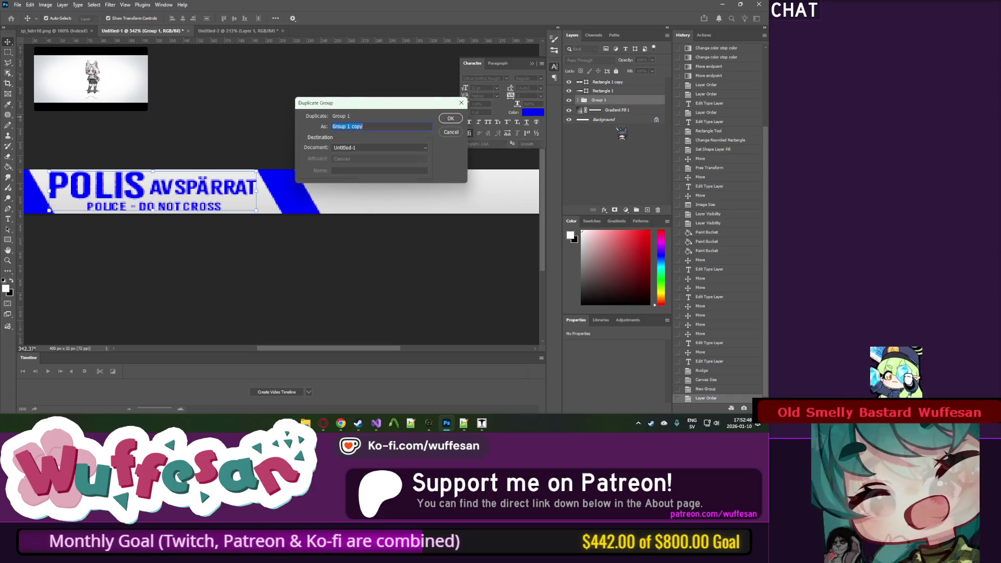
pyautogui.press('Return')
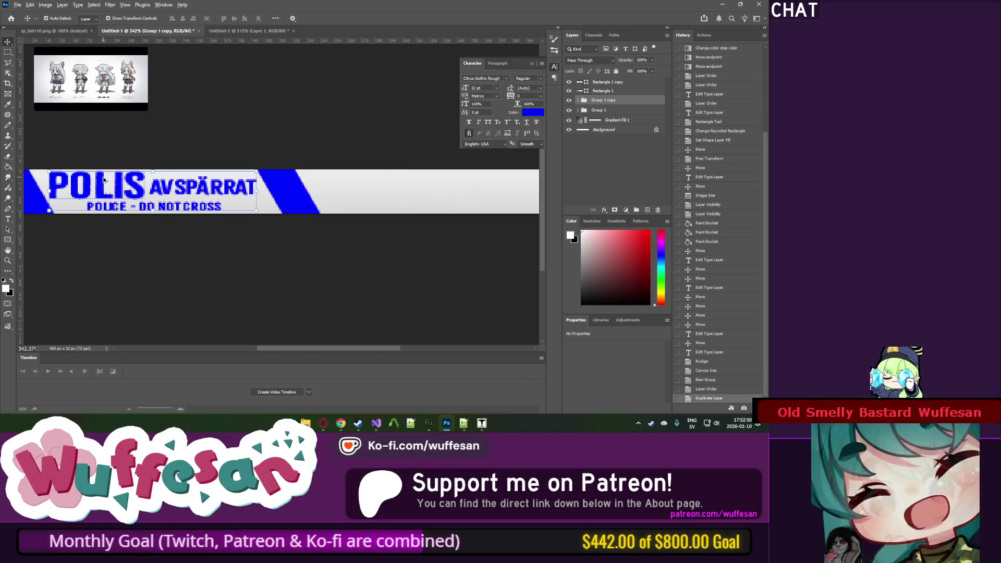
# Step: Undo the accidental POLIS text copy and unlock Group 1 copy for editing
pyautogui.moveTo(145, 182); pyautogui.dragTo(182, 183)
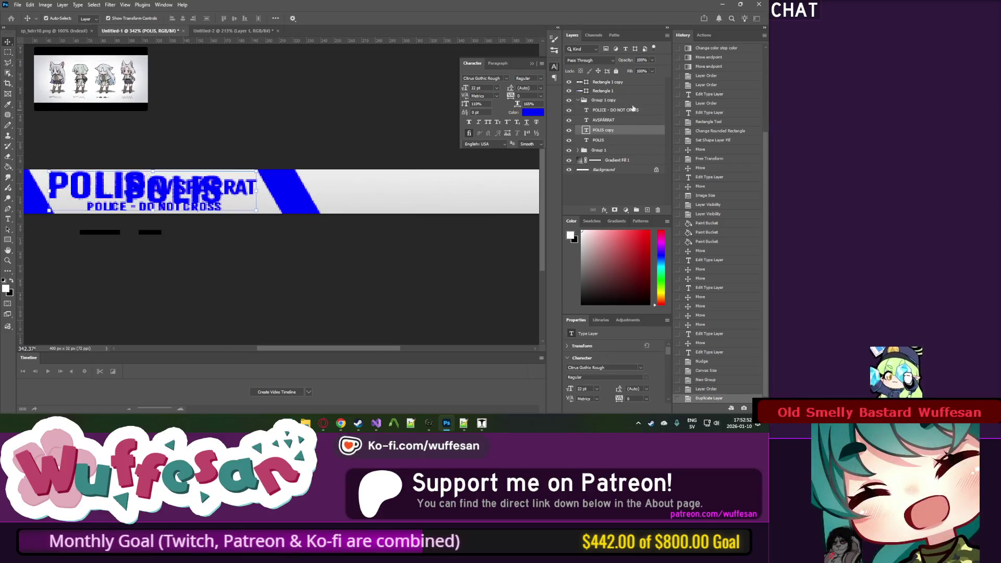
pyautogui.hotkey('ctrl', 'z')
pyautogui.click(590, 101)
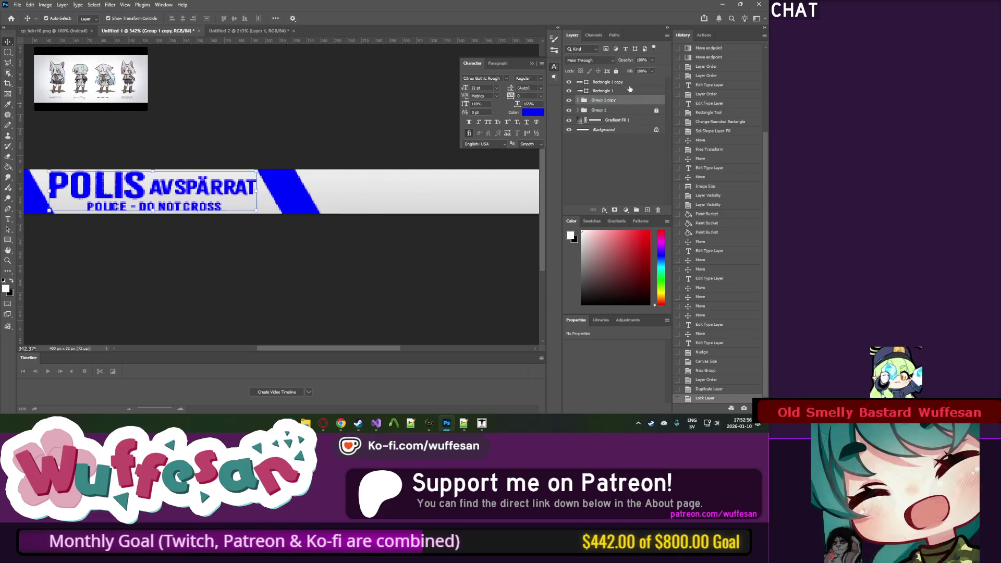
pyautogui.click(617, 71)
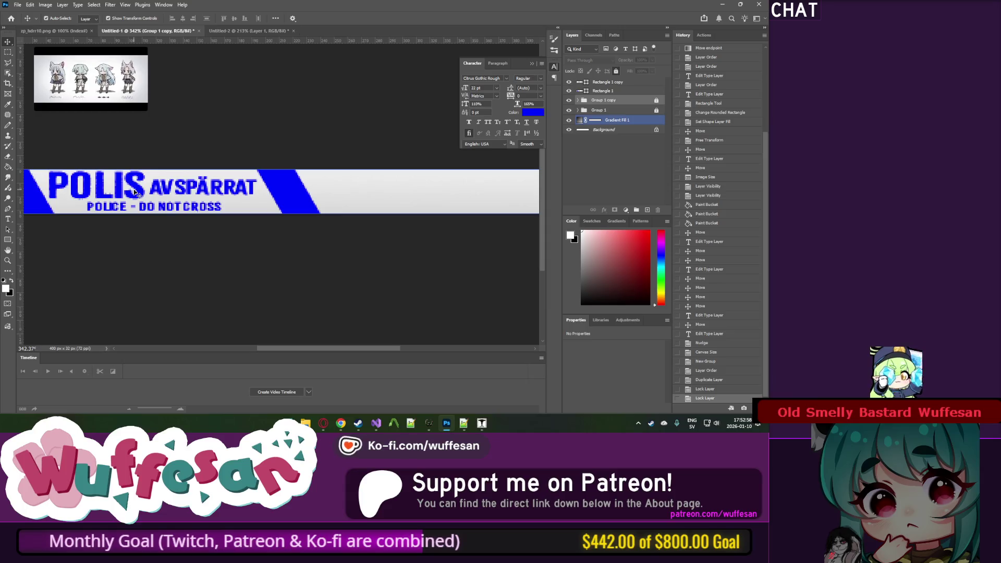
pyautogui.click(657, 100)
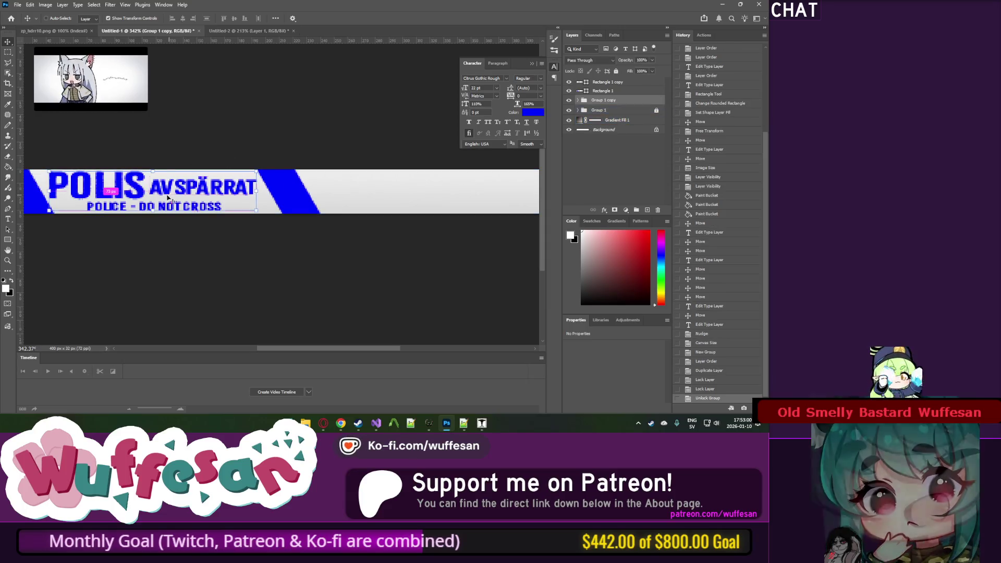
# Step: Move Group 1 copy right along the tape and rotate it 180° upside down
pyautogui.moveTo(141, 191); pyautogui.dragTo(420, 195)
pyautogui.moveTo(330, 165)
pyautogui.mouseDown()
pyautogui.moveTo(181, 159)
pyautogui.moveTo(241, 179)
pyautogui.moveTo(310, 138)
pyautogui.mouseUp()
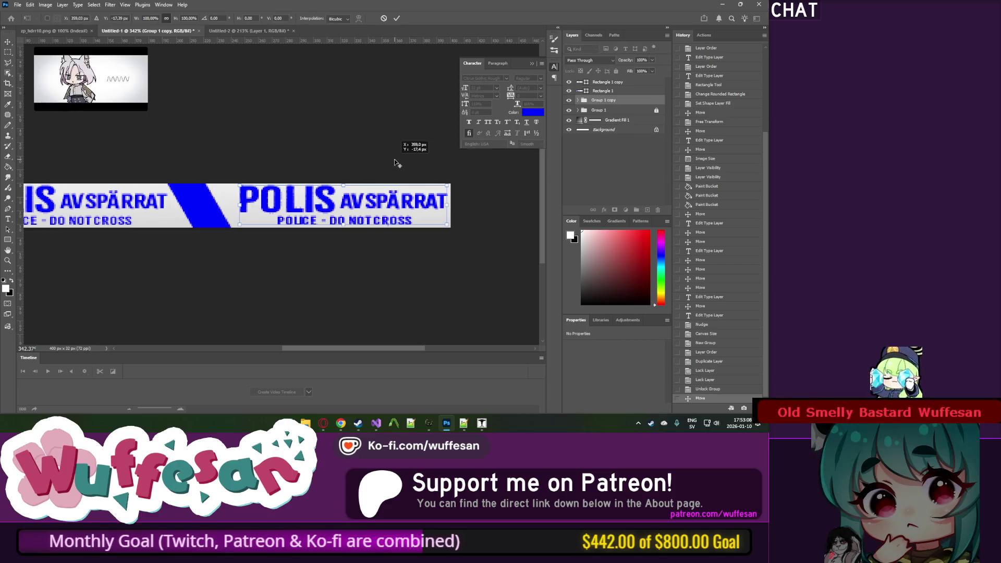
pyautogui.moveTo(241, 170)
pyautogui.mouseDown()
pyautogui.moveTo(396, 118)
pyautogui.moveTo(395, 128)
pyautogui.moveTo(449, 148)
pyautogui.moveTo(323, 214)
pyautogui.moveTo(301, 211)
pyautogui.mouseUp()
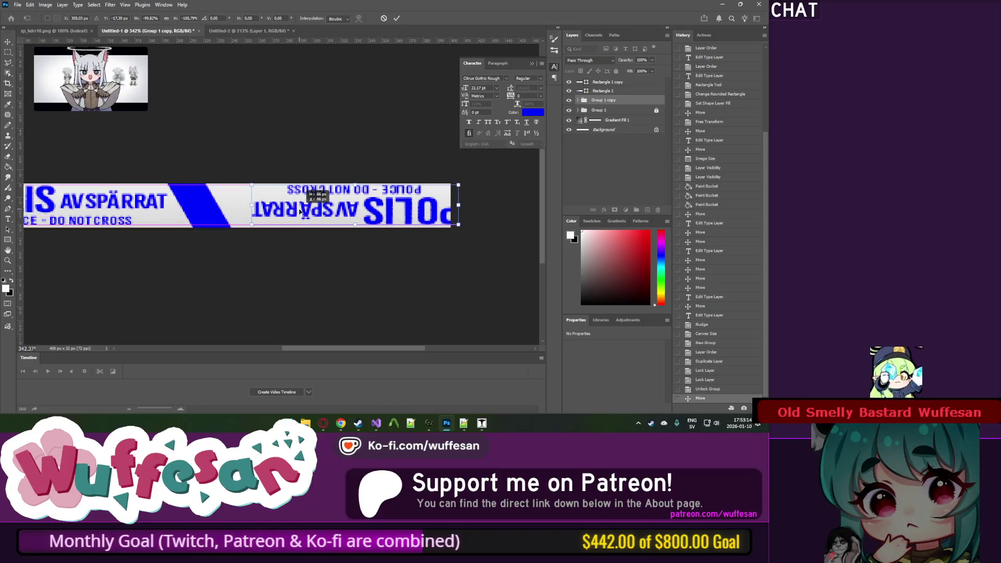
pyautogui.moveTo(387, 212)
pyautogui.mouseDown()
pyautogui.moveTo(359, 217)
pyautogui.moveTo(460, 200)
pyautogui.mouseUp()
pyautogui.press('Return')
pyautogui.click(189, 211)
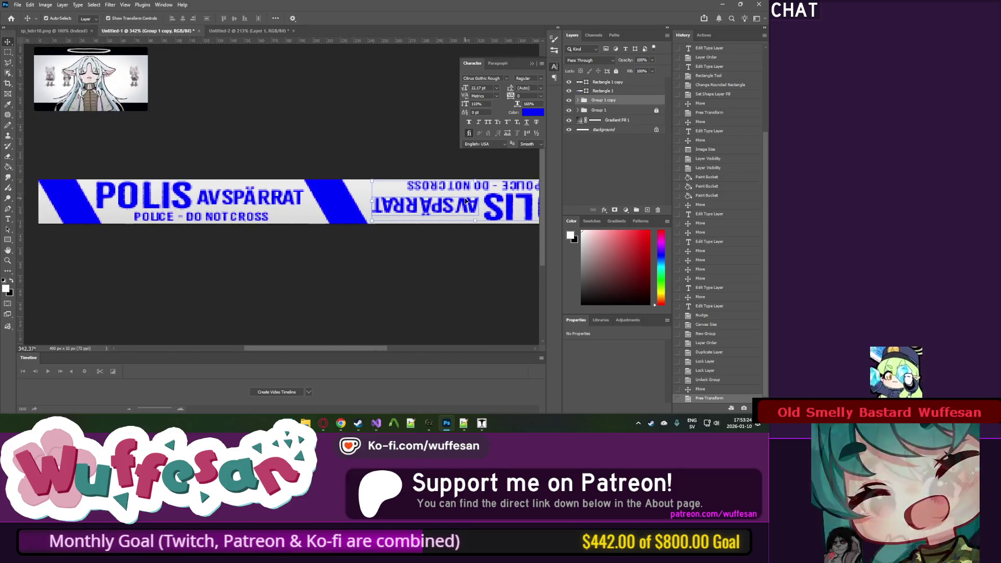
# Step: Nudge the upside-down text copy left and right with the arrow keys to align it
pyautogui.press('Left')
pyautogui.press('Left')
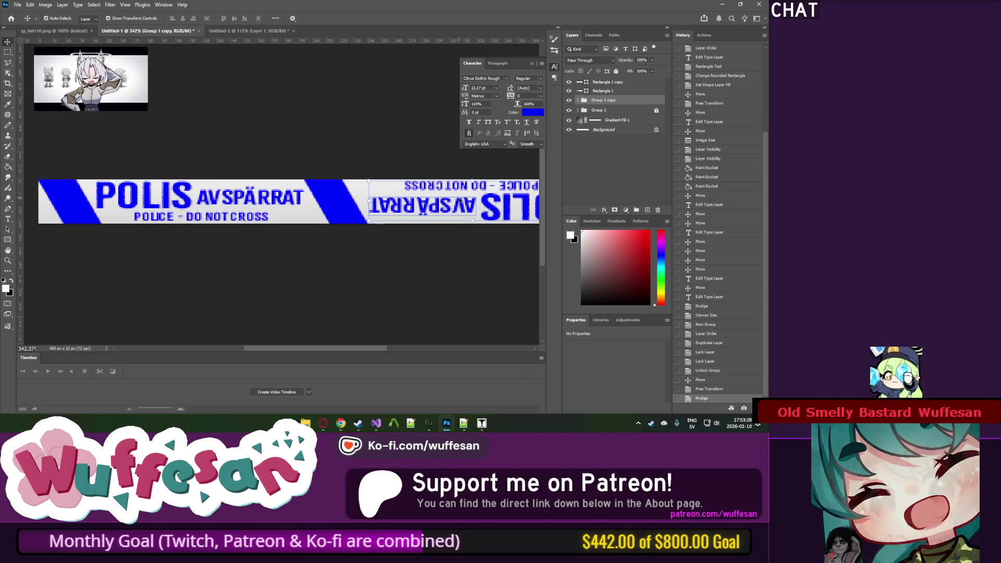
pyautogui.click(8, 52)
pyautogui.moveTo(381, 164); pyautogui.dragTo(280, 160)
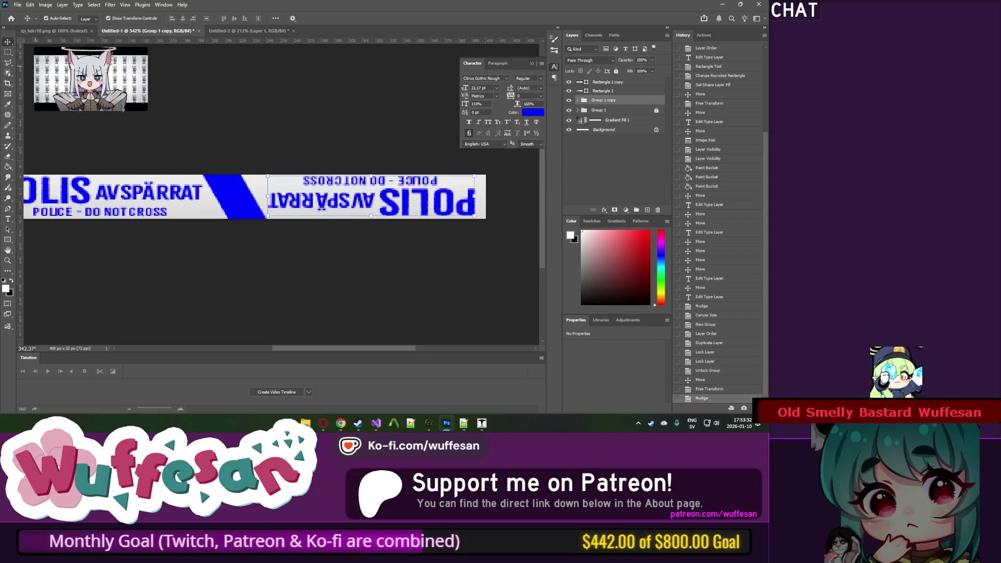
pyautogui.press('Right')
pyautogui.press('Right')
pyautogui.press('Right')
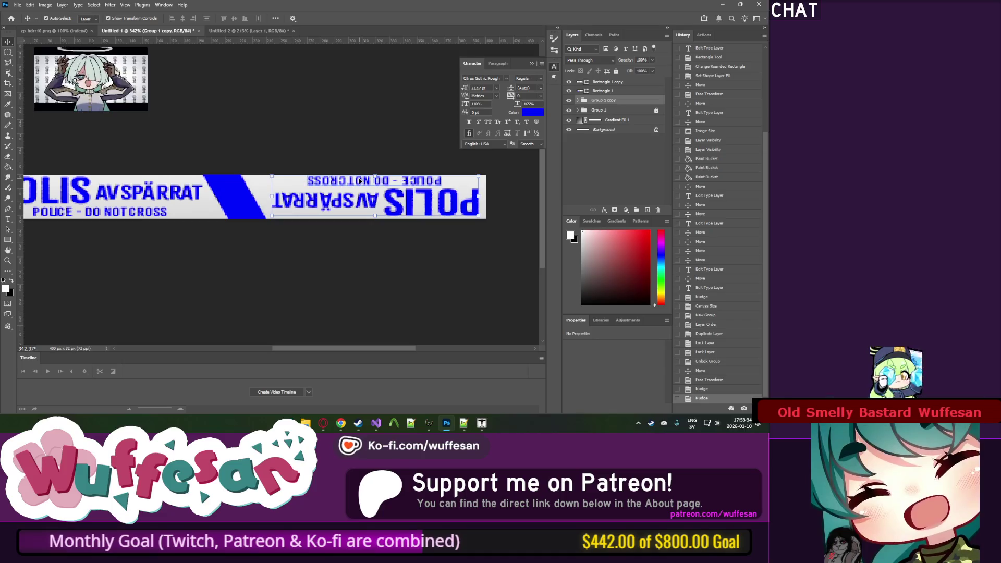
# Step: Nudge the flipped text copy left and shift the right-hand blue stripe 1 px left
pyautogui.press('Left')
pyautogui.click(609, 82)
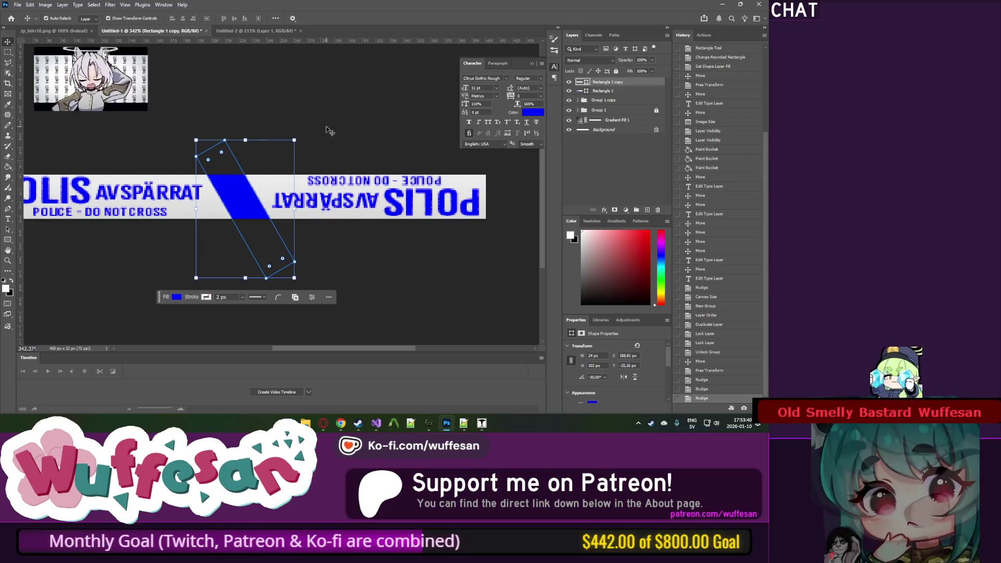
pyautogui.moveTo(263, 166)
pyautogui.mouseDown()
pyautogui.moveTo(428, 170)
pyautogui.moveTo(261, 173)
pyautogui.mouseUp()
pyautogui.moveTo(147, 183)
pyautogui.mouseDown()
pyautogui.moveTo(315, 186)
pyautogui.moveTo(171, 184)
pyautogui.moveTo(279, 185)
pyautogui.moveTo(206, 183)
pyautogui.mouseUp()
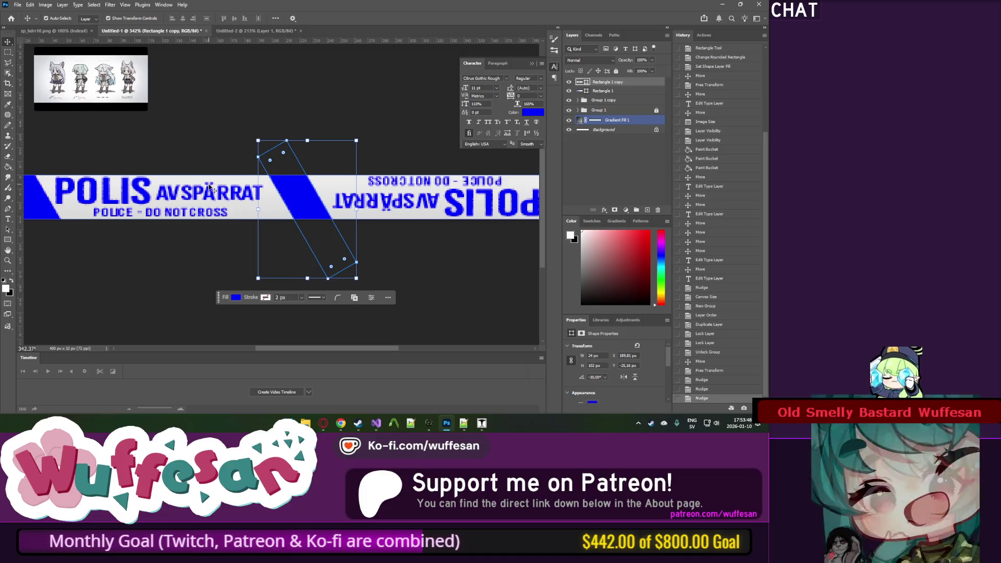
pyautogui.press('Left')
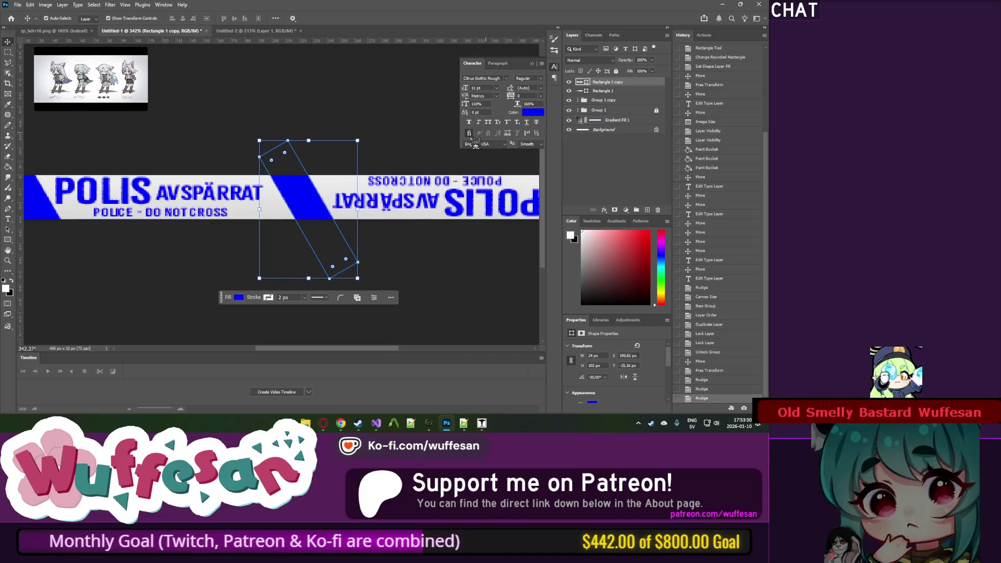
pyautogui.click(609, 99)
pyautogui.moveTo(403, 180)
pyautogui.mouseDown()
pyautogui.moveTo(247, 160)
pyautogui.moveTo(398, 180)
pyautogui.moveTo(247, 180)
pyautogui.moveTo(367, 176)
pyautogui.mouseUp()
# Step: Unlock the original POLIS AVSPÄRRAT text group and nudge it right
pyautogui.click(617, 90)
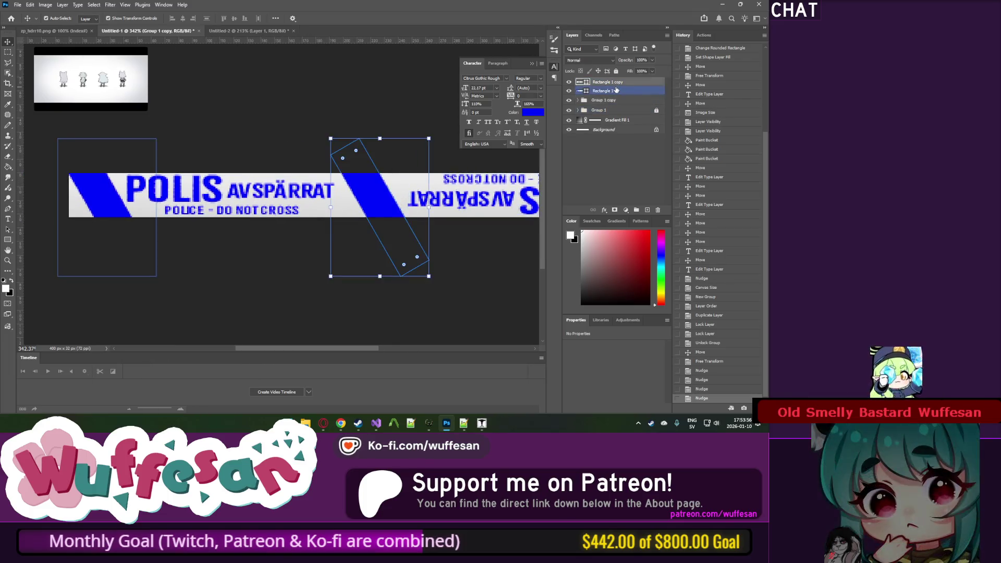
pyautogui.click(605, 100)
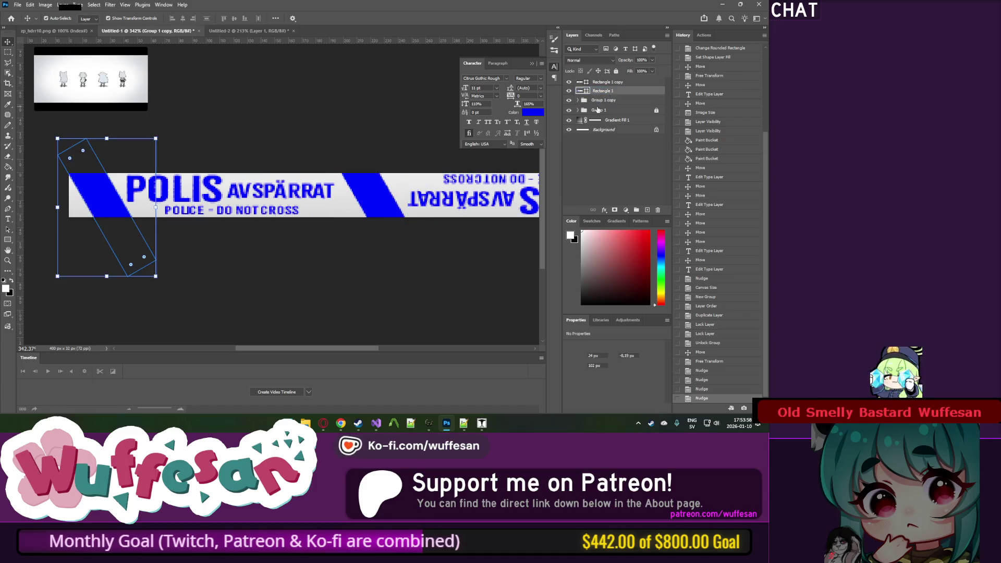
pyautogui.click(599, 109)
pyautogui.click(656, 111)
pyautogui.press('Right')
pyautogui.press('Right')
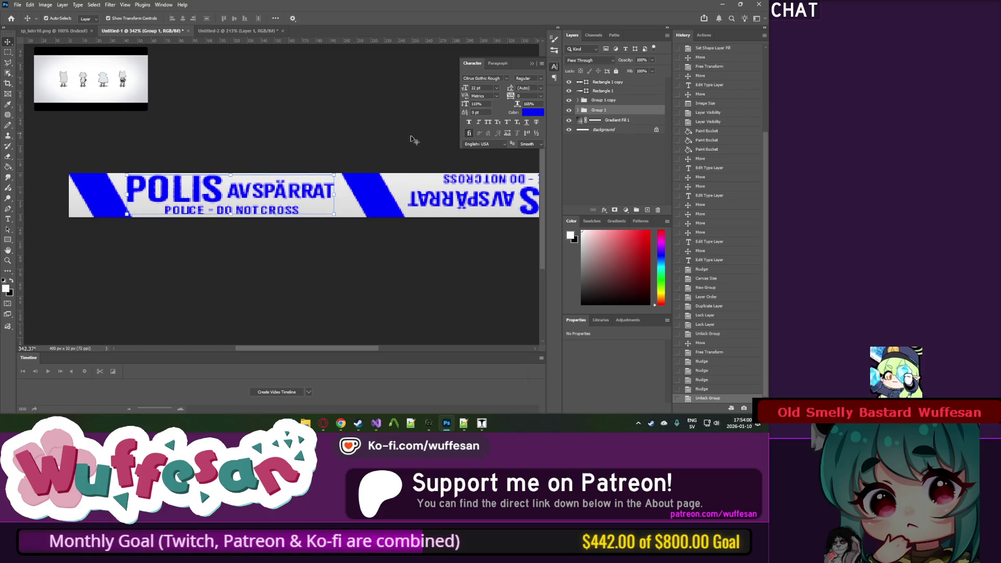
# Step: Shift the right-hand stripe another 1 px left and nudge the flipped text copy left
pyautogui.click(623, 83)
pyautogui.click(613, 92)
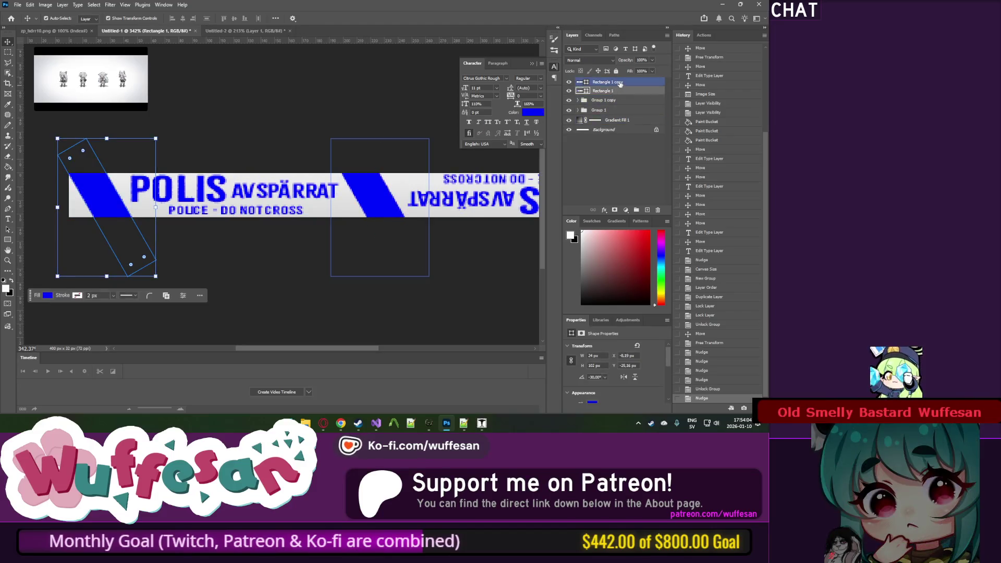
pyautogui.click(620, 84)
pyautogui.press('Left')
pyautogui.click(595, 100)
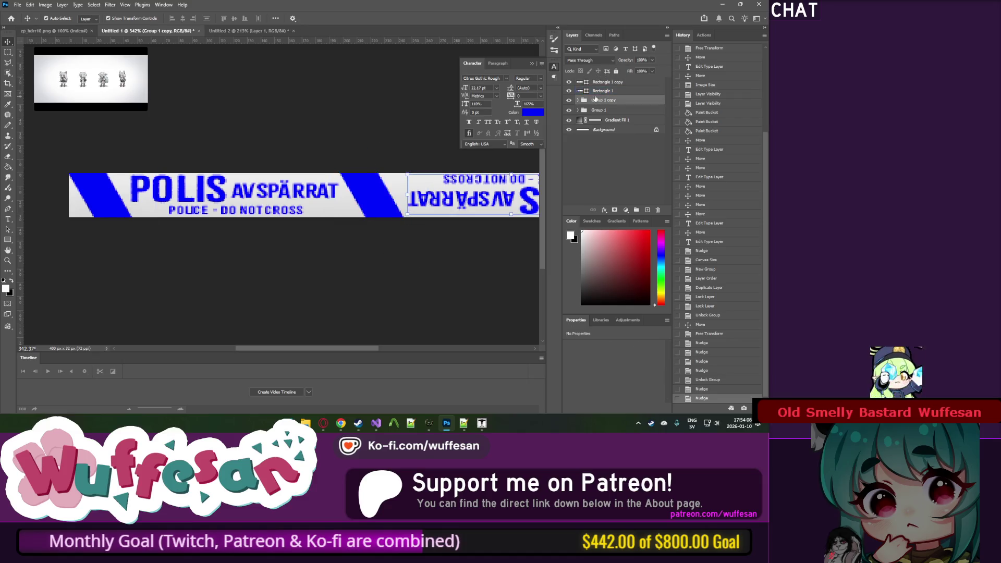
pyautogui.press('Left')
# Step: Convert the tape to Indexed Color, flattening the layers, then start File > Save a Copy
pyautogui.press('m')
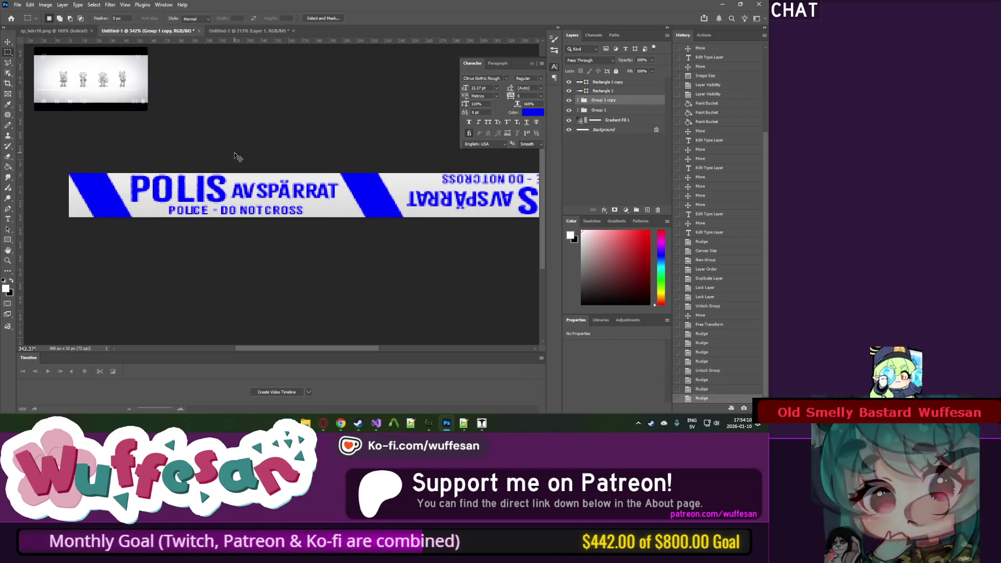
pyautogui.hotkey('ctrl', '1')
pyautogui.click(78, 4)
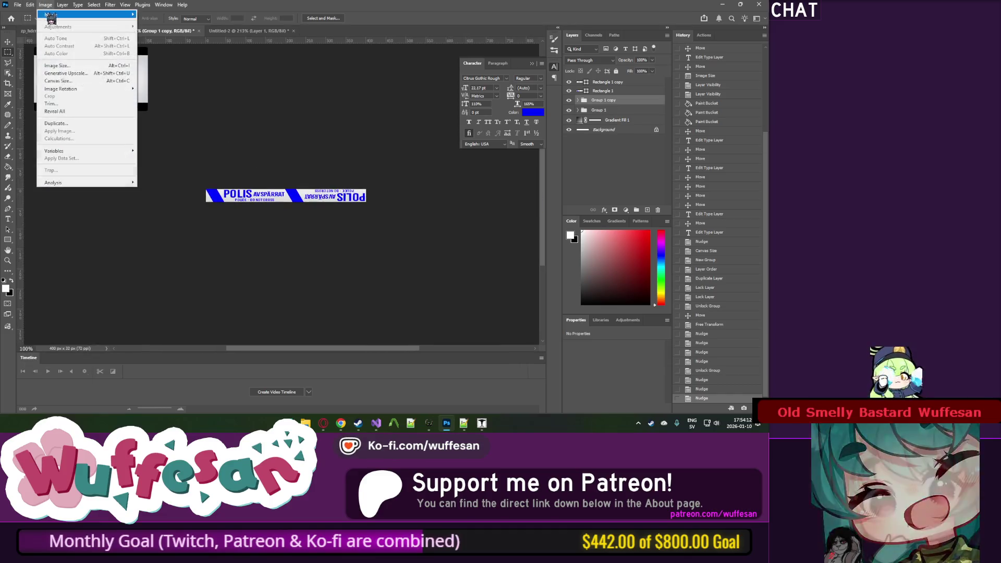
pyautogui.click(45, 5)
pyautogui.click(45, 4)
pyautogui.moveTo(55, 15)
pyautogui.click(152, 38)
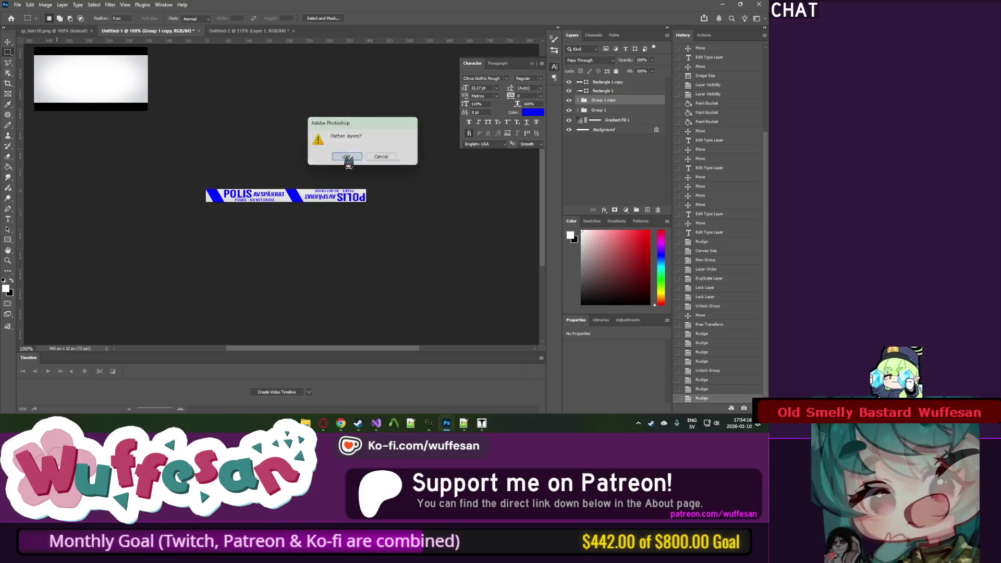
pyautogui.press('Return')
pyautogui.click(477, 130)
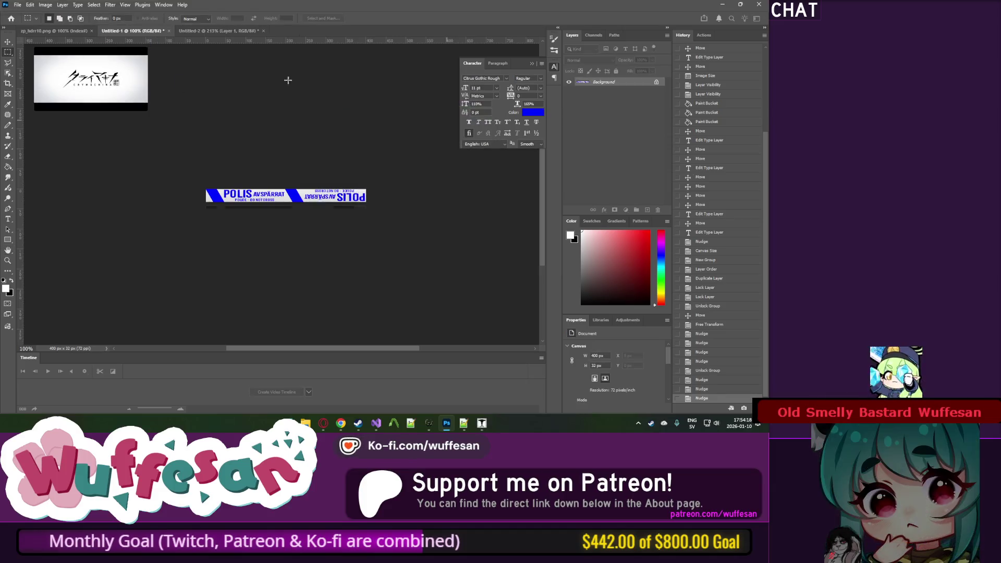
pyautogui.click(19, 6)
pyautogui.click(52, 110)
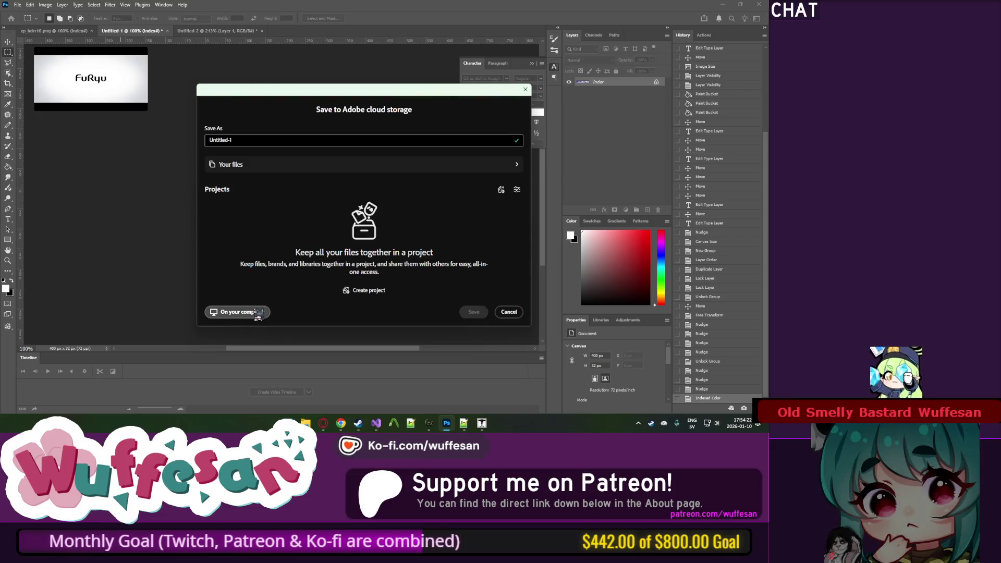
# Step: Save to the computer as PNG in zp_hotel materials, typing a new zp_ file name
pyautogui.click(256, 312)
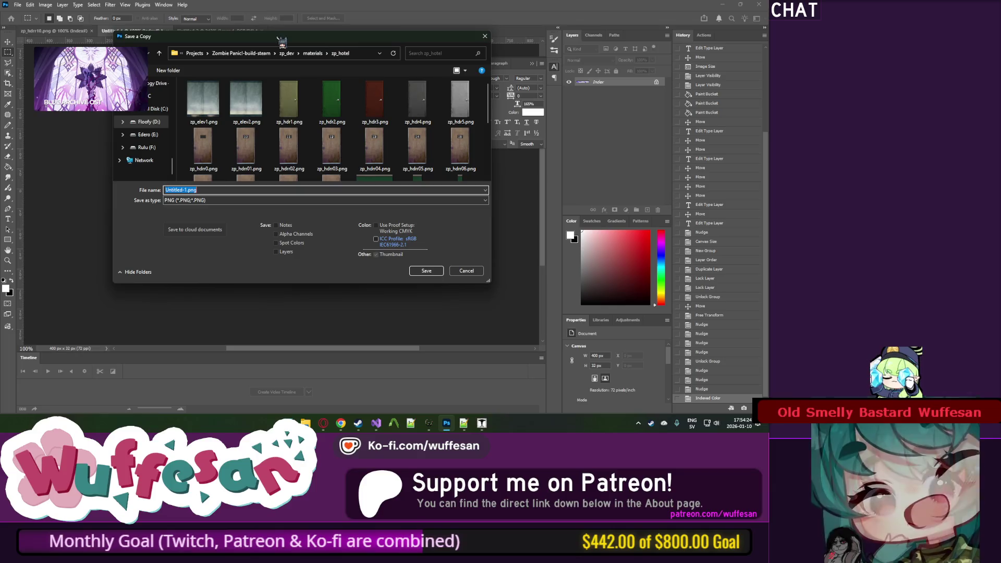
pyautogui.write('zp_h')
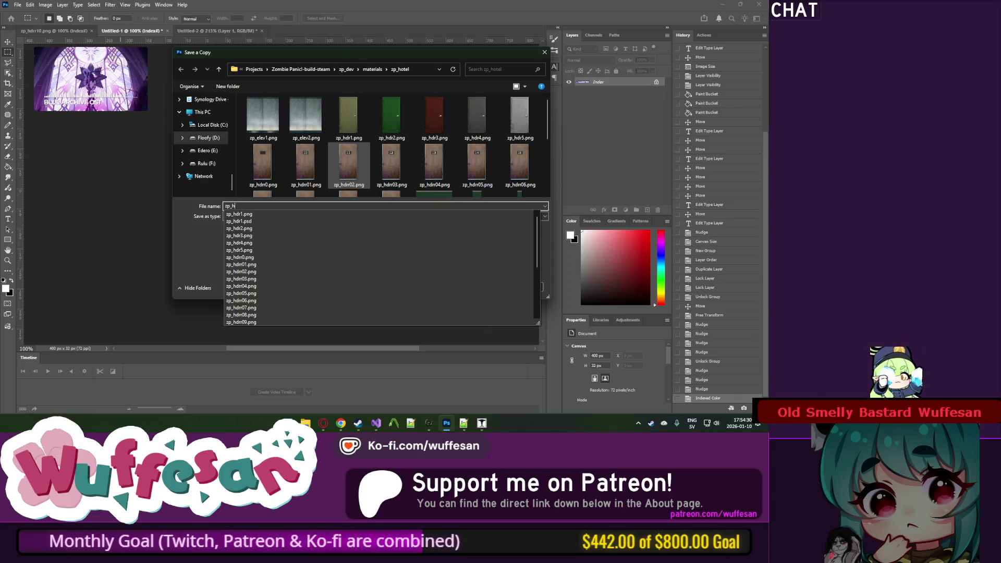
pyautogui.write('ta')
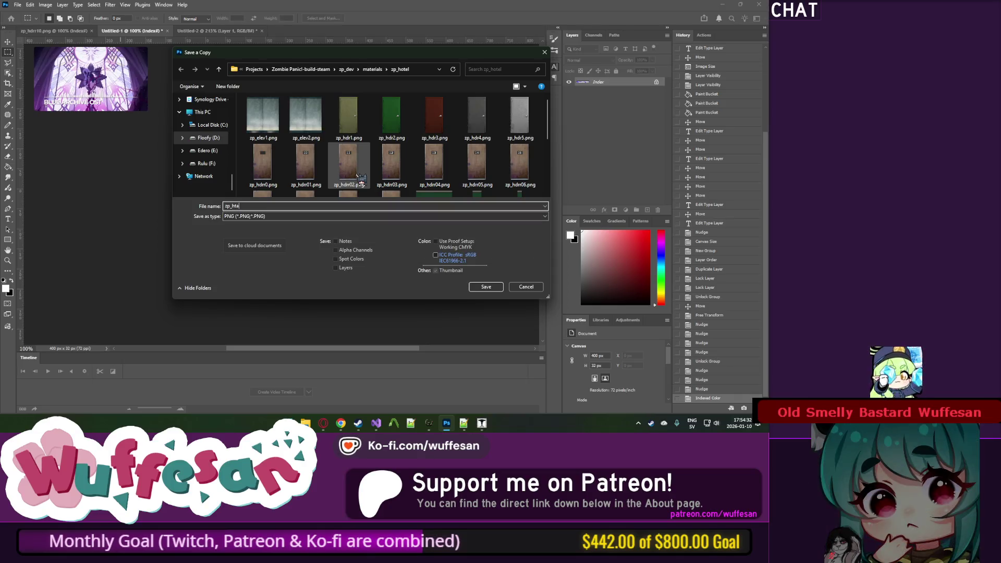
pyautogui.press('BackSpace')
pyautogui.write('sign0')
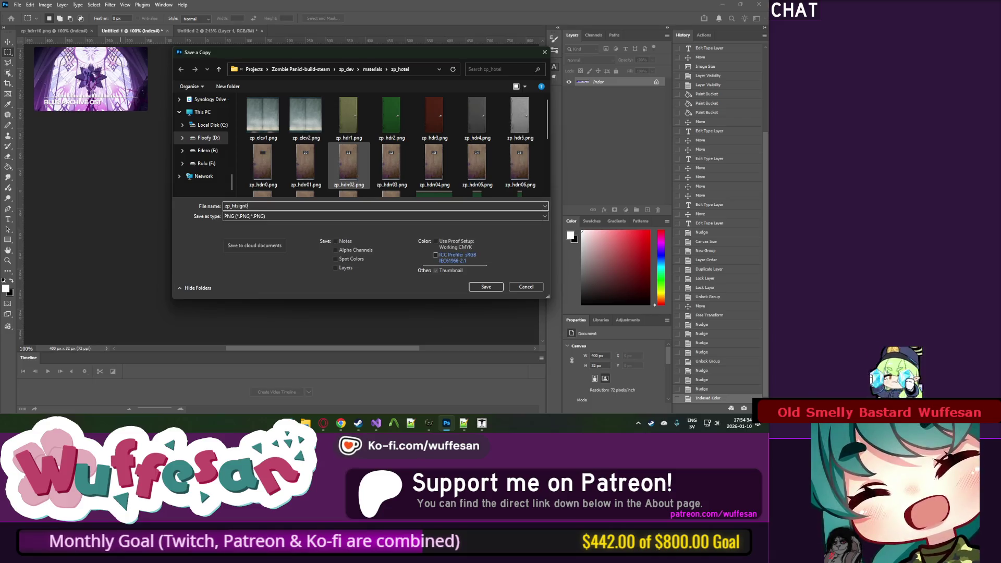
pyautogui.press('BackSpace')
pyautogui.press('BackSpace')
pyautogui.press('BackSpace')
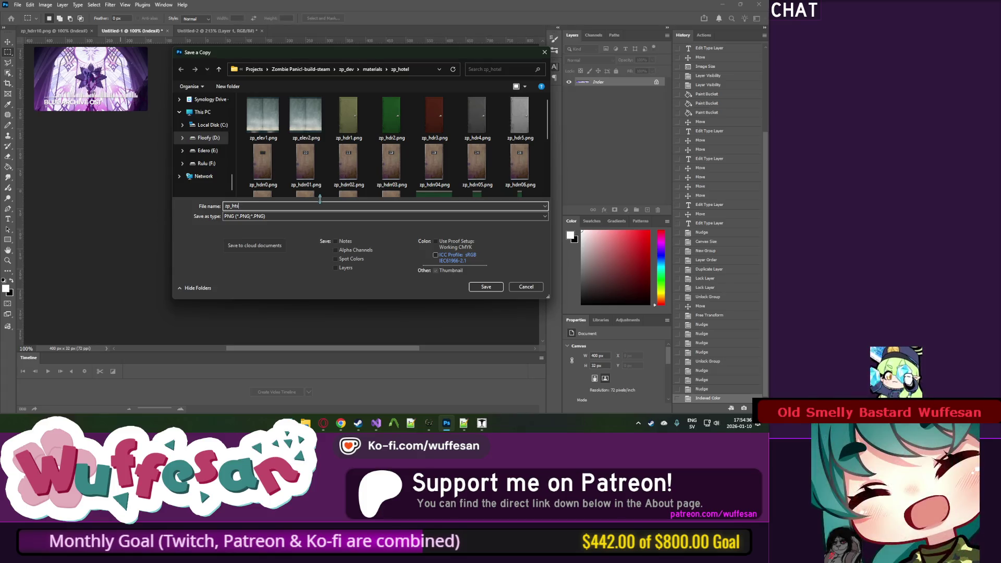
pyautogui.press('BackSpace')
pyautogui.write('p')
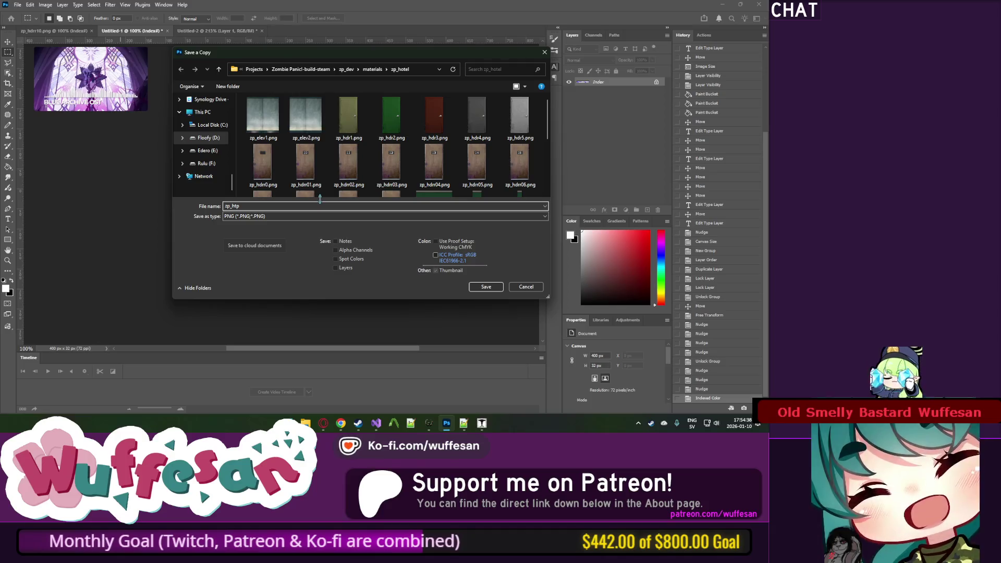
pyautogui.write('ll')
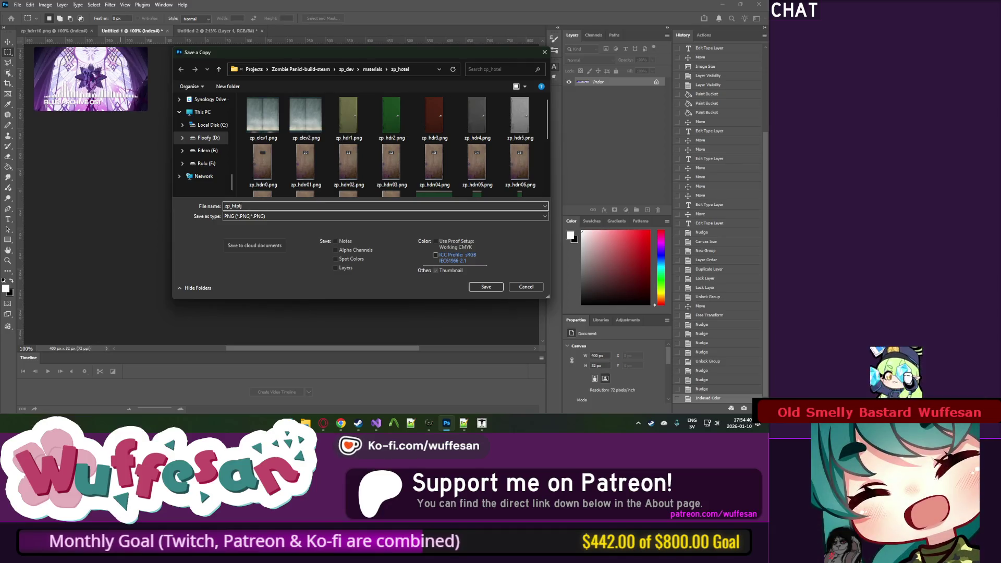
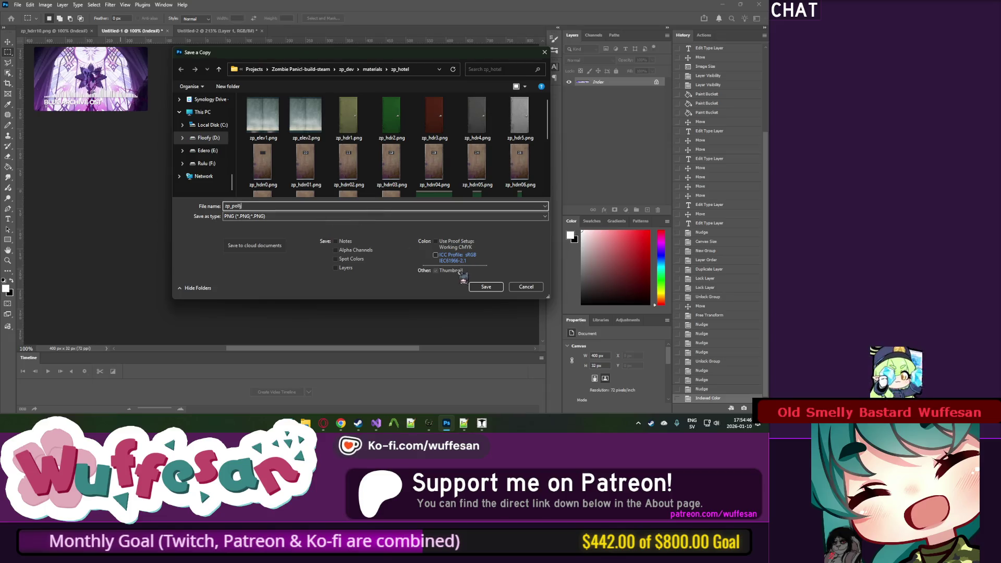
# Step: Save the police-tape image as PNG copy zp_polij.png in zp_hotel, then bring up that folder
pyautogui.click(486, 287)
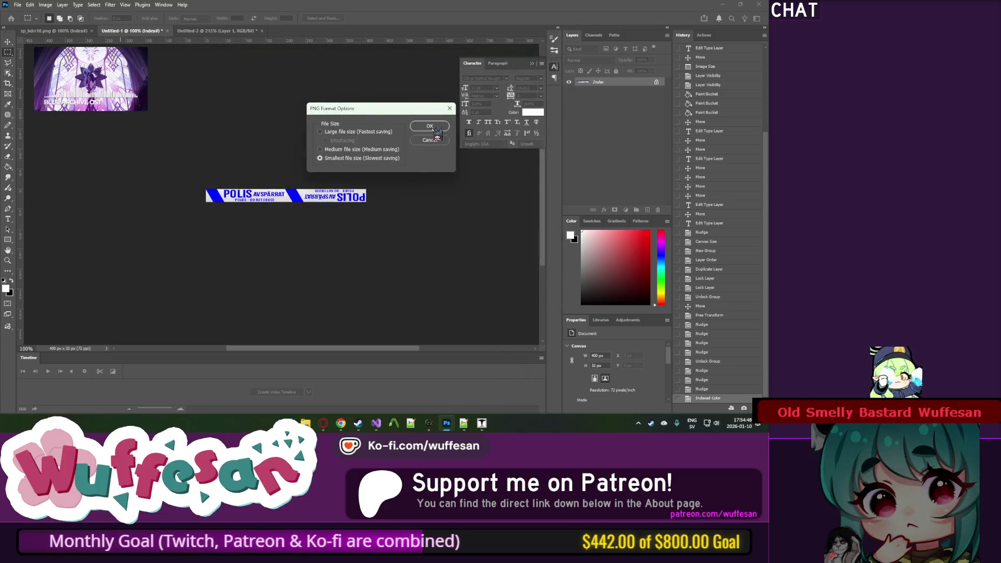
pyautogui.press('Return')
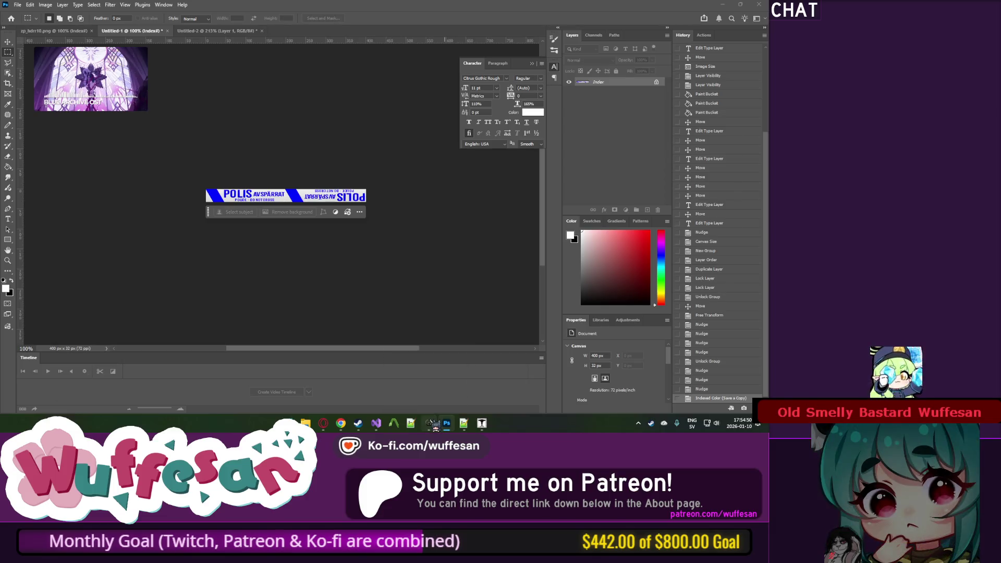
pyautogui.click(433, 425)
pyautogui.moveTo(305, 423)
pyautogui.click(264, 376)
# Step: Add zp_polij.png to the zp_hotel.wad package in Wally and preview the new texture
pyautogui.moveTo(593, 280); pyautogui.dragTo(585, 305)
pyautogui.moveTo(128, 285); pyautogui.dragTo(442, 289)
pyautogui.click(477, 284)
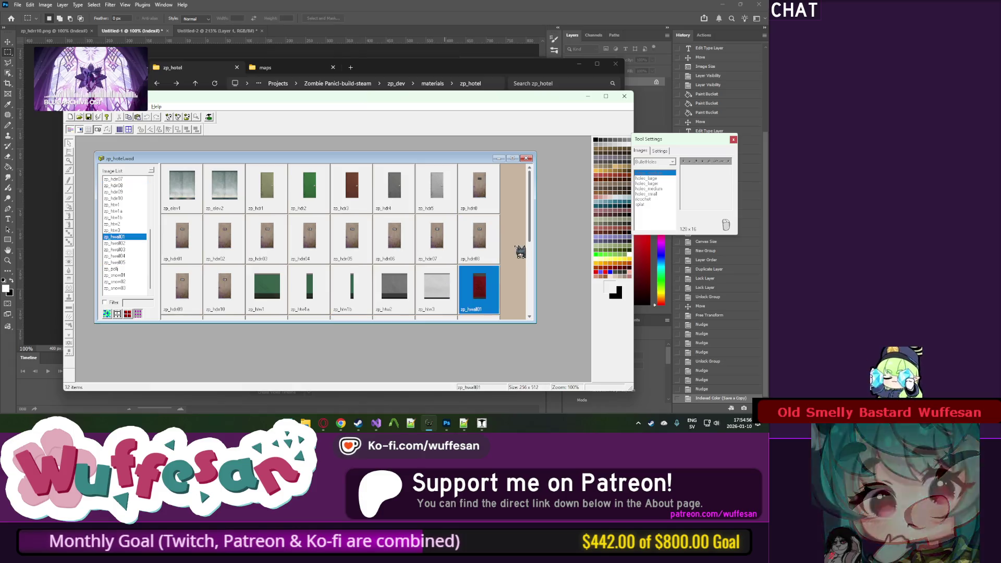
pyautogui.moveTo(530, 235); pyautogui.dragTo(537, 274)
pyautogui.doubleClick(367, 241)
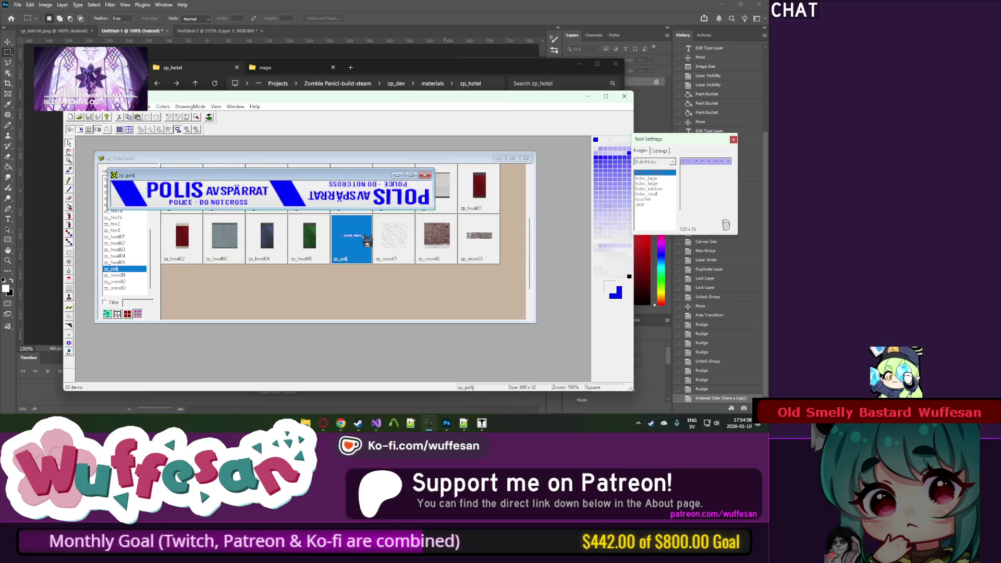
pyautogui.moveTo(437, 196)
pyautogui.mouseDown()
pyautogui.moveTo(479, 206)
pyautogui.moveTo(543, 294)
pyautogui.mouseUp()
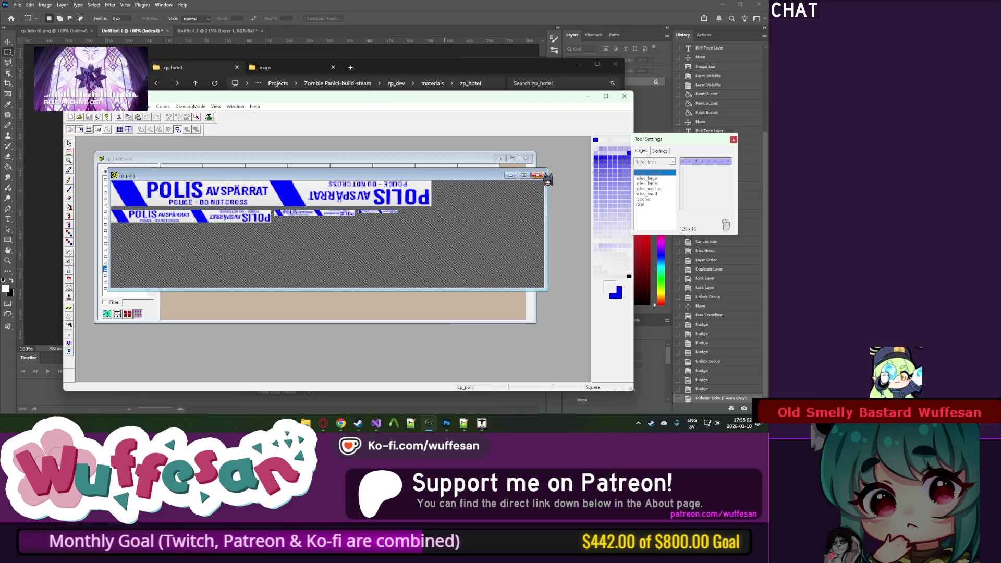
pyautogui.click(536, 175)
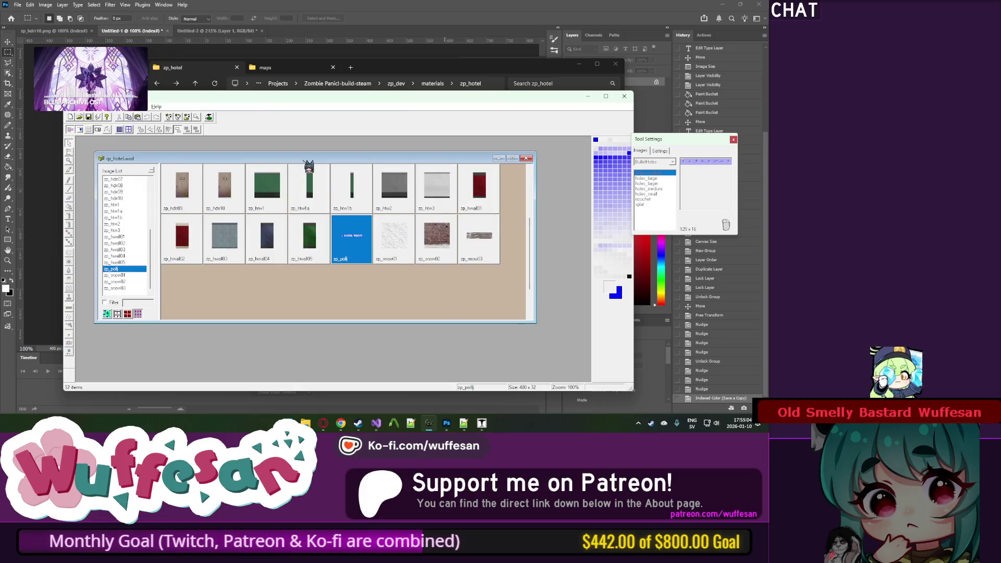
# Step: Close J.A.C.K. and relaunch it from Steam
pyautogui.click(482, 423)
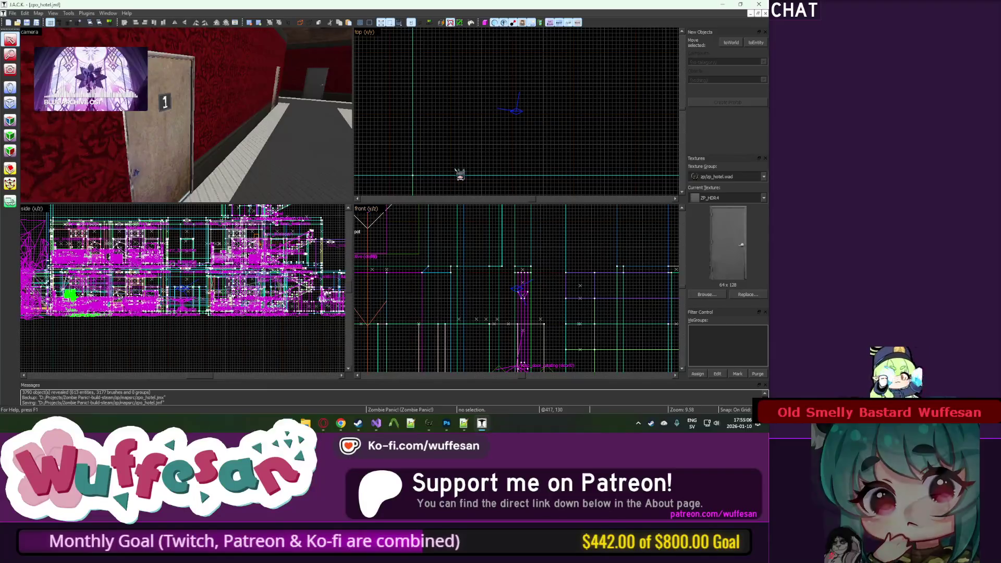
pyautogui.click(759, 4)
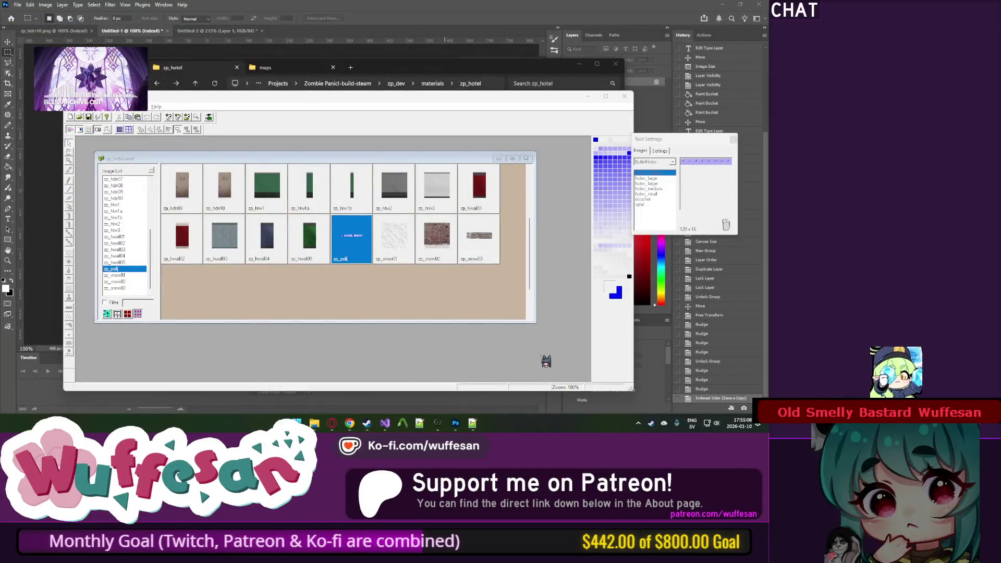
pyautogui.click(490, 7)
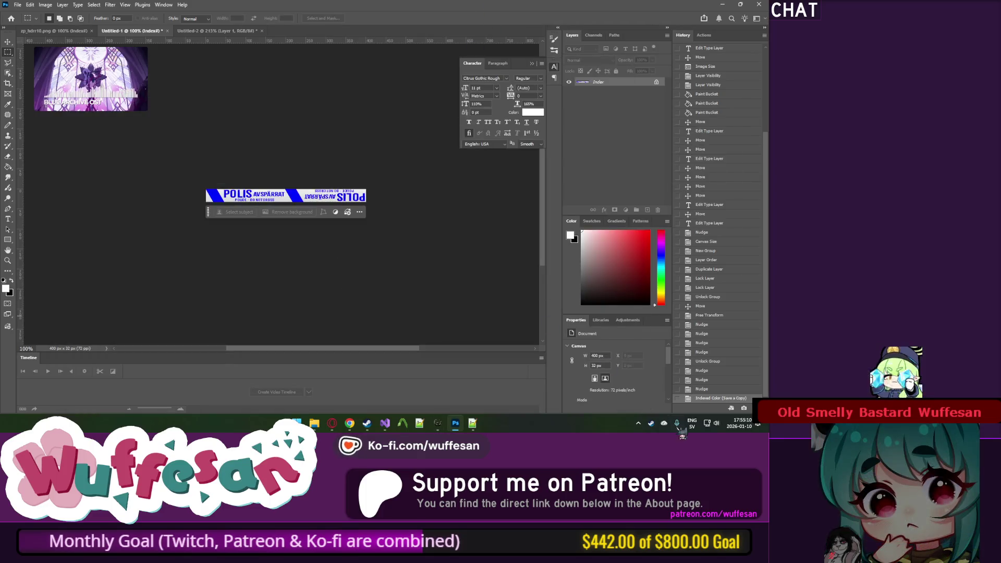
pyautogui.rightClick(651, 428)
pyautogui.click(678, 232)
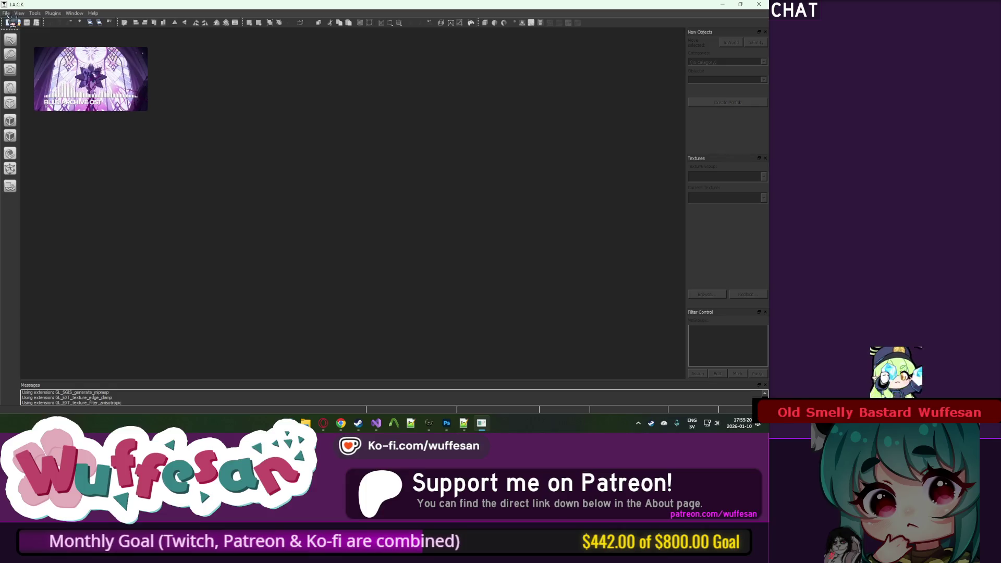
# Step: Open the recent zpo_hotel.jmf map and fly the camera to door 1
pyautogui.click(6, 13)
pyautogui.click(57, 45)
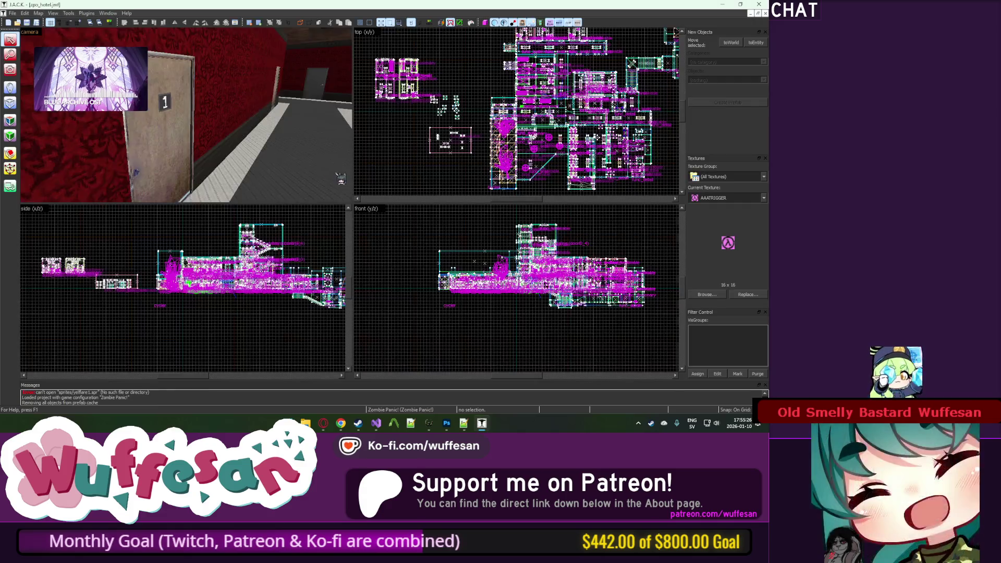
pyautogui.press('z')
pyautogui.press('w')
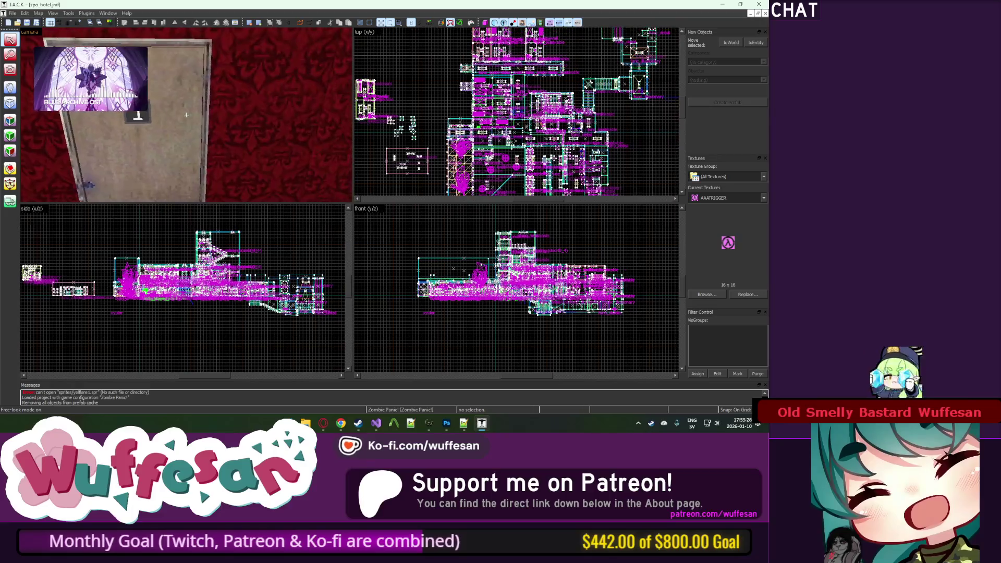
pyautogui.press('z')
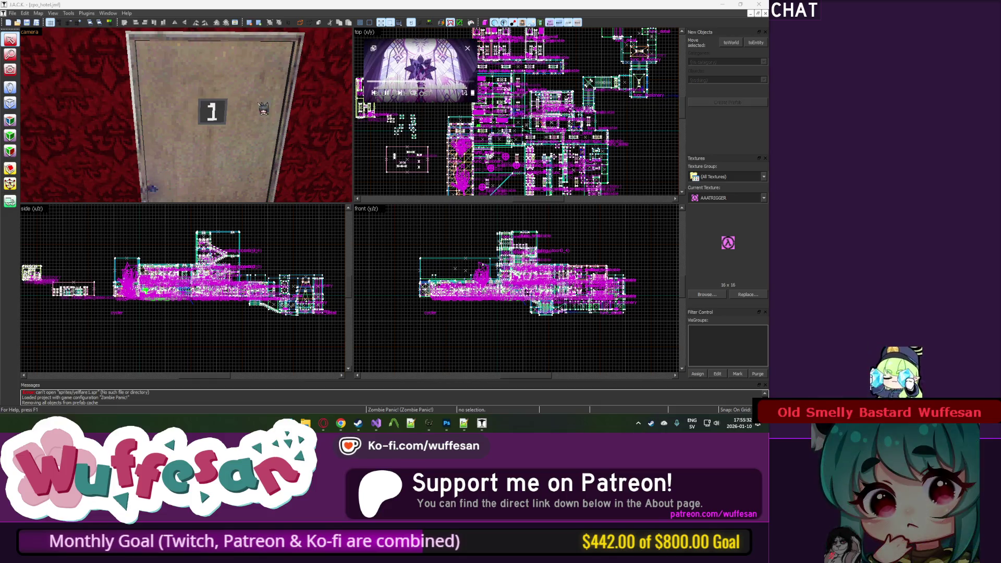
pyautogui.press('z')
pyautogui.press('w')
# Step: Select door 1's brush and hide everything else with Ctrl+H
pyautogui.click(186, 115)
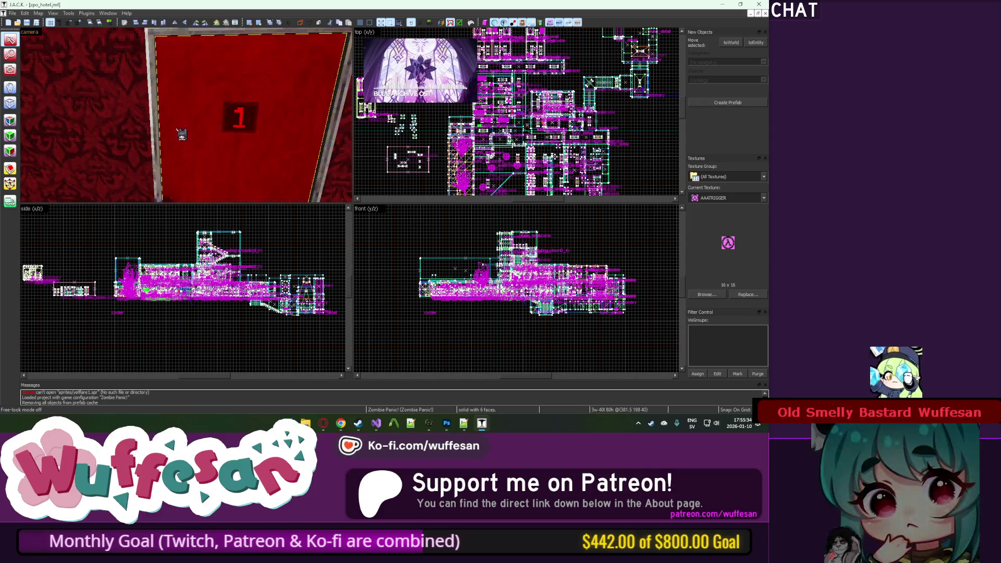
pyautogui.press('z')
pyautogui.click(764, 198)
pyautogui.press('Escape')
pyautogui.press('z')
pyautogui.hotkey('shift', 'a')
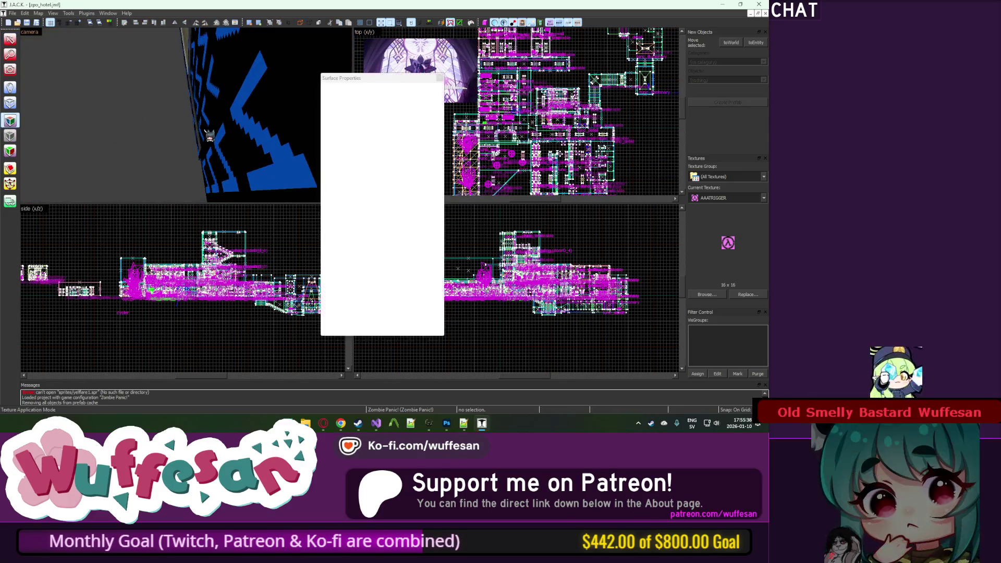
pyautogui.moveTo(353, 81)
pyautogui.mouseDown()
pyautogui.moveTo(453, 105)
pyautogui.moveTo(401, 99)
pyautogui.mouseUp()
pyautogui.hotkey('shift', 'a')
pyautogui.hotkey('shift', 'a')
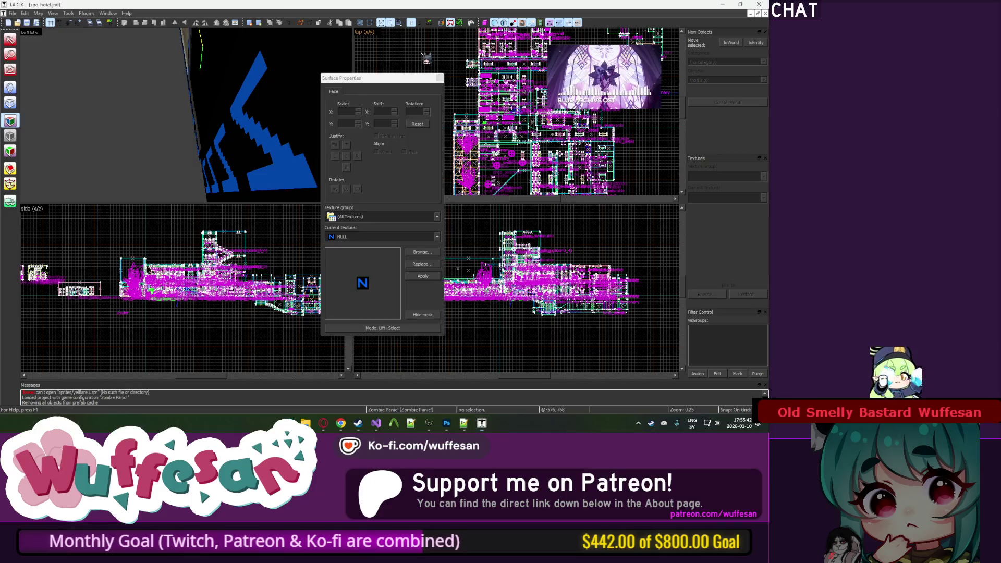
pyautogui.press('z')
pyautogui.press('z')
pyautogui.click(15, 39)
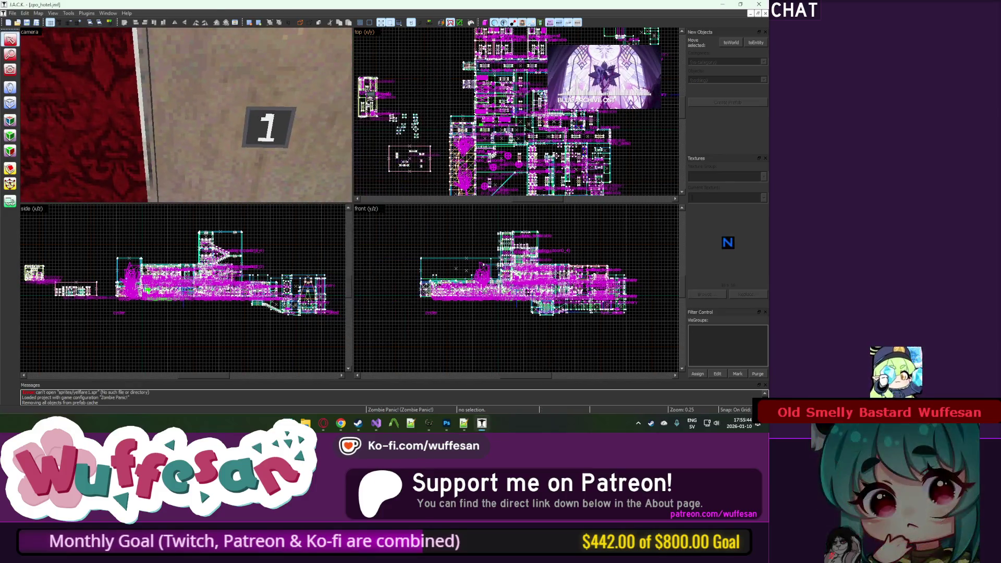
pyautogui.click(156, 88)
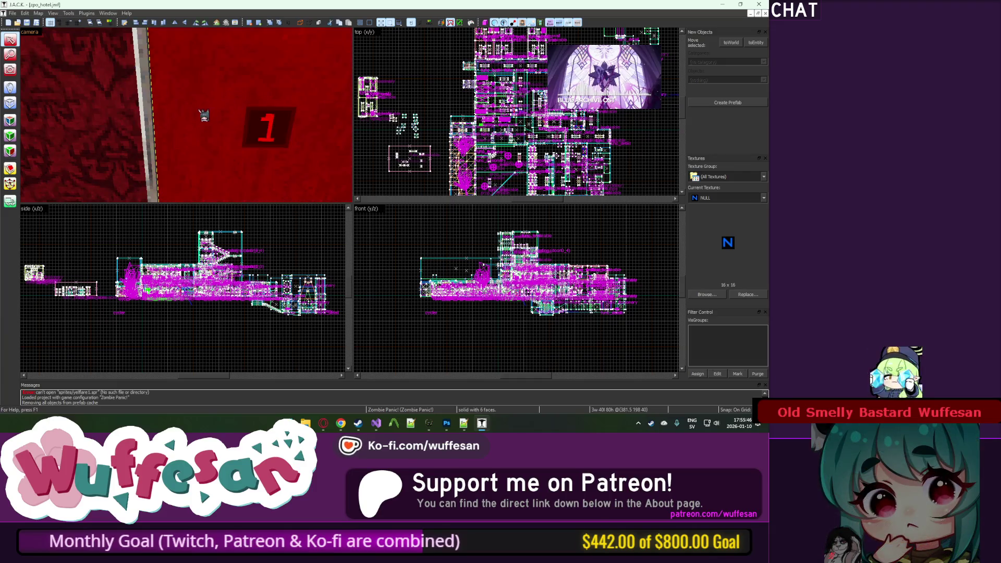
pyautogui.hotkey('ctrl', 'h')
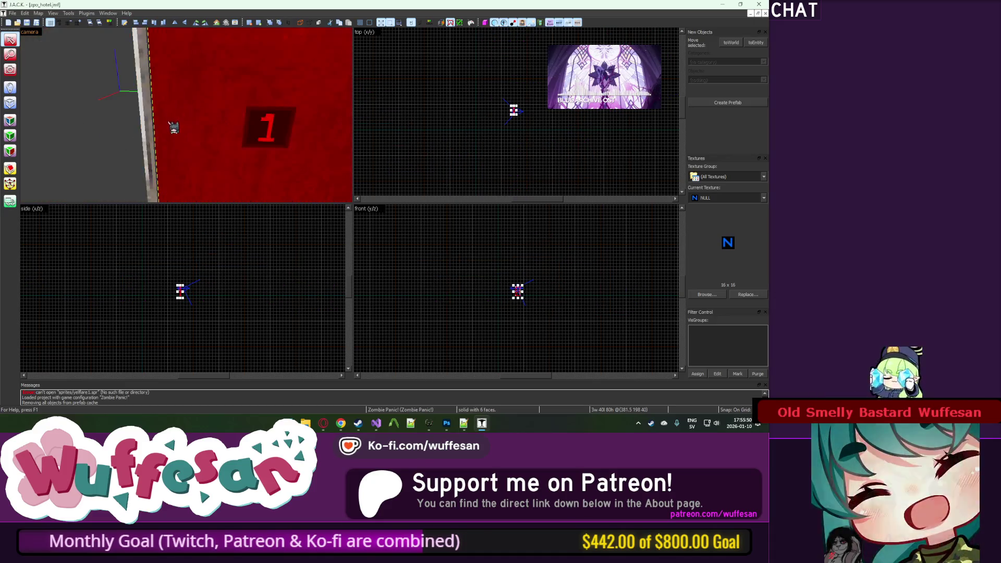
# Step: Draw a thin block in front of door 1 and raise it across the door
pyautogui.click(10, 103)
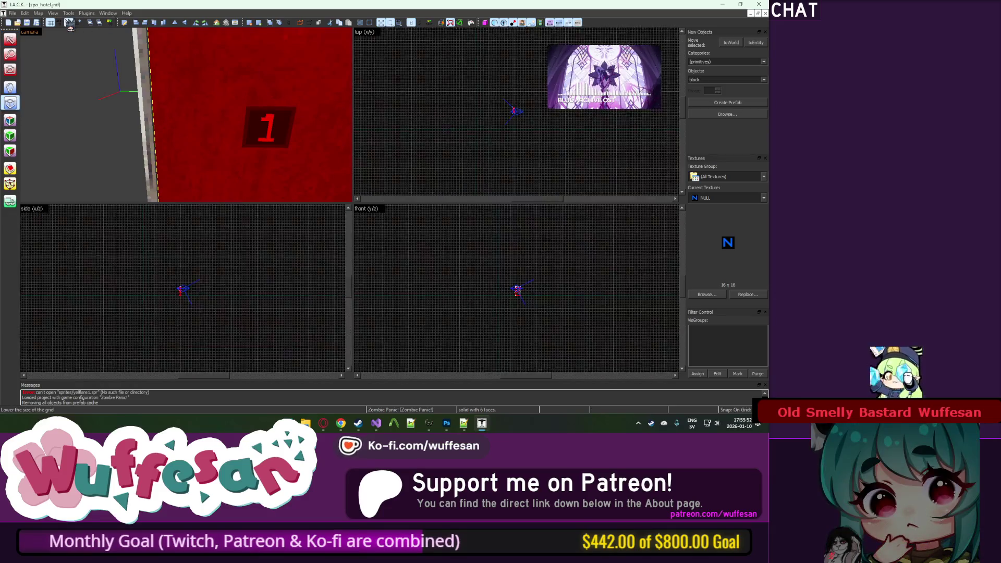
pyautogui.scroll(-1, 545, 99)
pyautogui.scroll(10, 545, 99)
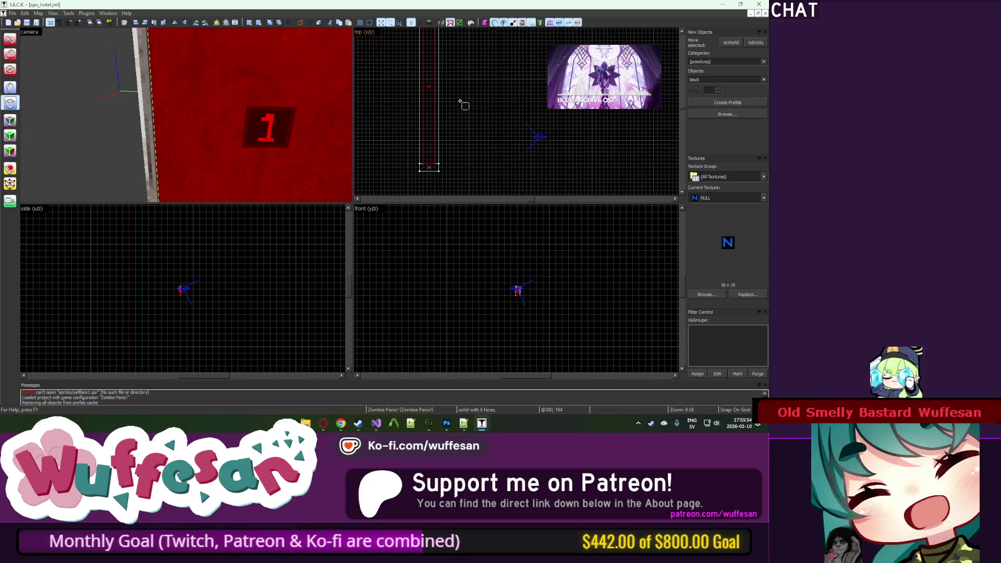
pyautogui.scroll(3, 453, 35)
pyautogui.moveTo(409, 117); pyautogui.dragTo(452, 126)
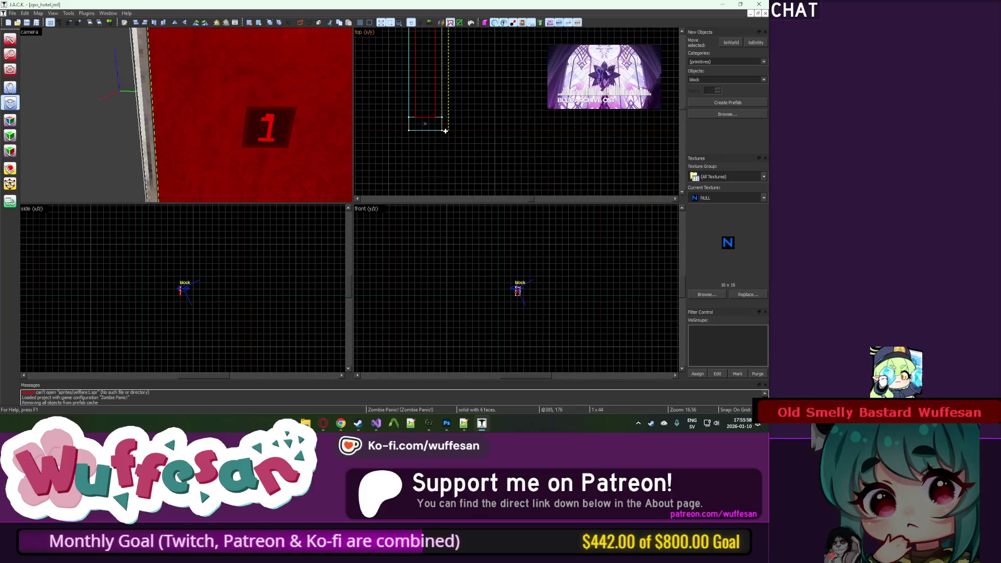
pyautogui.scroll(5, 506, 277)
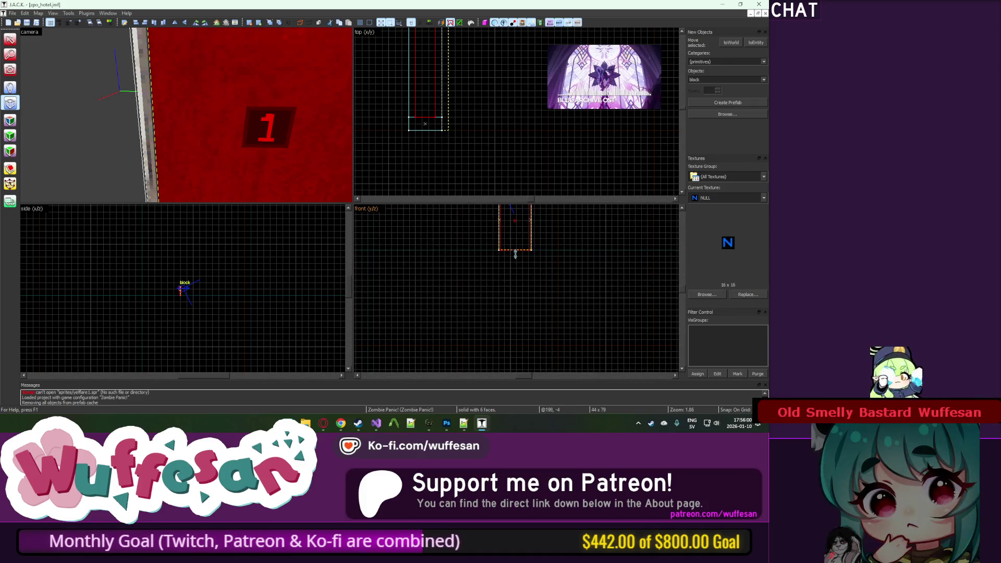
pyautogui.scroll(8, 518, 230)
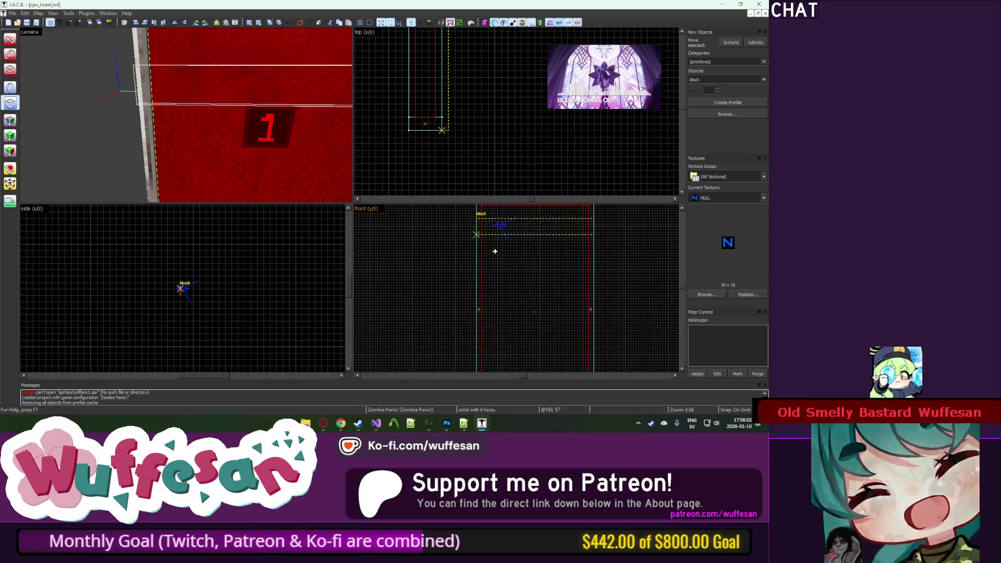
pyautogui.moveTo(495, 291); pyautogui.dragTo(499, 270)
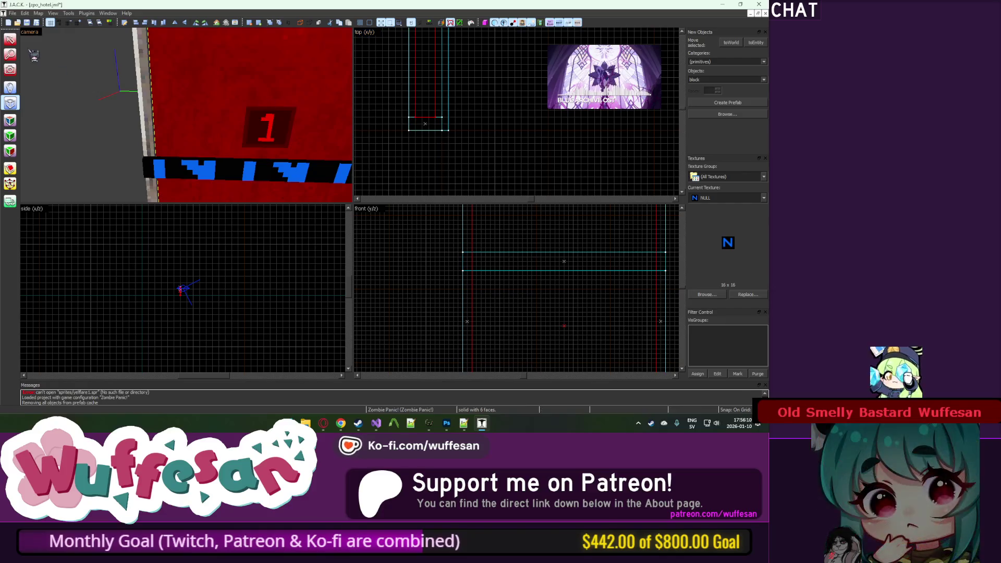
# Step: Select the front face of the new band in Face Edit
pyautogui.hotkey('shift', 's')
pyautogui.click(499, 272)
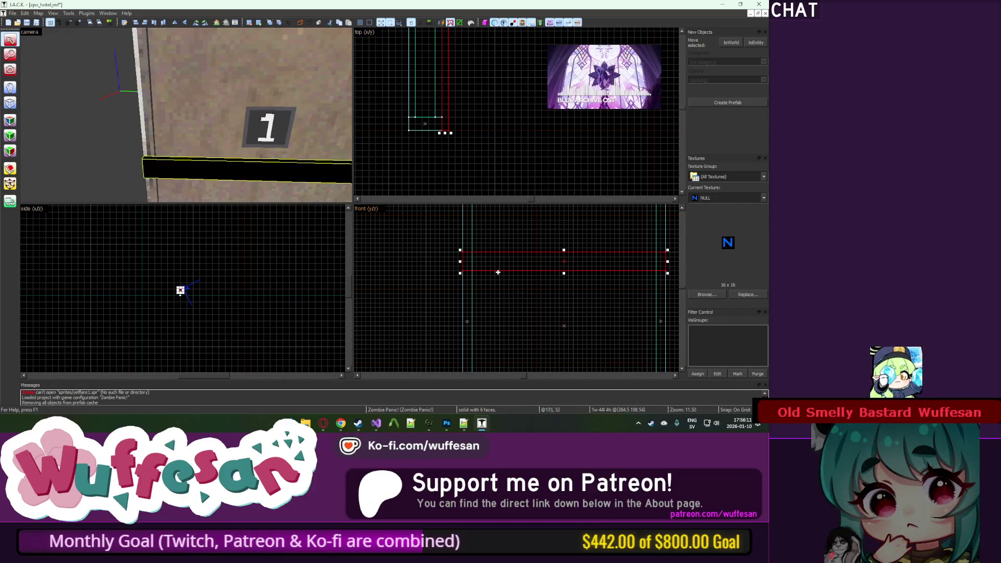
pyautogui.click(564, 274)
pyautogui.press('z')
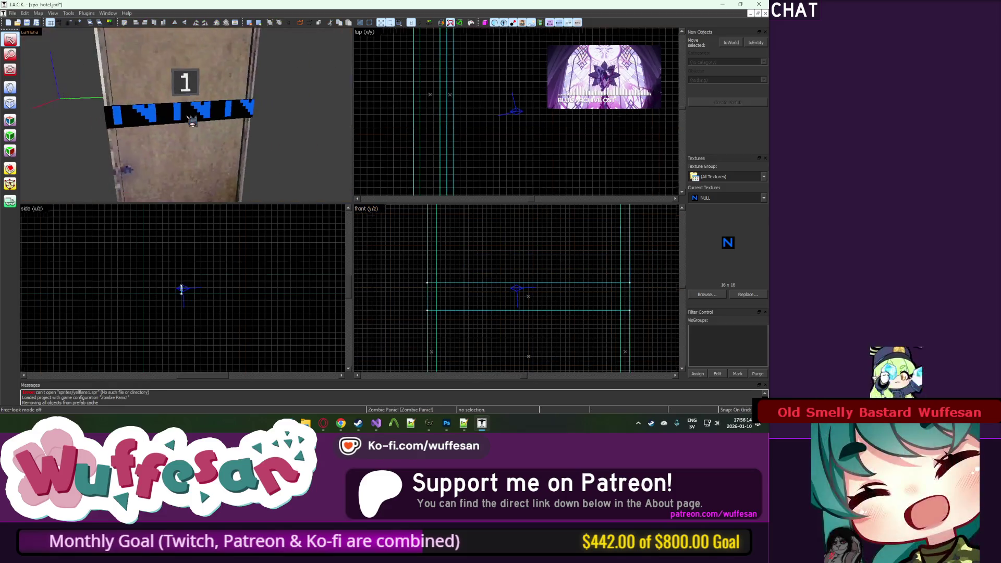
pyautogui.click(10, 121)
pyautogui.click(148, 114)
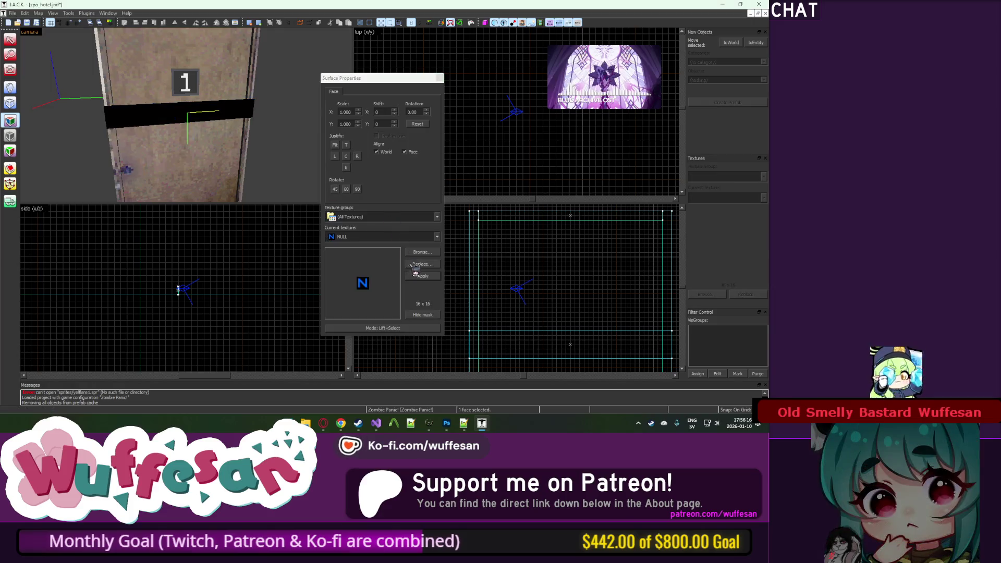
# Step: Apply the ZP_POLIJ police-tape texture to the band's front face
pyautogui.click(420, 253)
pyautogui.write('p')
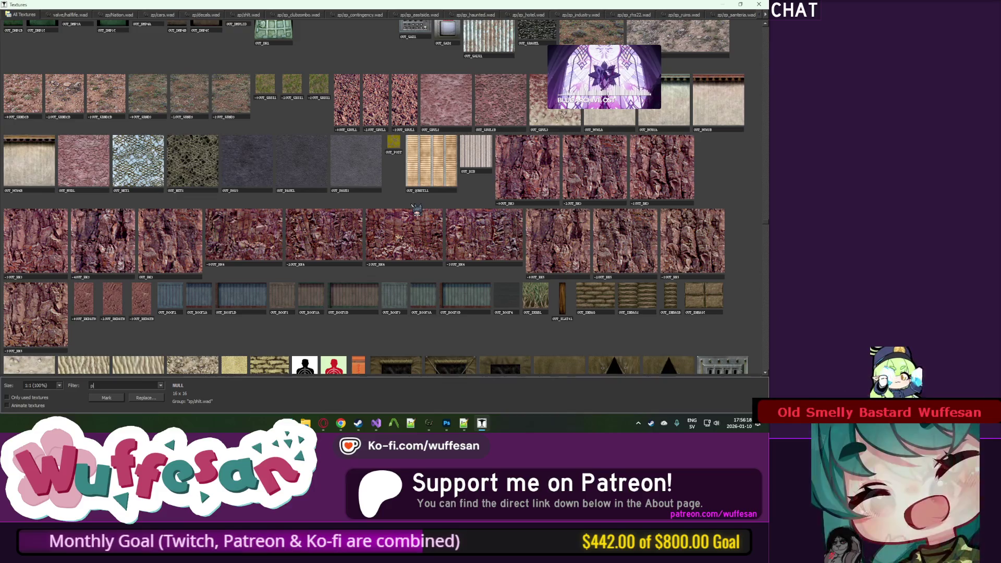
pyautogui.write('ol')
pyautogui.doubleClick(86, 42)
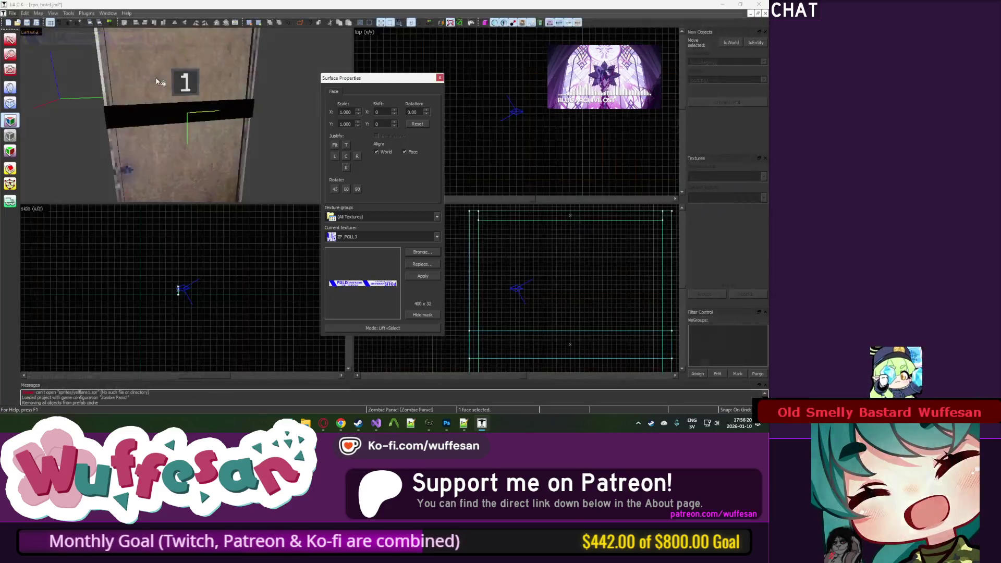
pyautogui.click(205, 148)
pyautogui.click(229, 112)
pyautogui.click(336, 146)
# Step: Set the tape texture scale to X 0.110 and Y 0.125
pyautogui.click(192, 110)
pyautogui.click(192, 110)
pyautogui.scroll(3, 192, 111)
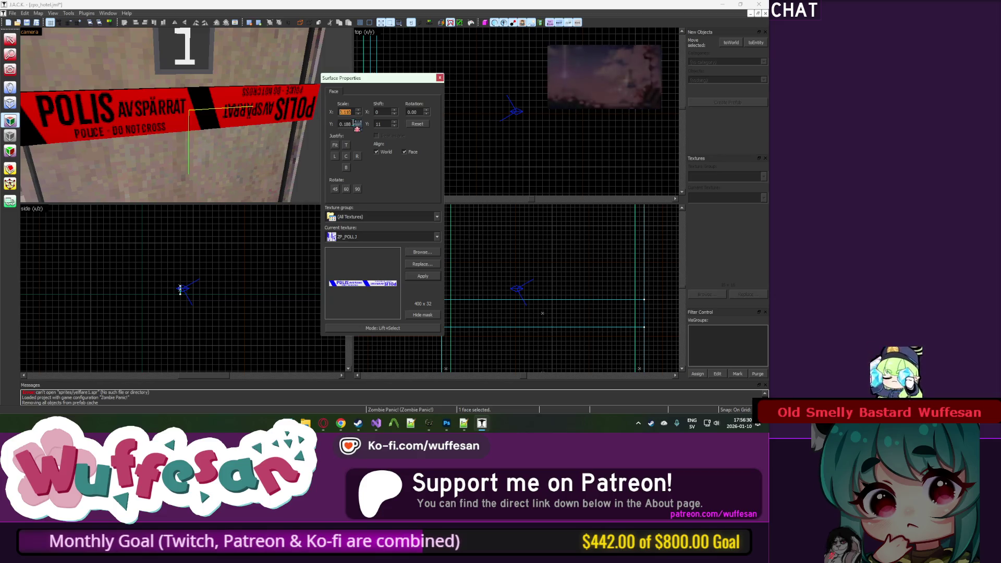
pyautogui.click(359, 113)
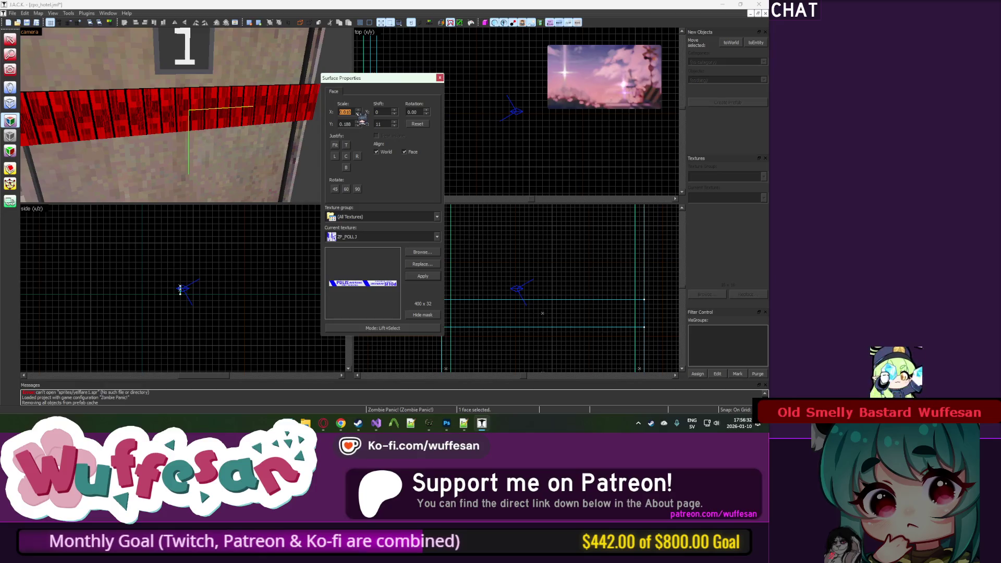
pyautogui.click(359, 110)
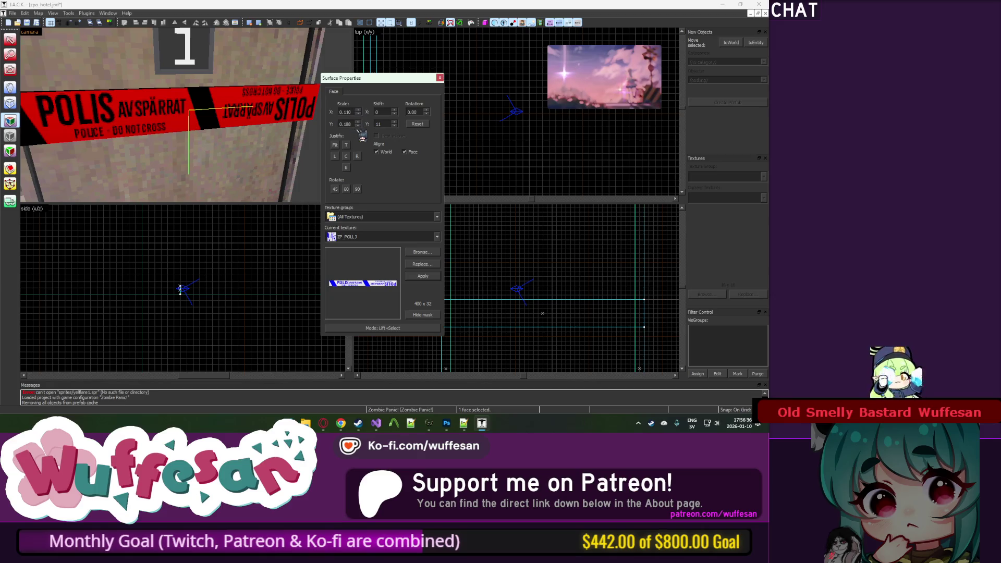
pyautogui.click(359, 126)
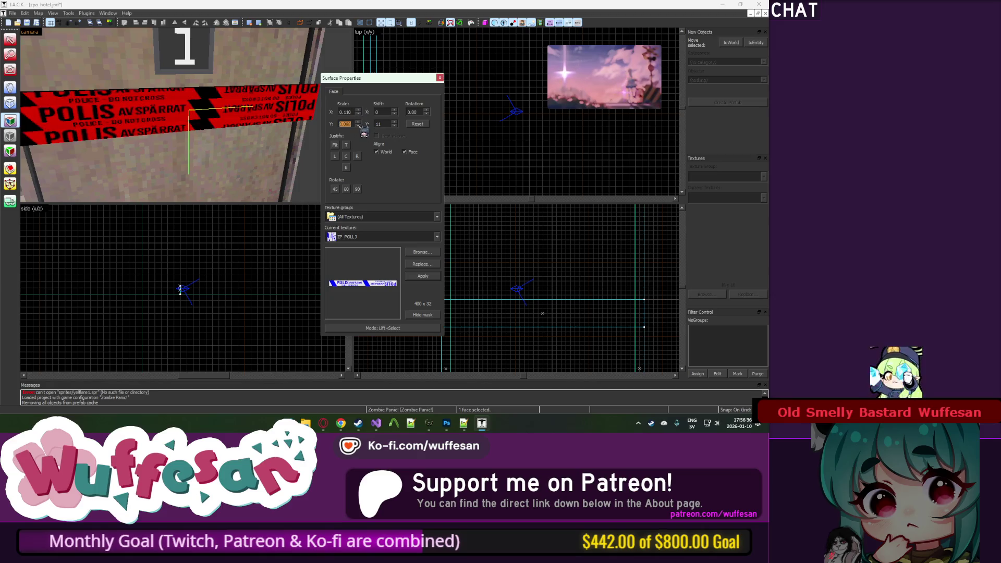
pyautogui.click(440, 77)
# Step: Make the tape brush thinner in the front view and reselect it
pyautogui.moveTo(543, 330); pyautogui.dragTo(540, 302)
pyautogui.press('Escape')
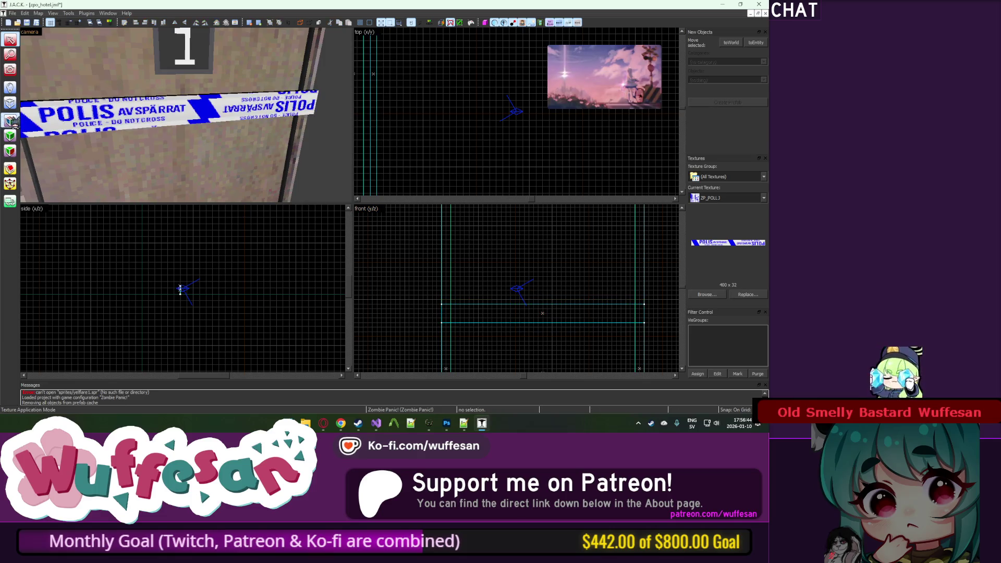
pyautogui.click(11, 121)
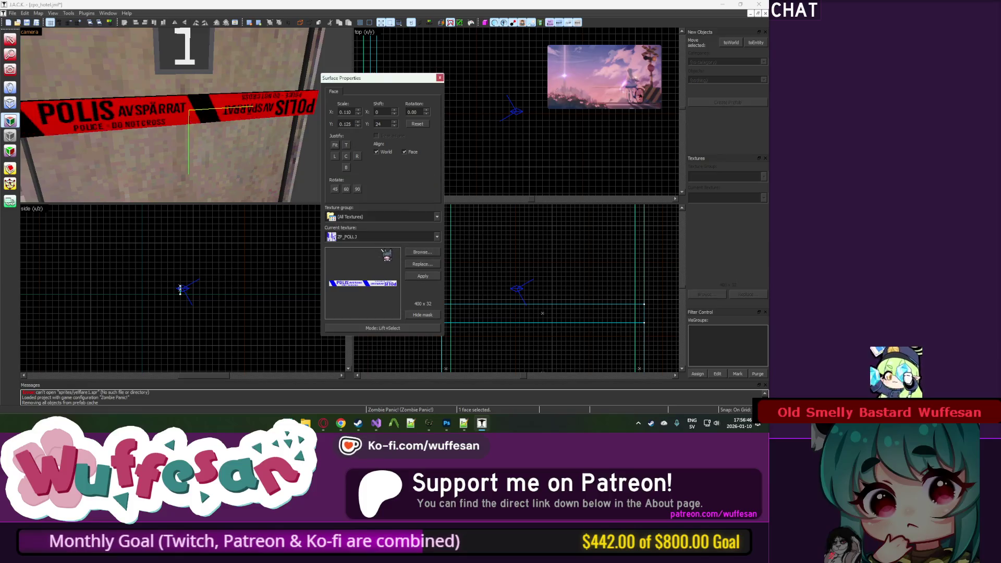
pyautogui.click(439, 78)
pyautogui.click(244, 103)
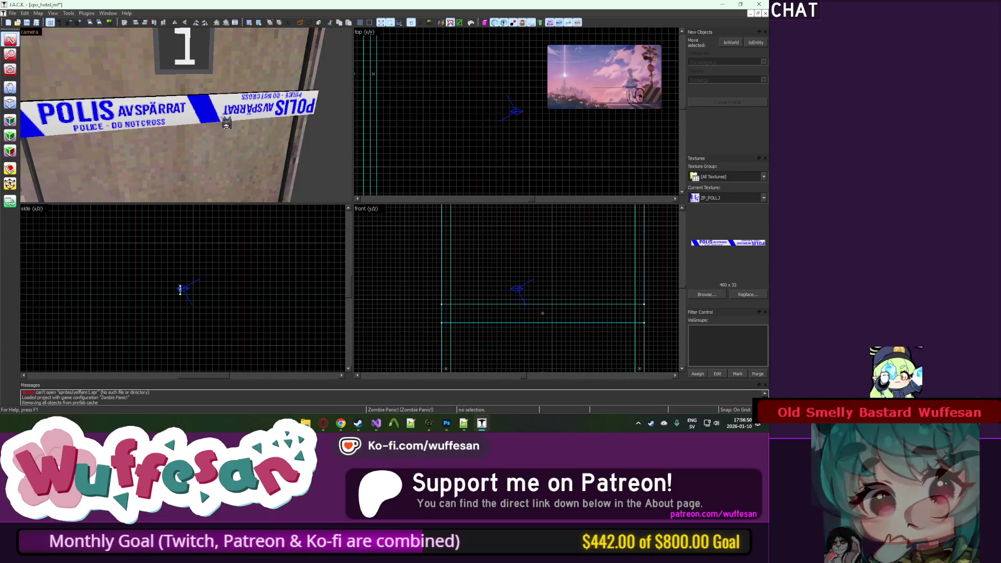
# Step: Move the tape higher up the door, lengthen it rightward and tilt it
pyautogui.press('z')
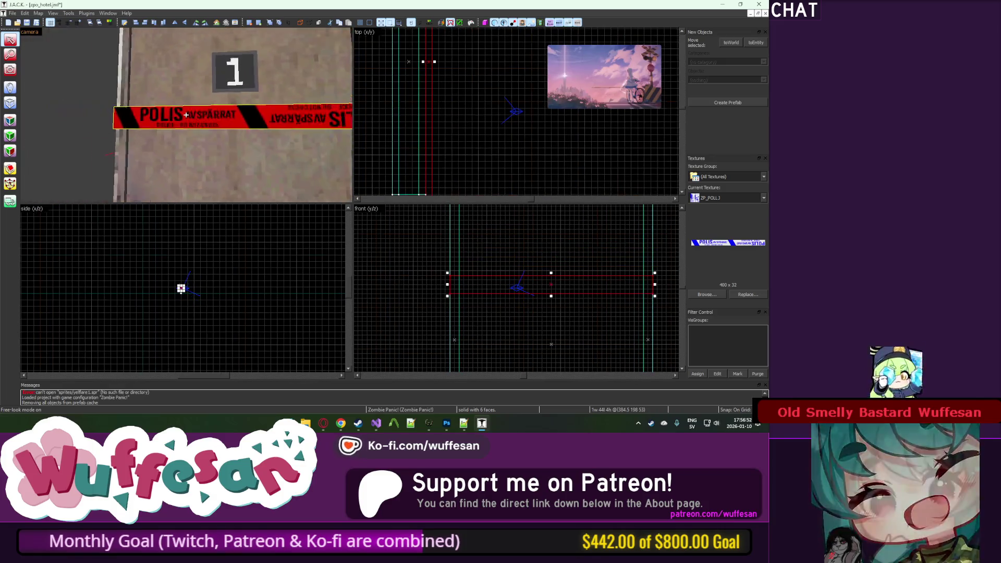
pyautogui.press('z')
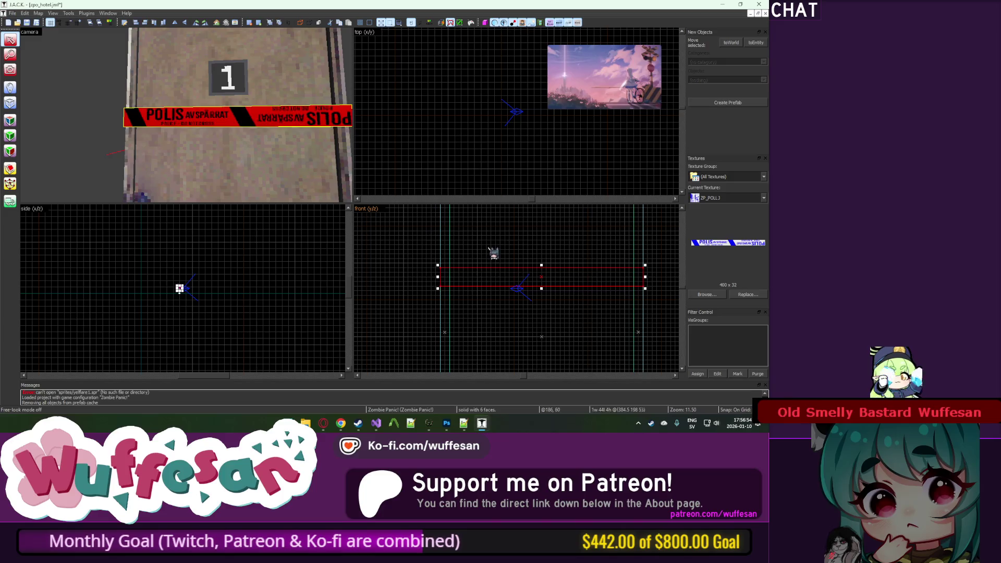
pyautogui.scroll(-2, 458, 263)
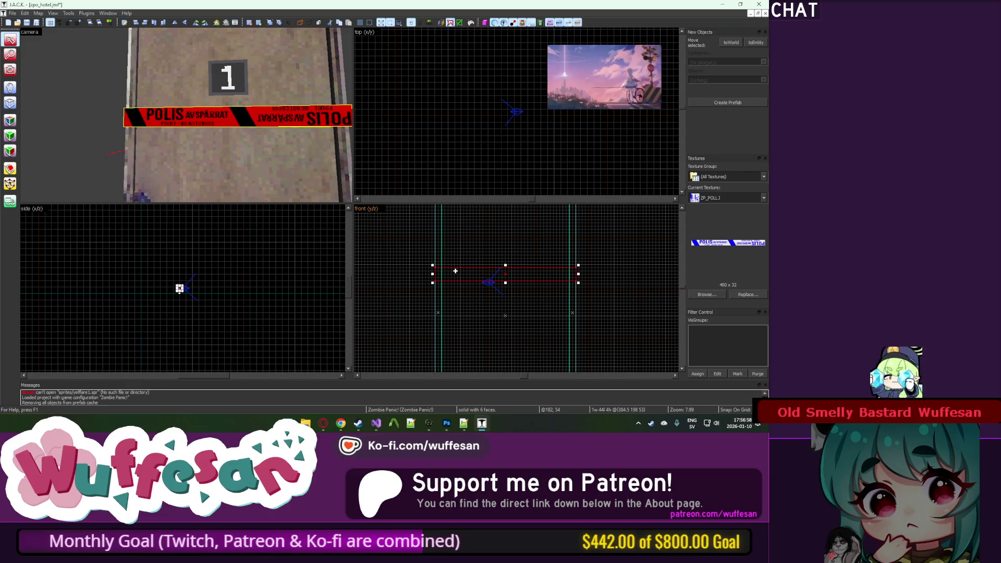
pyautogui.scroll(-2, 456, 271)
pyautogui.moveTo(459, 273); pyautogui.dragTo(459, 258)
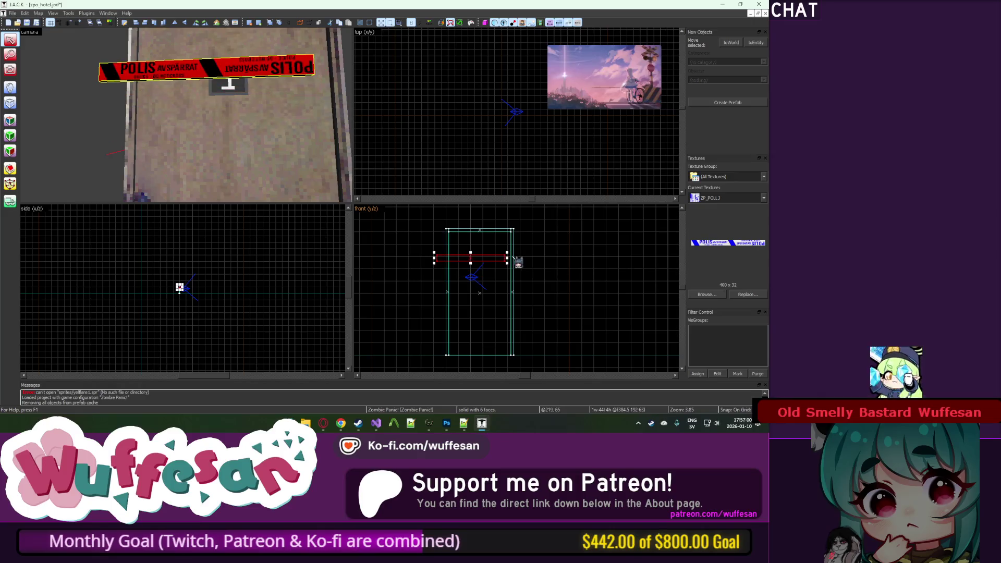
pyautogui.moveTo(521, 256)
pyautogui.mouseDown()
pyautogui.moveTo(532, 258)
pyautogui.moveTo(500, 294)
pyautogui.moveTo(536, 296)
pyautogui.moveTo(497, 285)
pyautogui.mouseUp()
pyautogui.click(490, 296)
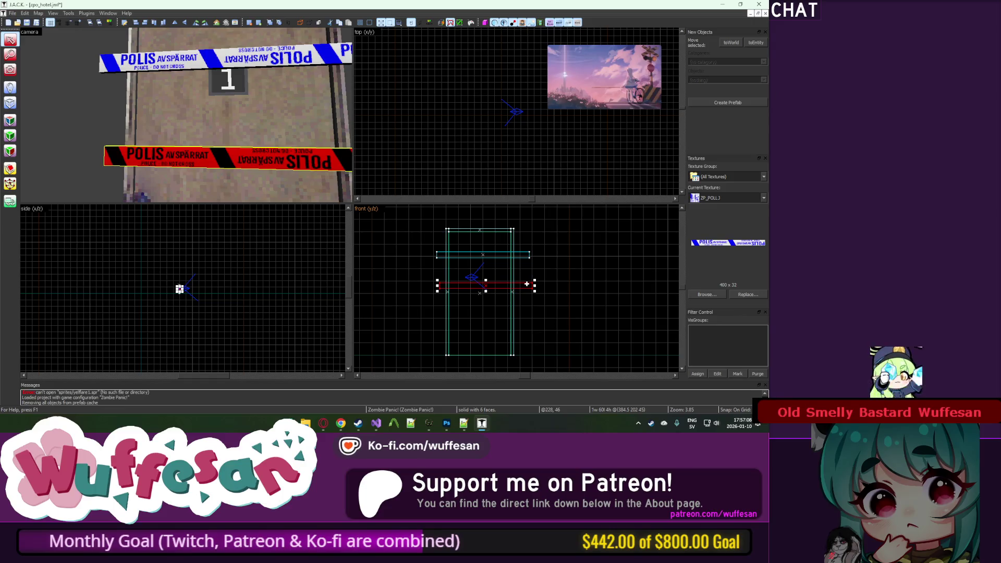
pyautogui.moveTo(536, 283); pyautogui.dragTo(513, 297)
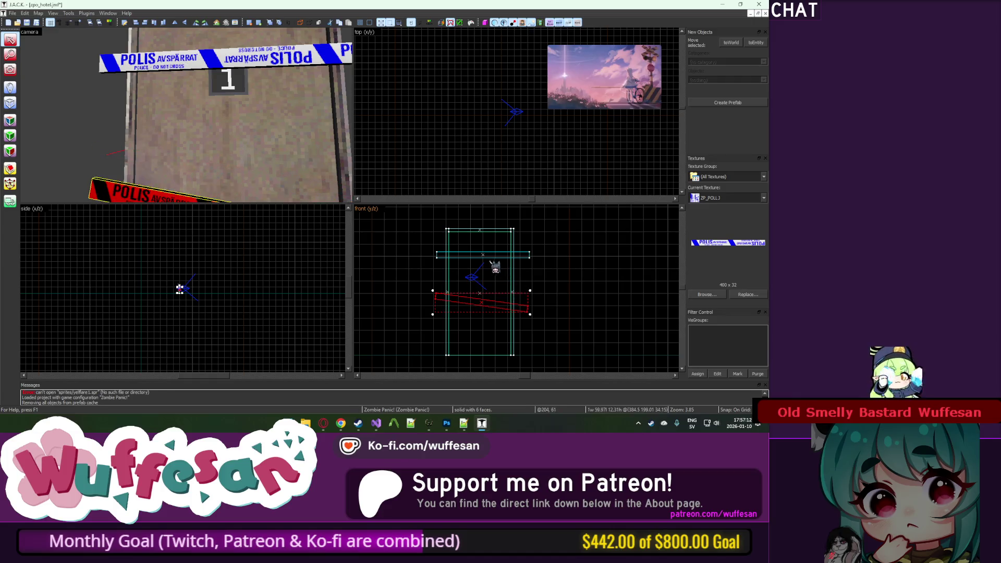
# Step: Nudge the upper strip down and clone a copy lower, making three tape strips
pyautogui.click(473, 255)
pyautogui.moveTo(474, 255)
pyautogui.mouseDown()
pyautogui.moveTo(474, 263)
pyautogui.moveTo(432, 260)
pyautogui.mouseUp()
pyautogui.click(482, 304)
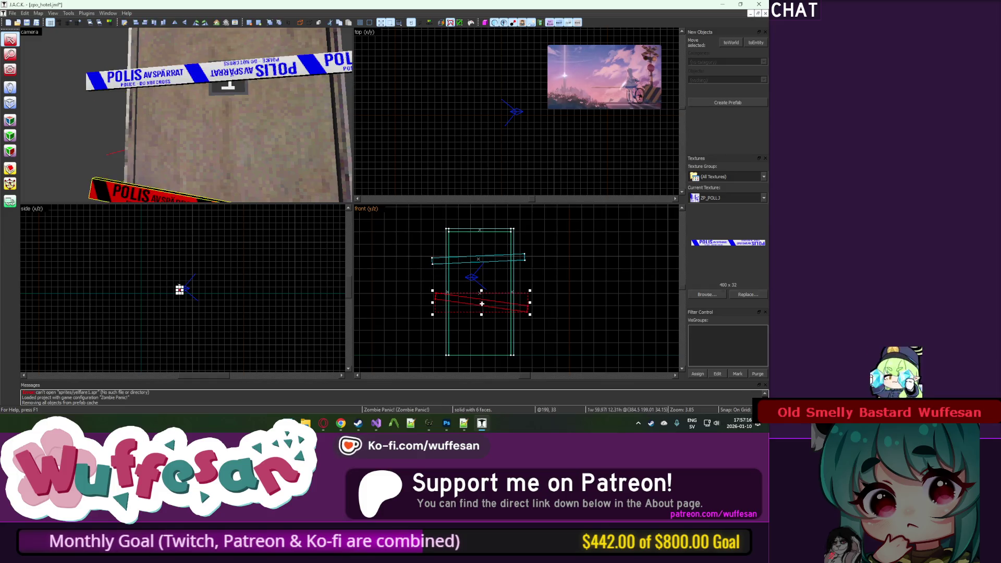
pyautogui.click(269, 72)
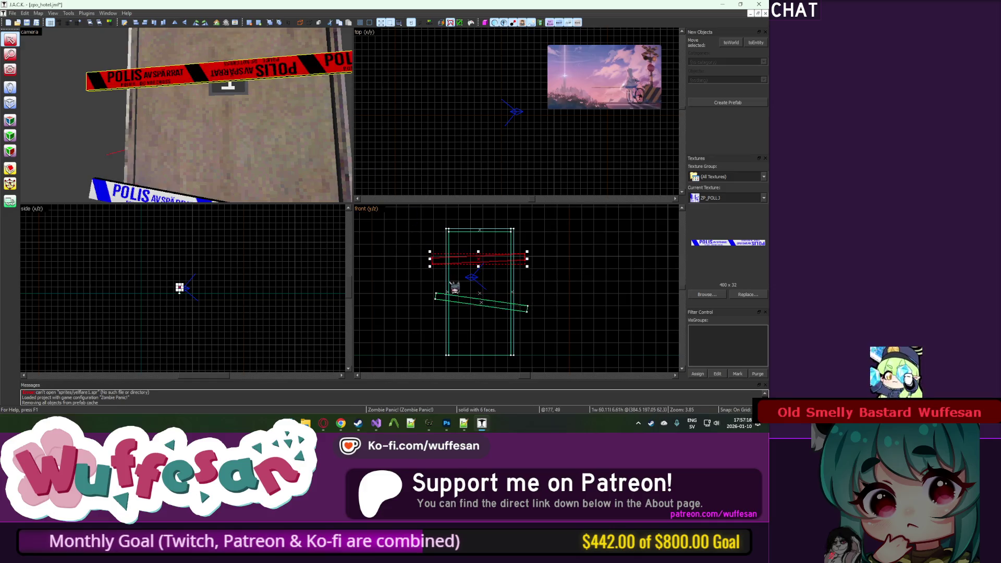
pyautogui.moveTo(466, 263)
pyautogui.mouseDown()
pyautogui.moveTo(535, 334)
pyautogui.moveTo(520, 326)
pyautogui.mouseUp()
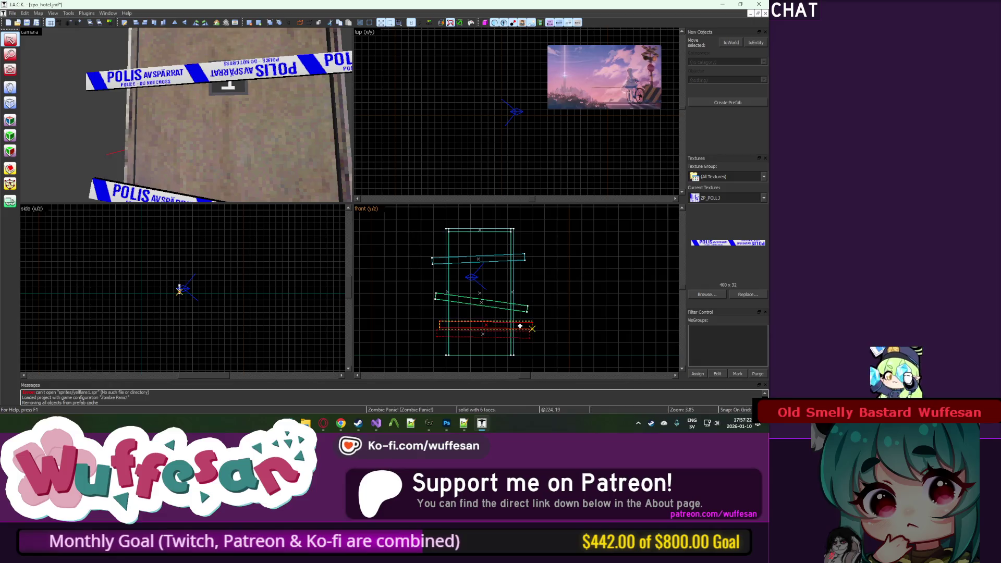
pyautogui.scroll(2, 497, 314)
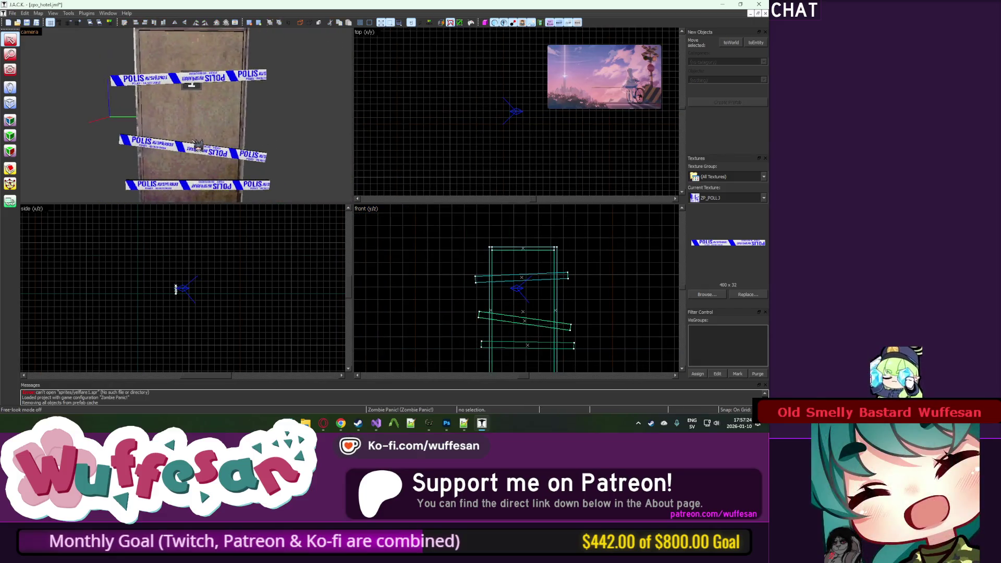
pyautogui.click(497, 314)
pyautogui.keyDown('ctrl'); pyautogui.click(522, 278); pyautogui.keyUp('ctrl')
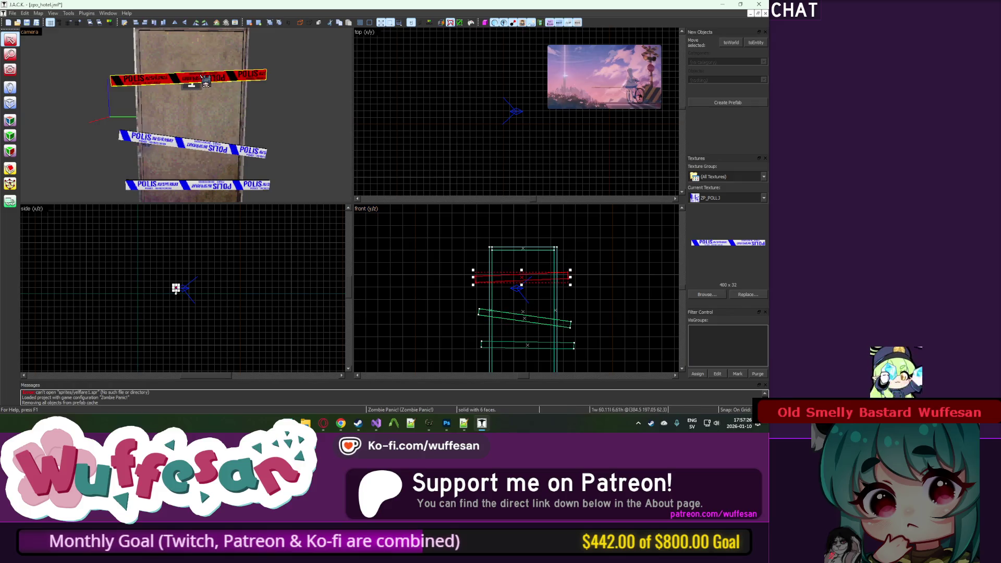
# Step: Tie all three tape strips to a func_illusionary entity and unhide the whole map
pyautogui.keyDown('ctrl'); pyautogui.click(231, 184); pyautogui.keyUp('ctrl')
pyautogui.hotkey('ctrl', 't')
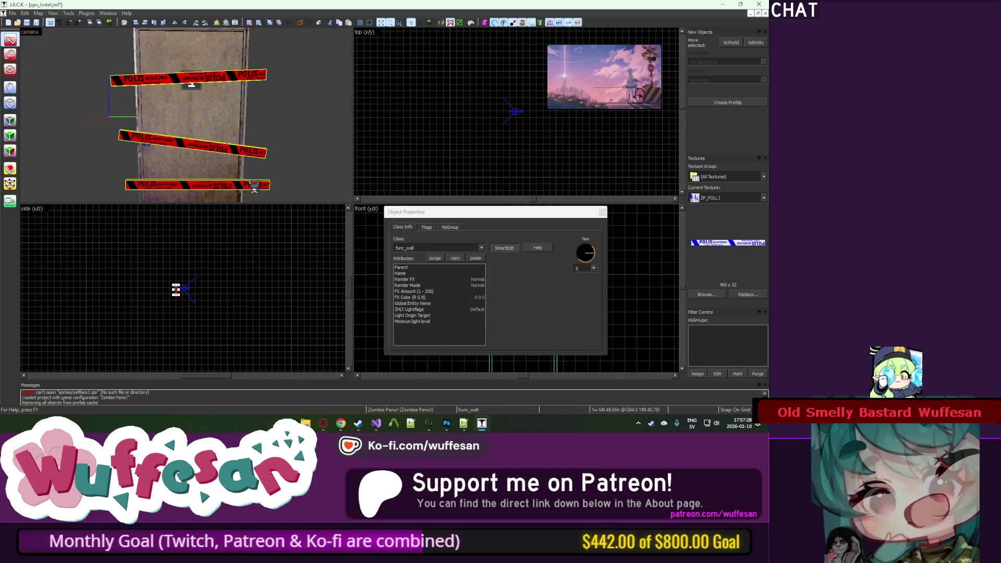
pyautogui.click(482, 248)
pyautogui.scroll(-10, 485, 295)
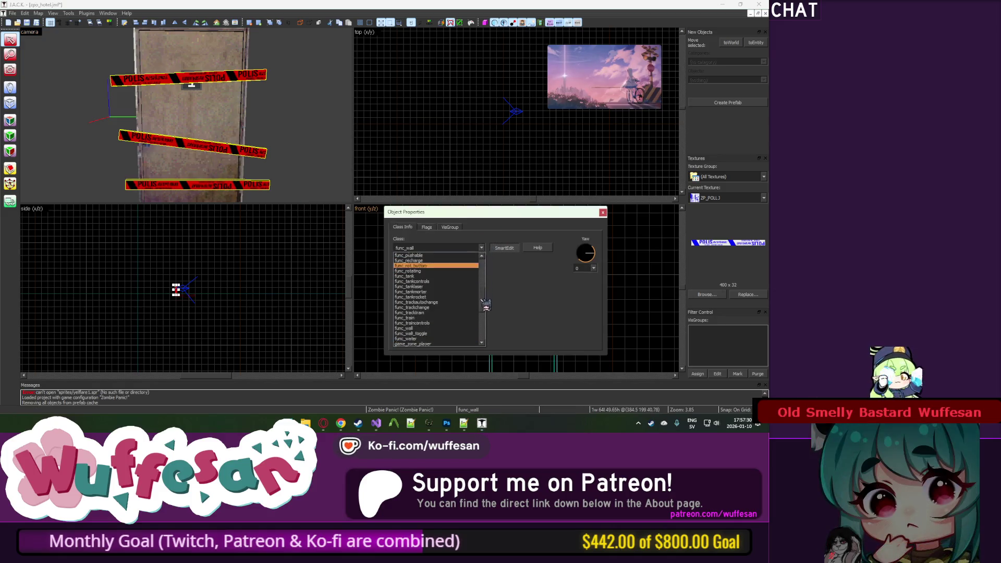
pyautogui.scroll(8, 484, 334)
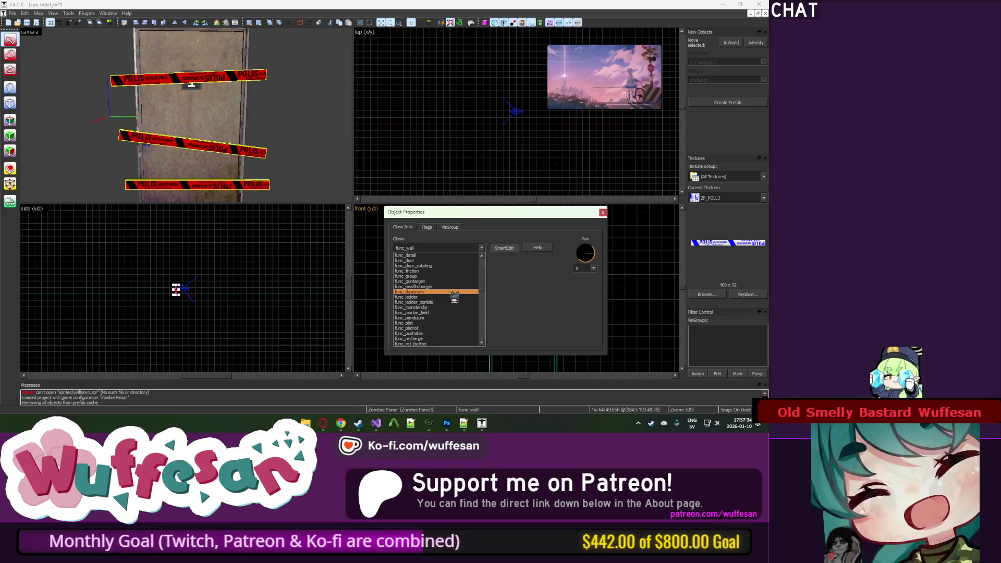
pyautogui.click(462, 292)
pyautogui.click(604, 213)
pyautogui.press('Escape')
pyautogui.press('u')
pyautogui.press('z')
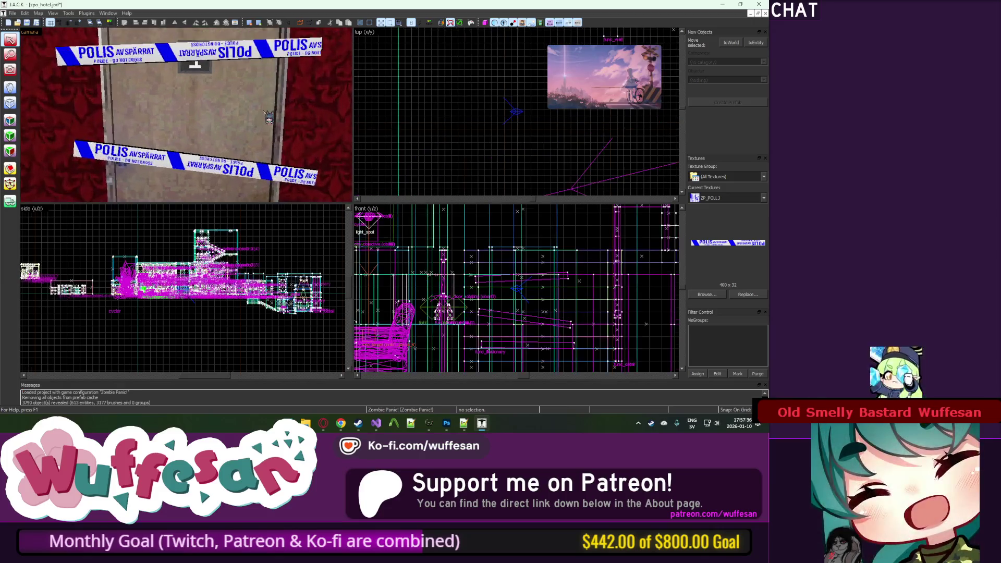
# Step: Select the three tape strips and drag them to a new spot
pyautogui.press('z')
pyautogui.click(201, 103)
pyautogui.press('z')
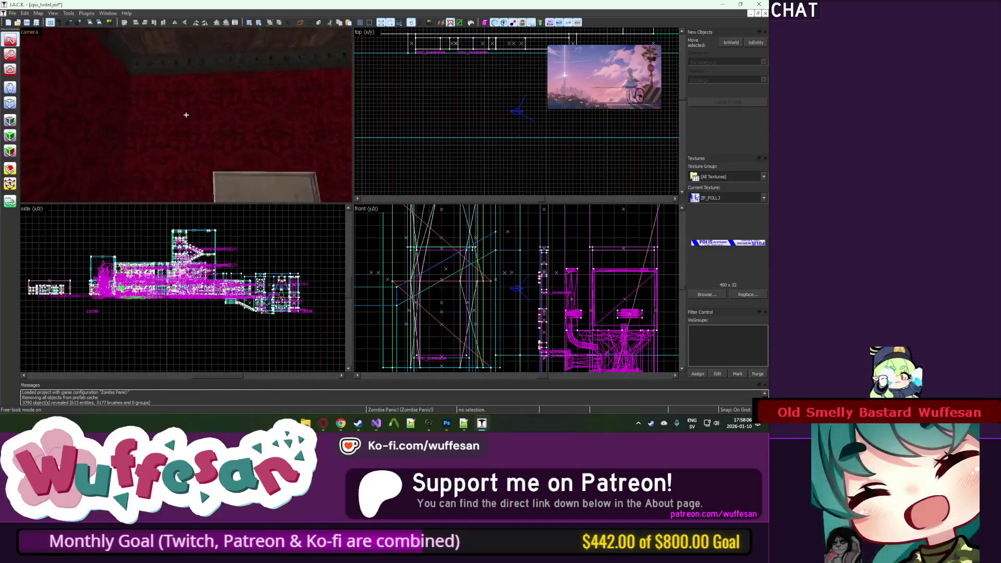
pyautogui.press('z')
pyautogui.press('Escape')
pyautogui.click(176, 123)
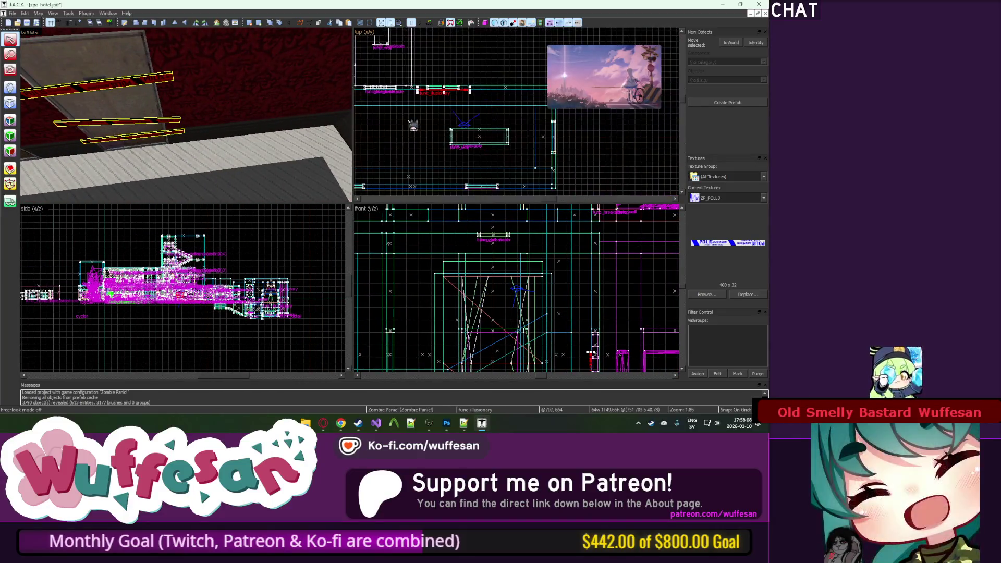
pyautogui.moveTo(425, 85)
pyautogui.mouseDown()
pyautogui.moveTo(539, 144)
pyautogui.moveTo(521, 177)
pyautogui.mouseUp()
pyautogui.scroll(2, 461, 115)
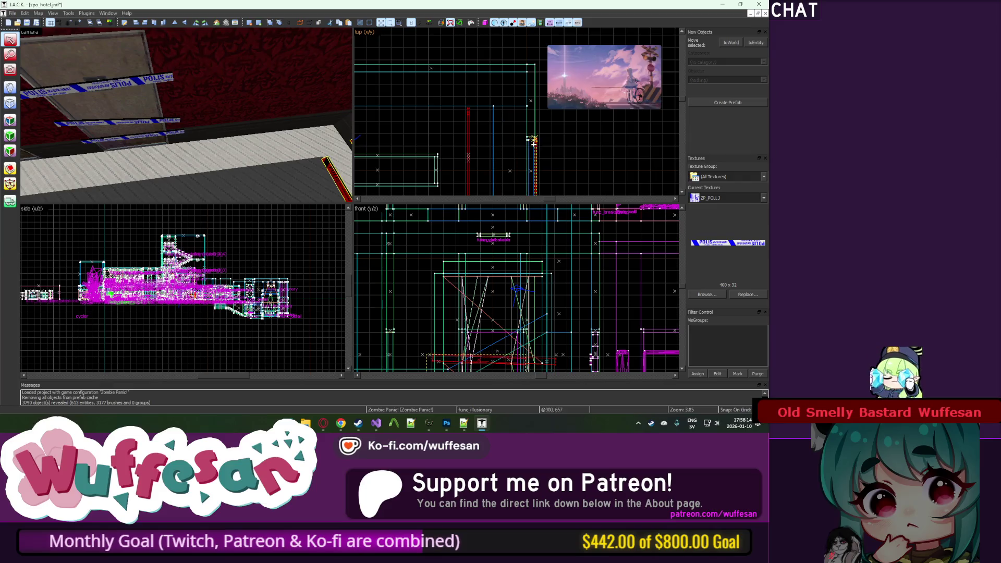
pyautogui.scroll(3, 534, 144)
# Step: Fly down the corridor past doors 7 and 6 into the lobby
pyautogui.press('z')
pyautogui.press('w')
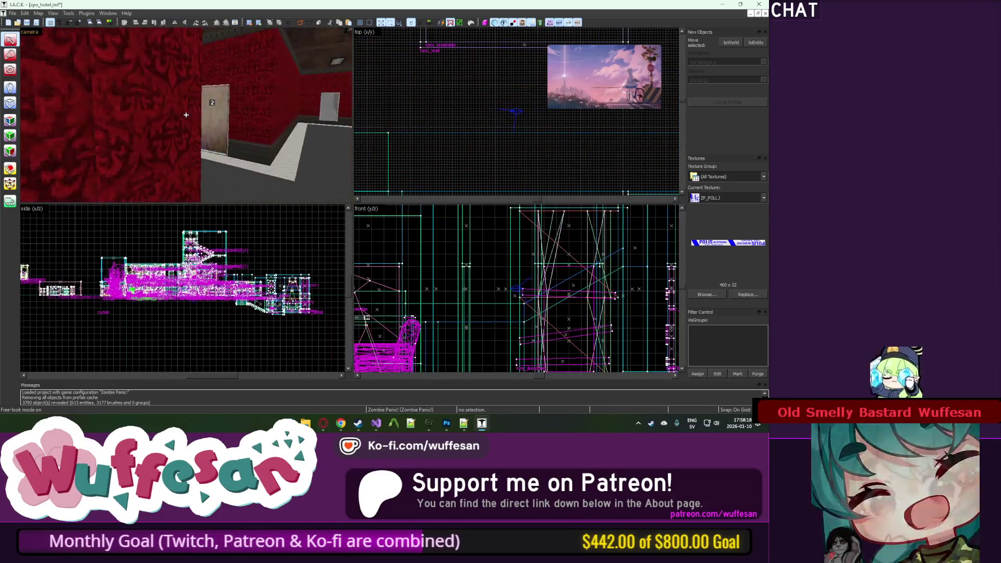
pyautogui.press('w')
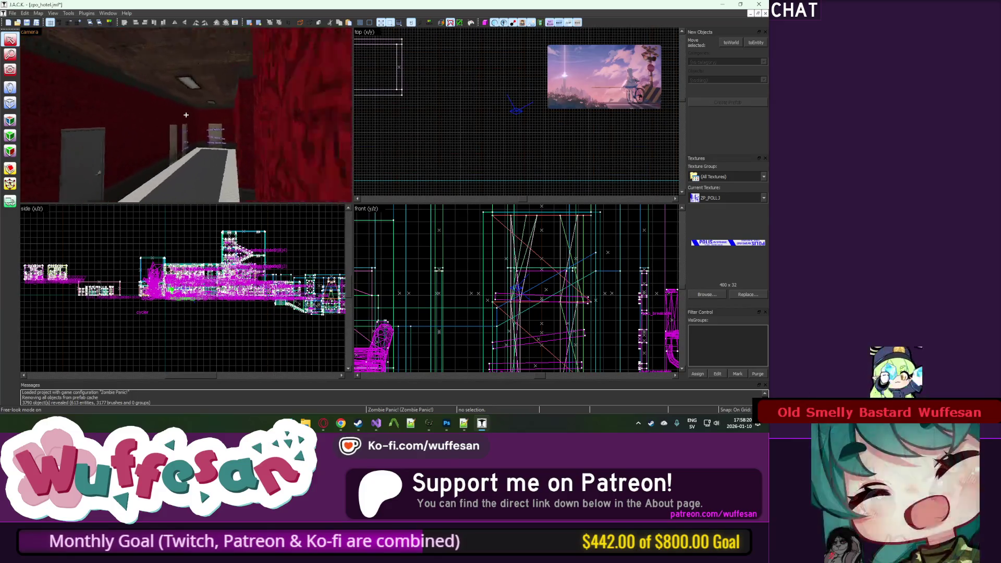
pyautogui.press('w')
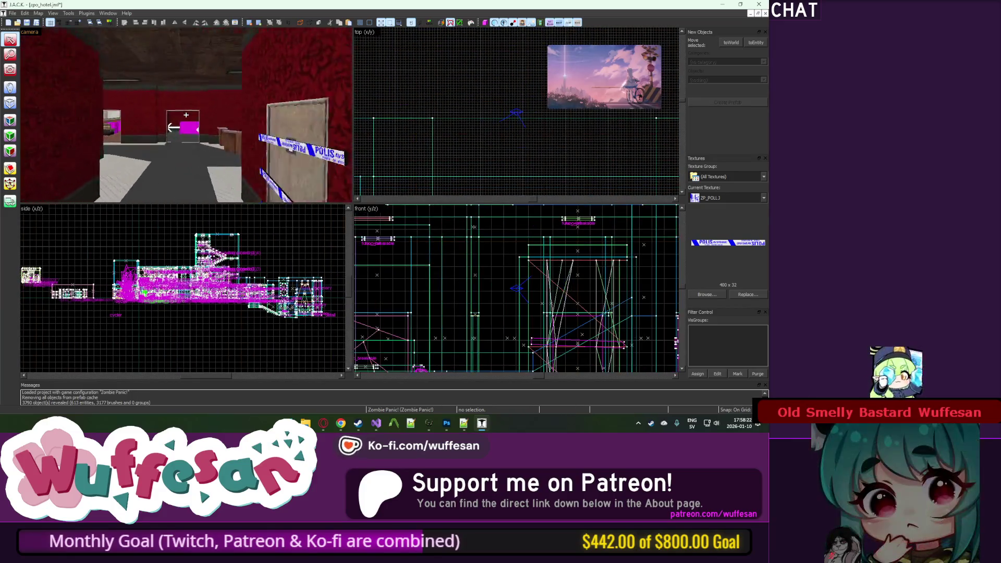
pyautogui.press('w')
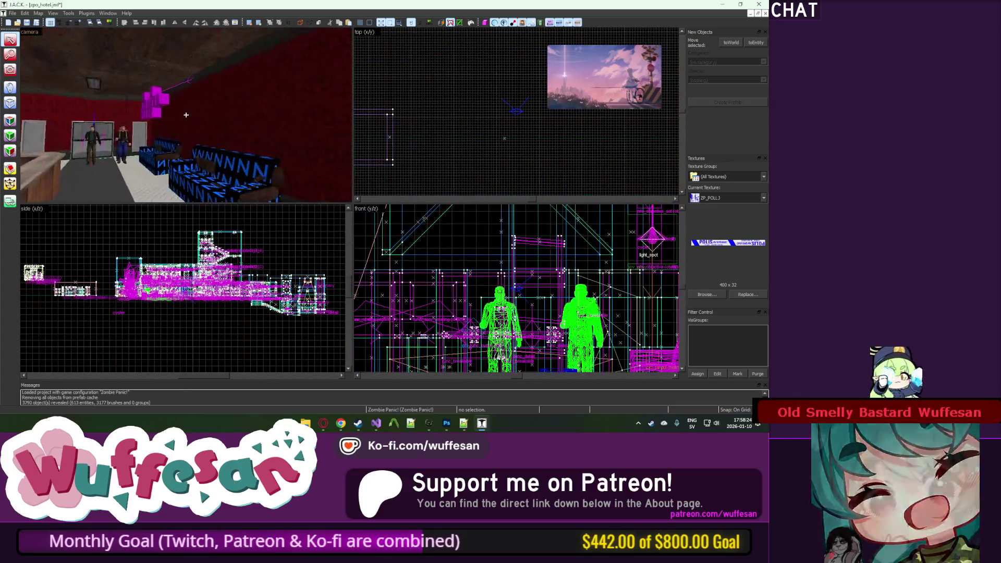
pyautogui.press('w')
pyautogui.press('w')
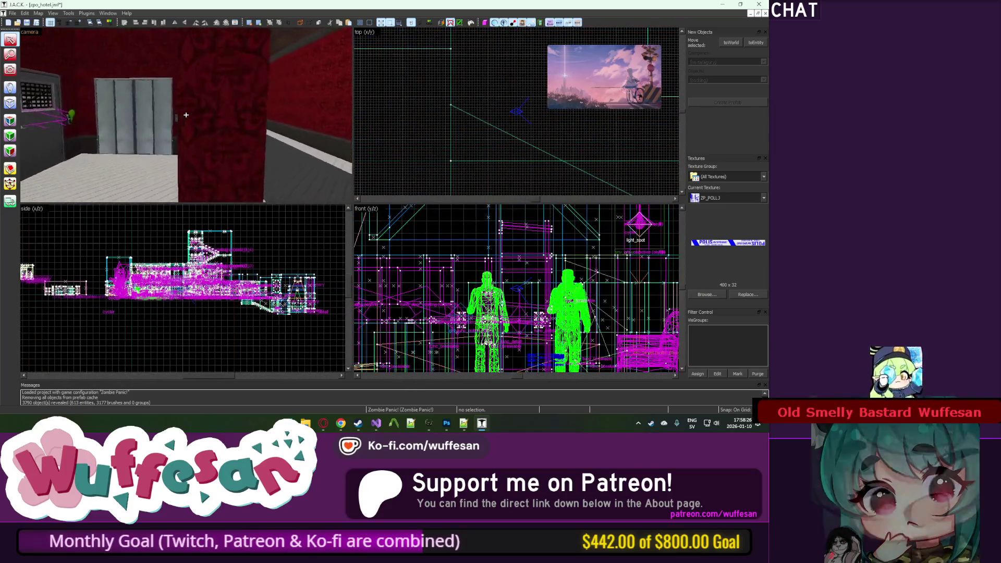
pyautogui.press('w')
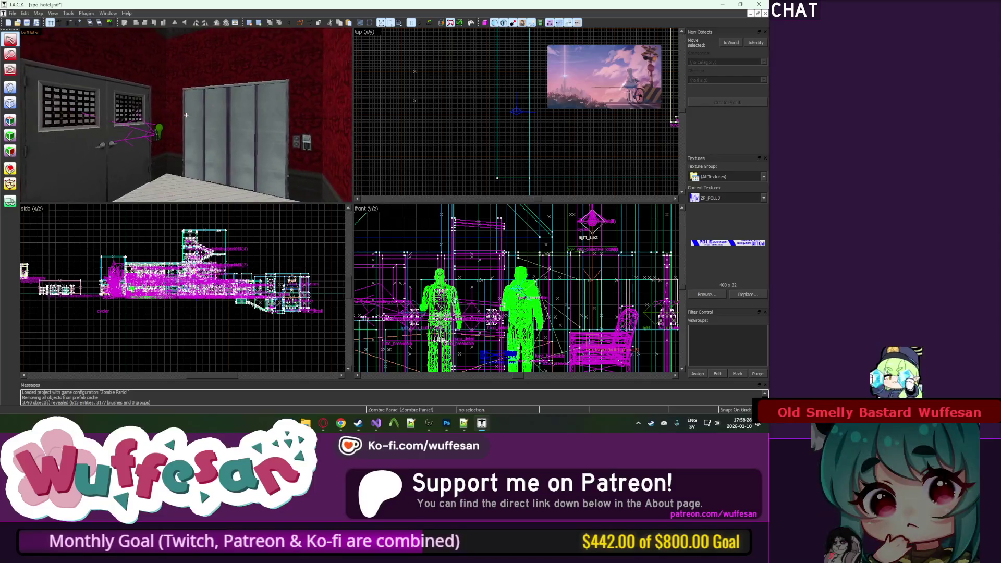
pyautogui.press('s')
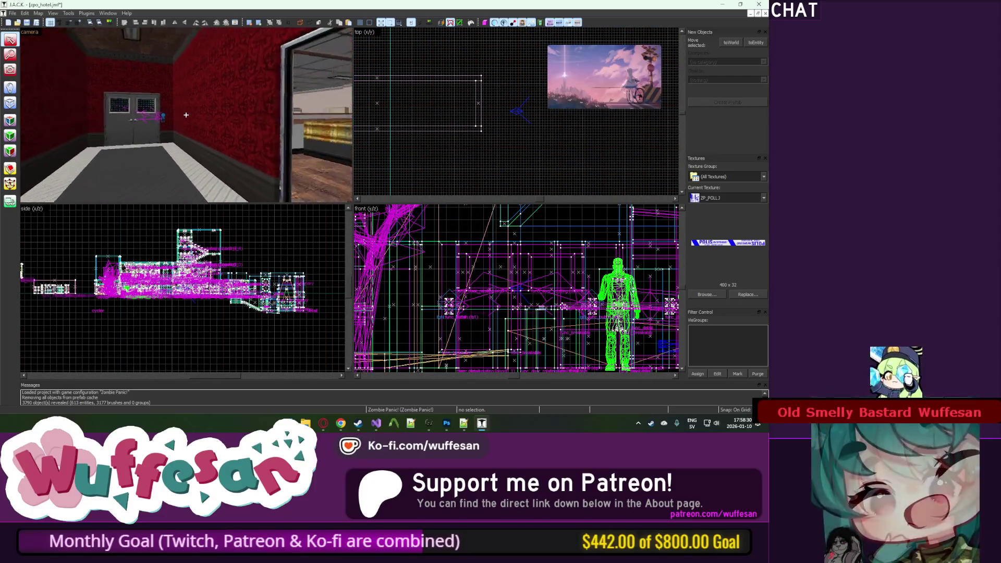
# Step: Fly past reception to the elevator and select its func_illusionary brush
pyautogui.press('z')
pyautogui.press('w')
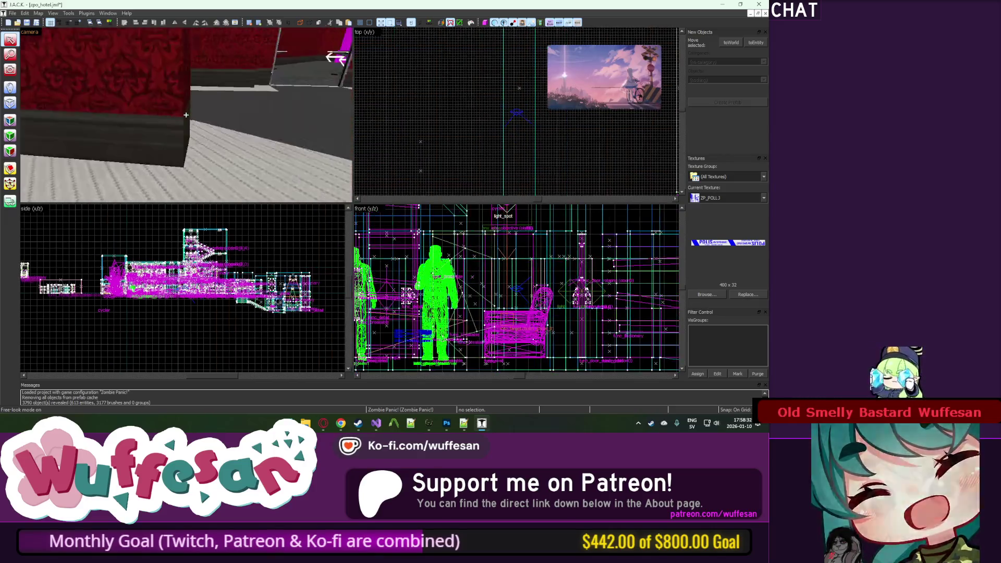
pyautogui.press('w')
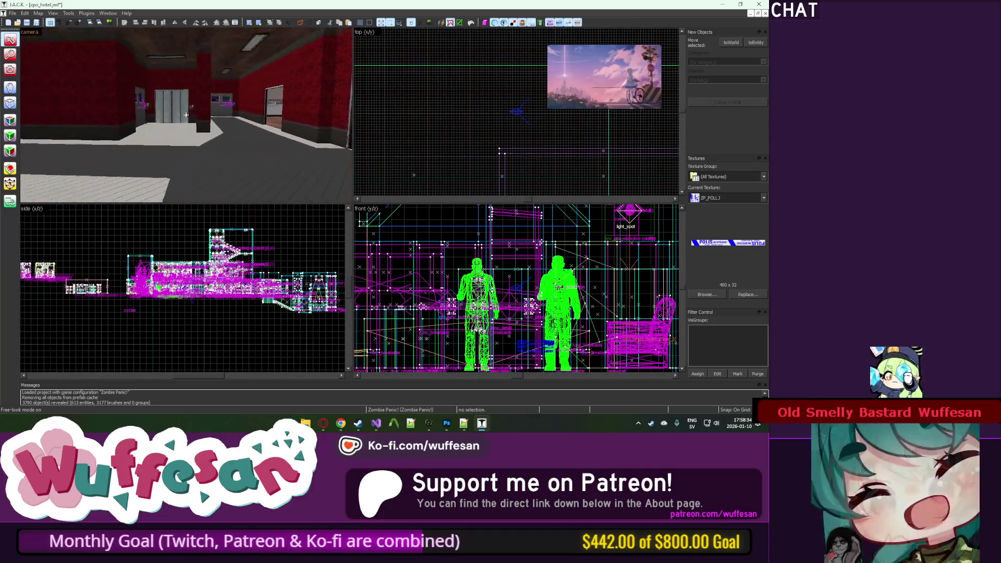
pyautogui.press('w')
pyautogui.press('z')
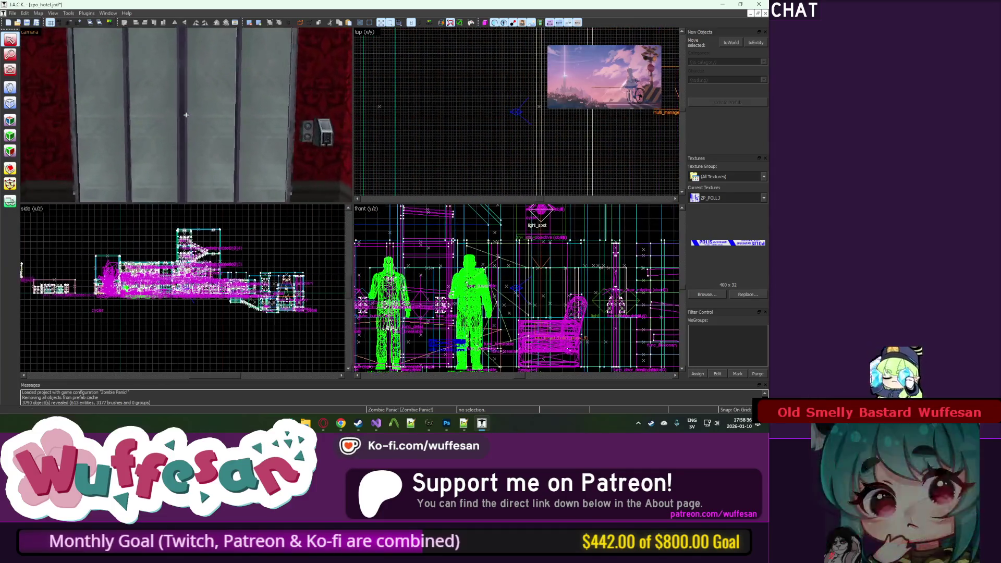
pyautogui.press('z')
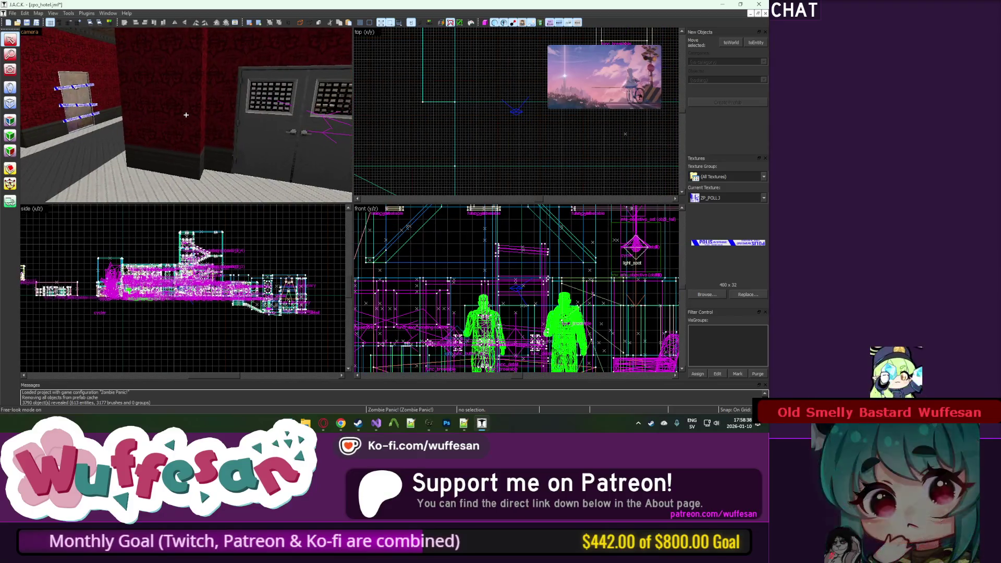
pyautogui.press('w')
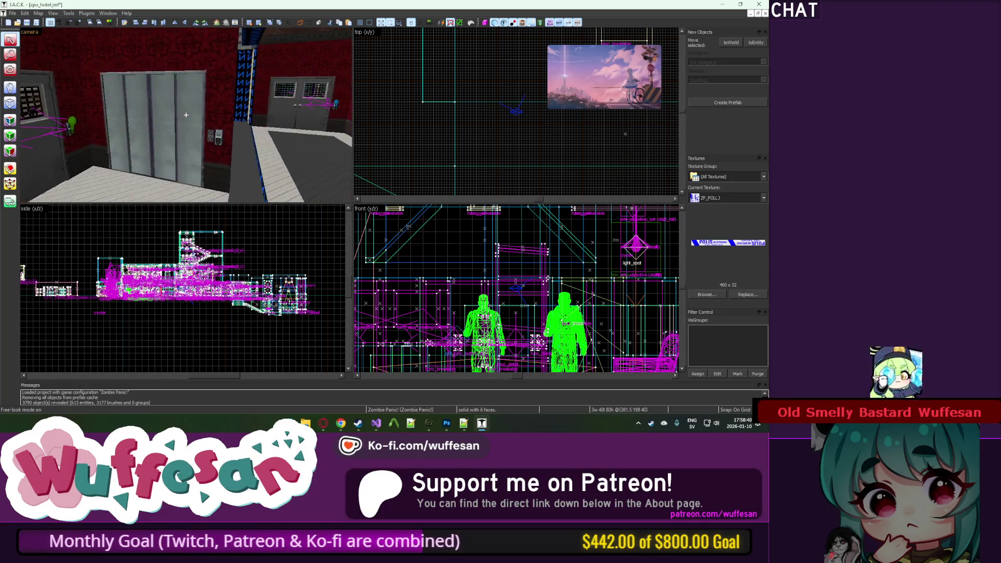
pyautogui.press('z')
pyautogui.click(198, 96)
# Step: Shift the beam brush left and apply the POLIS tape texture to it
pyautogui.press('z')
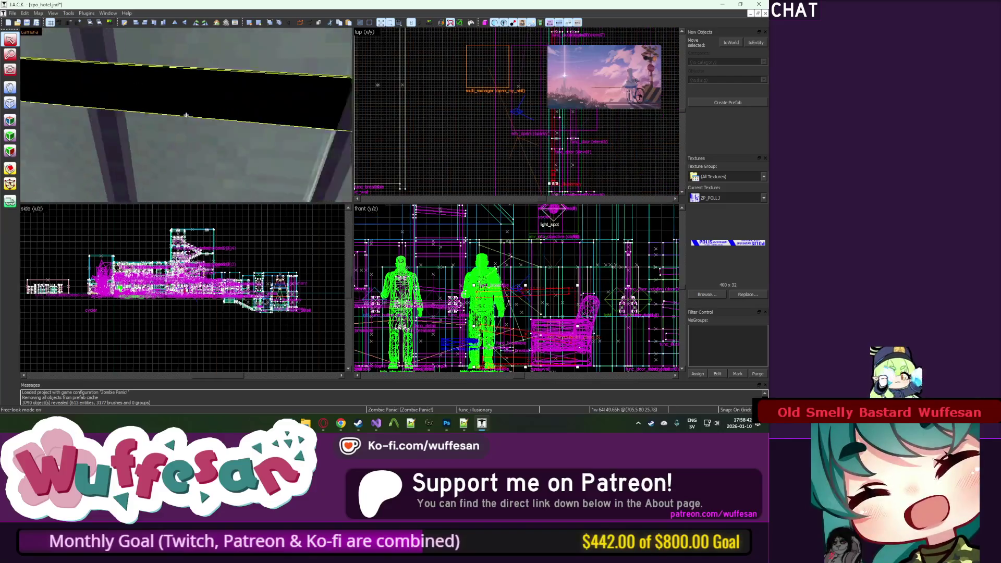
pyautogui.scroll(3, 527, 85)
pyautogui.moveTo(527, 85); pyautogui.dragTo(511, 72)
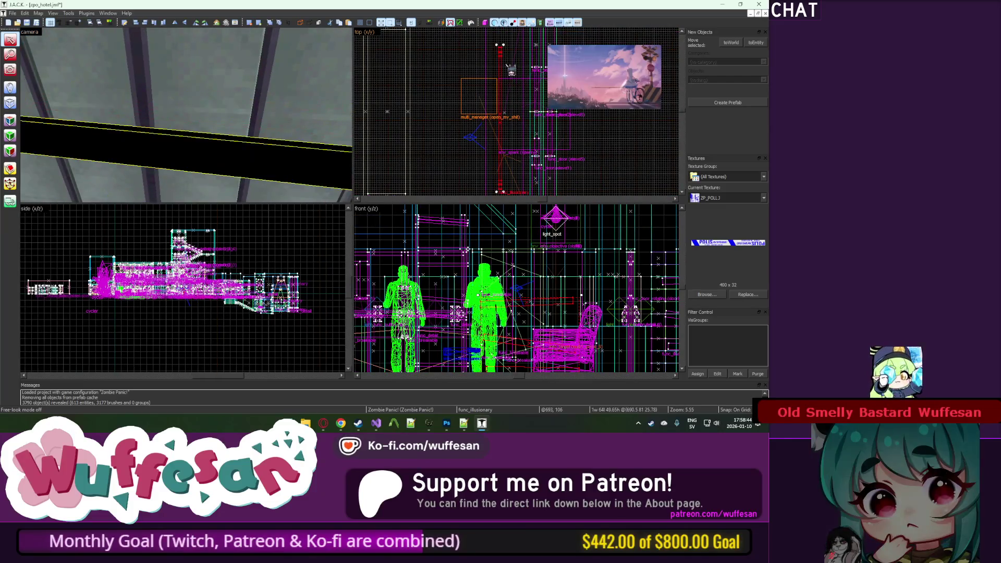
pyautogui.hotkey('shift', 't')
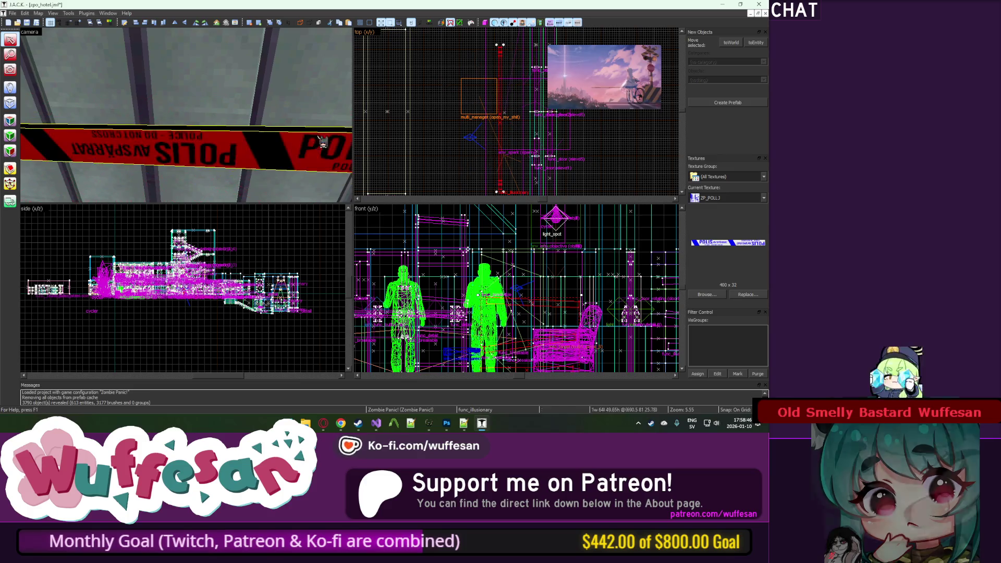
pyautogui.click(334, 146)
# Step: Select the tape with both posts and hide everything else
pyautogui.press('z')
pyautogui.press('z')
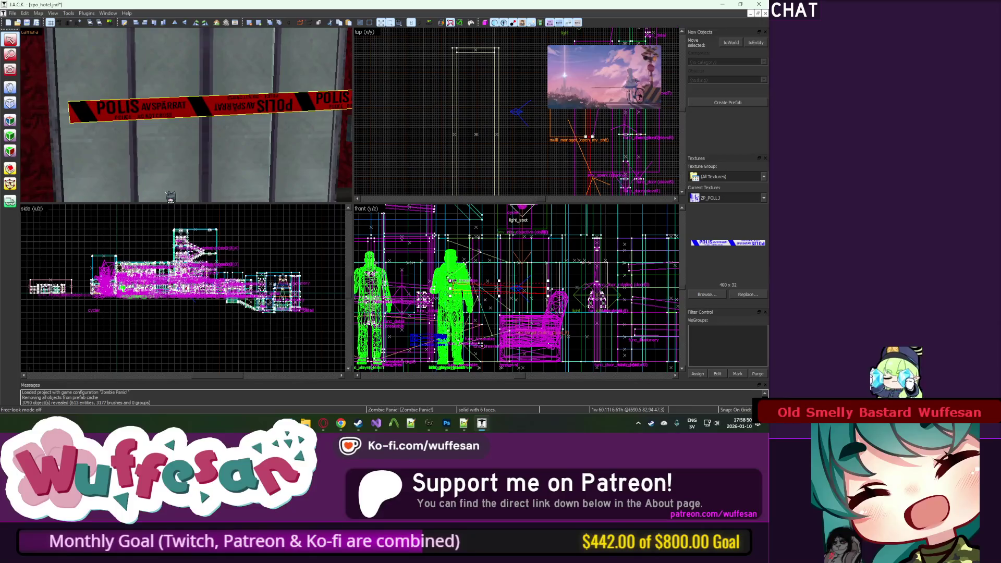
pyautogui.scroll(4, 182, 287)
pyautogui.scroll(5, 500, 291)
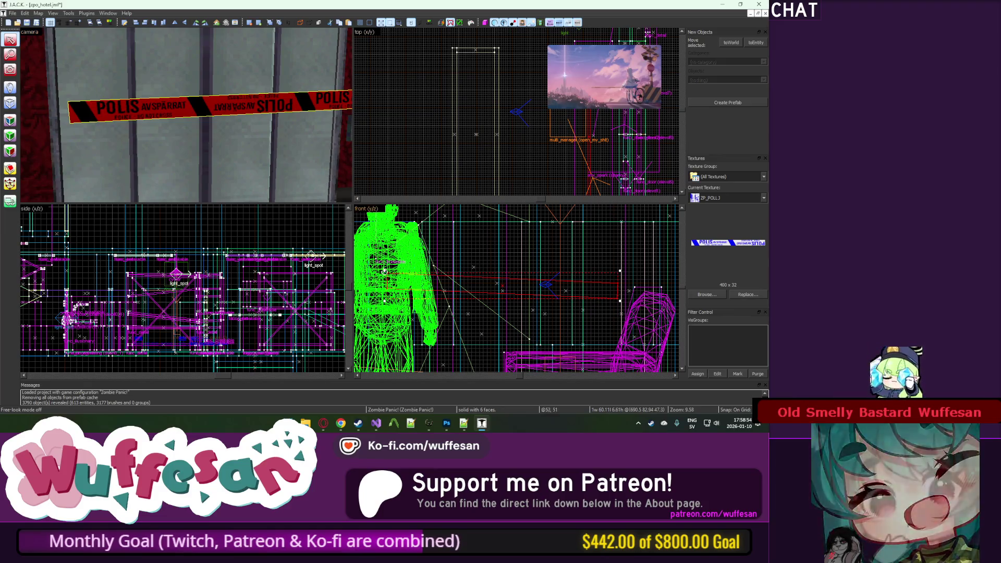
pyautogui.keyDown('ctrl'); pyautogui.click(335, 166); pyautogui.keyUp('ctrl')
pyautogui.hotkey('ctrl', 'h')
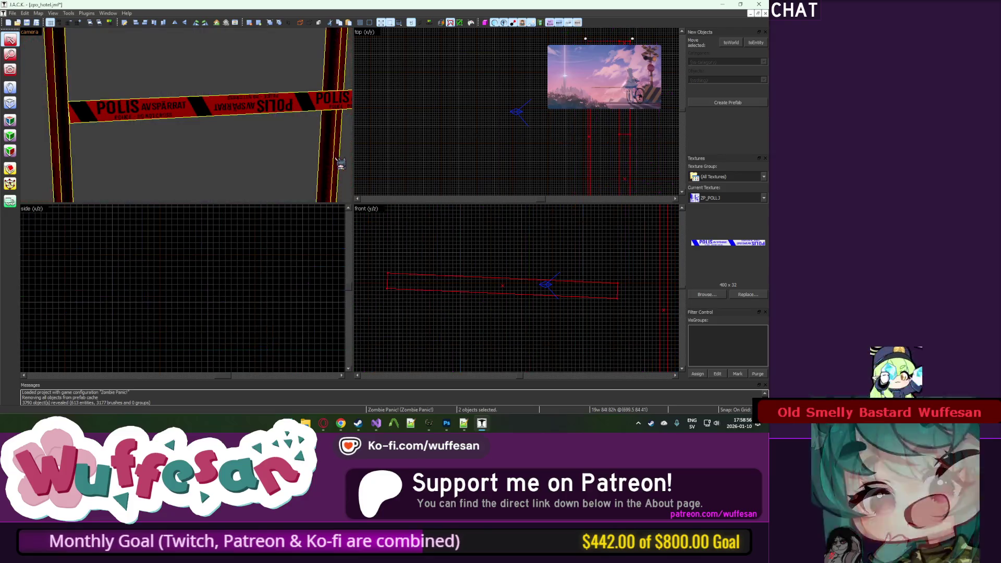
# Step: Straighten the tape and stretch it level across the full width between the posts
pyautogui.click(338, 110)
pyautogui.moveTo(409, 272)
pyautogui.mouseDown()
pyautogui.moveTo(371, 271)
pyautogui.moveTo(371, 282)
pyautogui.mouseUp()
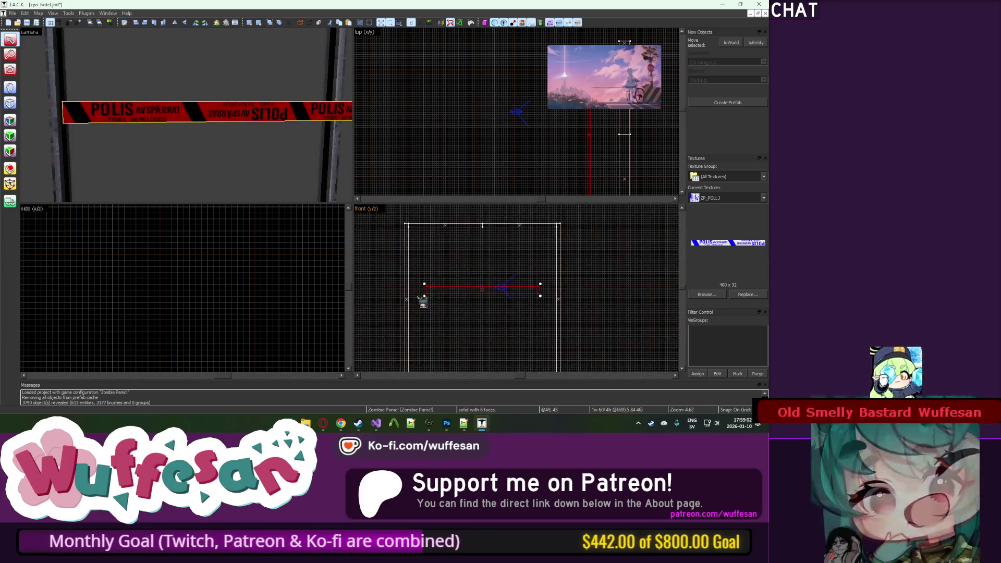
pyautogui.moveTo(459, 287); pyautogui.dragTo(420, 308)
pyautogui.scroll(-3, 421, 308)
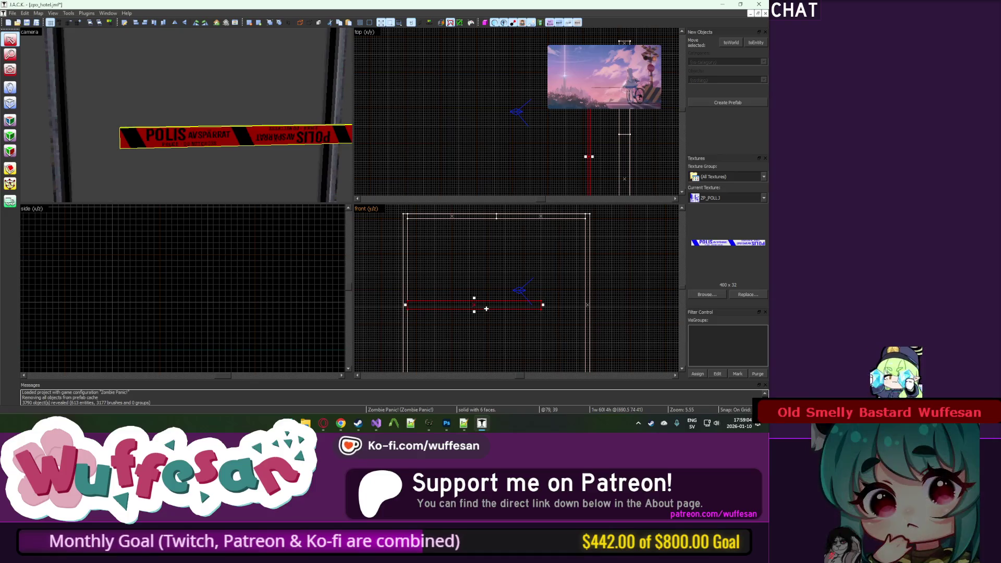
pyautogui.moveTo(543, 305)
pyautogui.mouseDown()
pyautogui.moveTo(599, 310)
pyautogui.moveTo(588, 308)
pyautogui.mouseUp()
pyautogui.scroll(-2, 457, 135)
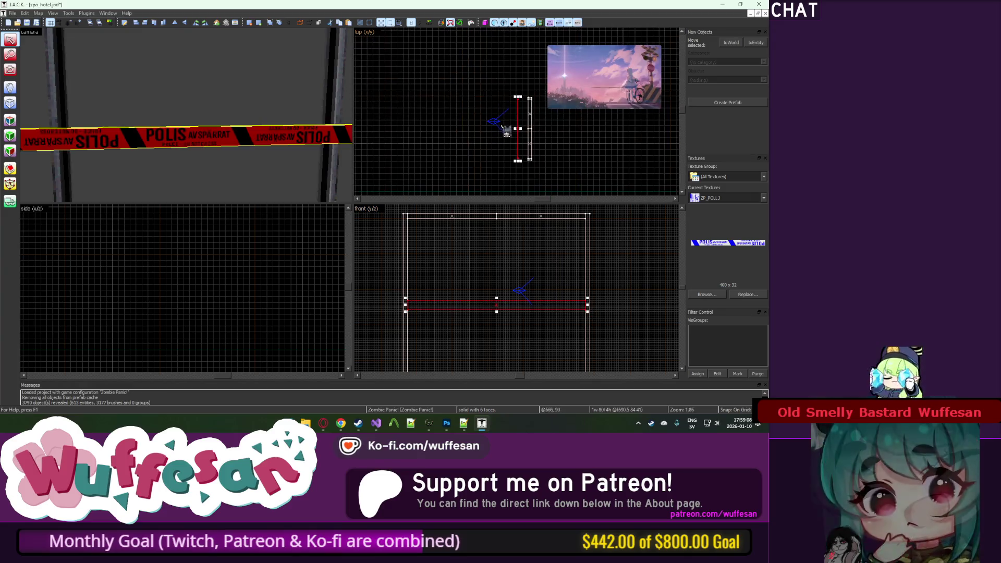
pyautogui.moveTo(488, 130); pyautogui.dragTo(515, 131)
pyautogui.scroll(-1, 540, 172)
# Step: Clip the police tape with three vertical cuts, keeping both sides, into four pieces
pyautogui.press('z')
pyautogui.hotkey('ctrl', 'e')
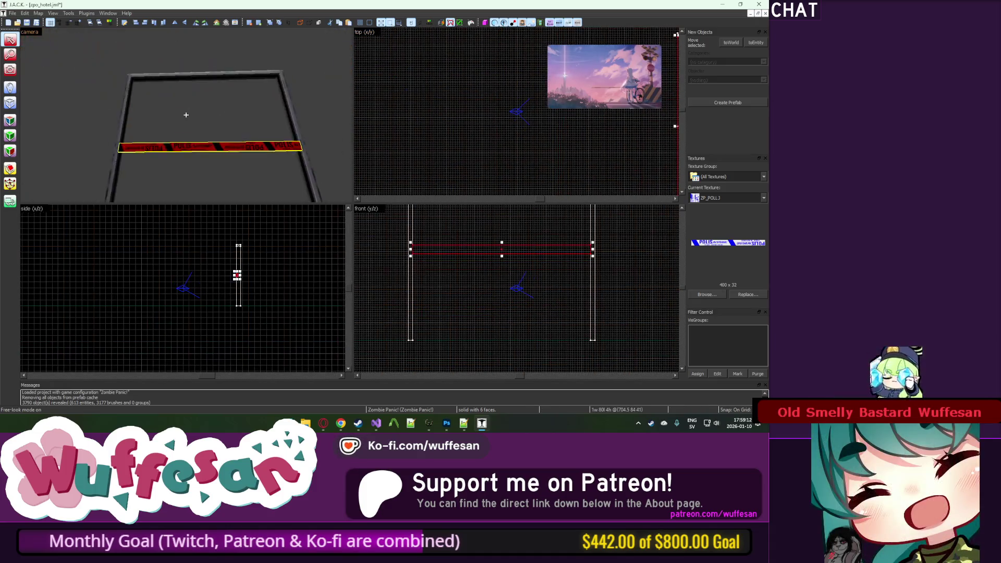
pyautogui.press('z')
pyautogui.click(13, 175)
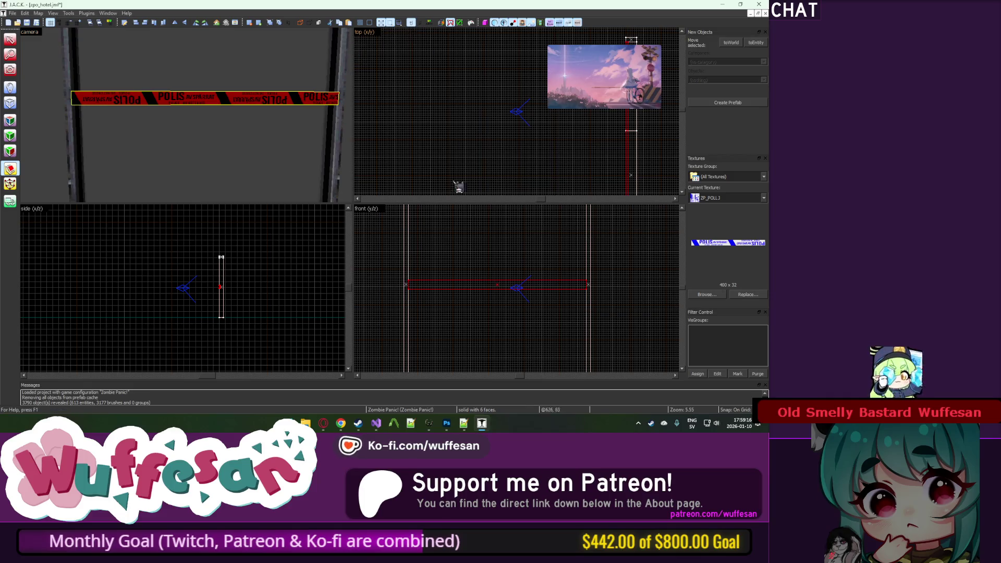
pyautogui.scroll(4, 454, 290)
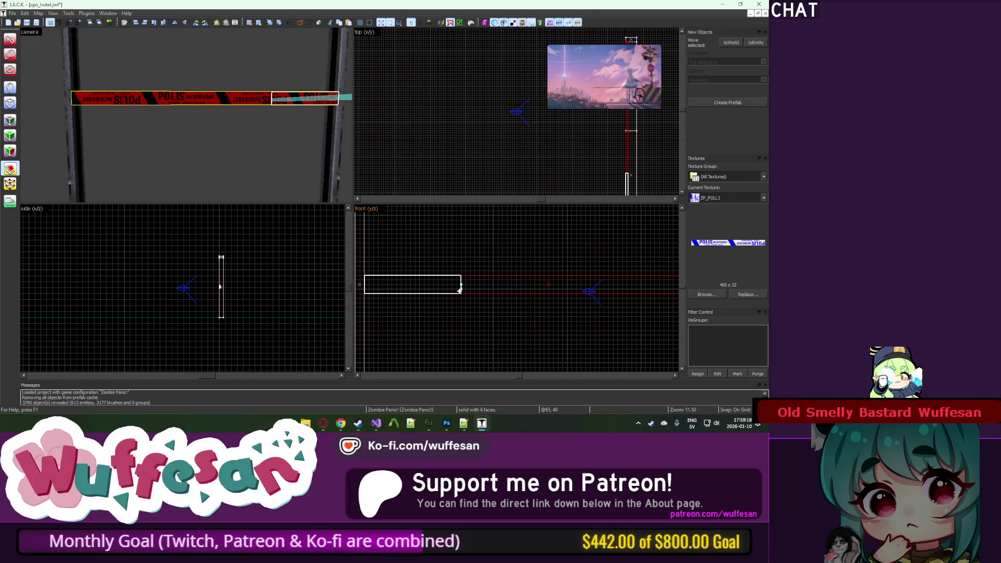
pyautogui.hotkey('shift', 'x')
pyautogui.hotkey('shift', 'x')
pyautogui.scroll(3, 538, 275)
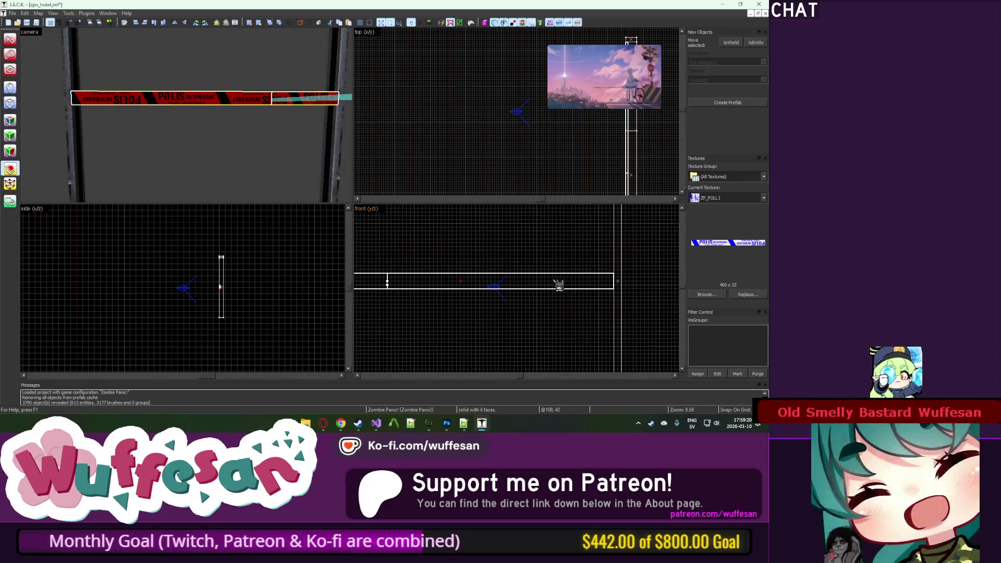
pyautogui.press('Return')
pyautogui.moveTo(537, 274); pyautogui.dragTo(537, 288)
pyautogui.press('Return')
pyautogui.moveTo(460, 273); pyautogui.dragTo(460, 289)
pyautogui.press('Return')
# Step: Select the left three vertex columns, then move the left tape segment out past the right post
pyautogui.hotkey('shift', 'v')
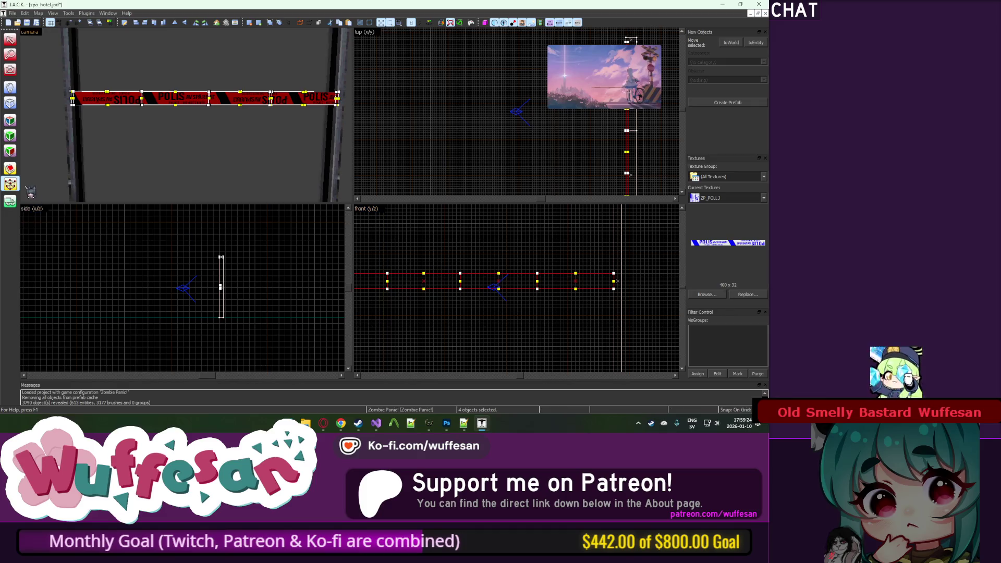
pyautogui.moveTo(565, 249); pyautogui.dragTo(363, 325)
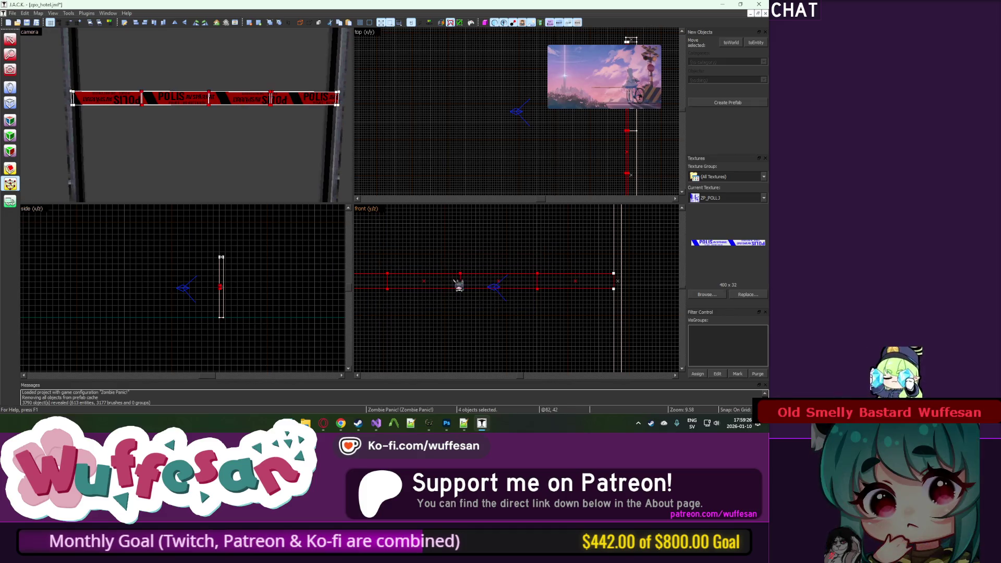
pyautogui.scroll(-1, 458, 285)
pyautogui.click(10, 38)
pyautogui.click(113, 102)
pyautogui.moveTo(523, 276); pyautogui.dragTo(603, 280)
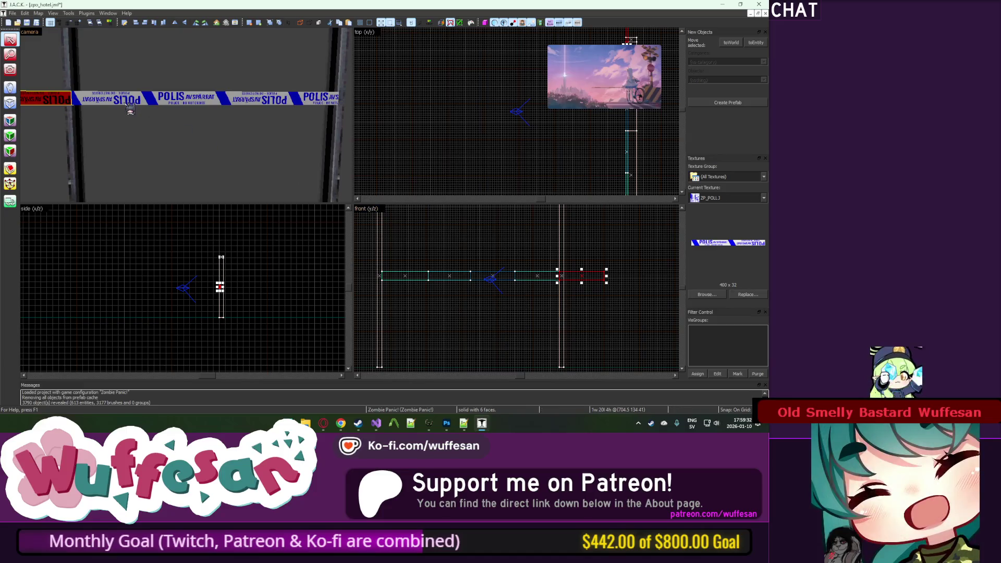
pyautogui.keyDown('ctrl'); pyautogui.click(130, 108); pyautogui.keyUp('ctrl')
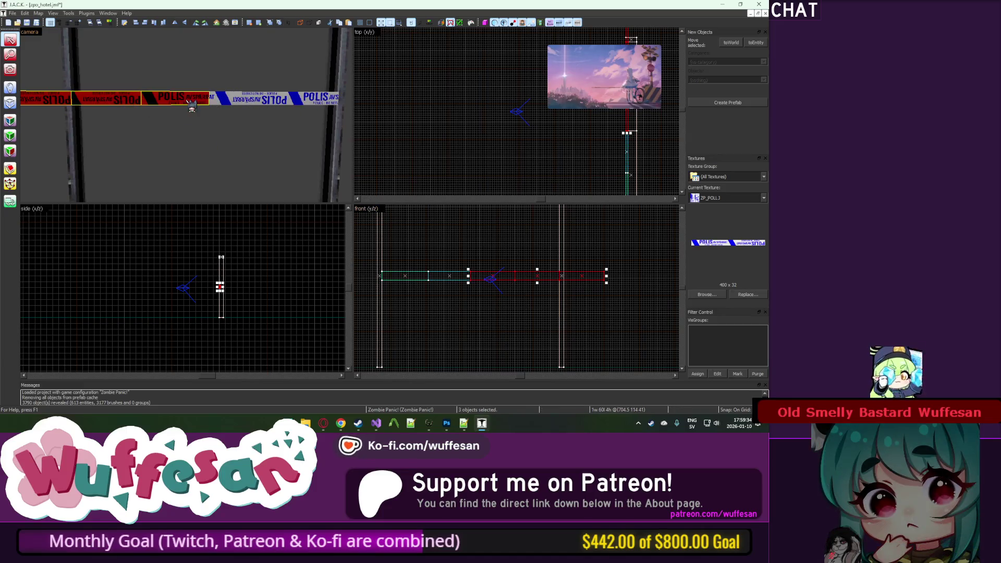
# Step: Select the tape segments and drag their middle vertices down so the tape sags
pyautogui.keyDown('ctrl'); pyautogui.click(231, 102); pyautogui.keyUp('ctrl')
pyautogui.click(11, 187)
pyautogui.scroll(3, 443, 276)
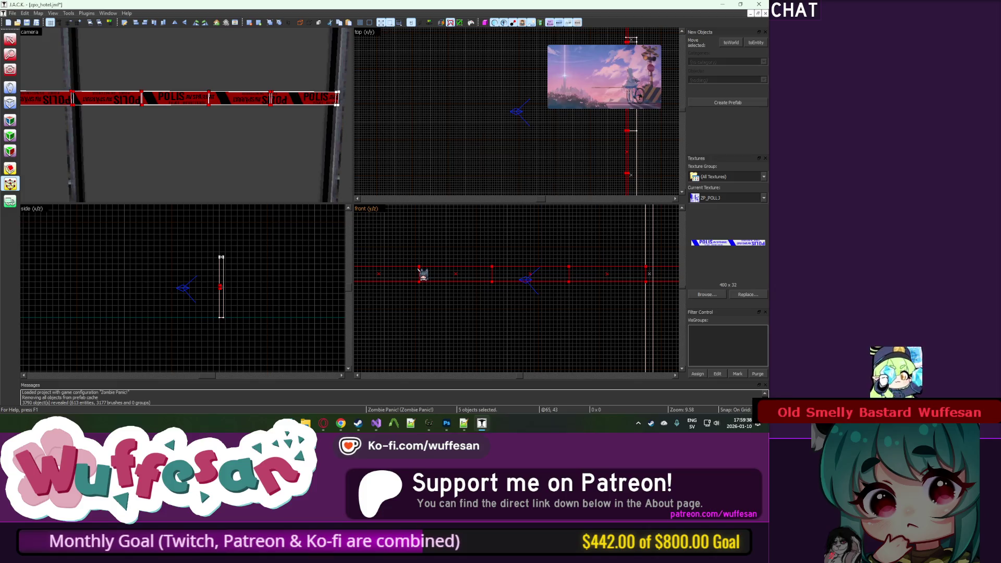
pyautogui.moveTo(605, 243); pyautogui.dragTo(420, 309)
pyautogui.scroll(3, 572, 264)
pyautogui.moveTo(577, 263); pyautogui.dragTo(576, 275)
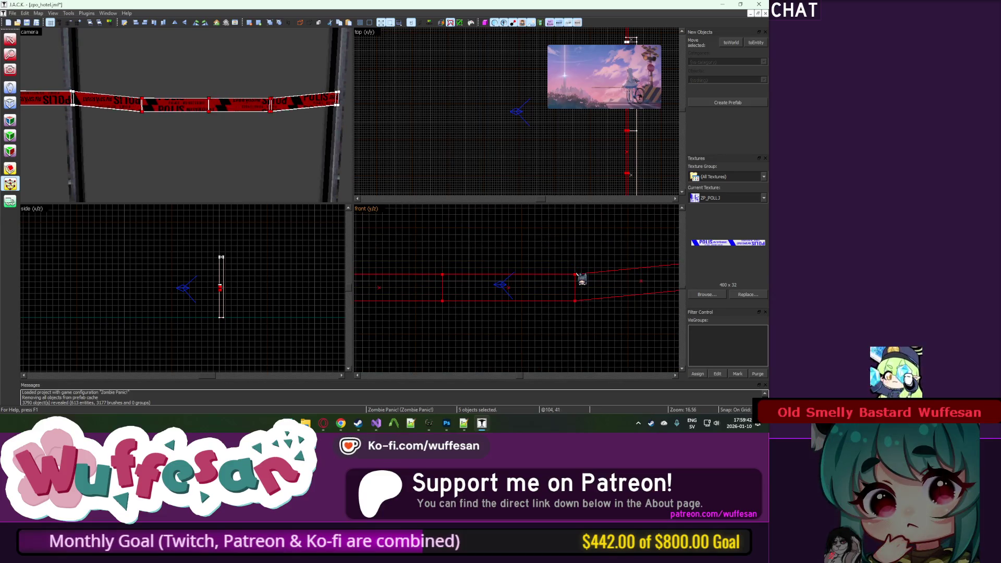
pyautogui.scroll(2, 577, 281)
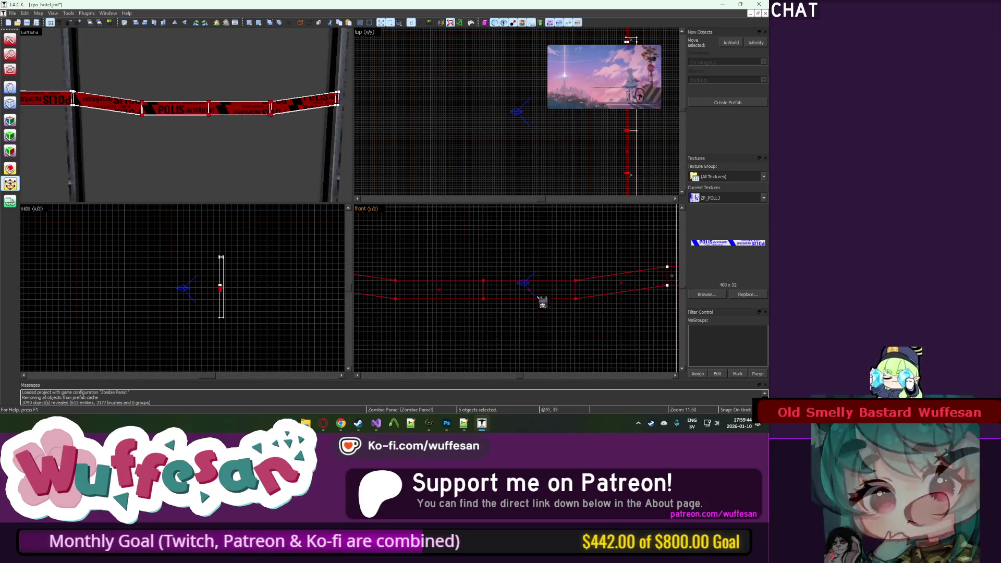
pyautogui.moveTo(500, 247); pyautogui.dragTo(500, 252)
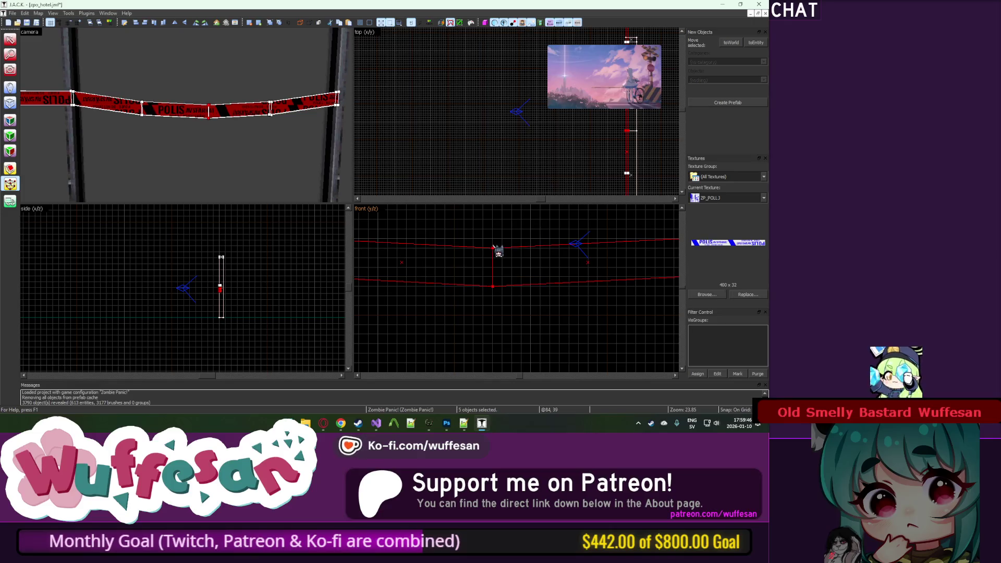
# Step: Return to object selection, unhide all geometry, isolate the tape again, and open its face texture settings
pyautogui.click(11, 41)
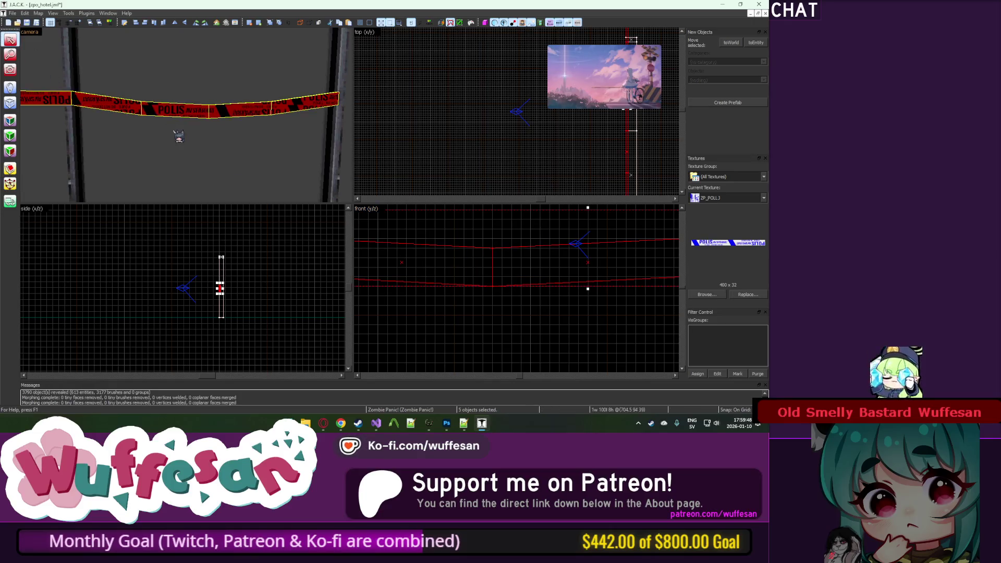
pyautogui.scroll(-3, 177, 137)
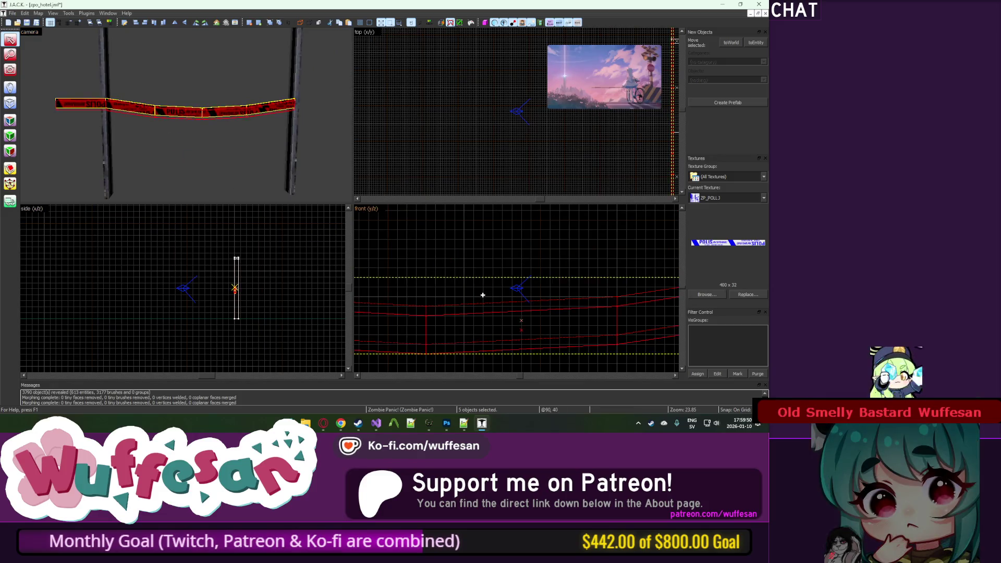
pyautogui.press('u')
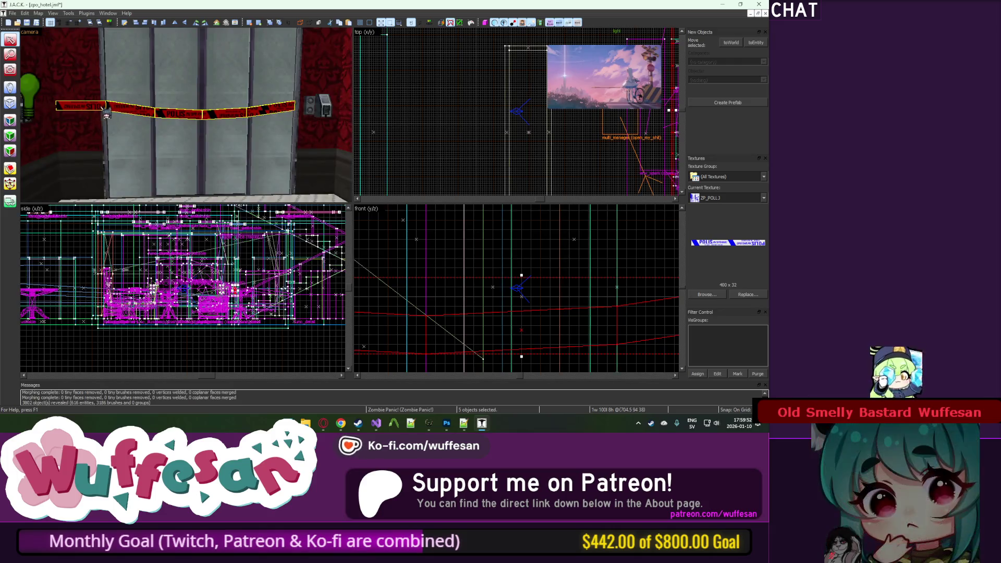
pyautogui.hotkey('ctrl', 'h')
pyautogui.press('z')
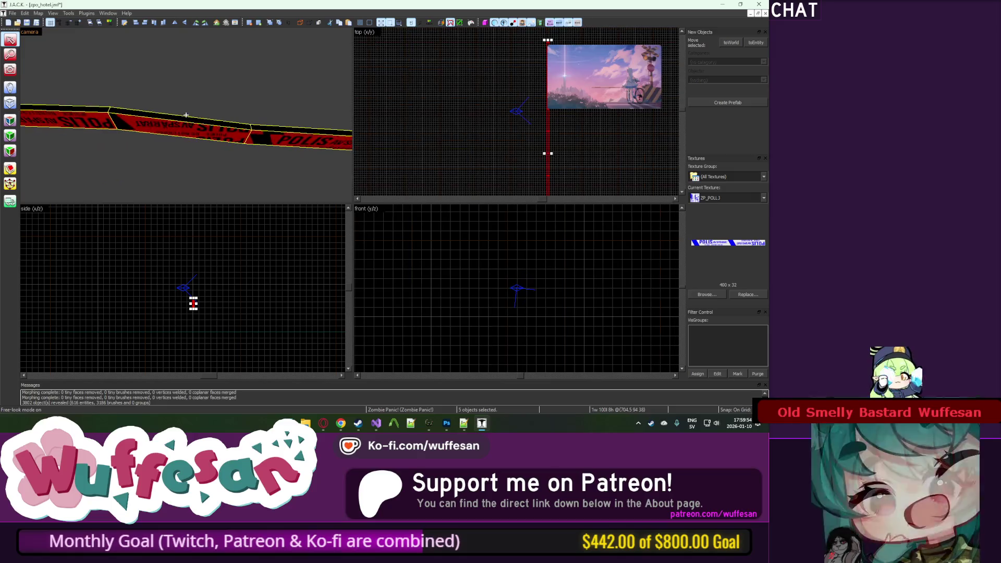
pyautogui.press('z')
pyautogui.hotkey('shift', 'a')
# Step: Apply the POLIS tape texture upright and continue it across the adjoining tape faces
pyautogui.click(148, 109)
pyautogui.keyDown('alt'); pyautogui.rightClick(148, 112); pyautogui.keyUp('alt')
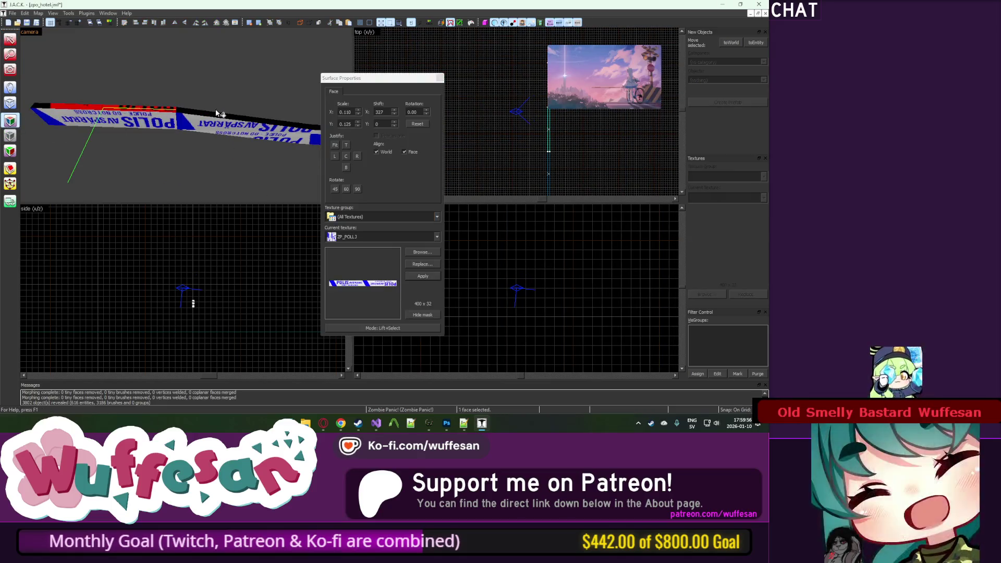
pyautogui.keyDown('alt'); pyautogui.rightClick(207, 117); pyautogui.keyUp('alt')
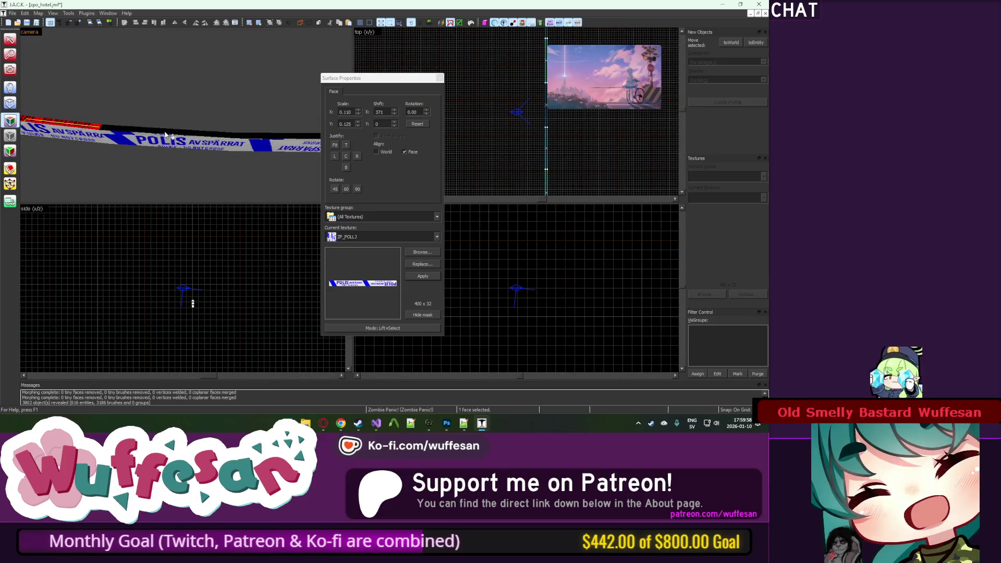
pyautogui.press('d')
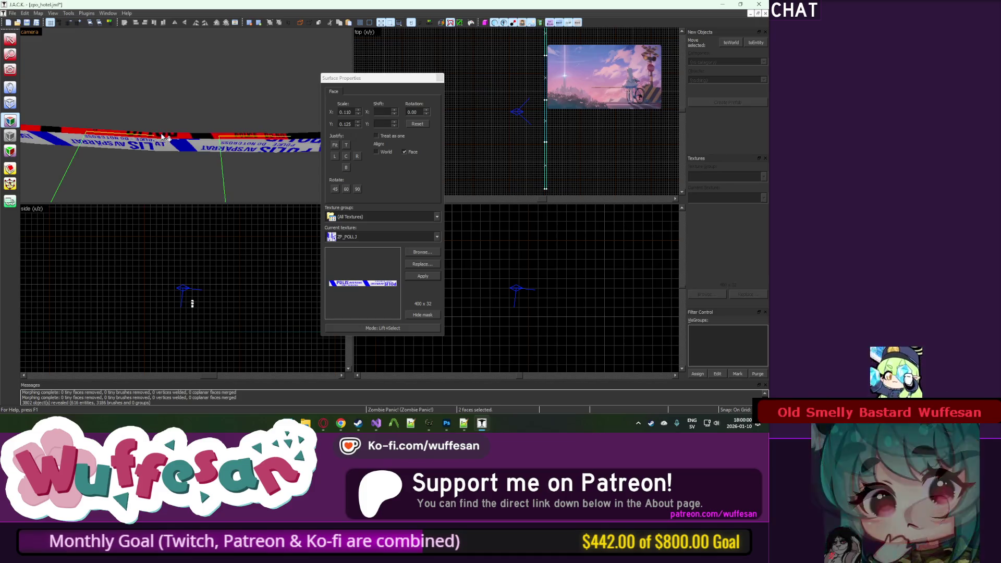
pyautogui.press('d')
pyautogui.keyDown('ctrl'); pyautogui.click(165, 148); pyautogui.keyUp('ctrl')
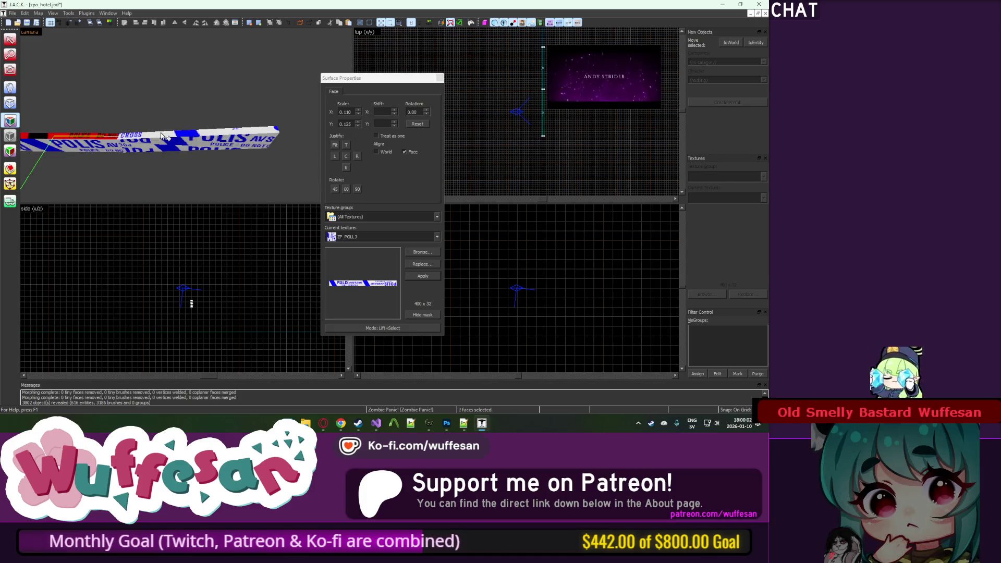
# Step: Inspect the tape's NULL-textured edge face, close the texture editor, and reselect the tape pieces
pyautogui.press('z')
pyautogui.press('z')
pyautogui.click(137, 142)
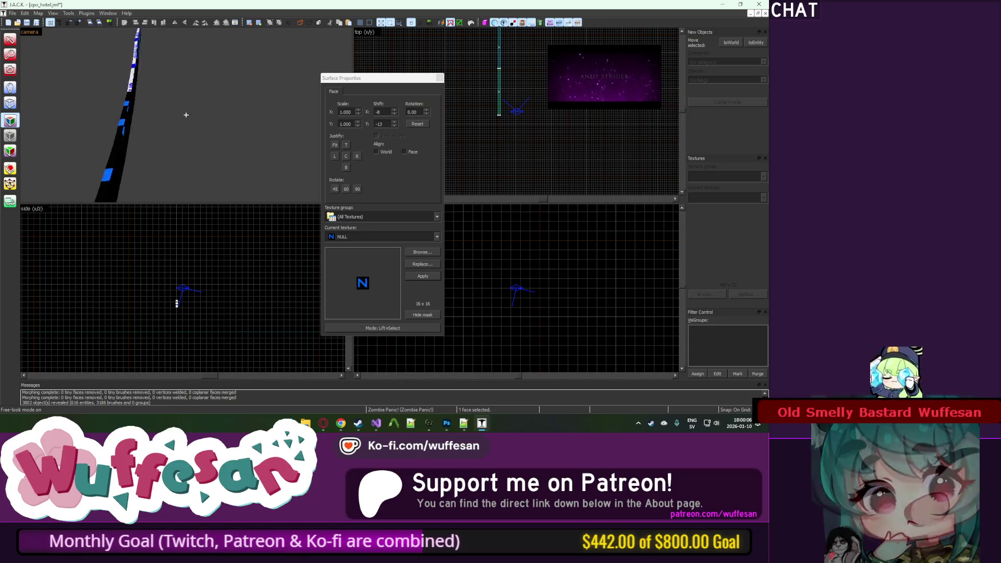
pyautogui.press('Left')
pyautogui.press('Left')
pyautogui.press('Left')
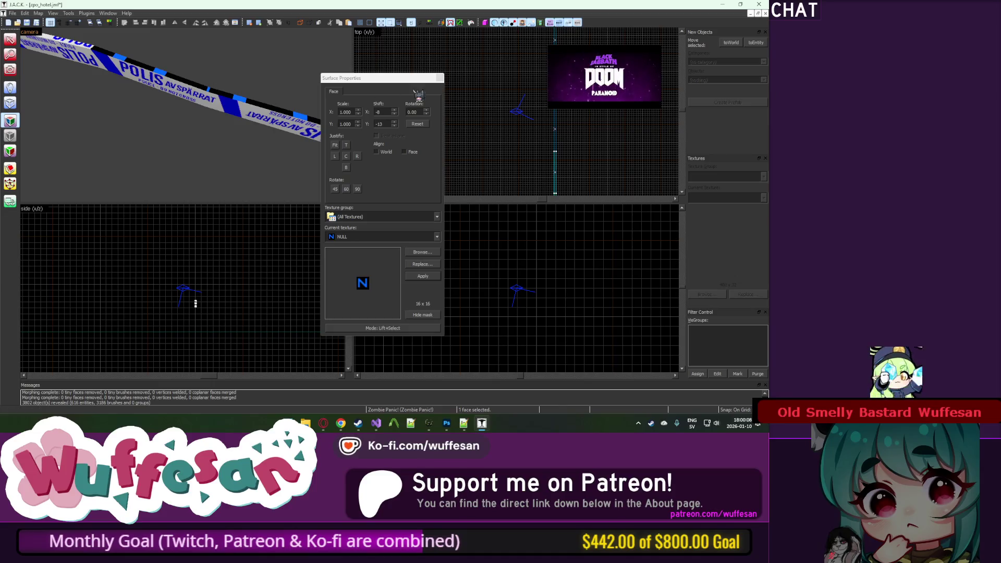
pyautogui.click(440, 78)
pyautogui.press('z')
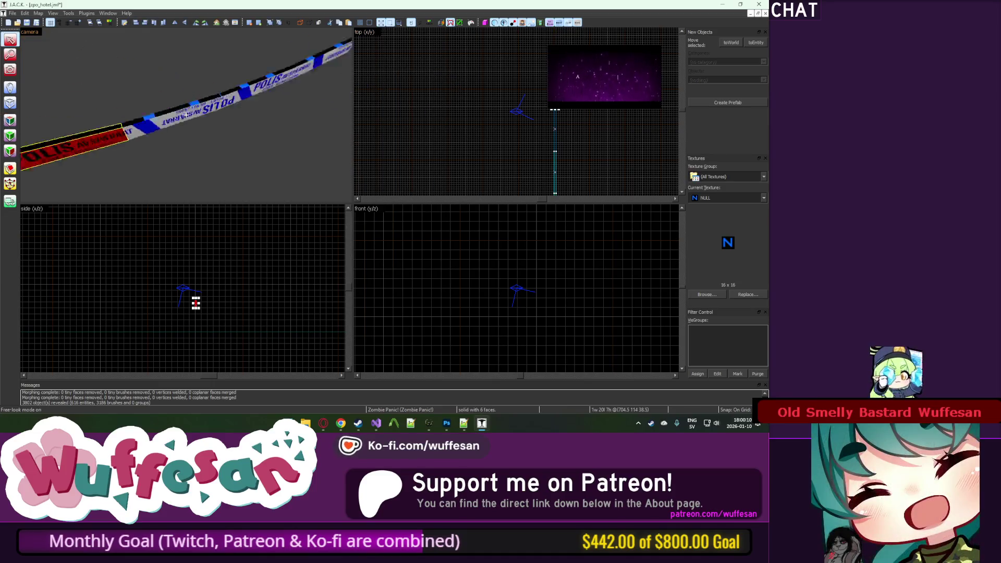
pyautogui.press('z')
pyautogui.keyDown('ctrl'); pyautogui.click(228, 131); pyautogui.keyUp('ctrl')
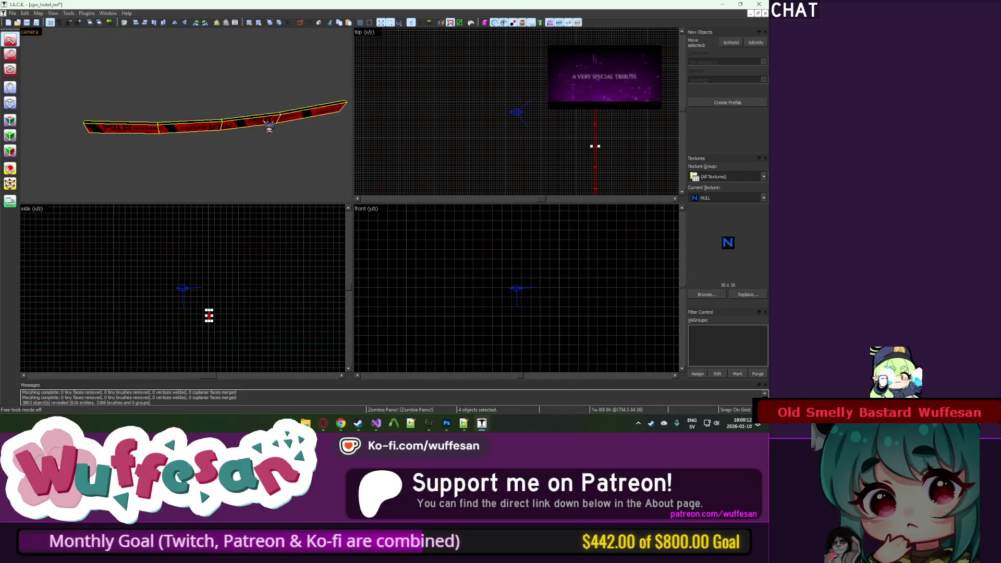
# Step: Unhide all objects and check a tape piece's entity type (func_illusionary) in Object Properties
pyautogui.hotkey('alt', 'Return')
pyautogui.press('u')
pyautogui.press('z')
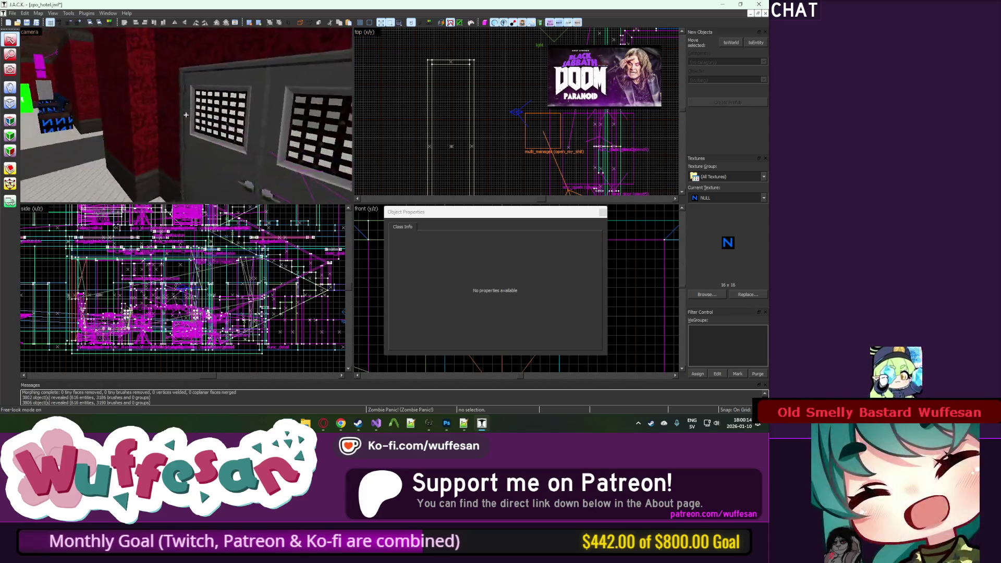
pyautogui.press('z')
pyautogui.click(167, 122)
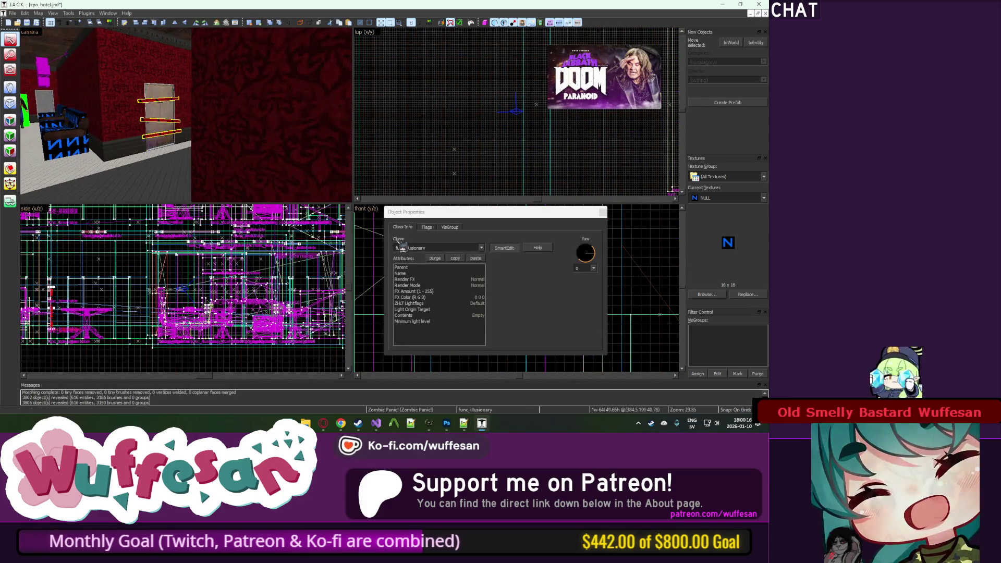
pyautogui.click(425, 134)
# Step: Check the entity type of the police tape across the elevator door, then close Object Properties
pyautogui.press('z')
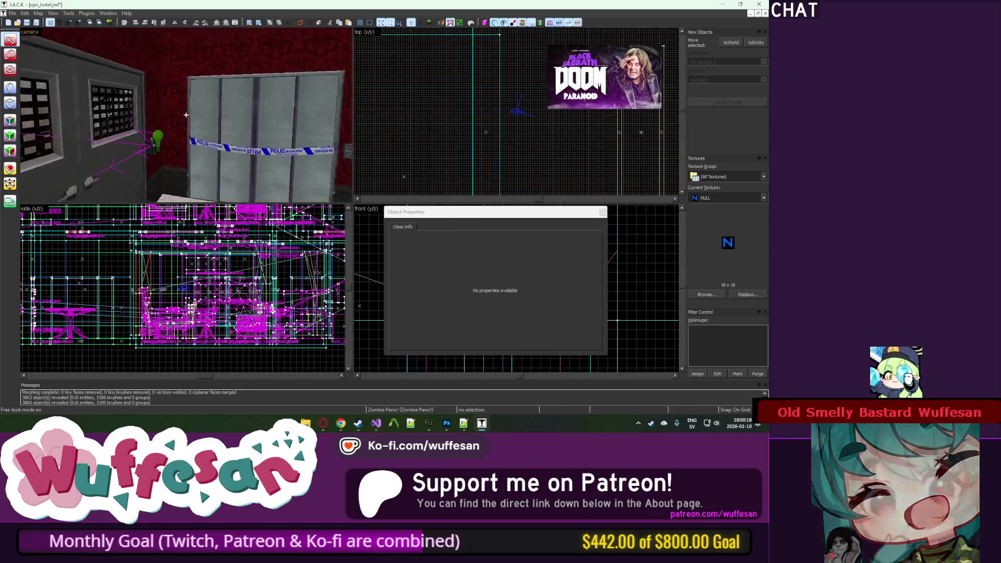
pyautogui.press('z')
pyautogui.click(210, 144)
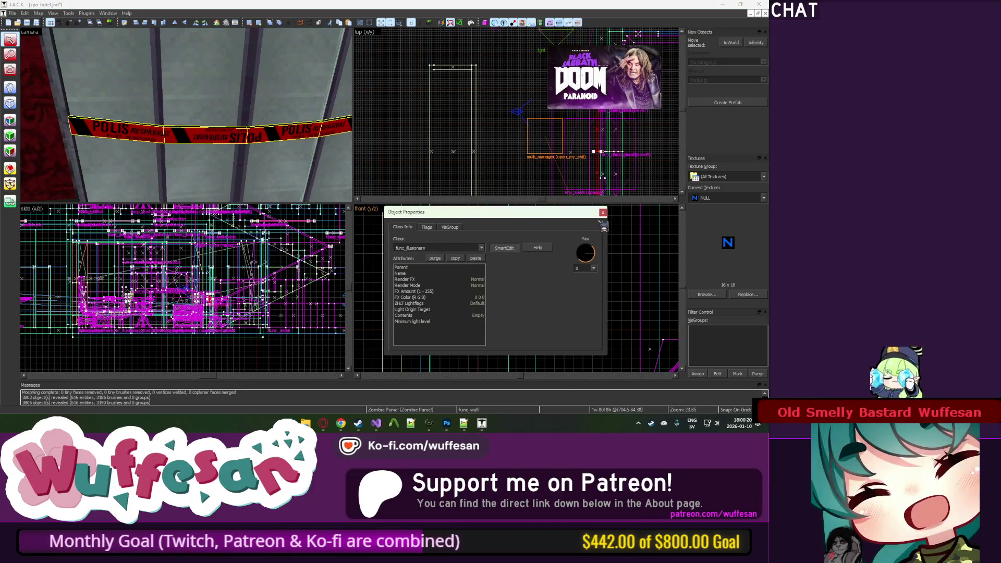
pyautogui.click(603, 212)
# Step: Deselect the tape and fly the 3D camera back to a wider view of the map
pyautogui.press('z')
pyautogui.press('Escape')
pyautogui.press('s')
pyautogui.press('w')
pyautogui.press('s')
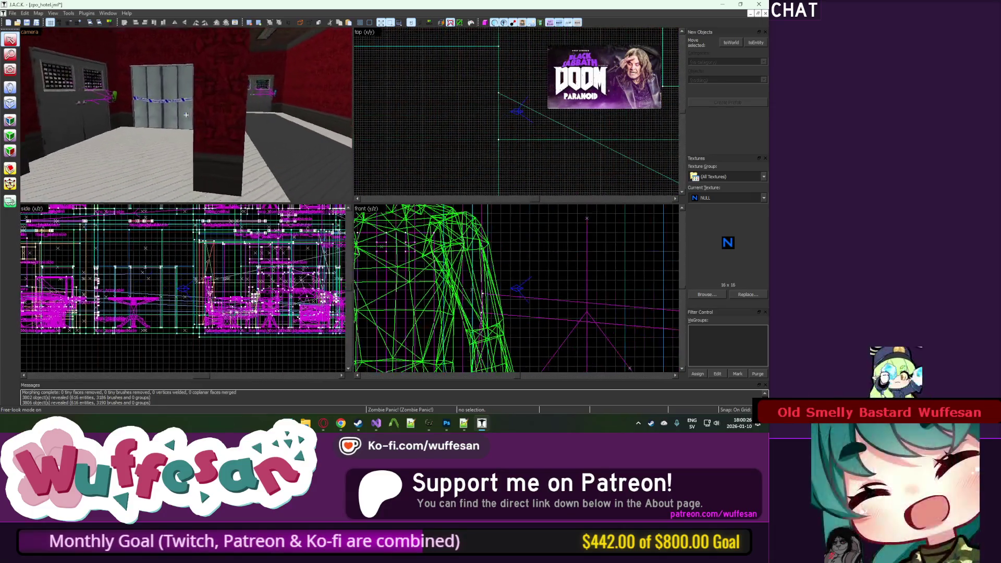
pyautogui.press('s')
pyautogui.press('z')
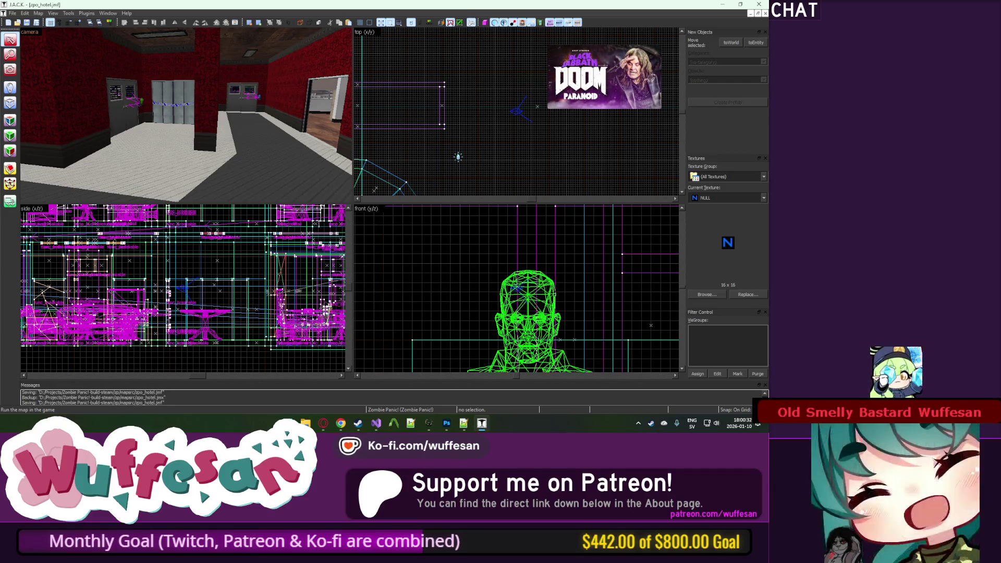
# Step: Compile the map, re-exporting over zpo_hotel.map, then close the leak-reporting compile log
pyautogui.click(471, 23)
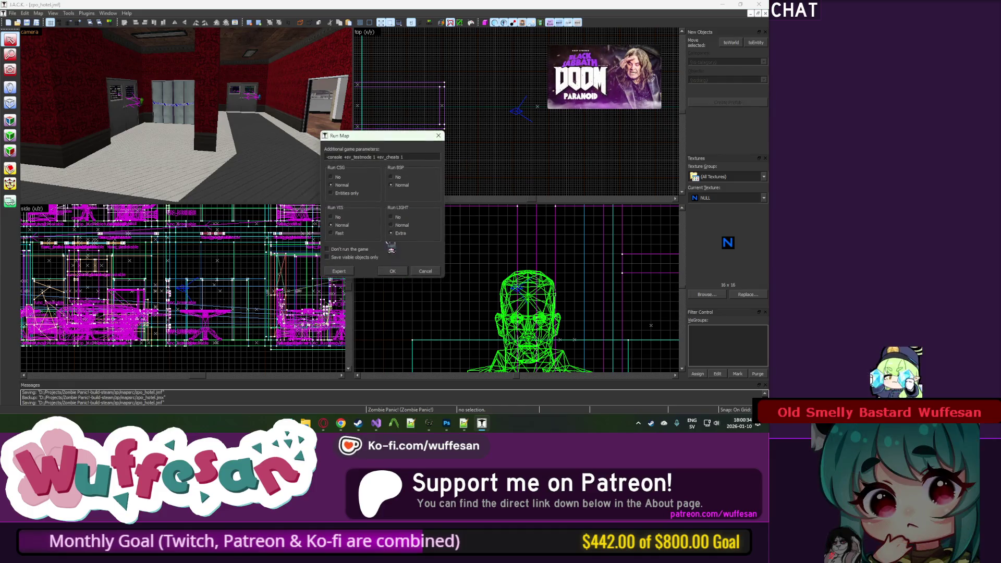
pyautogui.click(395, 272)
pyautogui.click(412, 227)
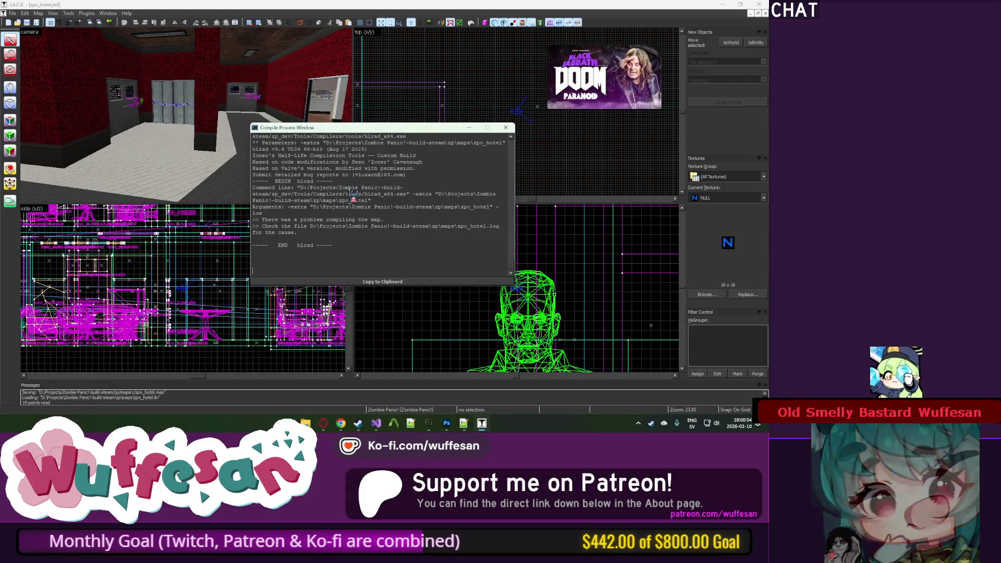
pyautogui.click(506, 127)
pyautogui.scroll(-15, 498, 142)
pyautogui.scroll(7, 496, 142)
pyautogui.scroll(-6, 523, 156)
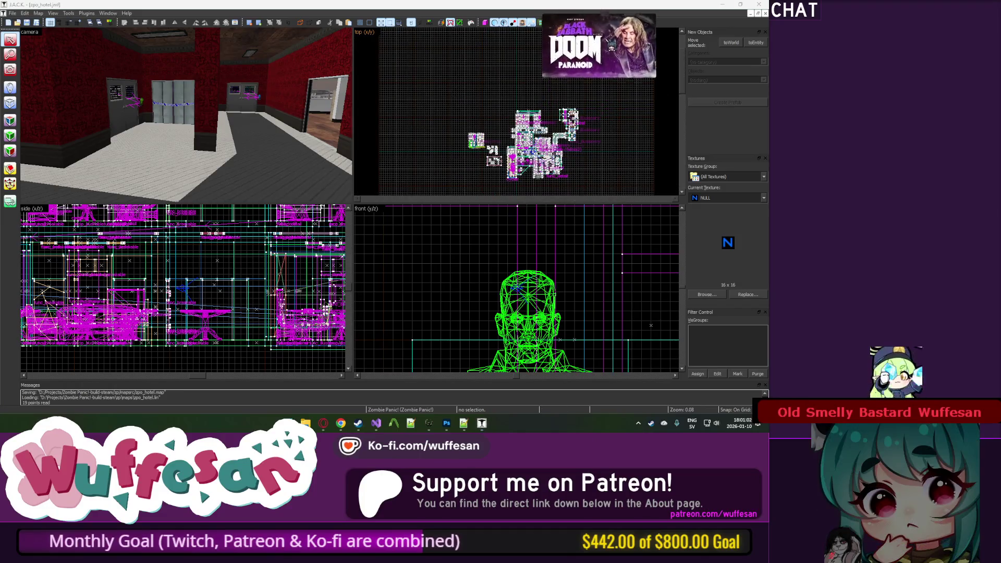
# Step: Box-select the template objects beside the map in the top view
pyautogui.scroll(11, 522, 156)
pyautogui.scroll(-3, 523, 156)
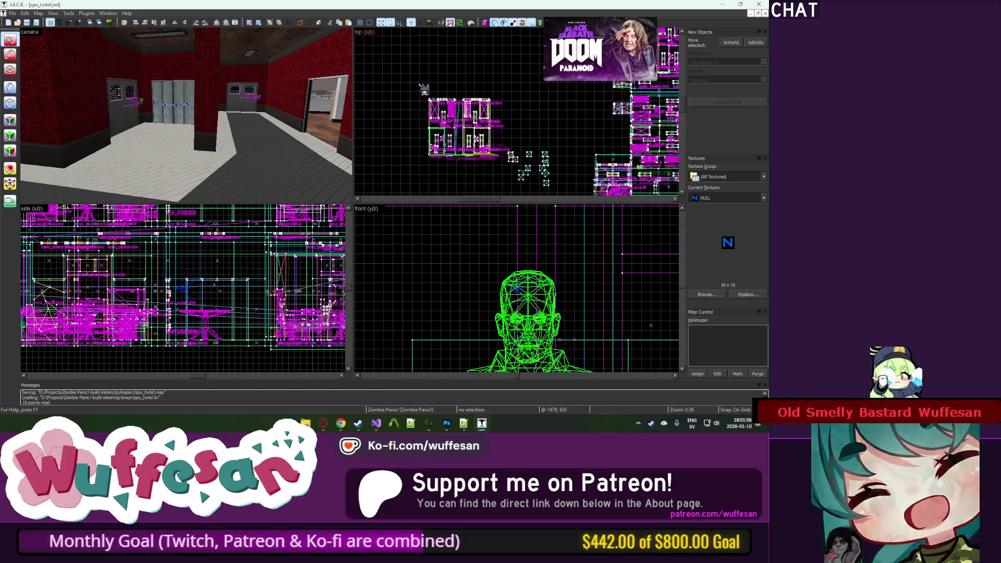
pyautogui.scroll(-2, 408, 74)
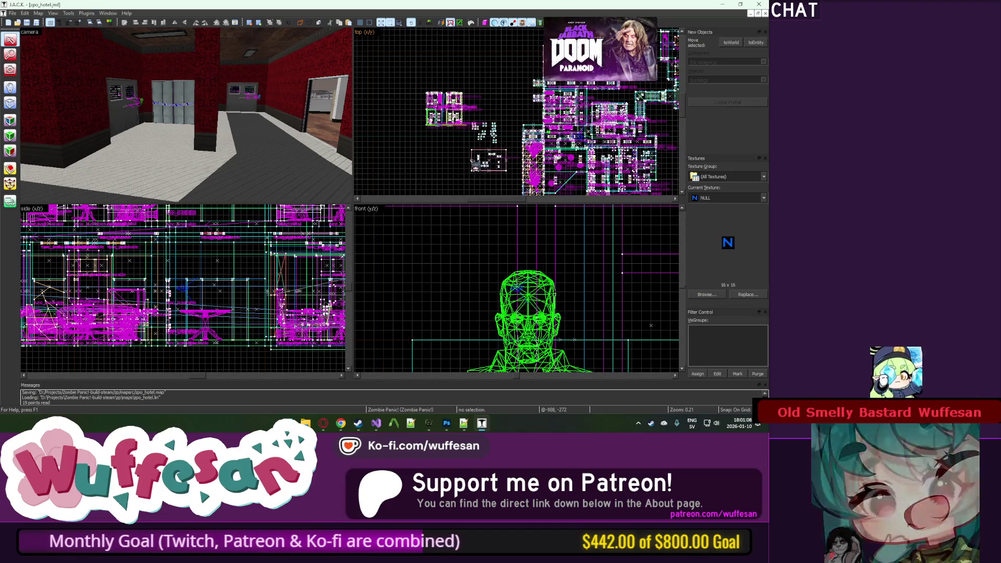
pyautogui.scroll(3, 428, 94)
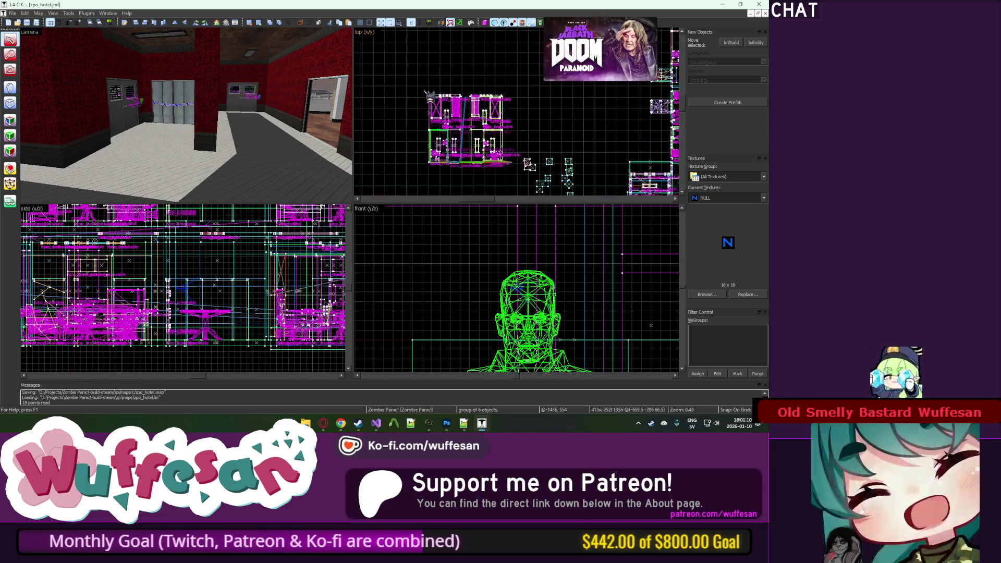
pyautogui.press('Return')
# Step: Create a new visgroup named TEMPLATES in the VisGroups editor
pyautogui.scroll(-2, 491, 86)
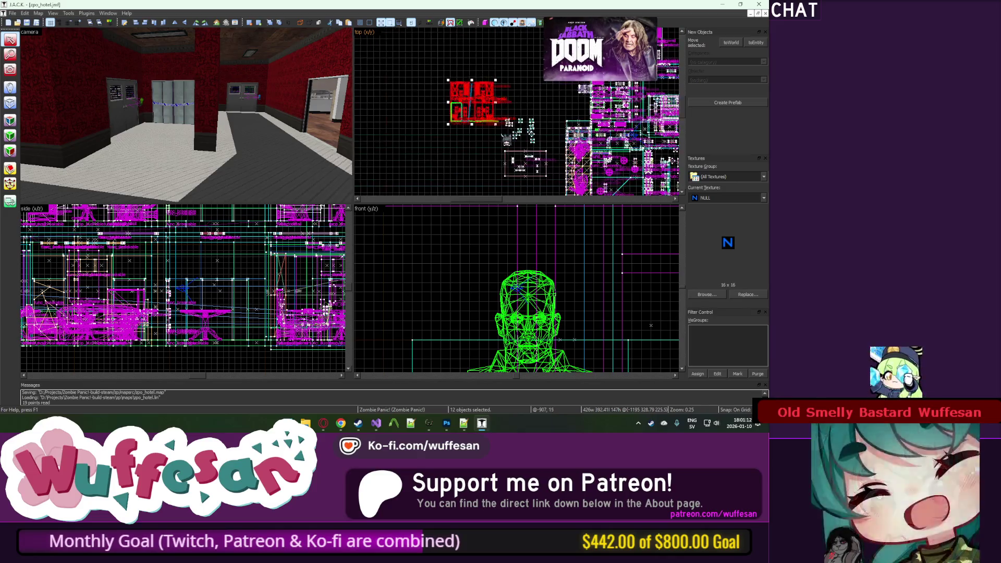
pyautogui.click(725, 373)
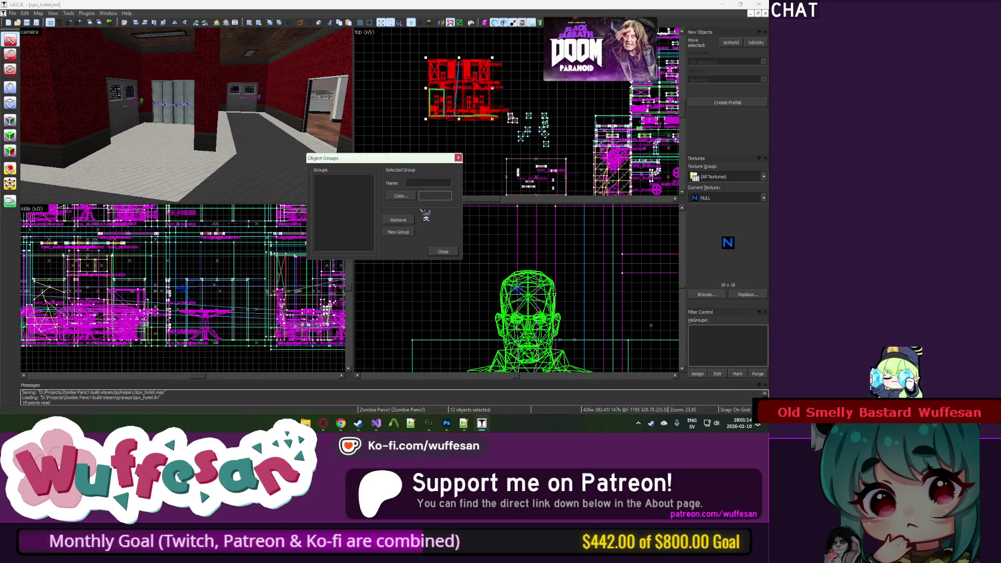
pyautogui.click(404, 233)
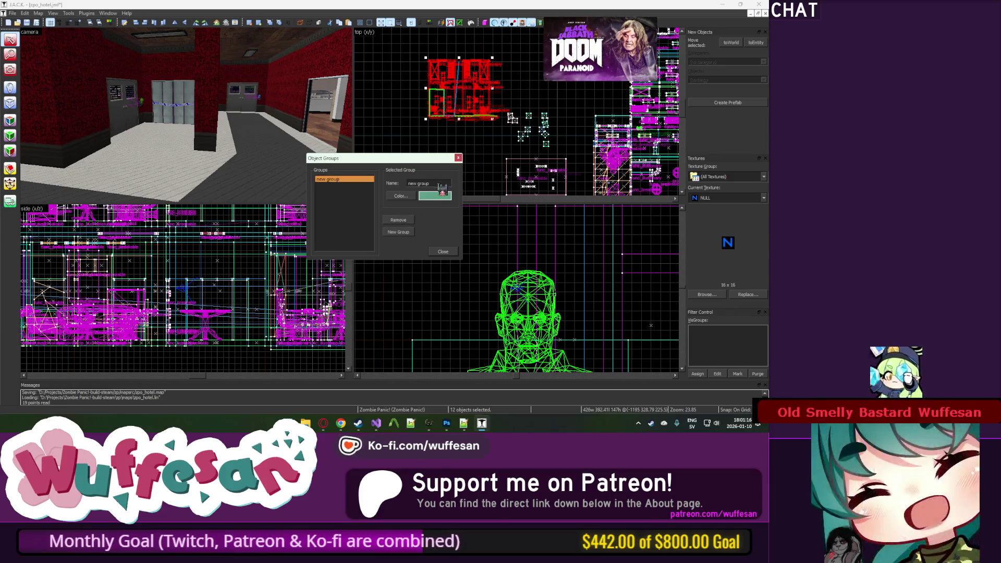
pyautogui.write('TEMPLATES')
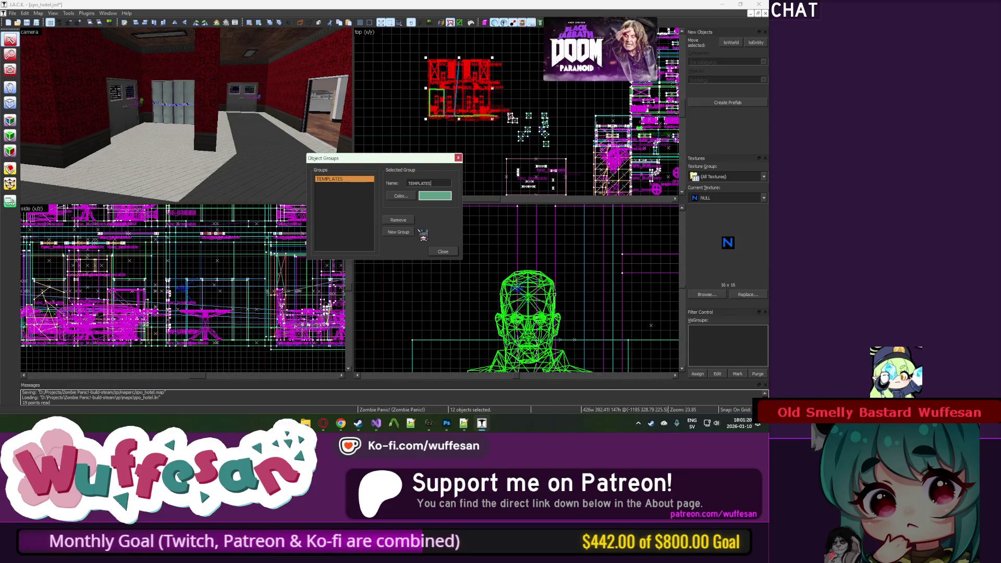
pyautogui.click(443, 254)
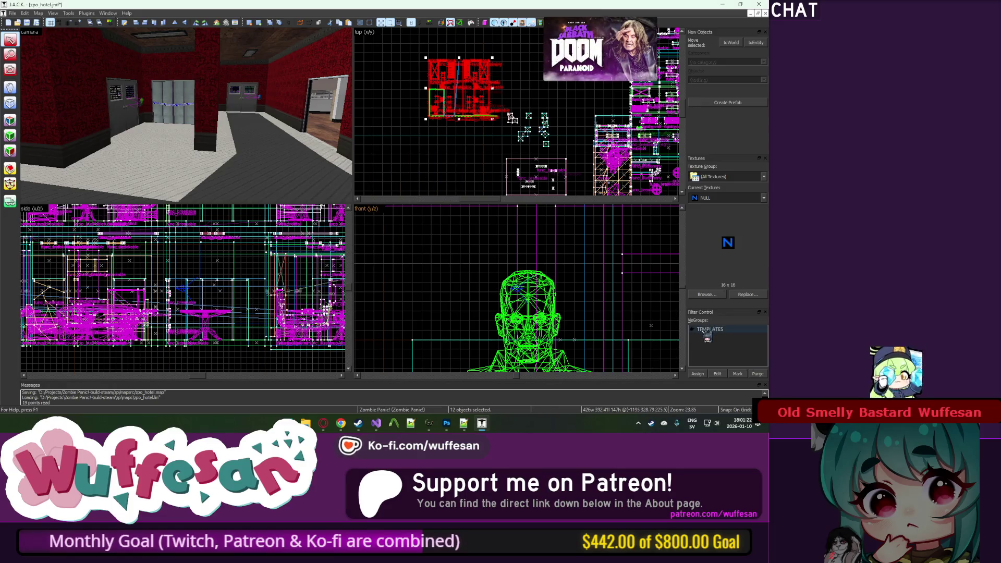
# Step: Select the remaining template objects and assign them to TEMPLATES, totalling 279 objects
pyautogui.scroll(-2, 542, 152)
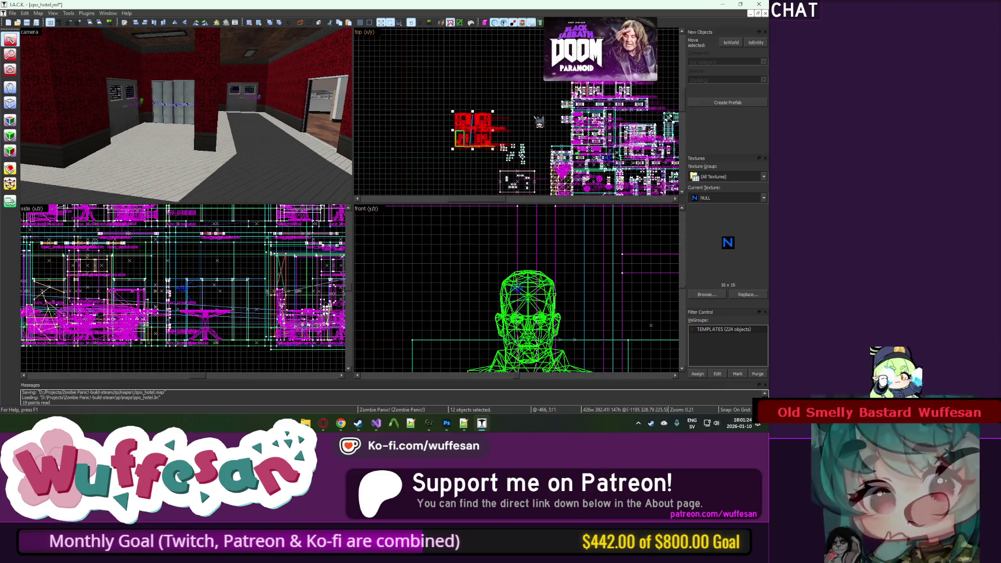
pyautogui.scroll(-2, 541, 151)
pyautogui.click(552, 177)
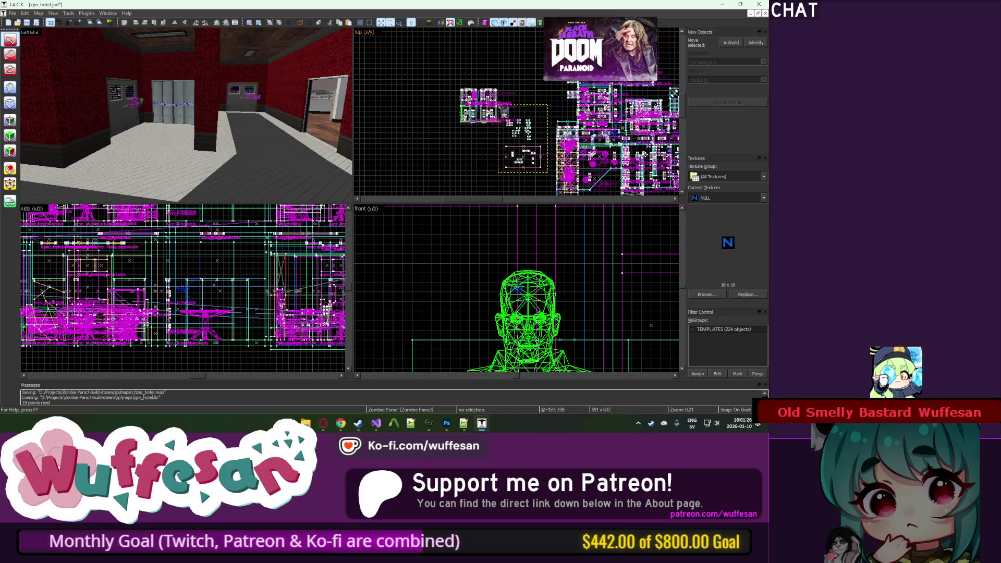
pyautogui.click(523, 135)
pyautogui.click(698, 375)
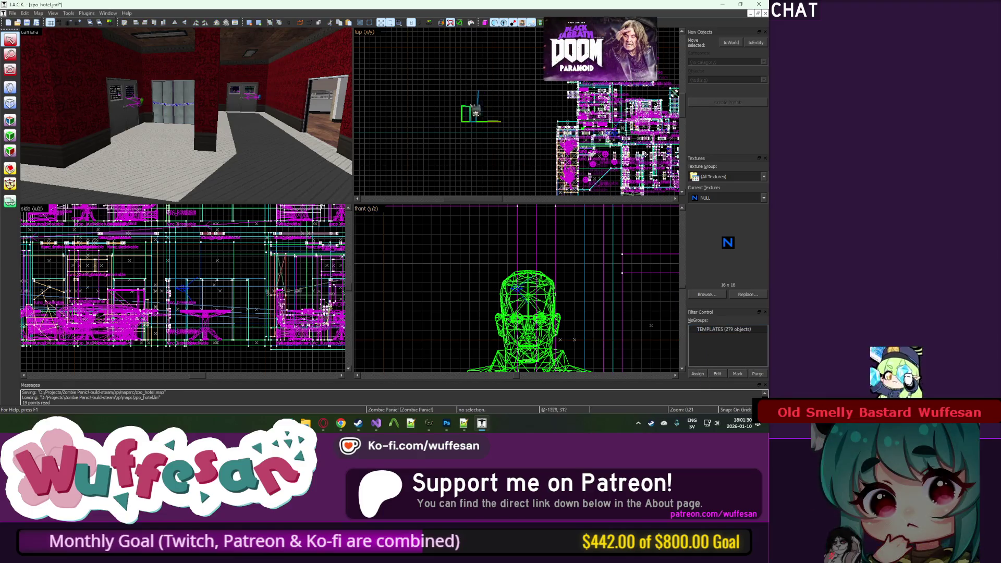
# Step: Unload the leak pointfile, save the map, and recompile it without launching the game
pyautogui.click(37, 23)
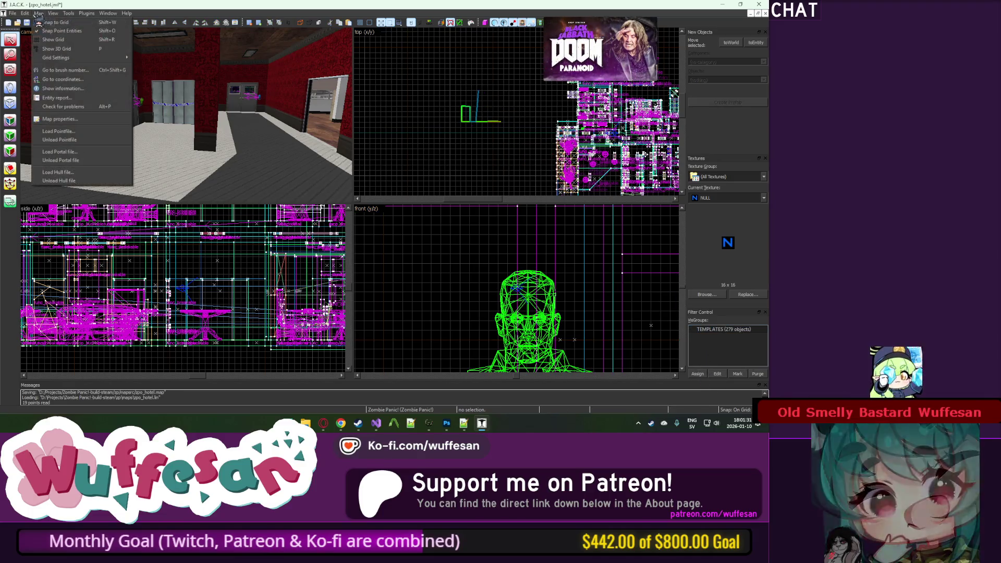
pyautogui.click(57, 135)
pyautogui.hotkey('ctrl', 's')
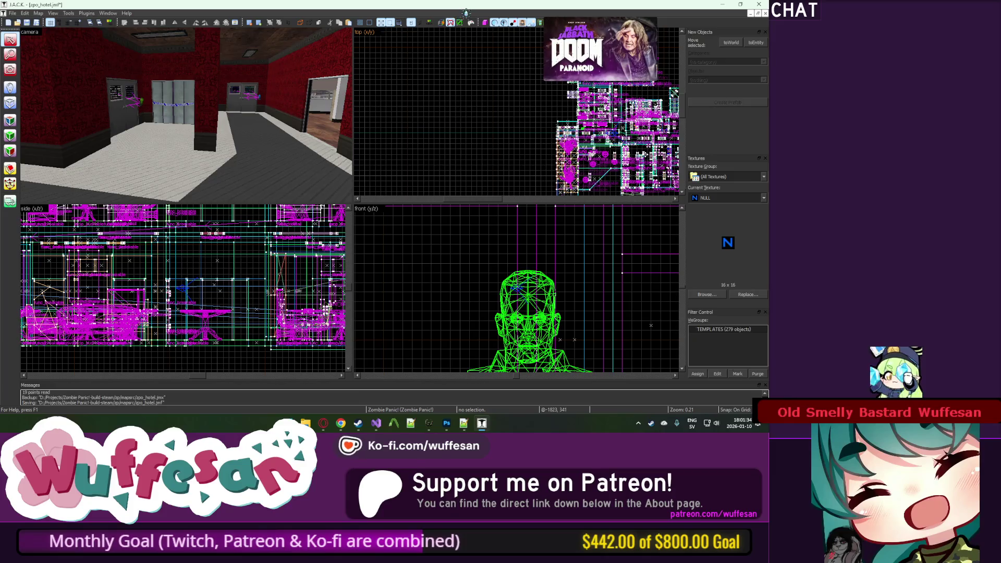
pyautogui.click(471, 22)
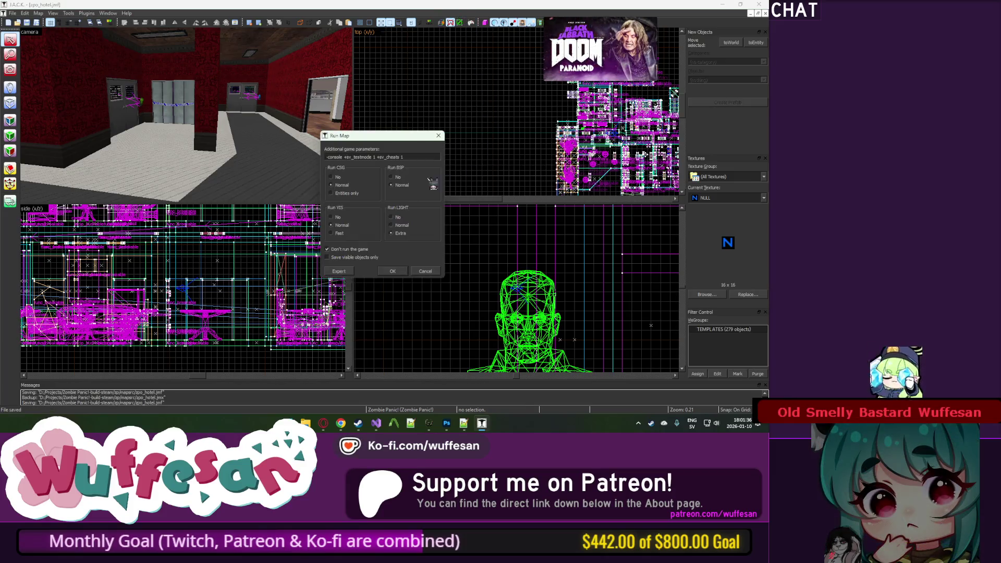
pyautogui.click(392, 272)
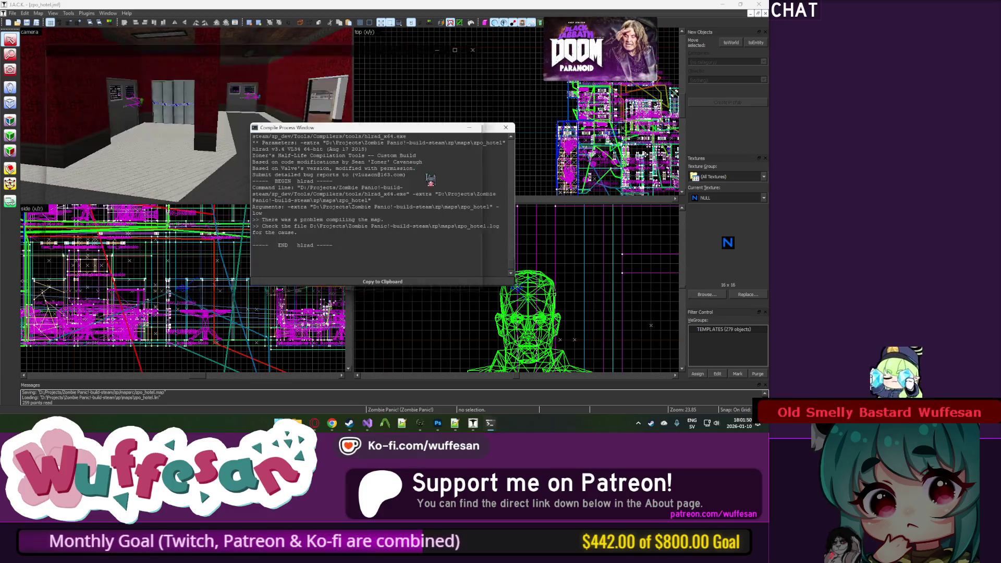
pyautogui.click(505, 128)
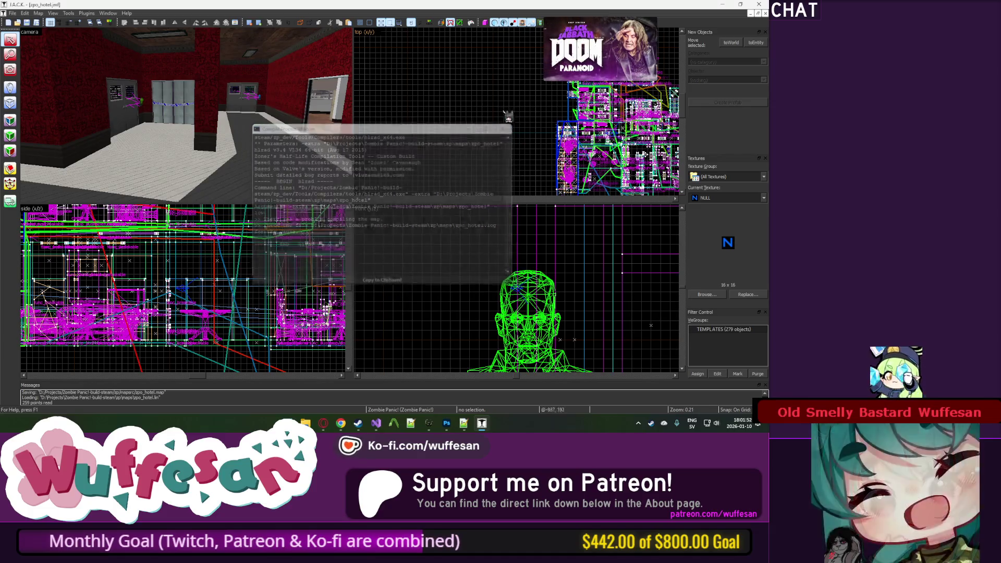
# Step: Clear the new leak trace lines from the views with Map > Unload Pointfile
pyautogui.press('z')
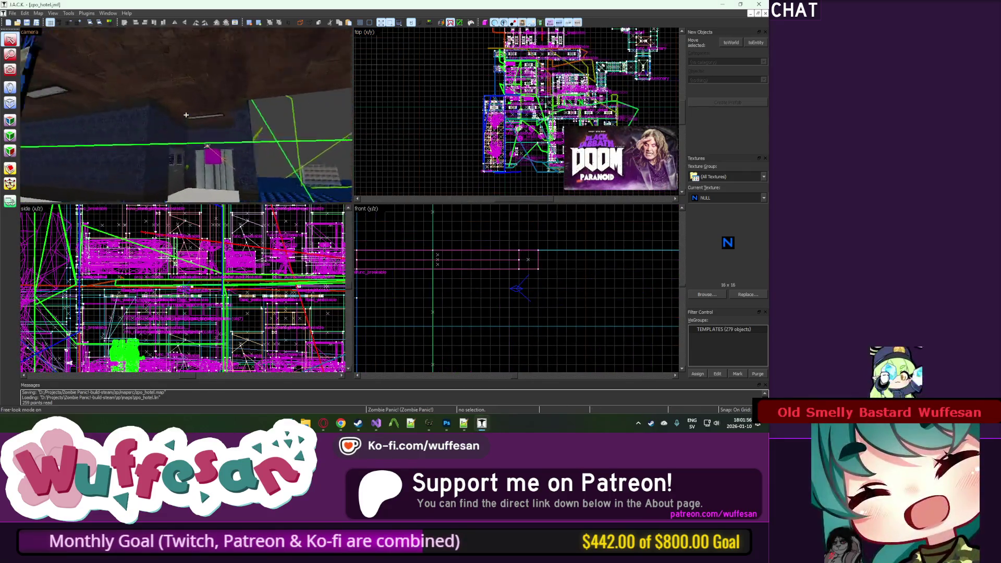
pyautogui.press('z')
pyautogui.click(50, 12)
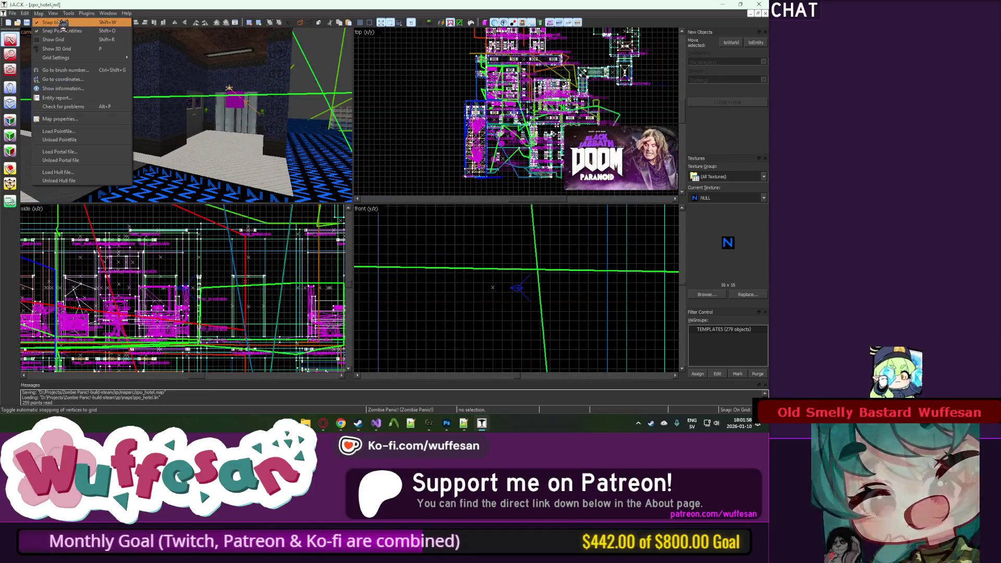
pyautogui.click(79, 139)
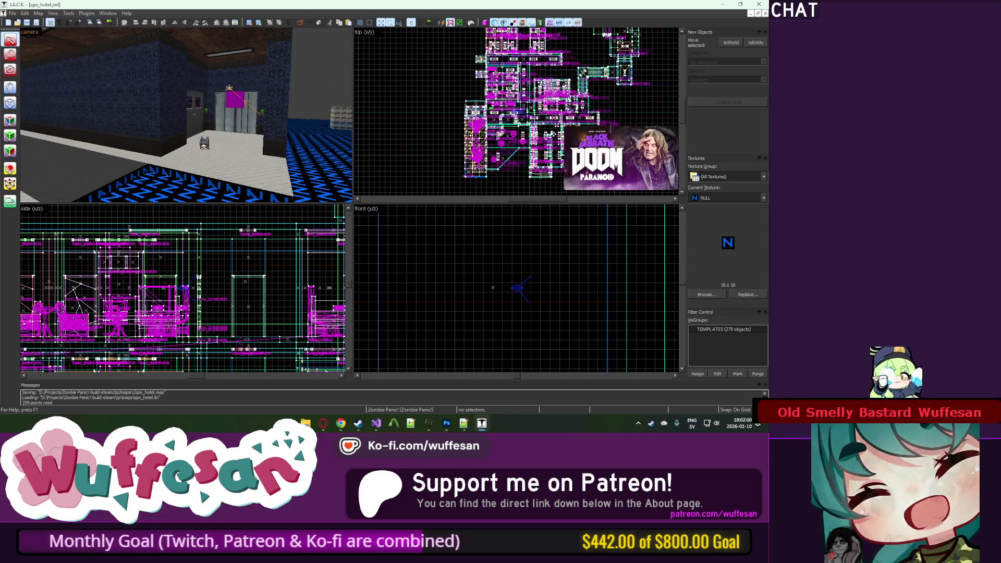
# Step: Zoom the top view in and select the dark-red brush by the corridor door
pyautogui.press('z')
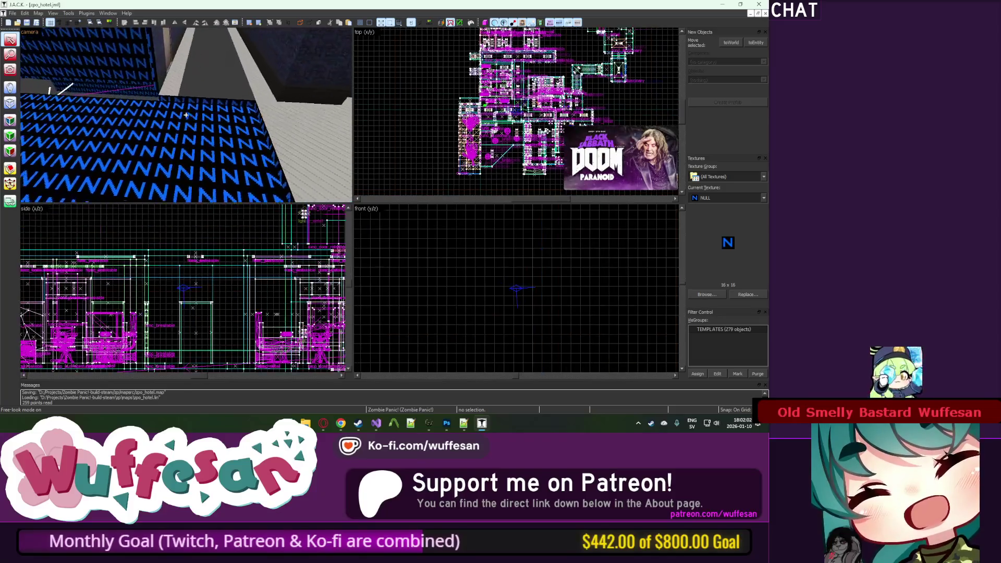
pyautogui.press('z')
pyautogui.scroll(5, 516, 98)
pyautogui.scroll(2, 515, 97)
pyautogui.scroll(6, 495, 186)
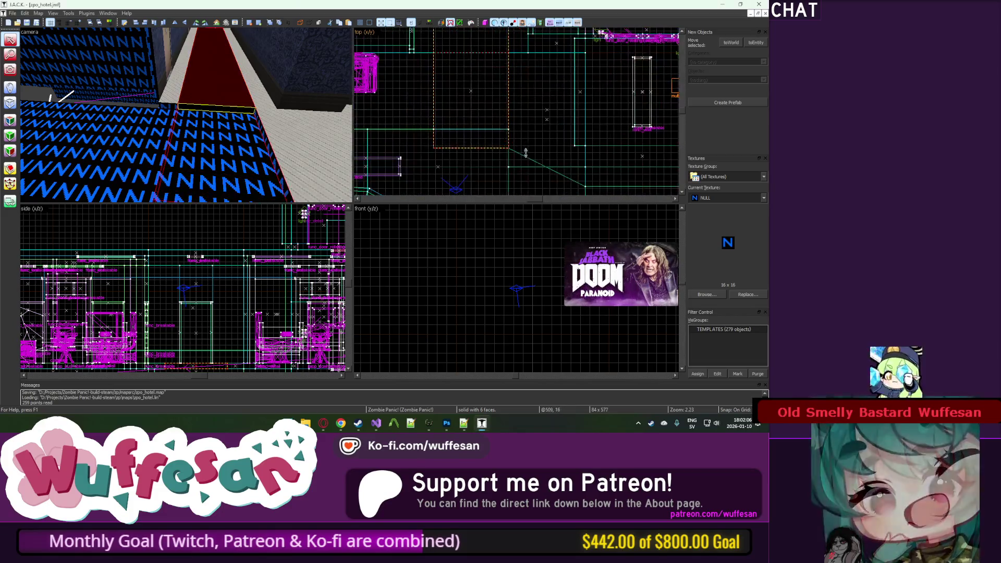
pyautogui.click(514, 154)
# Step: Fly the 3D camera into the corridor toward the blue floor and red door
pyautogui.press('z')
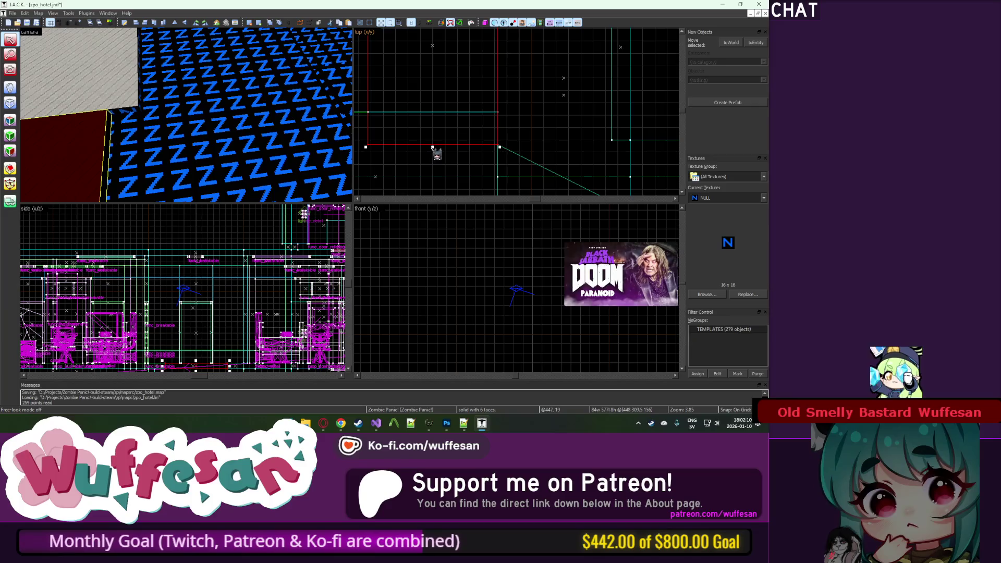
pyautogui.scroll(2, 467, 174)
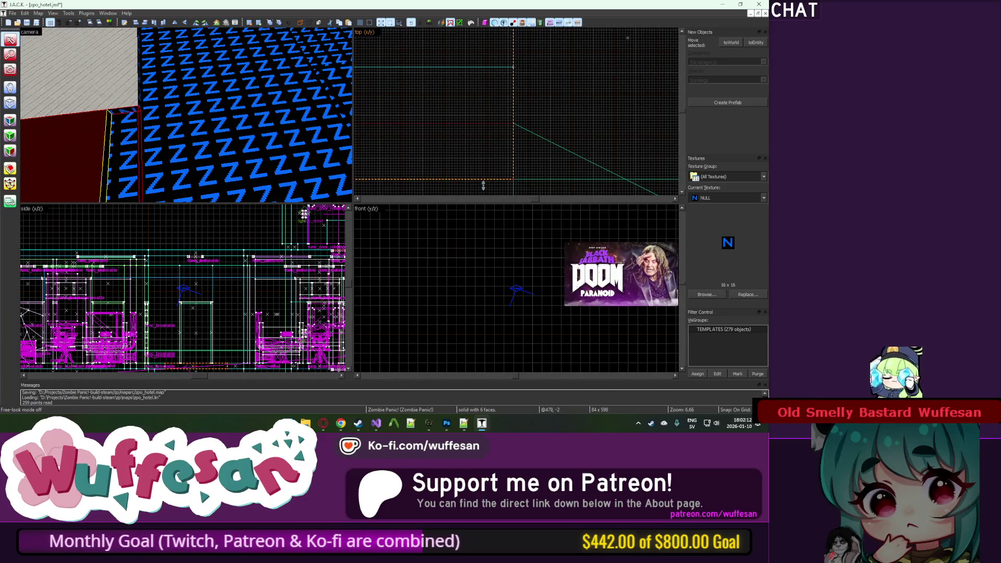
pyautogui.moveTo(203, 115); pyautogui.dragTo(189, 121)
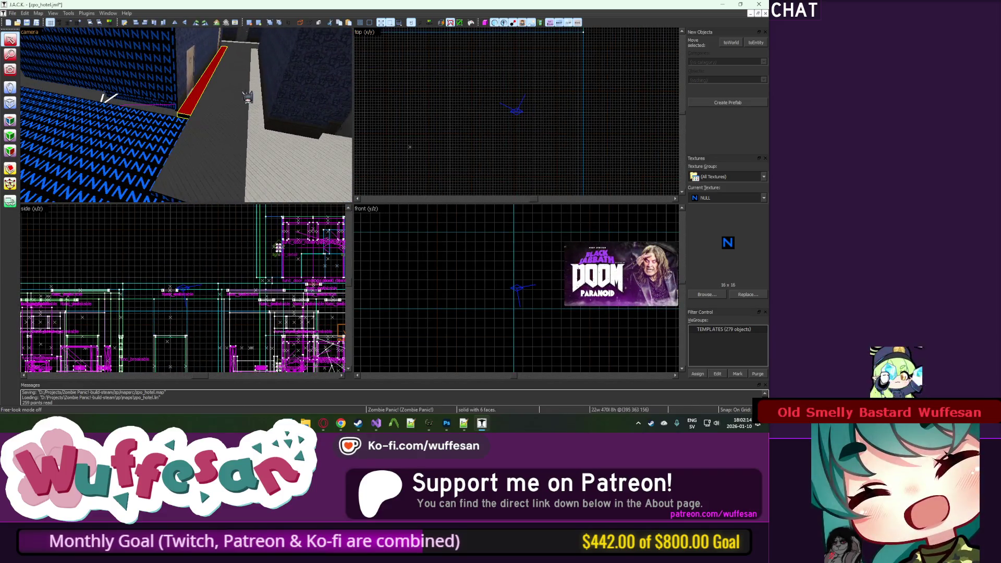
pyautogui.moveTo(107, 97); pyautogui.dragTo(156, 110)
pyautogui.scroll(-10, 457, 137)
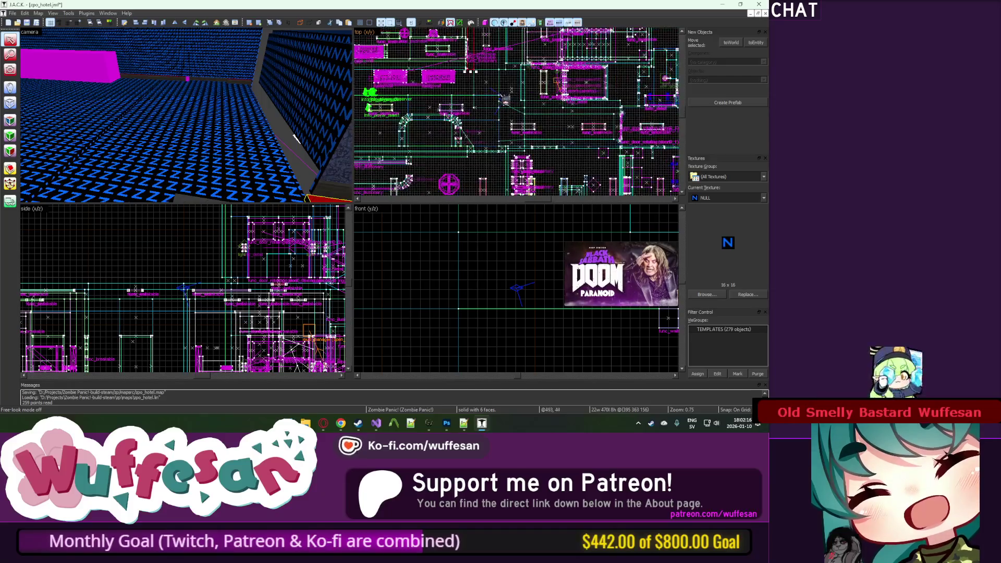
pyautogui.scroll(7, 469, 72)
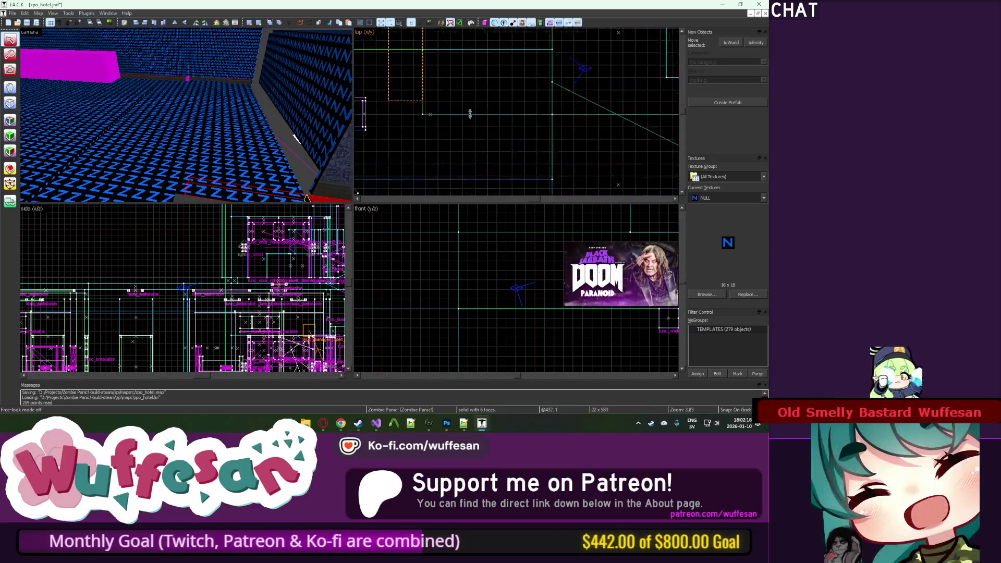
pyautogui.press('Escape')
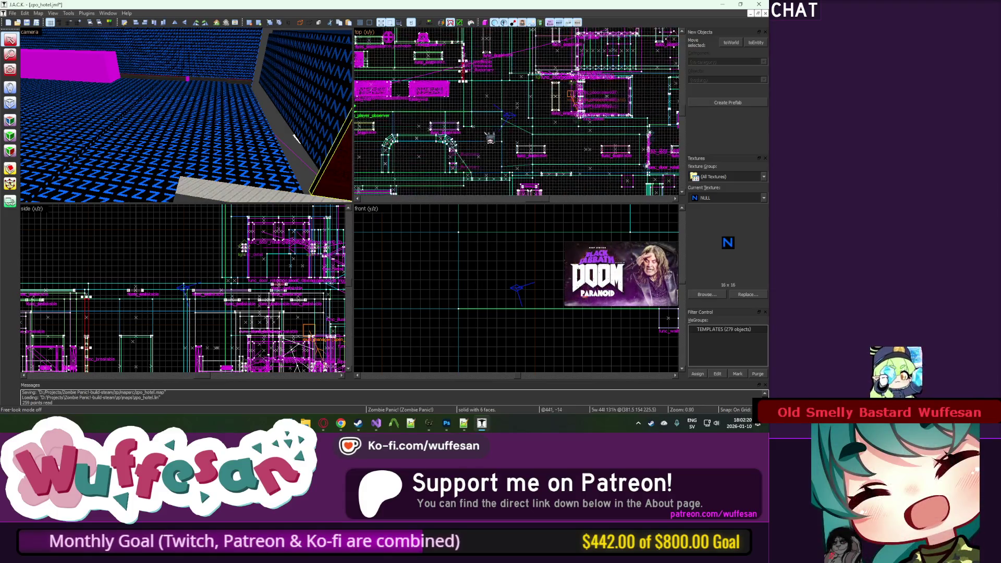
pyautogui.press('z')
pyautogui.press('z')
# Step: Select the upper red brush beside the door, nudge it upward, and delete it
pyautogui.keyDown('ctrl'); pyautogui.click(227, 136); pyautogui.keyUp('ctrl')
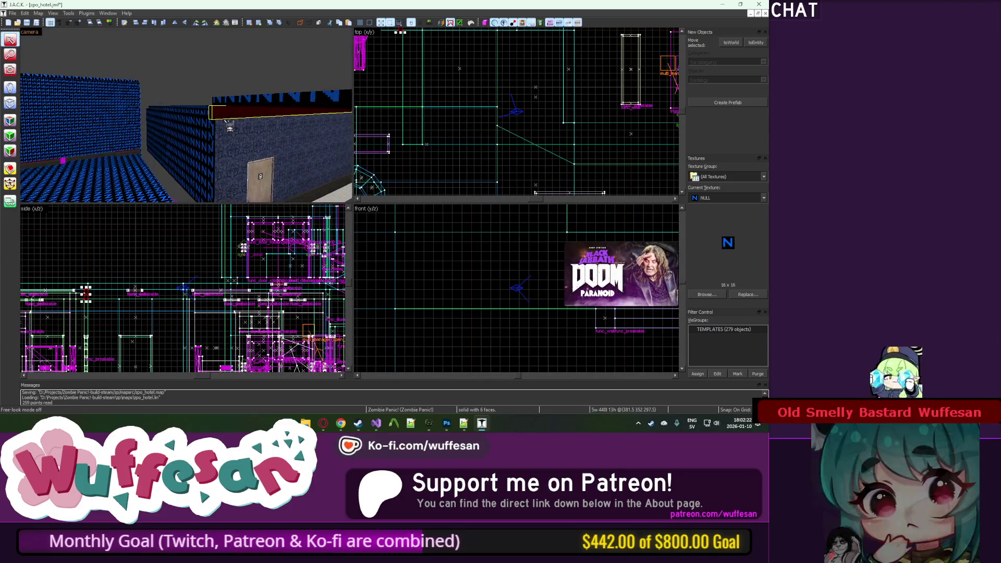
pyautogui.hotkey('shift', 'b')
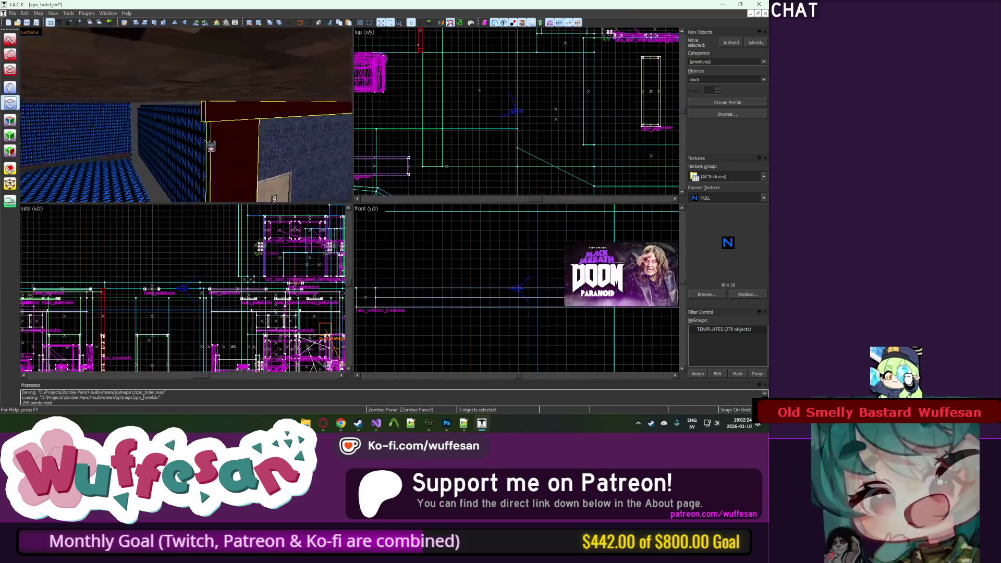
pyautogui.click(14, 45)
pyautogui.click(291, 116)
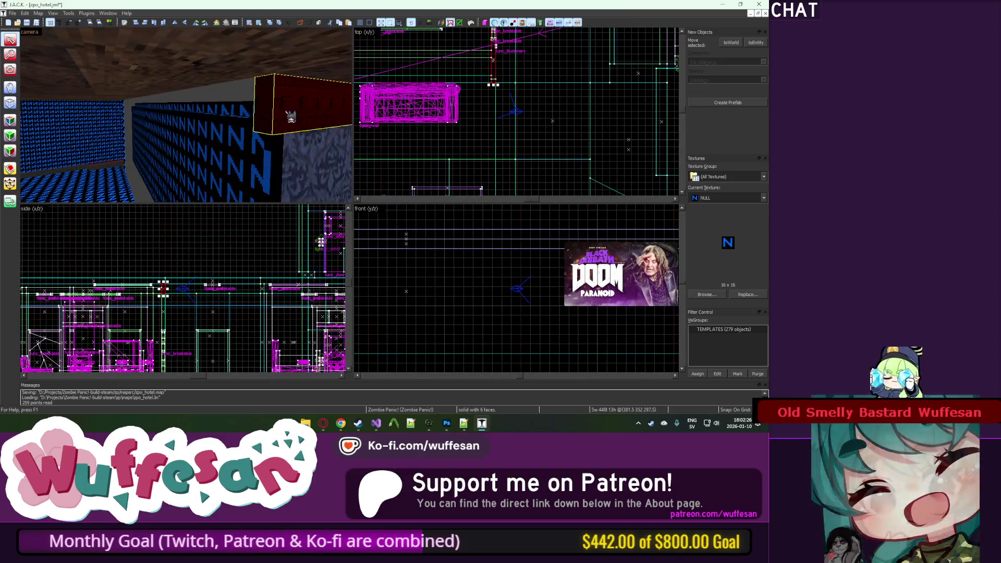
pyautogui.scroll(8, 506, 94)
pyautogui.moveTo(483, 77)
pyautogui.mouseDown()
pyautogui.moveTo(483, 62)
pyautogui.moveTo(484, 78)
pyautogui.mouseUp()
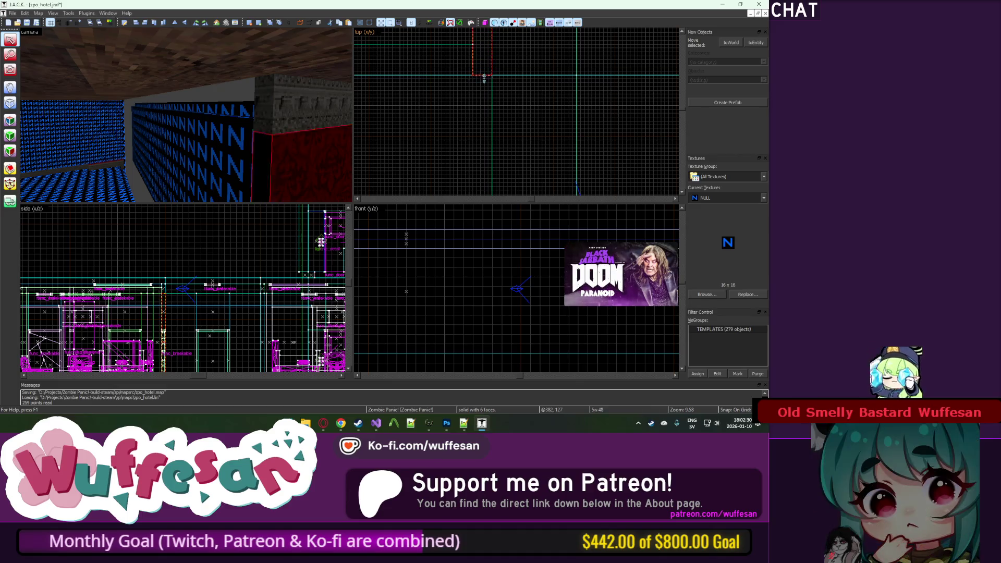
pyautogui.press('Delete')
pyautogui.click(10, 121)
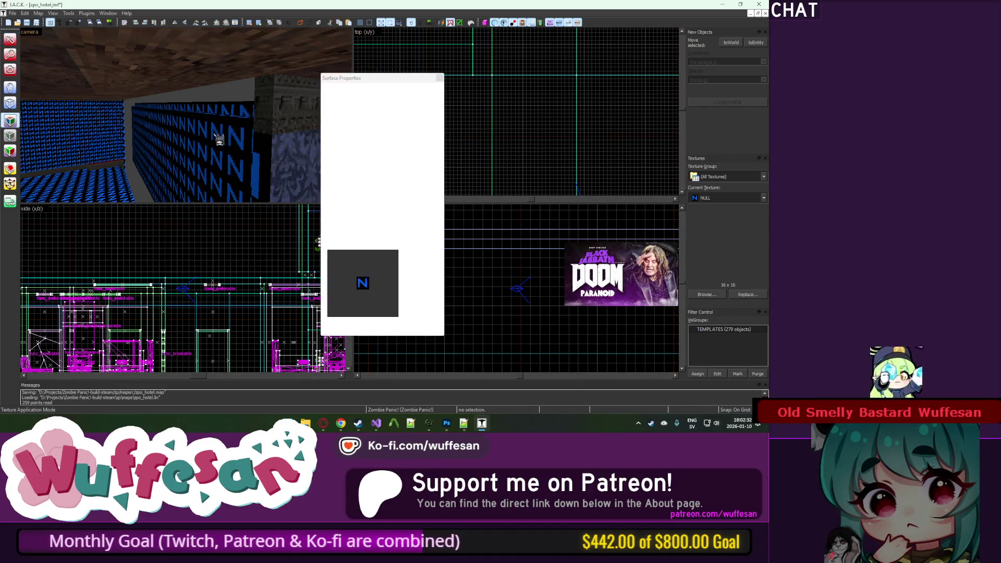
# Step: Draw and create a thin block brush beside the red door in the top view
pyautogui.click(439, 78)
pyautogui.click(272, 161)
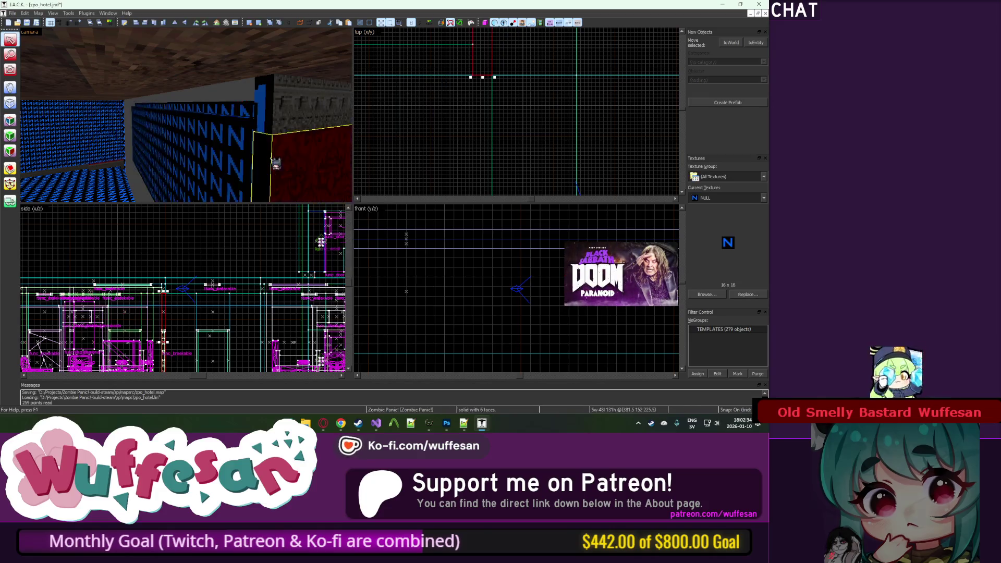
pyautogui.press('z')
pyautogui.press('z')
pyautogui.click(11, 103)
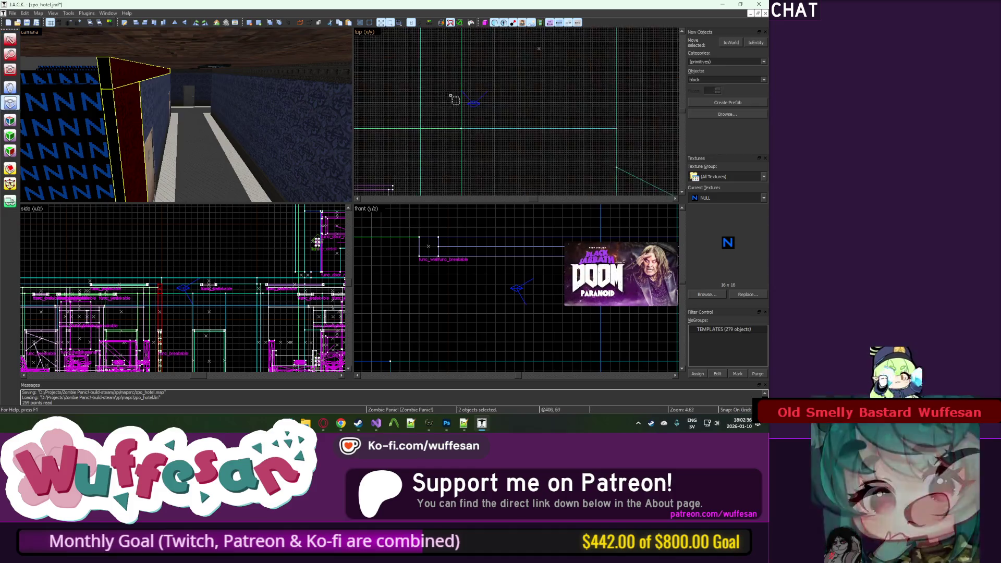
pyautogui.scroll(5, 448, 76)
pyautogui.scroll(1, 449, 76)
pyautogui.moveTo(449, 76)
pyautogui.mouseDown()
pyautogui.moveTo(459, 127)
pyautogui.moveTo(440, 129)
pyautogui.mouseUp()
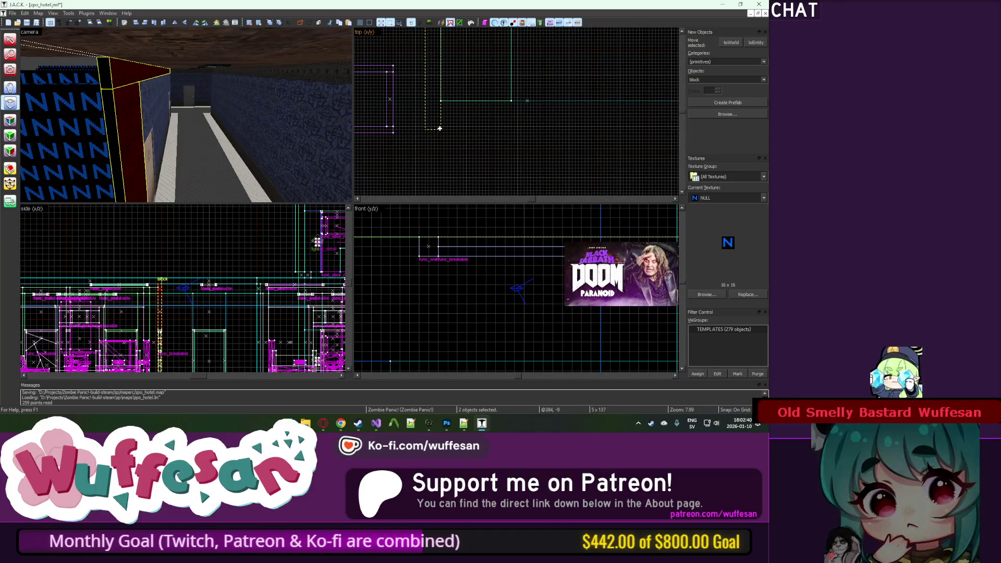
pyautogui.click(447, 110)
# Step: Check the floor and create a second thin block to close the door gap
pyautogui.scroll(-2, 474, 121)
pyautogui.scroll(-4, 469, 116)
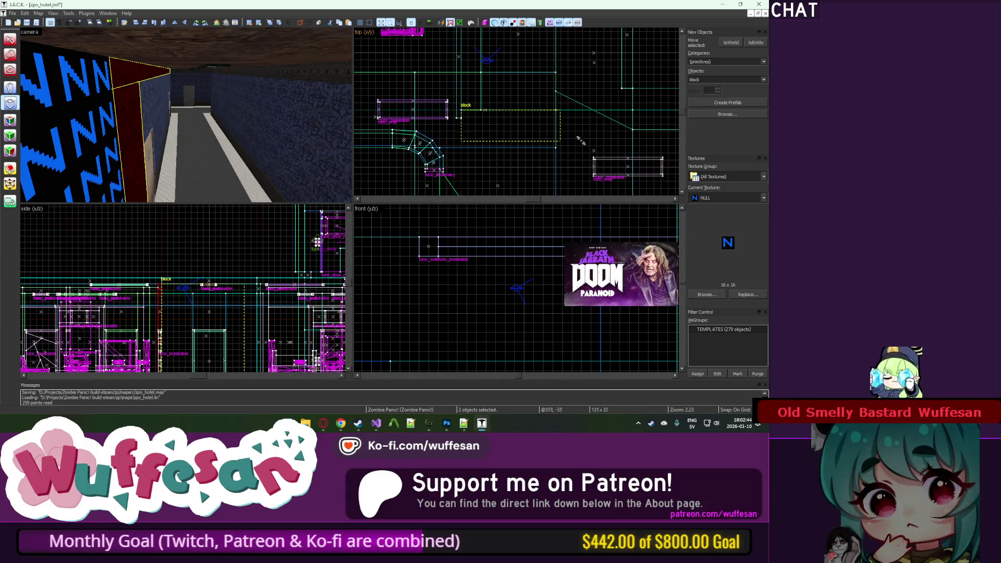
pyautogui.press('z')
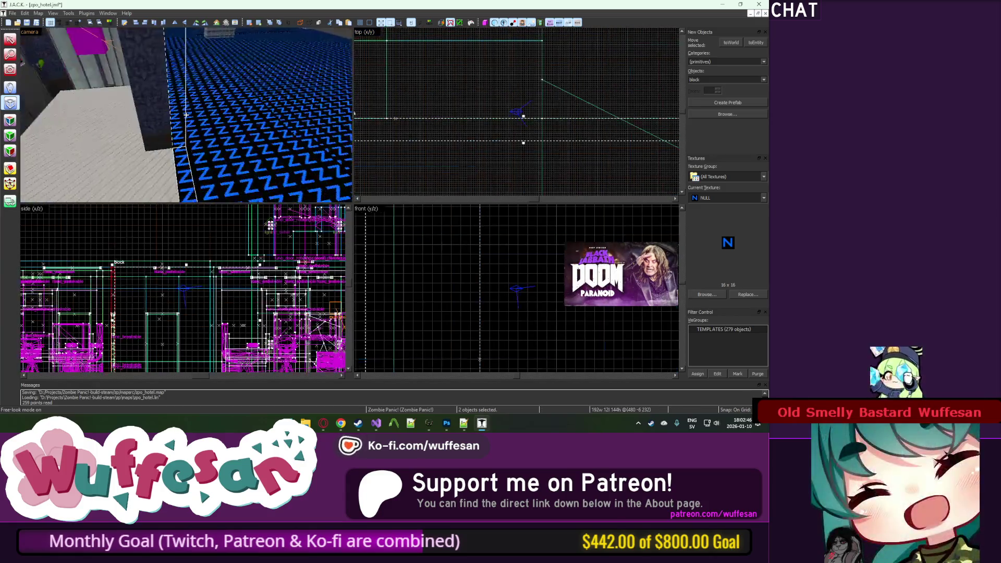
pyautogui.press('z')
pyautogui.scroll(3, 459, 144)
pyautogui.press('Return')
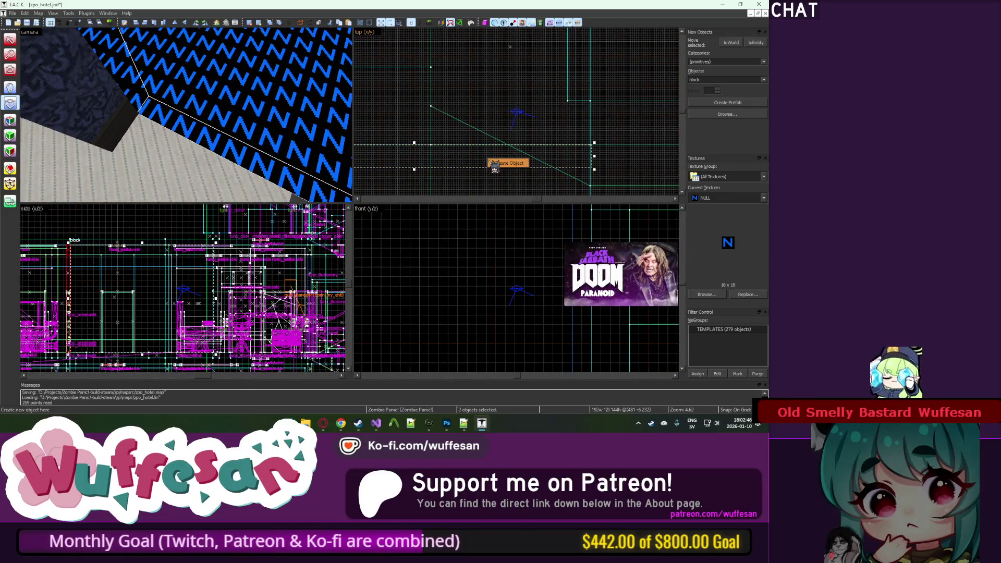
pyautogui.click(10, 39)
# Step: Inspect the new brush and sample ZP_HWALL04 from the wall as the current texture
pyautogui.scroll(2, 570, 158)
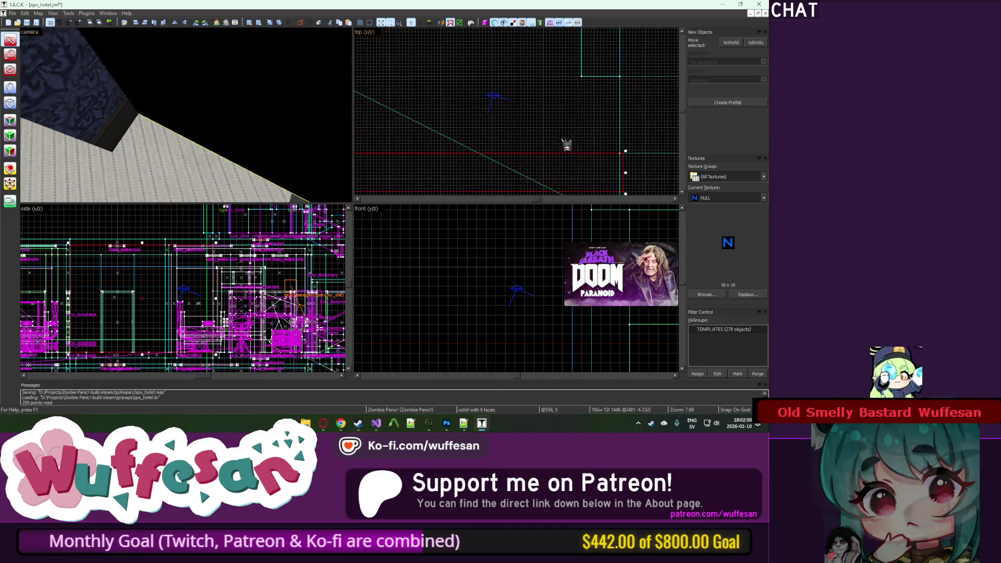
pyautogui.click(570, 157)
pyautogui.scroll(-2, 571, 158)
pyautogui.press('Escape')
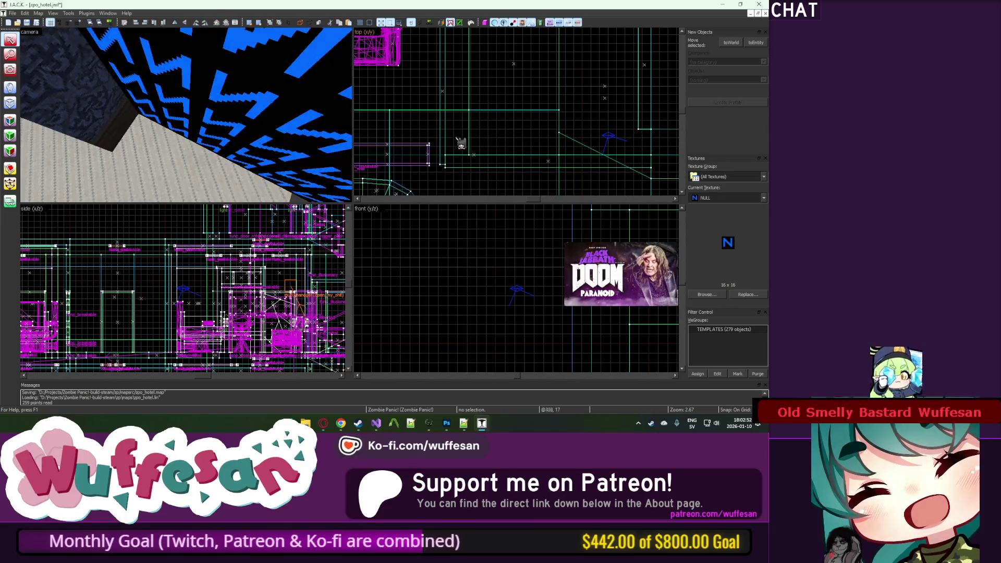
pyautogui.press('z')
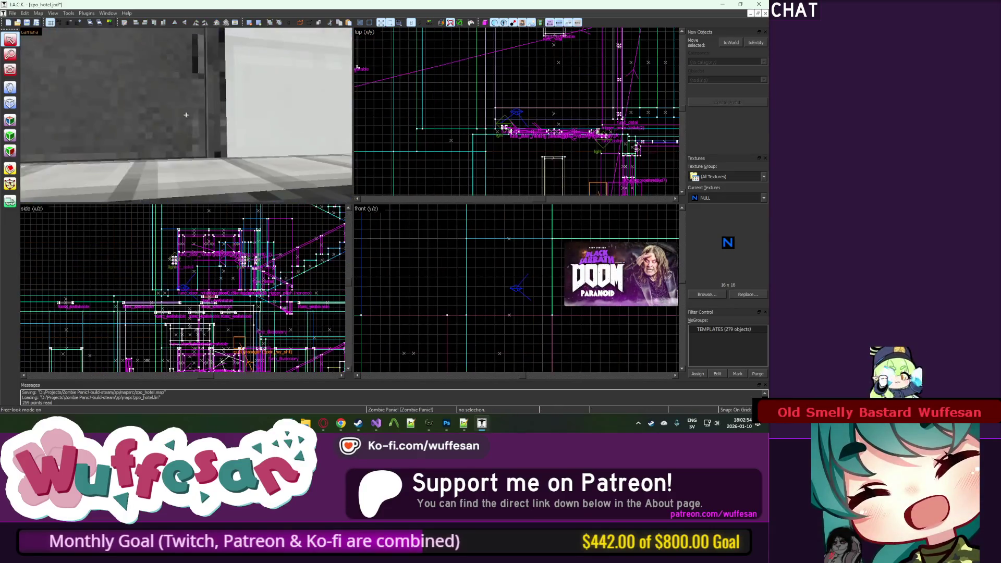
pyautogui.press('z')
pyautogui.click(6, 121)
pyautogui.click(214, 89)
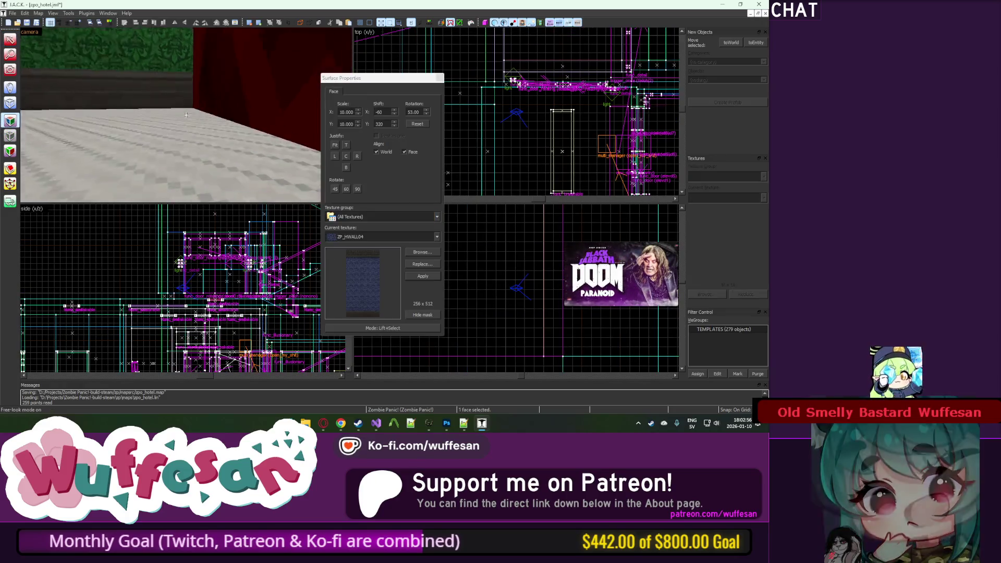
pyautogui.press('z')
pyautogui.press('z')
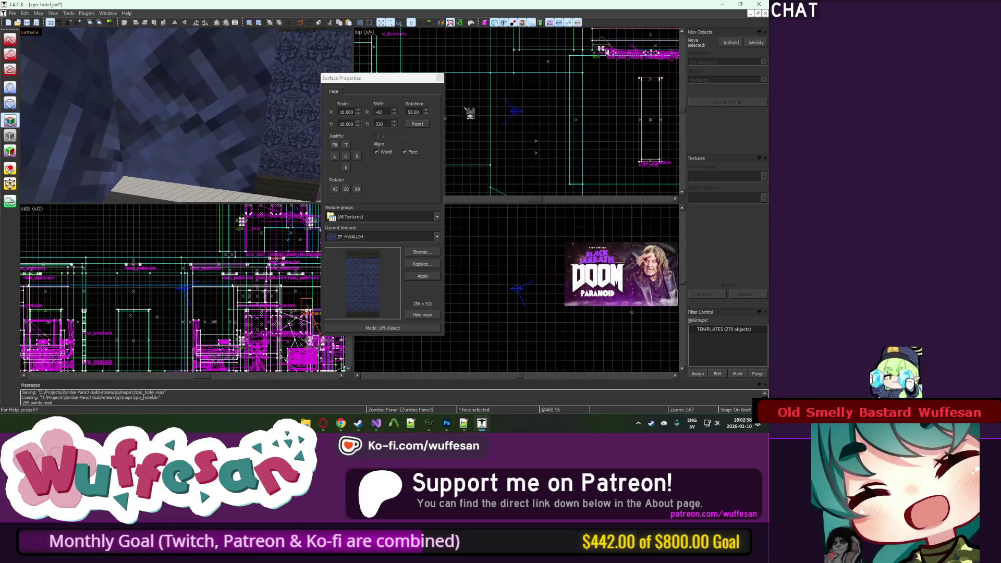
# Step: Fly down the hallway and save zpo_hotel with Ctrl+S
pyautogui.hotkey('shift', 's')
pyautogui.press('w')
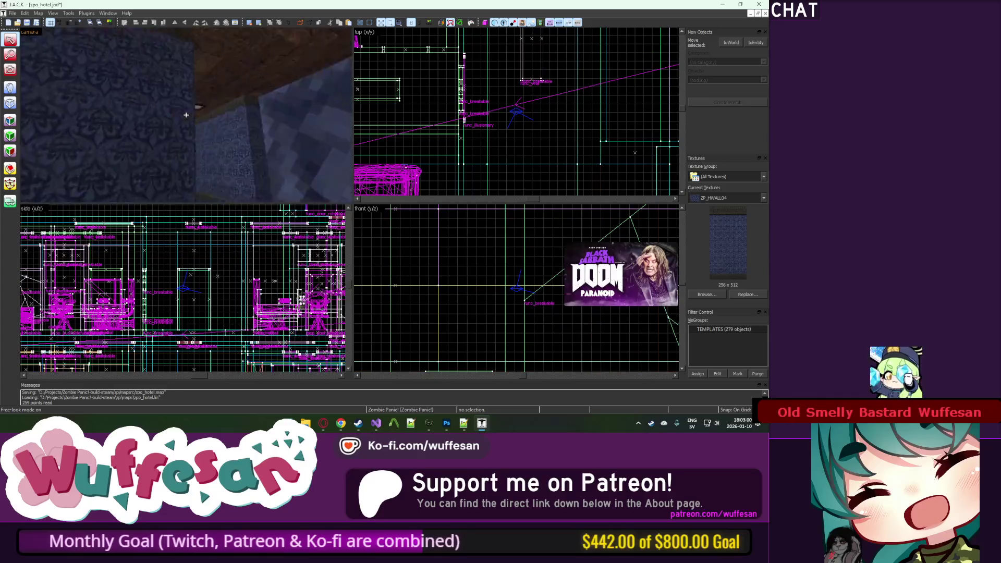
pyautogui.press('z')
pyautogui.hotkey('ctrl', 's')
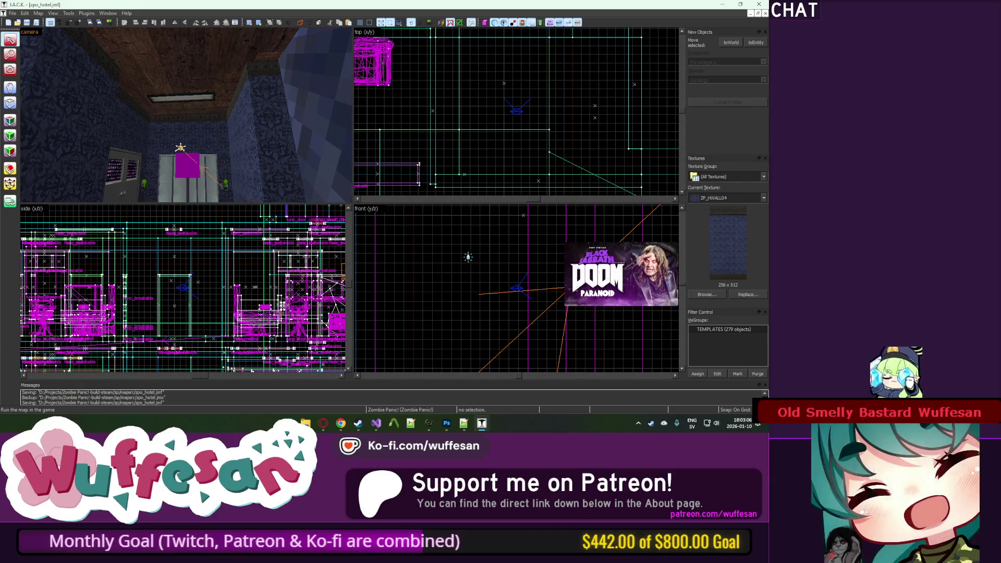
# Step: Start a Run Map compile of zpo_hotel with F9, then interrupt it
pyautogui.press('F9')
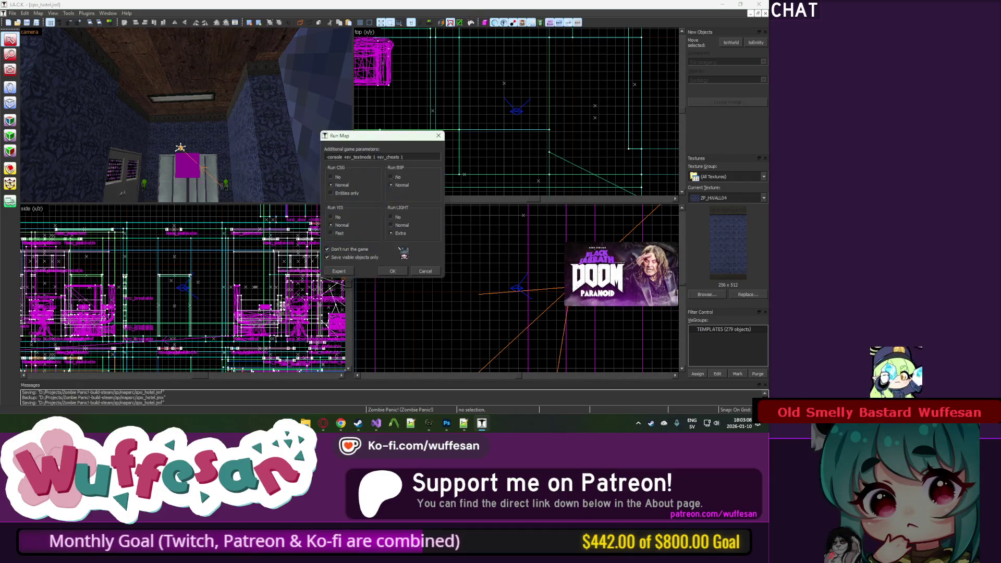
pyautogui.click(391, 270)
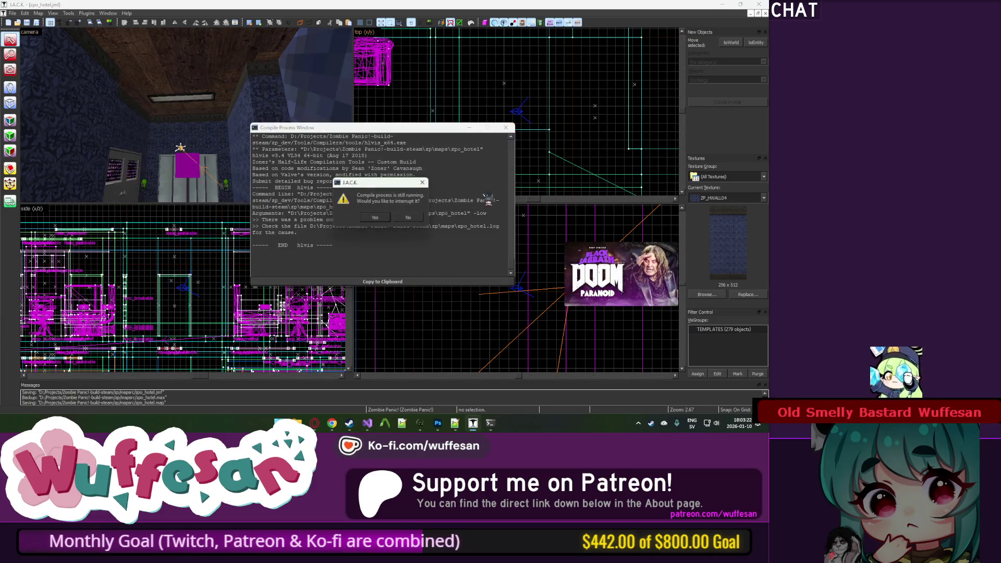
pyautogui.click(386, 218)
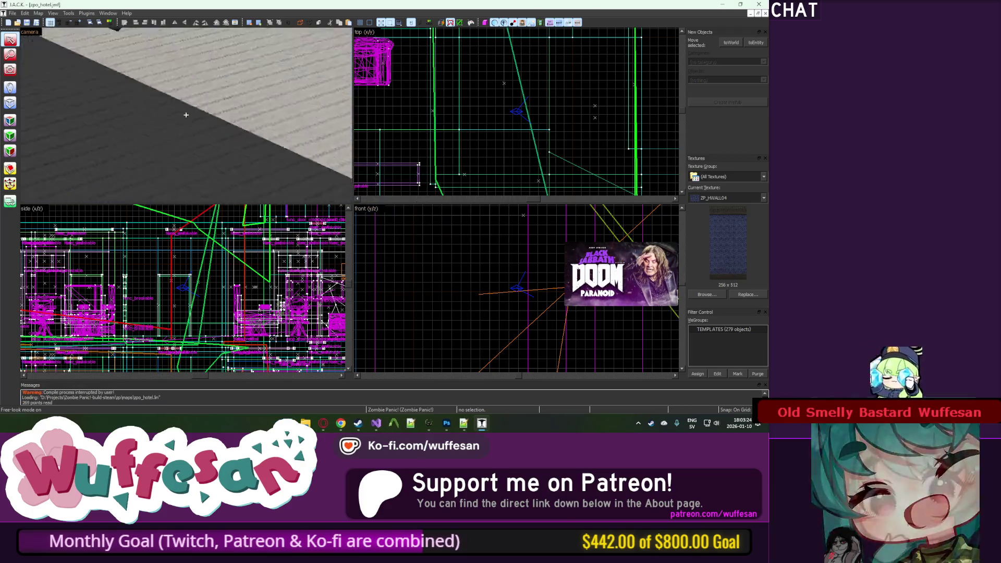
# Step: Fly the 3D camera through the room and along the blue wall to the blocker
pyautogui.press('w')
pyautogui.press('w')
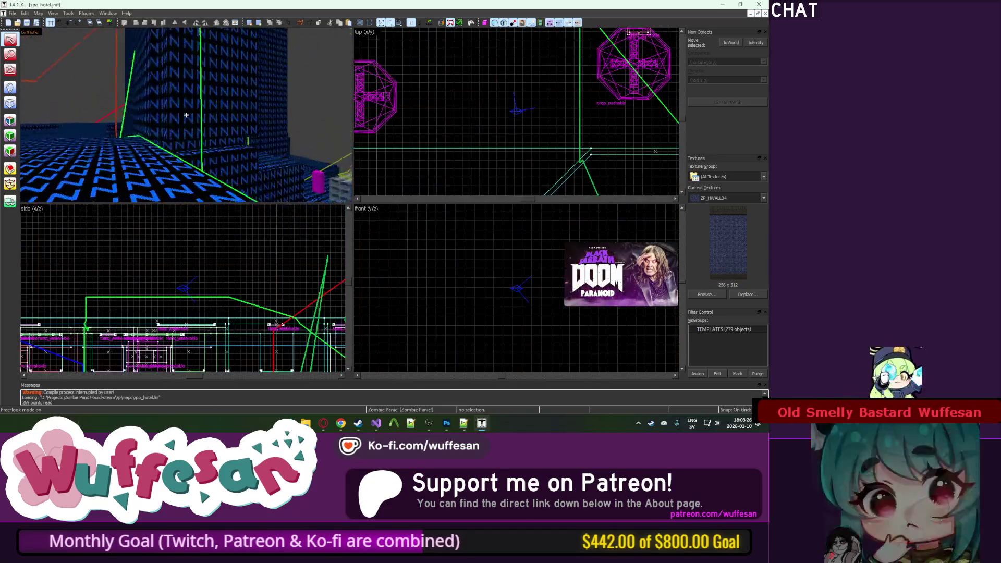
pyautogui.press('w')
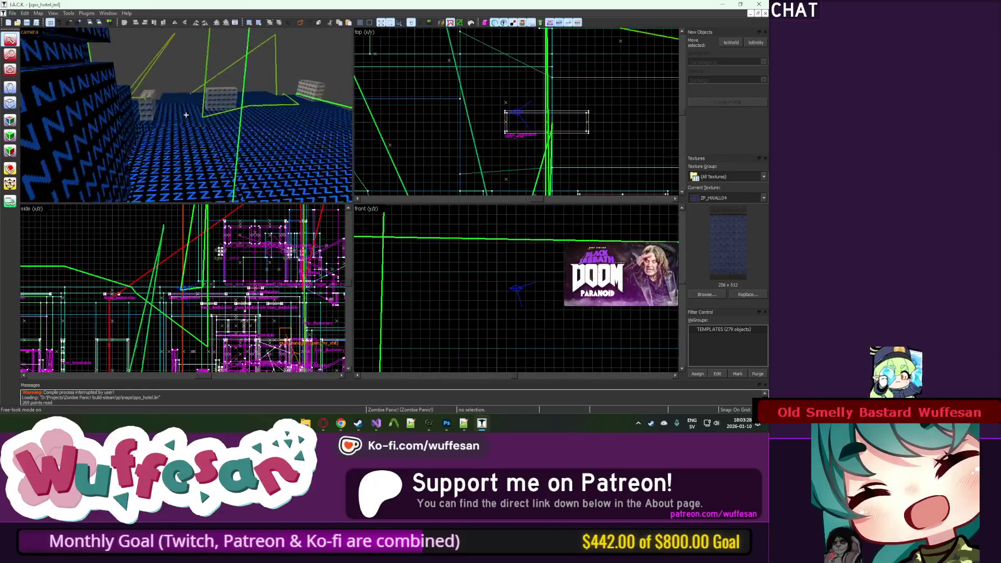
pyautogui.press('w')
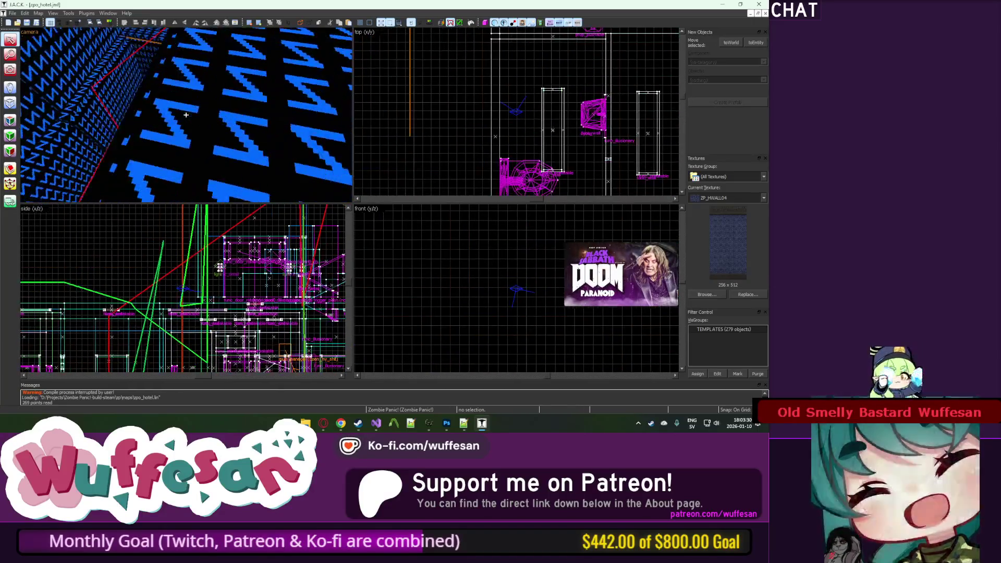
pyautogui.press('w')
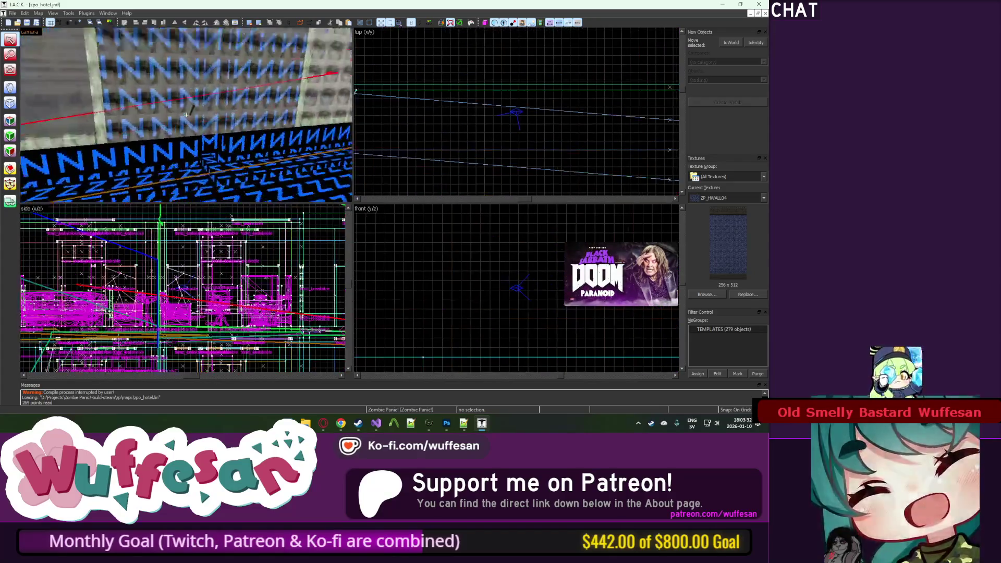
pyautogui.press('w')
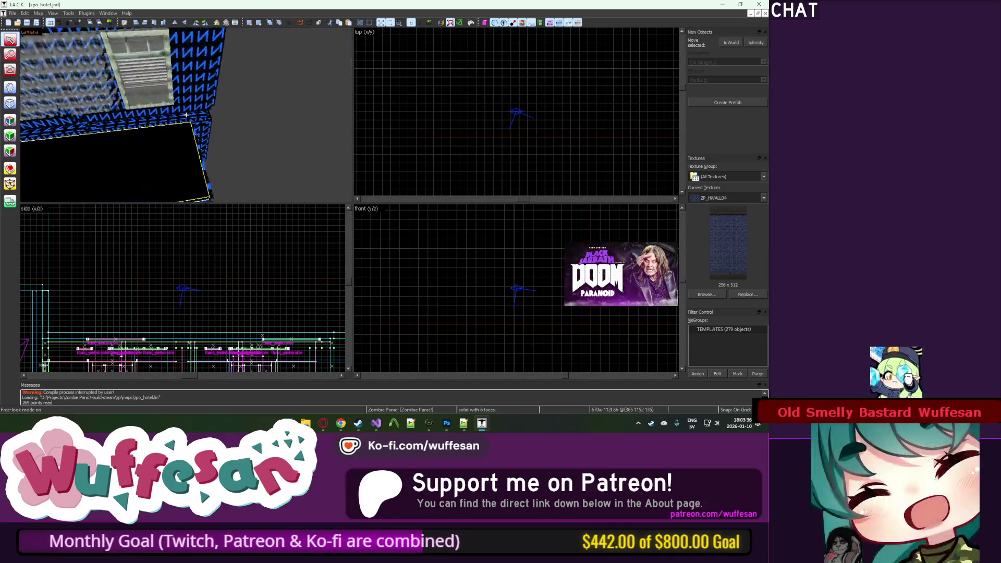
pyautogui.press('w')
pyautogui.press('w')
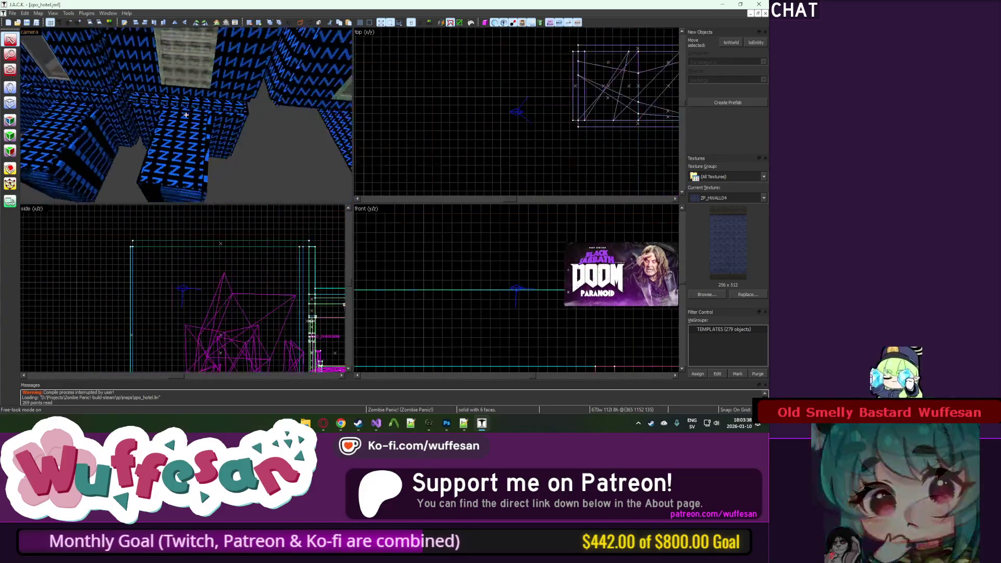
pyautogui.press('w')
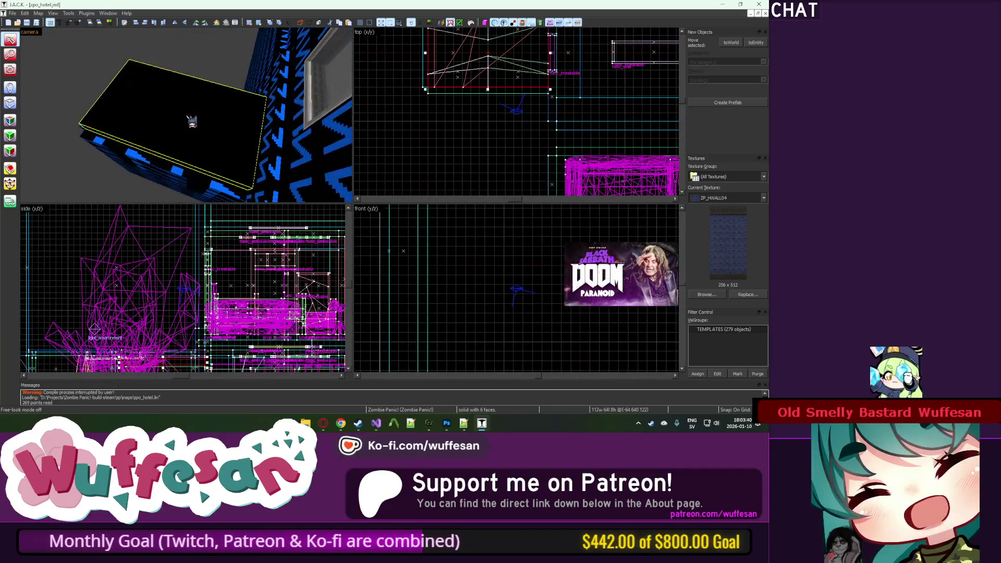
pyautogui.press('w')
pyautogui.press('z')
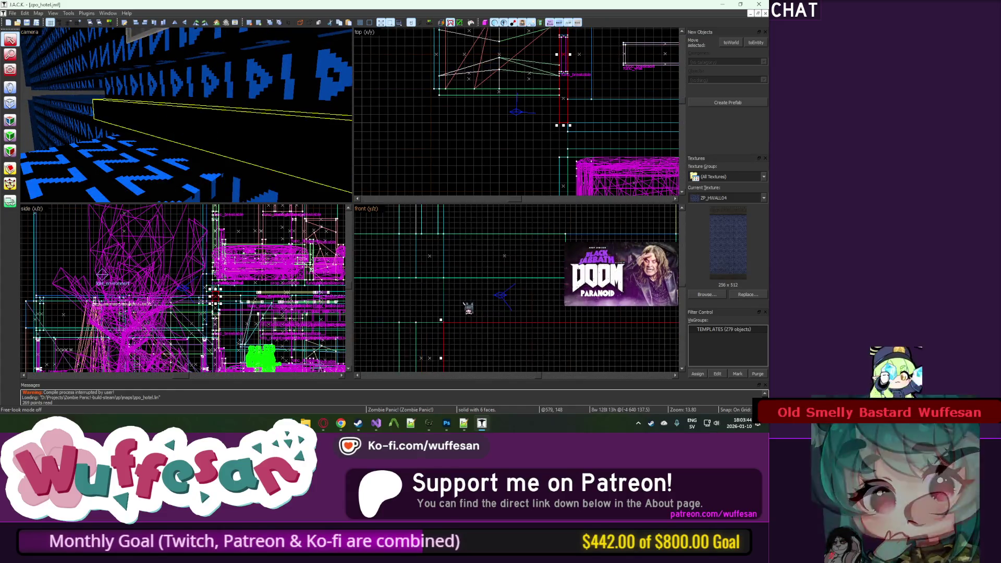
pyautogui.press('z')
pyautogui.press('w')
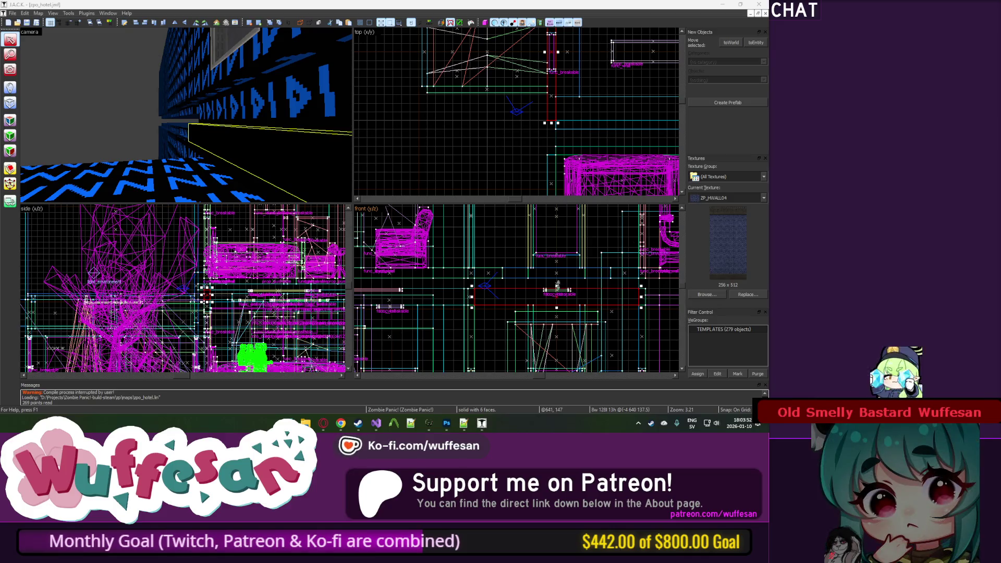
pyautogui.scroll(5, 517, 283)
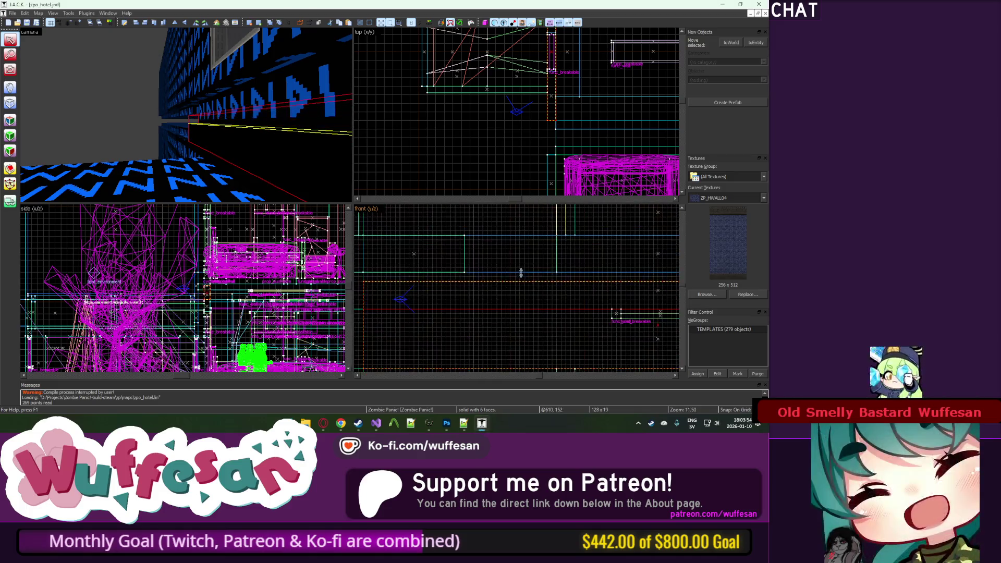
# Step: Select the black blocker slab and move it down-right in the front view
pyautogui.press('z')
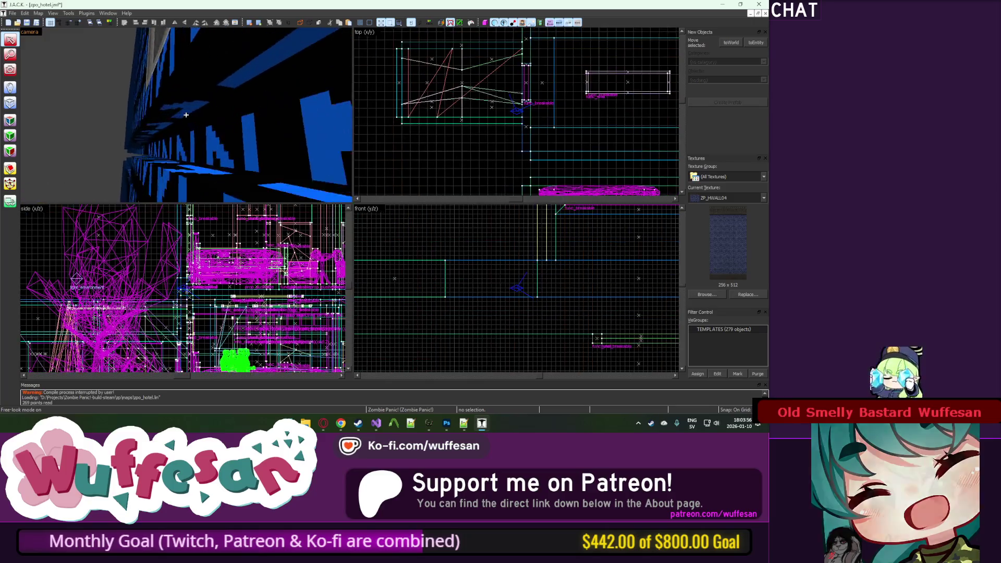
pyautogui.click(187, 115)
pyautogui.press('z')
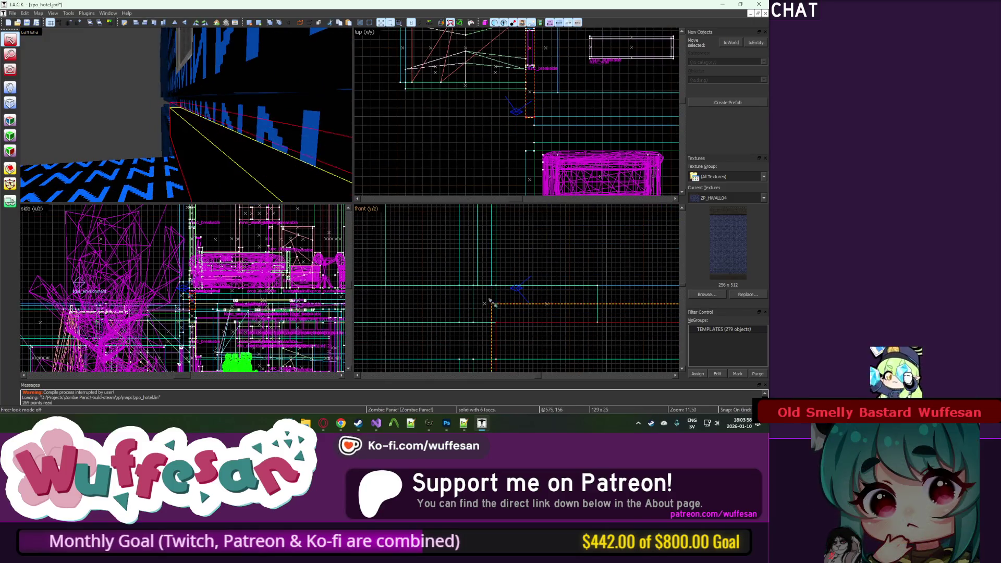
pyautogui.click(203, 158)
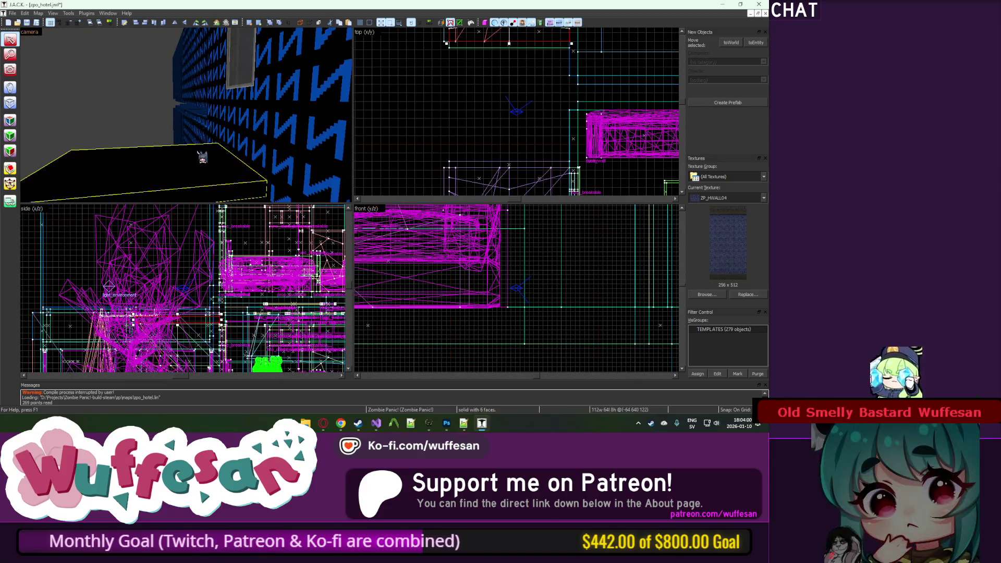
pyautogui.scroll(-12, 482, 271)
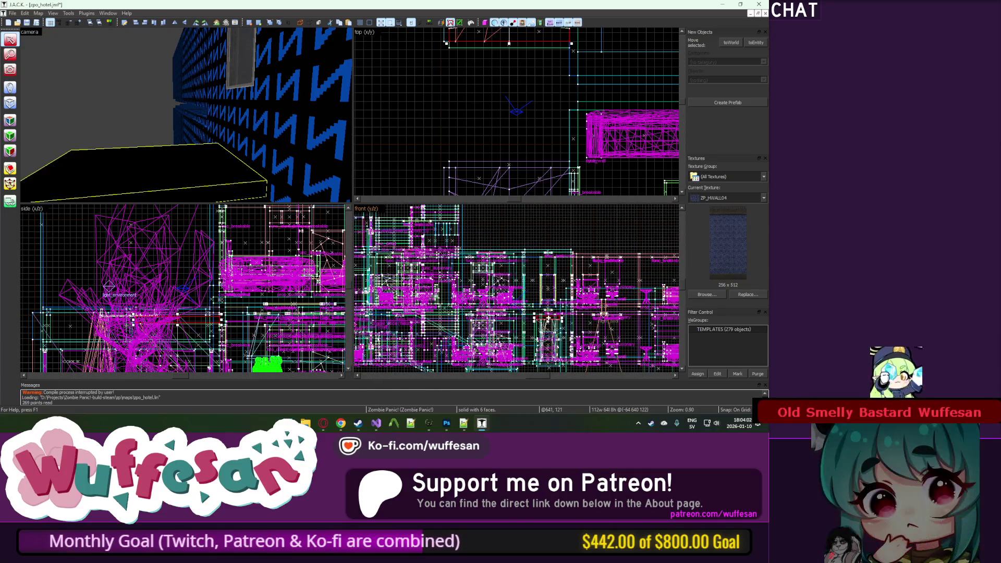
pyautogui.scroll(12, 548, 297)
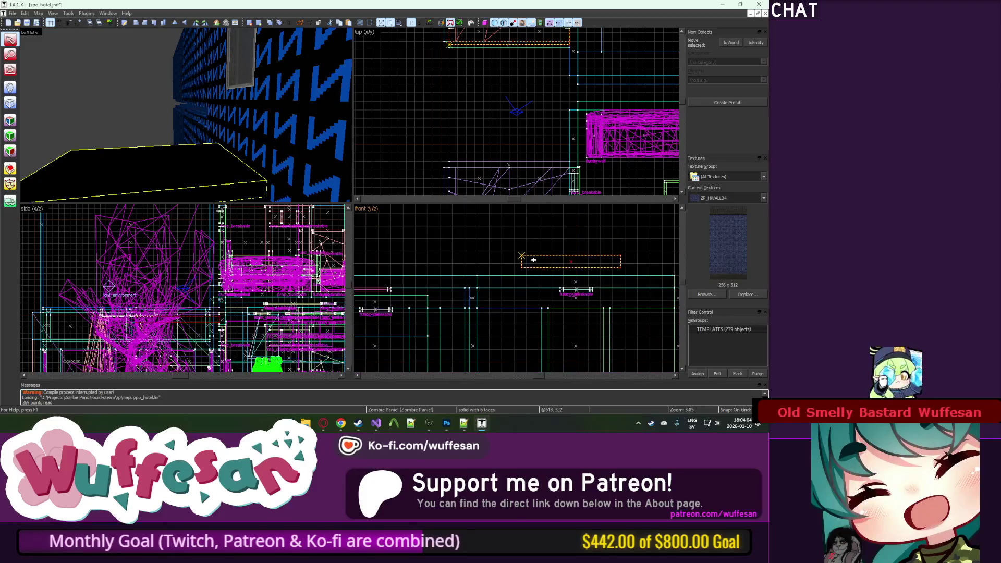
pyautogui.moveTo(548, 298); pyautogui.dragTo(552, 328)
pyautogui.scroll(5, 528, 124)
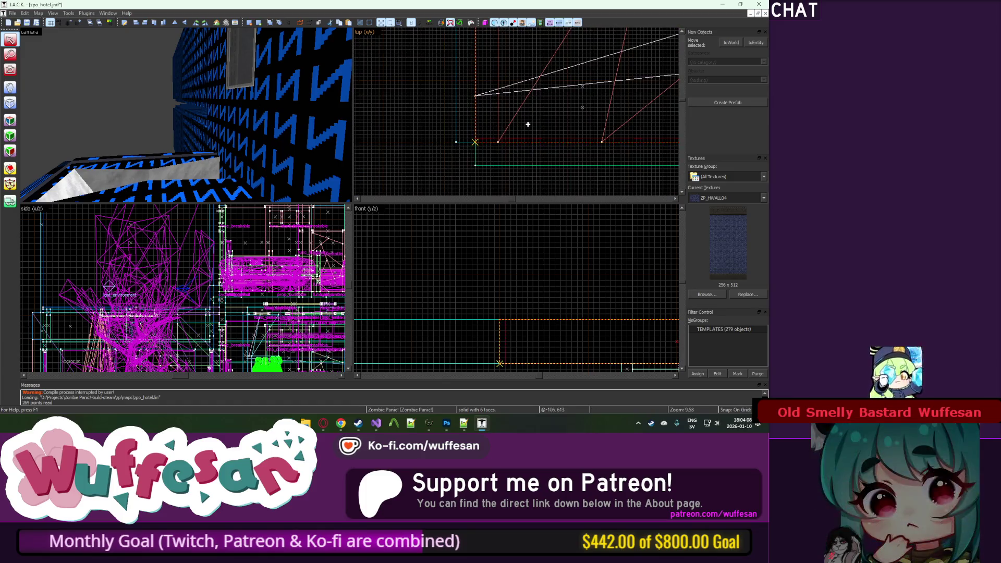
# Step: Check the blocker's Object Properties, then box-select and deselect objects around the rock area
pyautogui.press('z')
pyautogui.press('z')
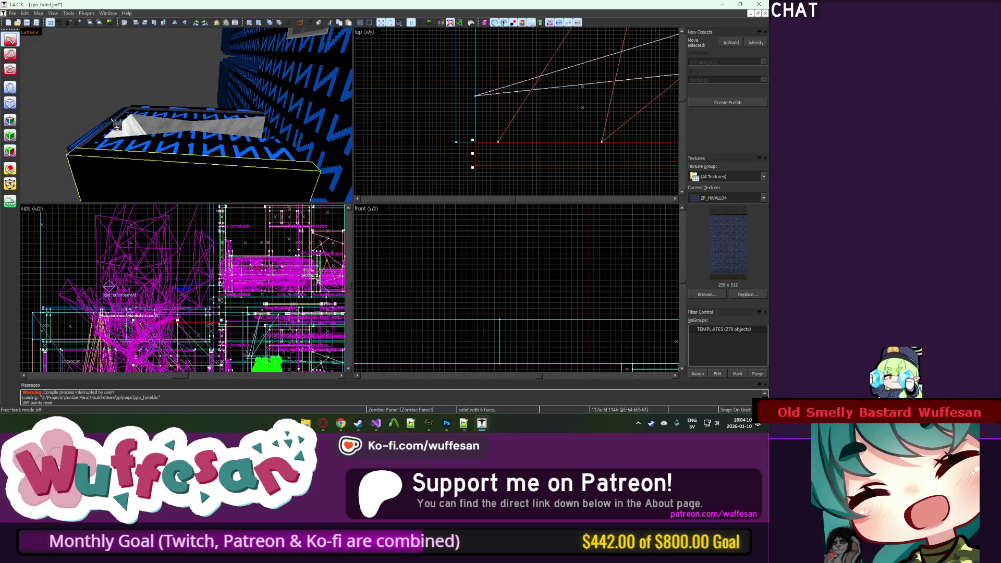
pyautogui.hotkey('alt', 'Return')
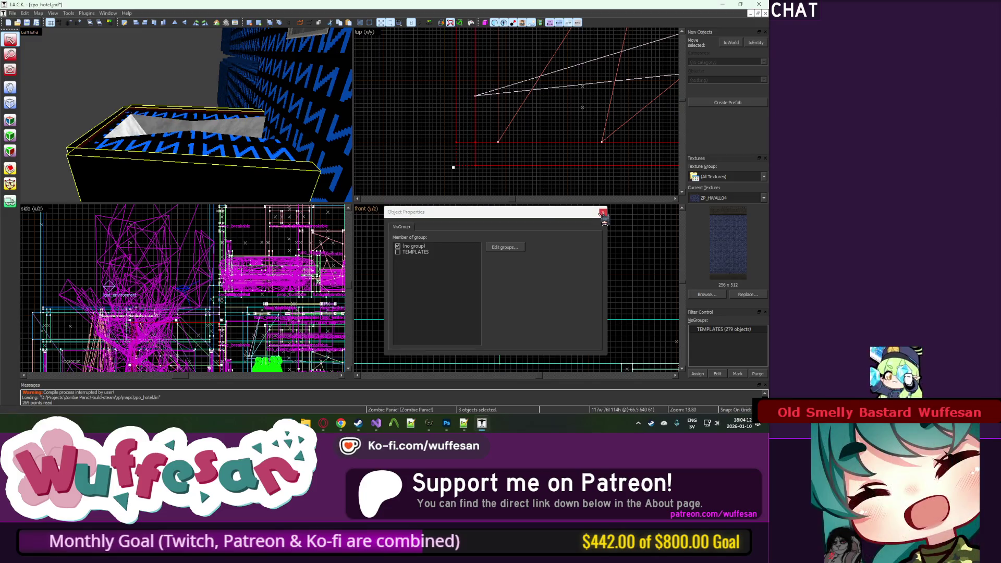
pyautogui.click(603, 213)
pyautogui.scroll(-15, 542, 302)
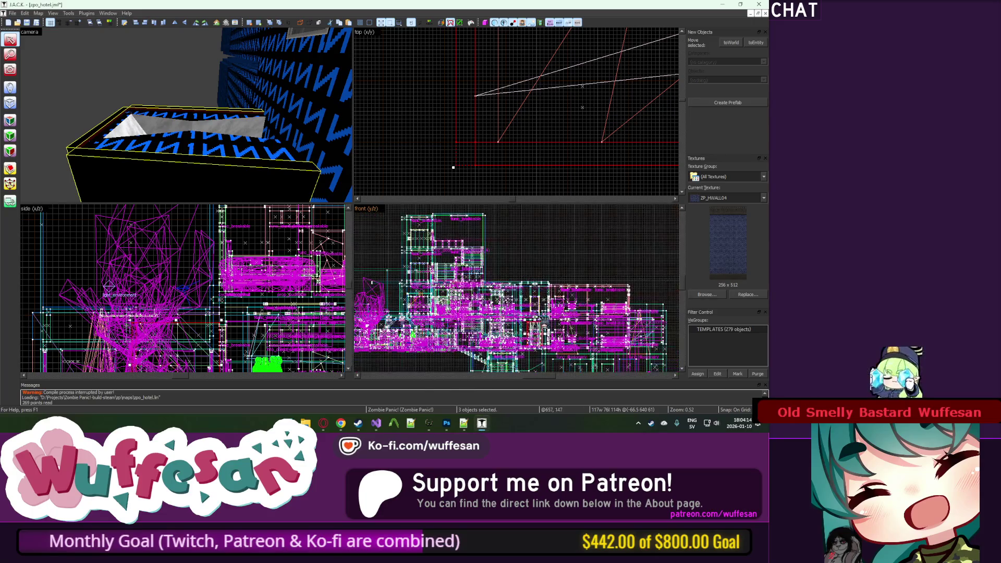
pyautogui.moveTo(453, 167); pyautogui.dragTo(453, 31)
pyautogui.scroll(12, 530, 215)
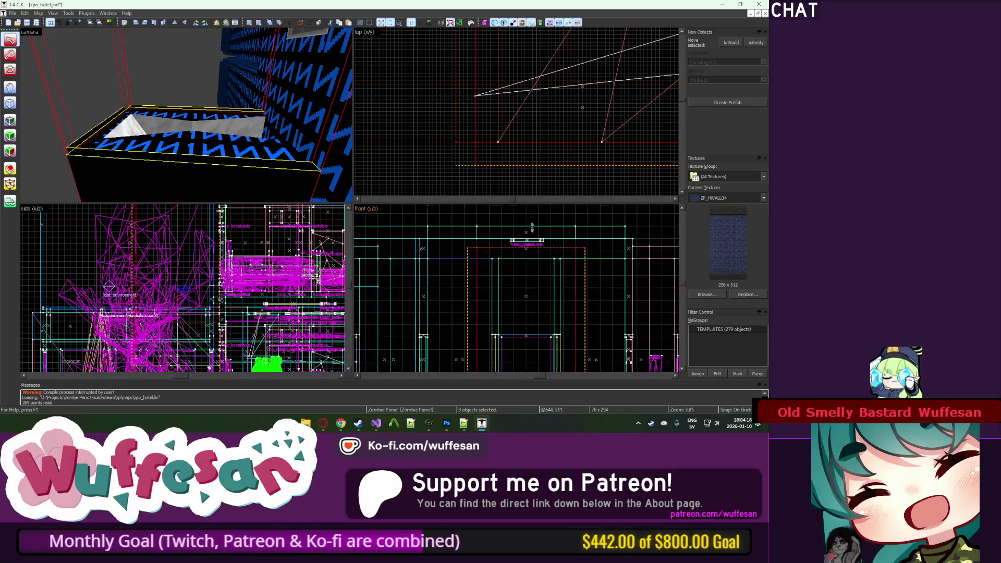
pyautogui.click(531, 215)
# Step: Fly past the blue, rocky and zigzag walls looking for remaining gaps
pyautogui.press('z')
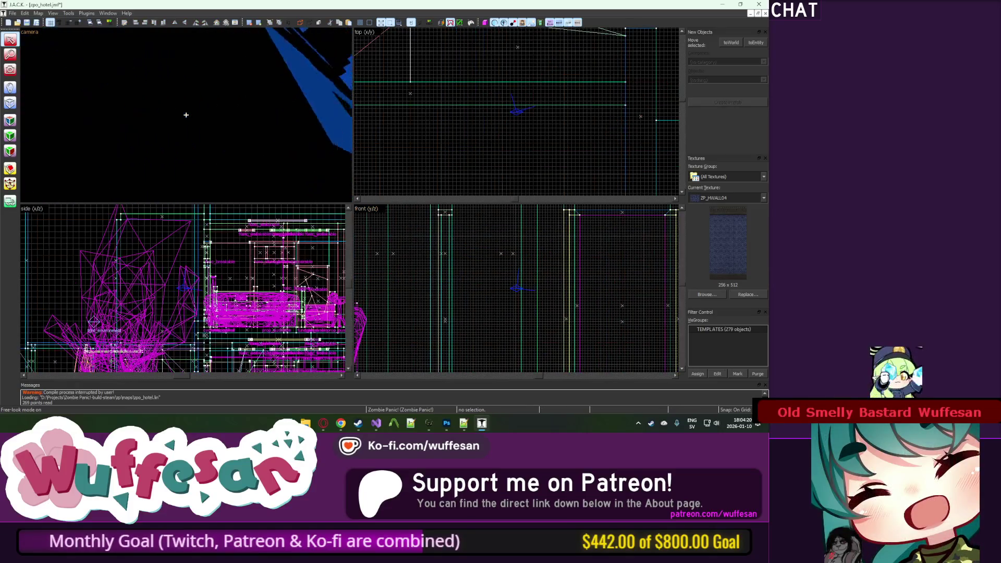
pyautogui.press('w')
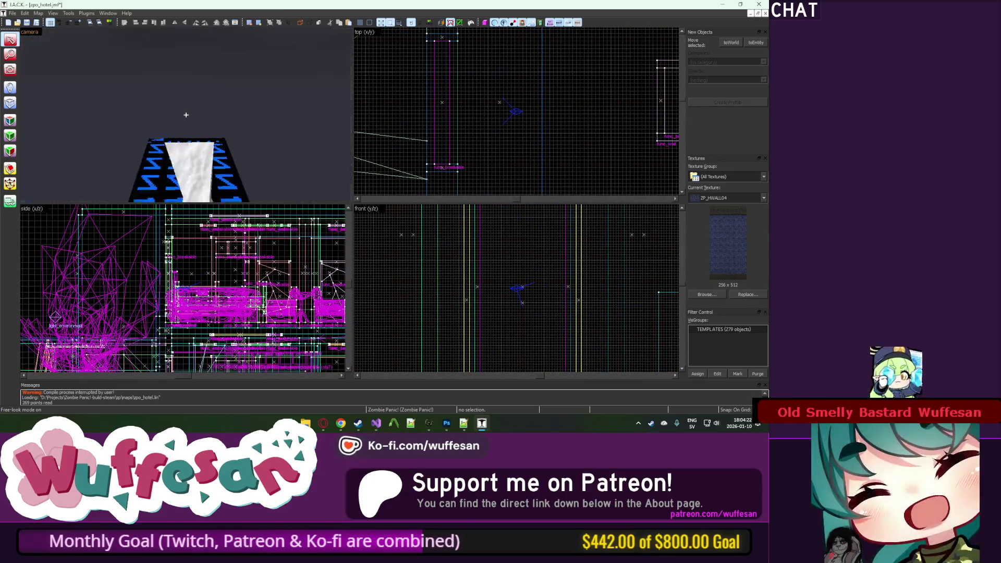
pyautogui.press('w')
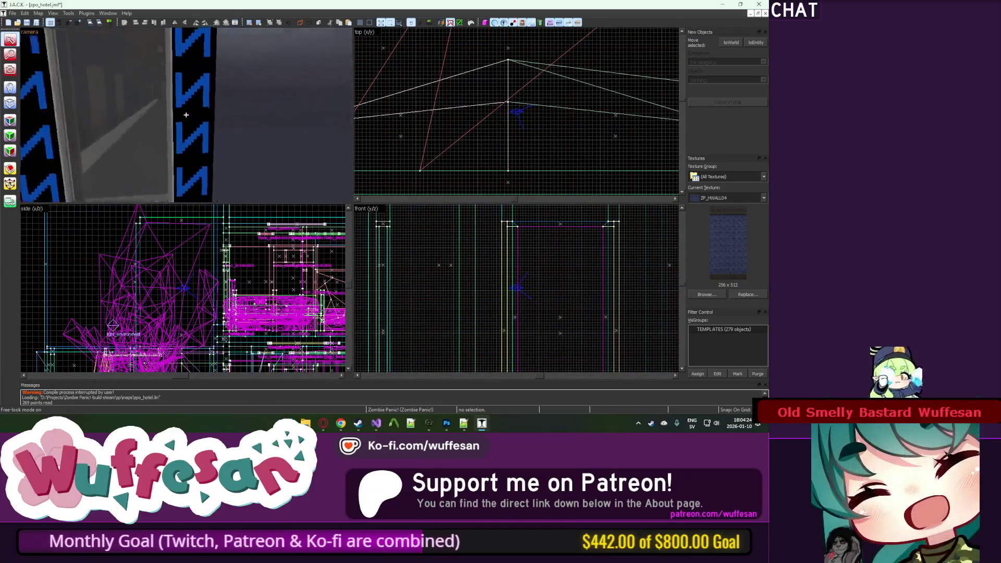
pyautogui.press('w')
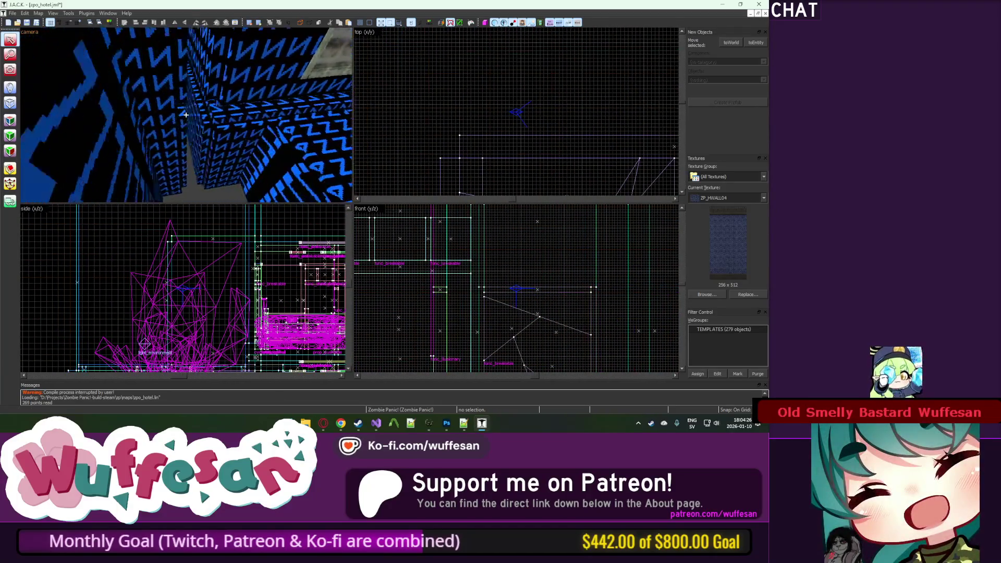
pyautogui.press('w')
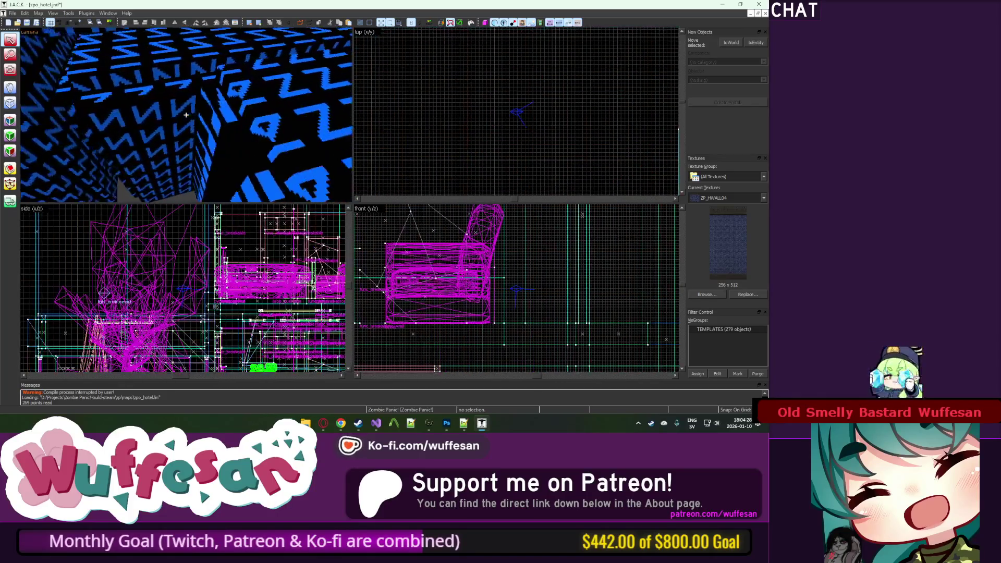
pyautogui.press('w')
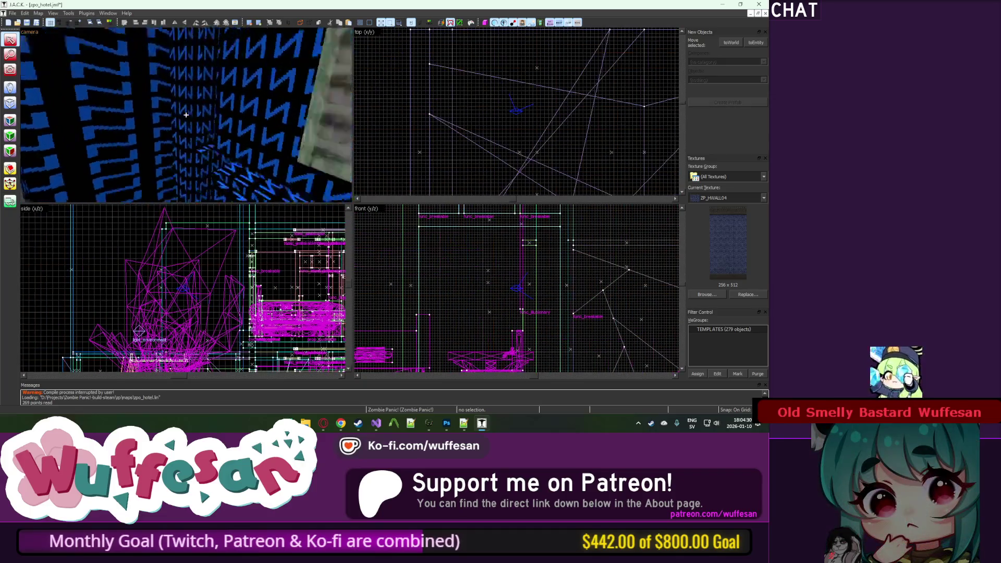
pyautogui.press('w')
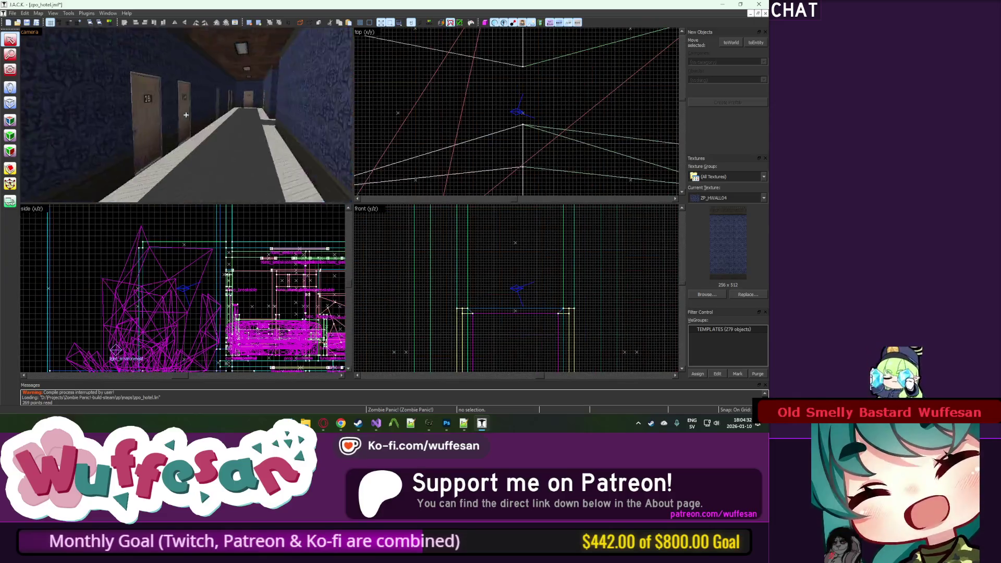
pyautogui.press('w')
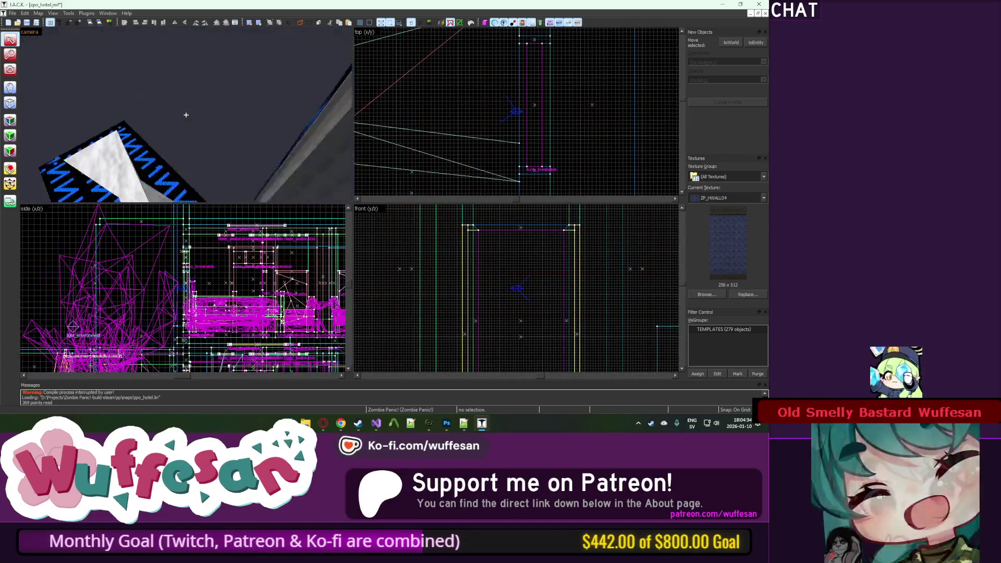
pyautogui.press('w')
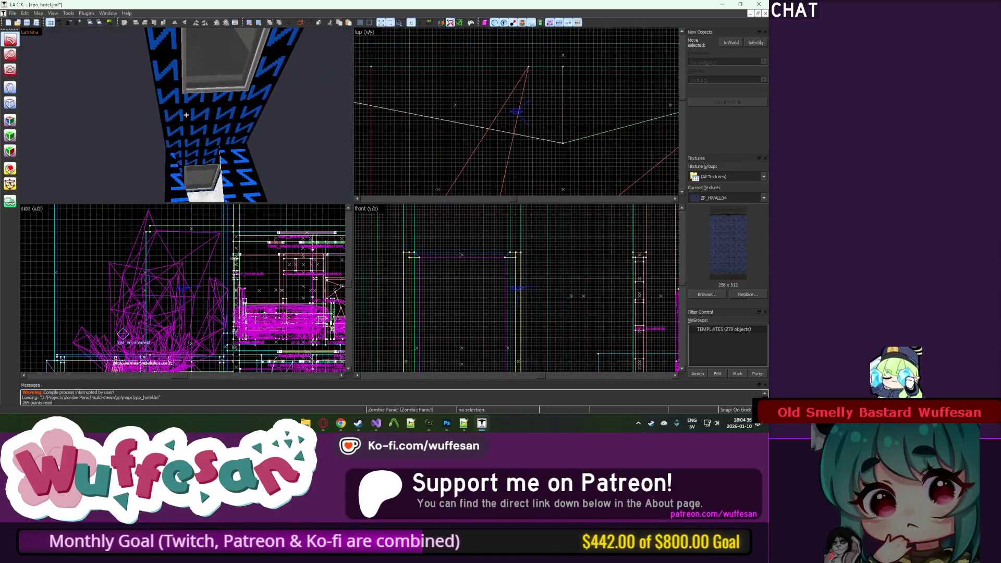
pyautogui.press('w')
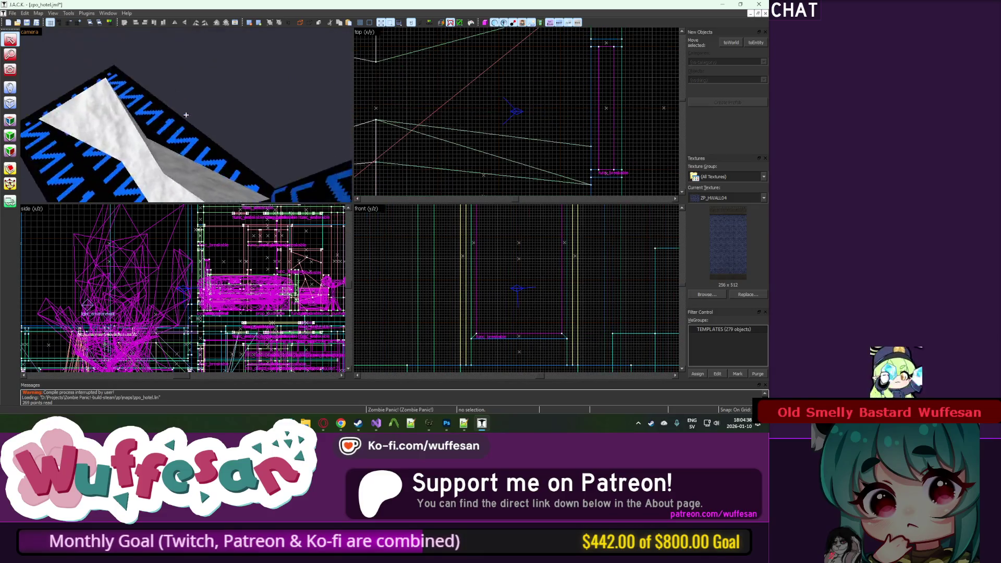
pyautogui.press('w')
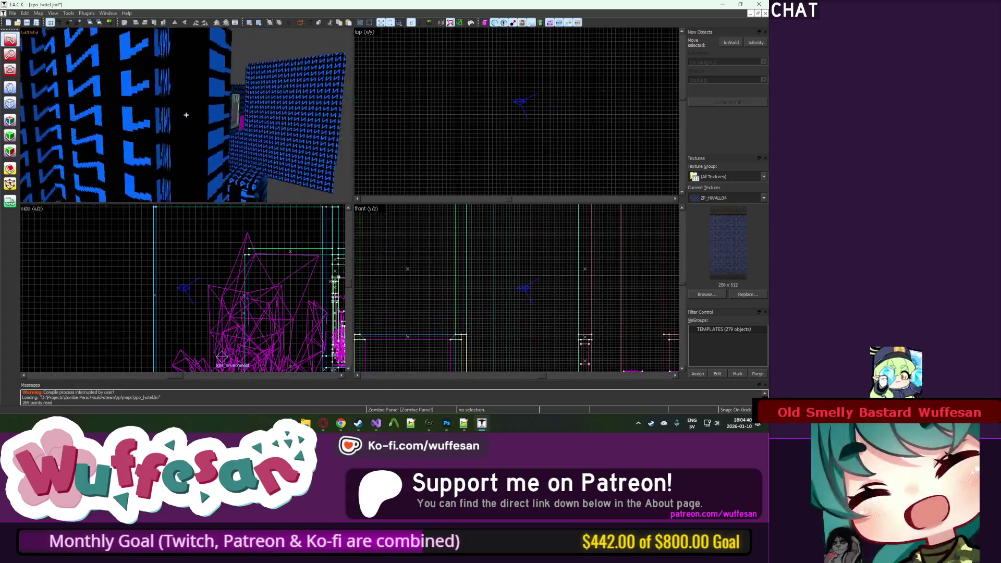
pyautogui.press('z')
# Step: Select the ceiling panel solid and enter face texture application mode
pyautogui.click(192, 123)
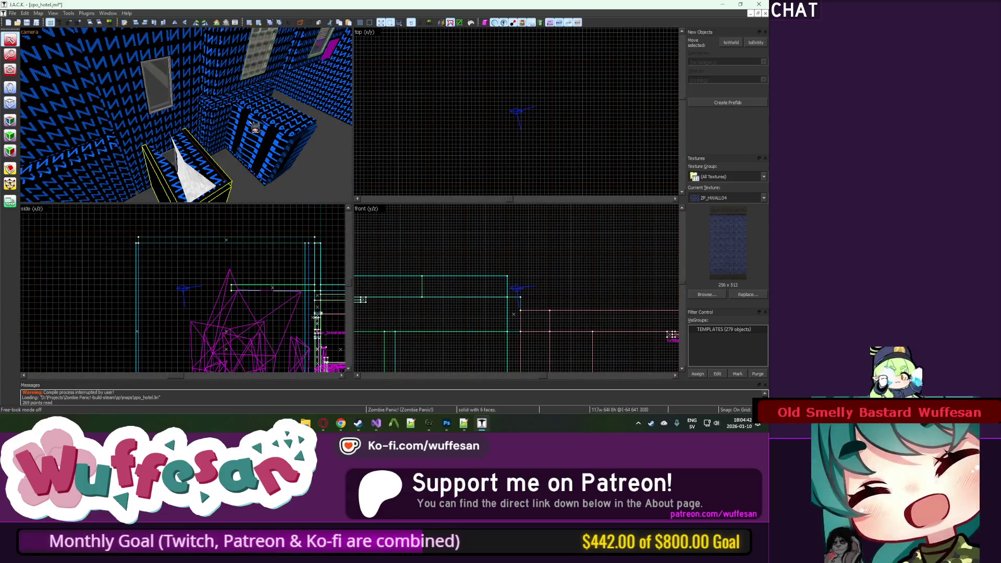
pyautogui.press('z')
pyautogui.press('w')
pyautogui.click(186, 115)
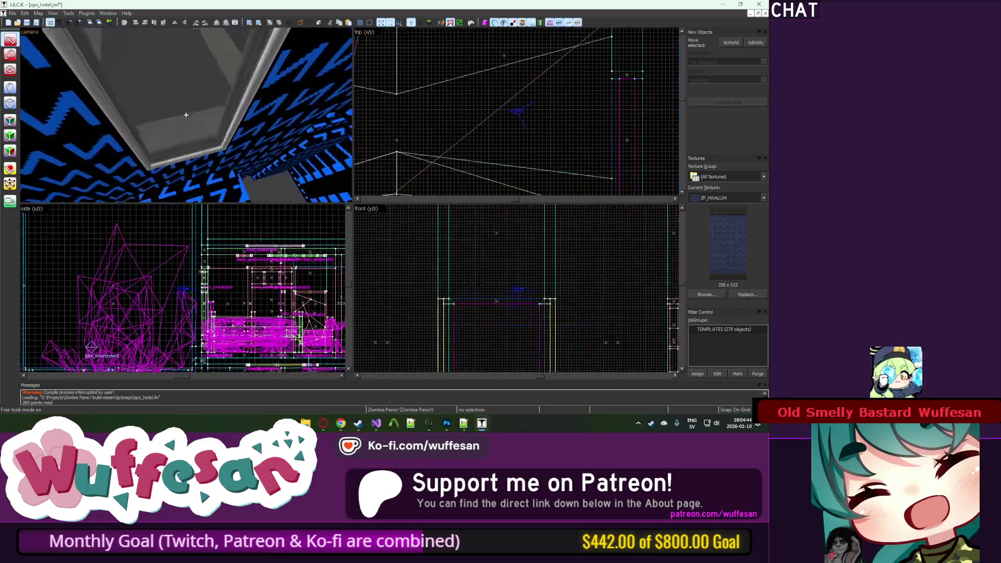
pyautogui.press('z')
pyautogui.click(10, 121)
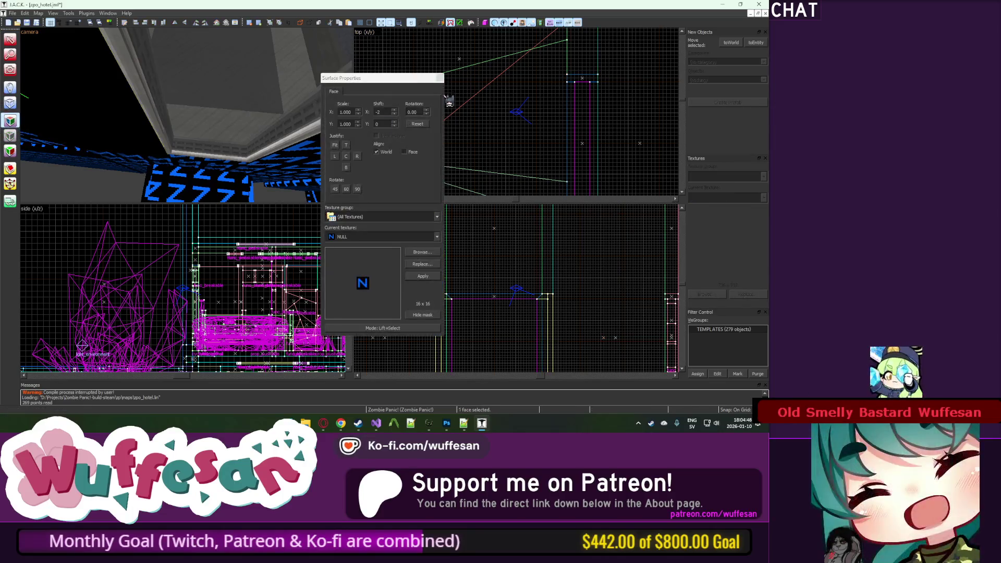
# Step: Create a long, thin block brush above the ceiling in the top view
pyautogui.click(440, 78)
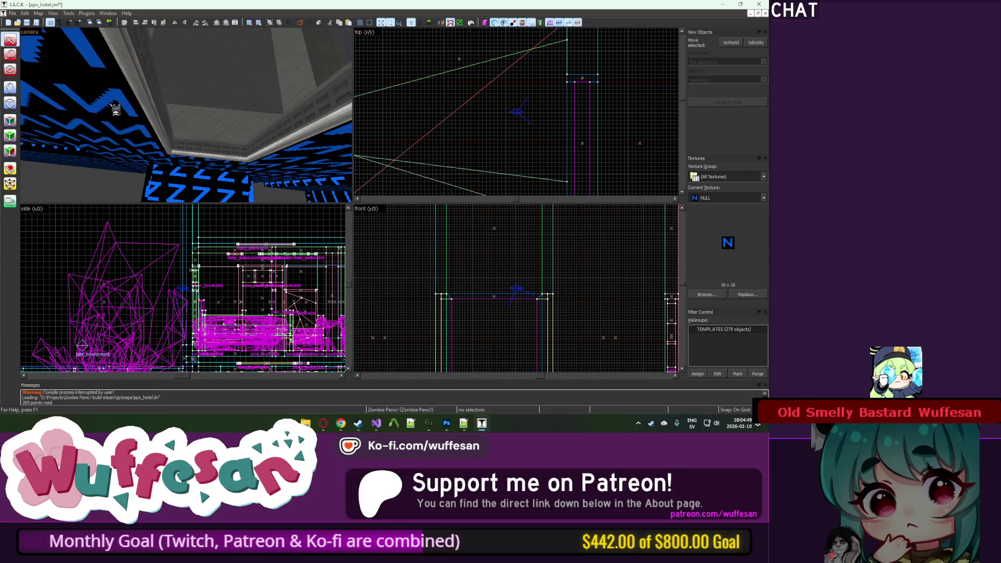
pyautogui.scroll(3, 530, 85)
pyautogui.moveTo(530, 85); pyautogui.dragTo(535, 155)
pyautogui.click(568, 147)
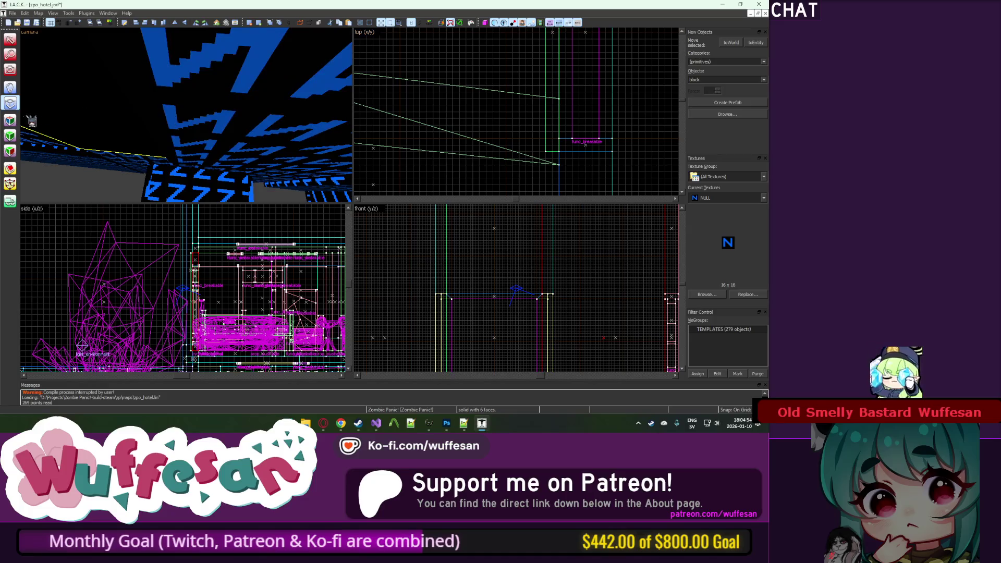
# Step: Sample the SKY texture from a face so it becomes the current texture
pyautogui.click(10, 121)
pyautogui.press('z')
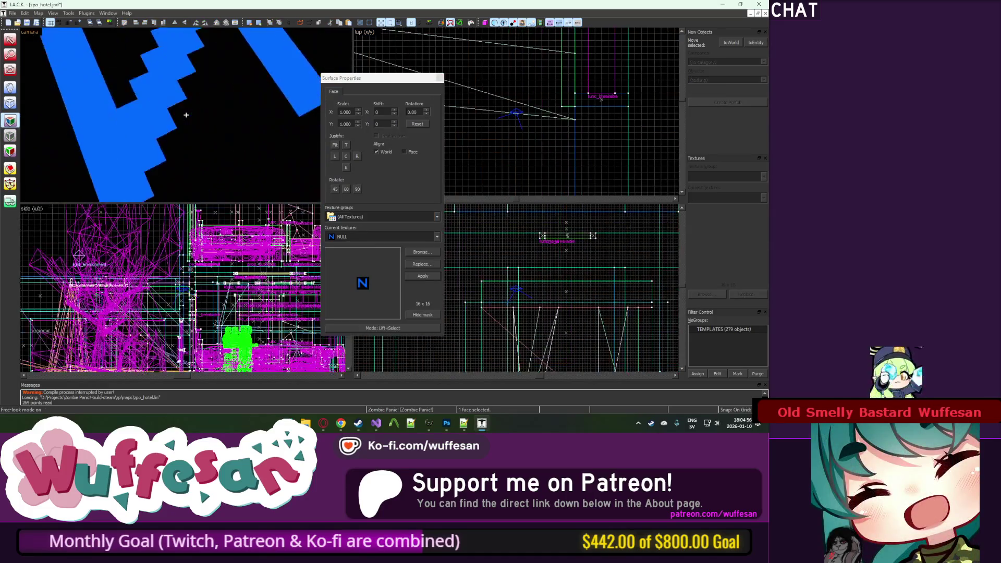
pyautogui.press('w')
pyautogui.click(186, 115)
pyautogui.press('z')
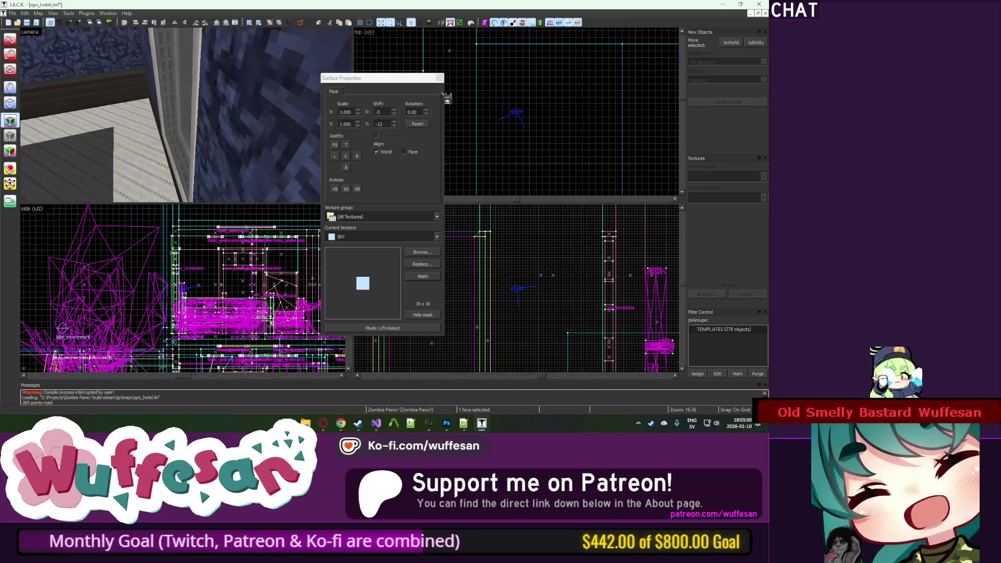
pyautogui.hotkey('shift', 's')
# Step: Select the new sky brush and drag its top upward in the front view
pyautogui.press('z')
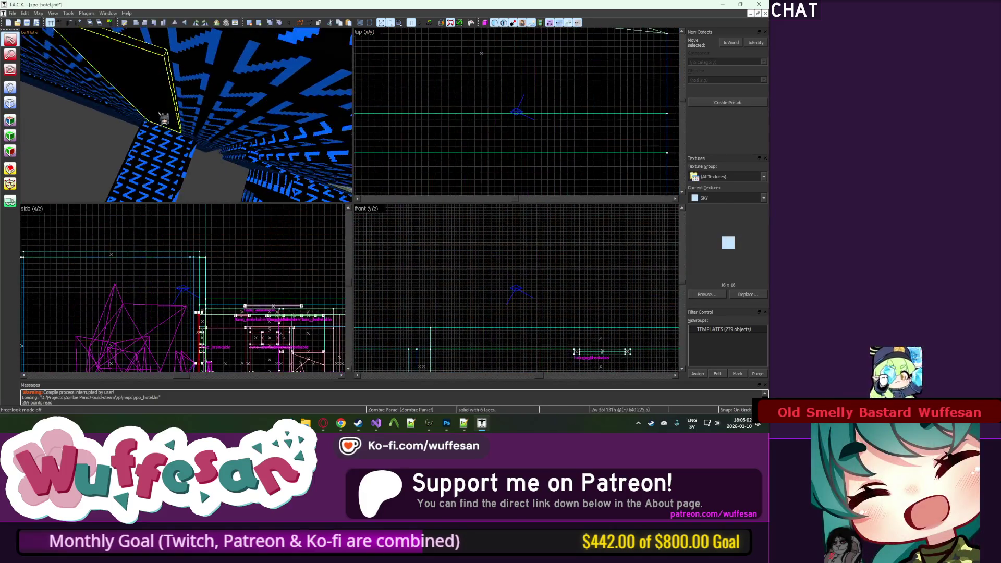
pyautogui.press('z')
pyautogui.click(174, 110)
pyautogui.scroll(-5, 175, 109)
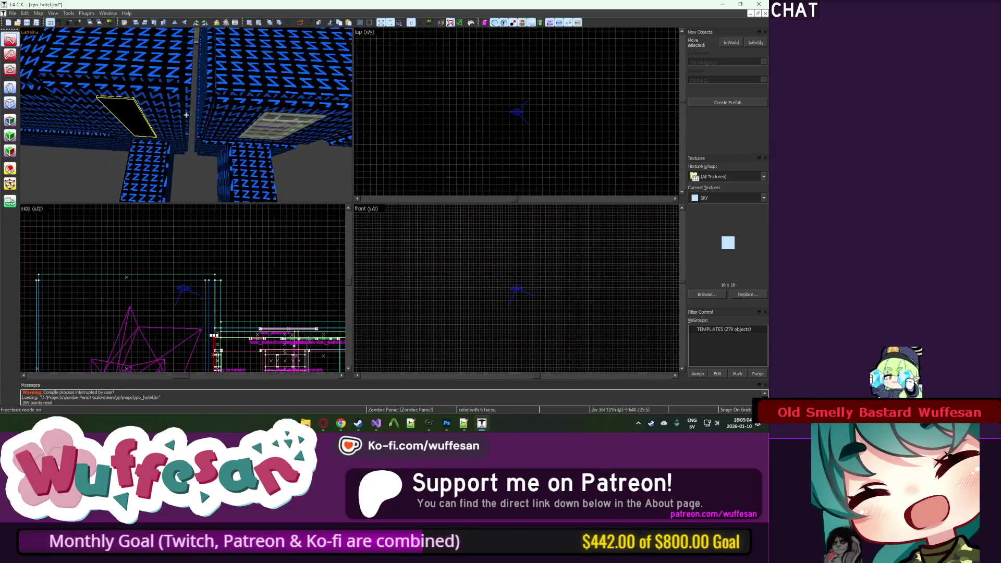
pyautogui.scroll(5, 533, 286)
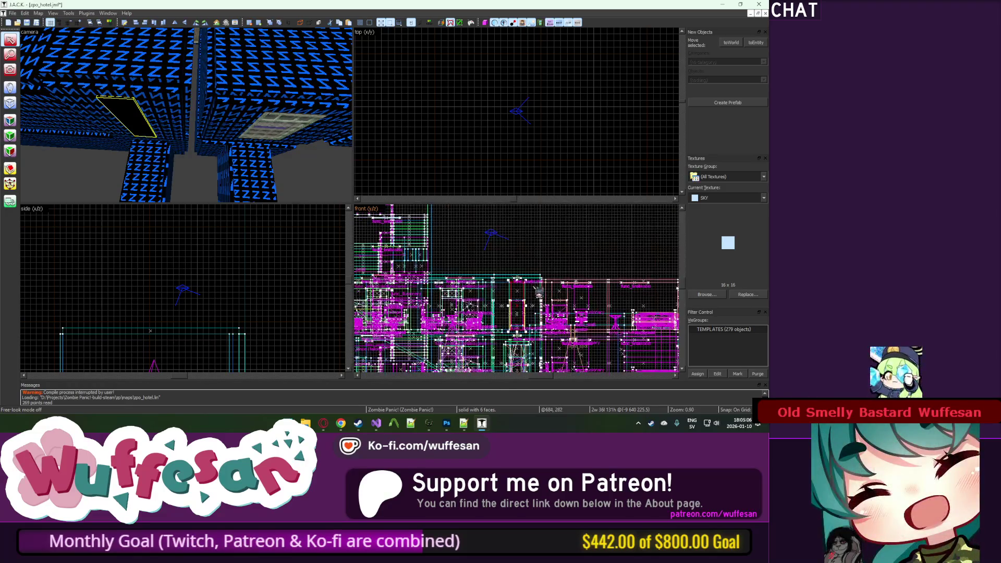
pyautogui.moveTo(510, 282); pyautogui.dragTo(508, 248)
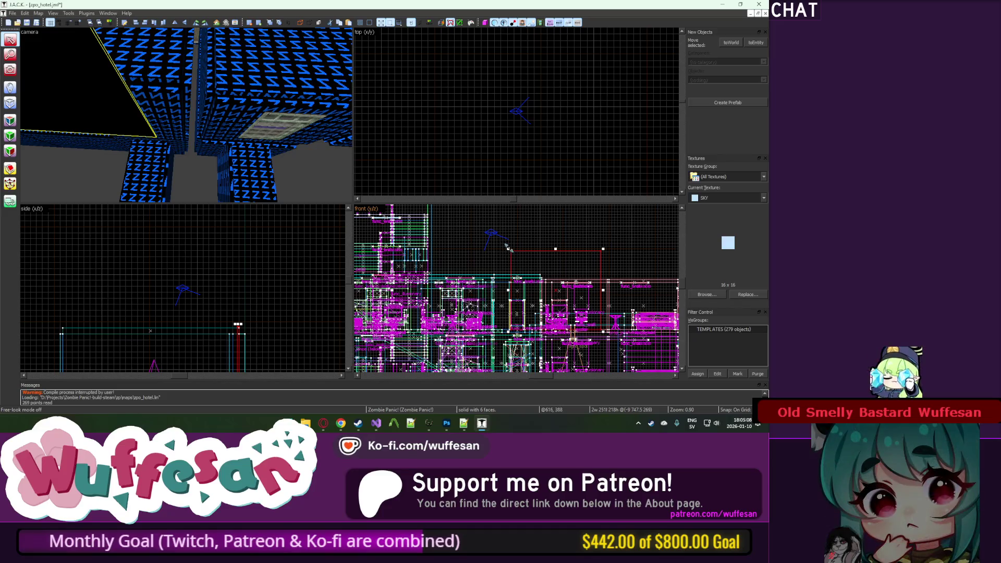
pyautogui.scroll(-5, 506, 251)
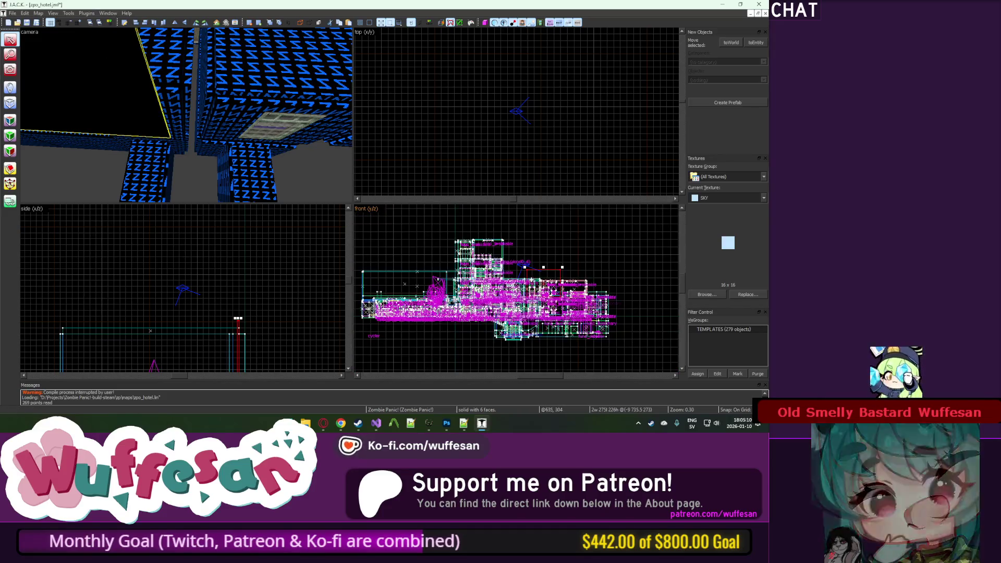
# Step: Orbit along the roof to inspect the stretched sky brush
pyautogui.moveTo(201, 113); pyautogui.dragTo(540, 313)
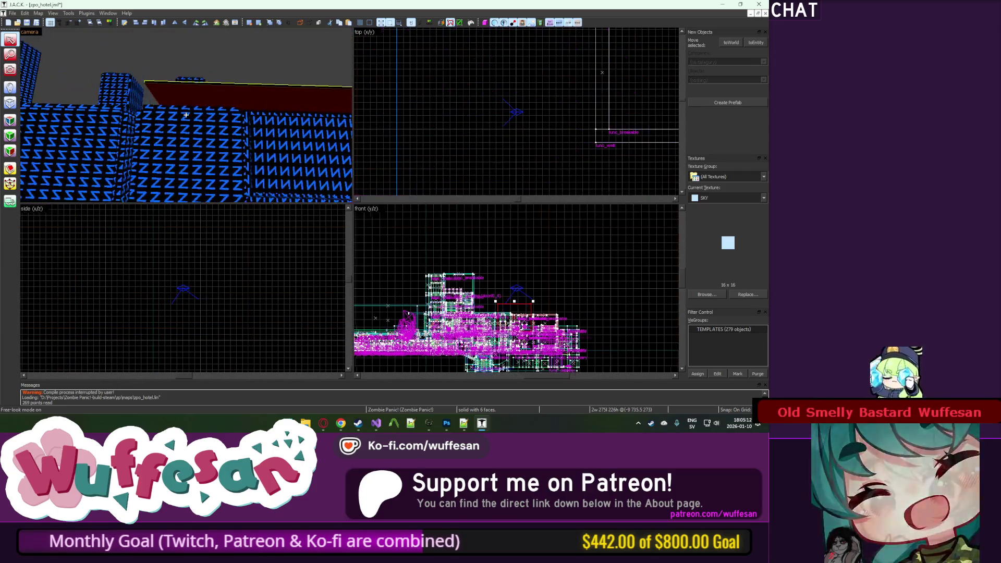
pyautogui.scroll(4, 541, 313)
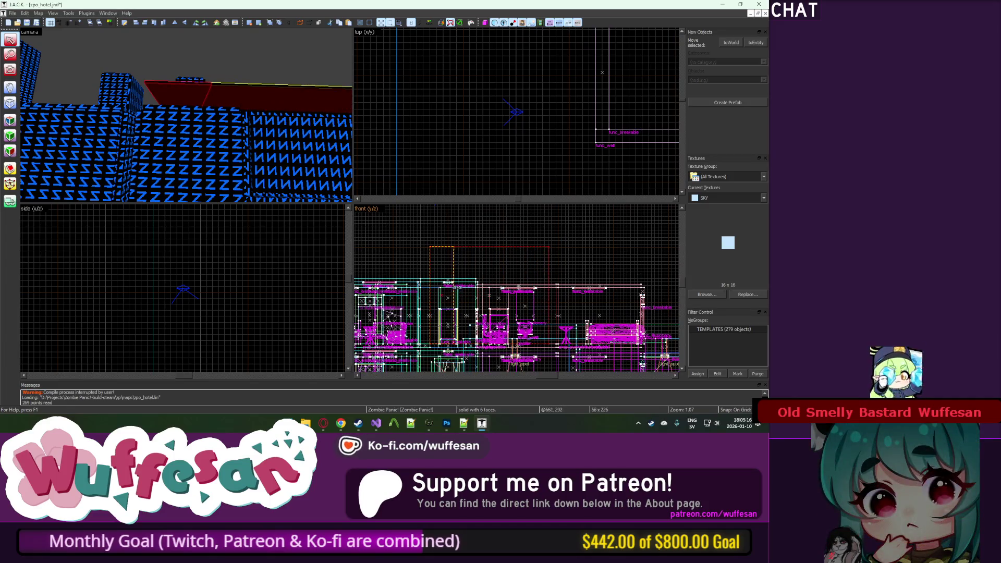
pyautogui.scroll(-2, 473, 295)
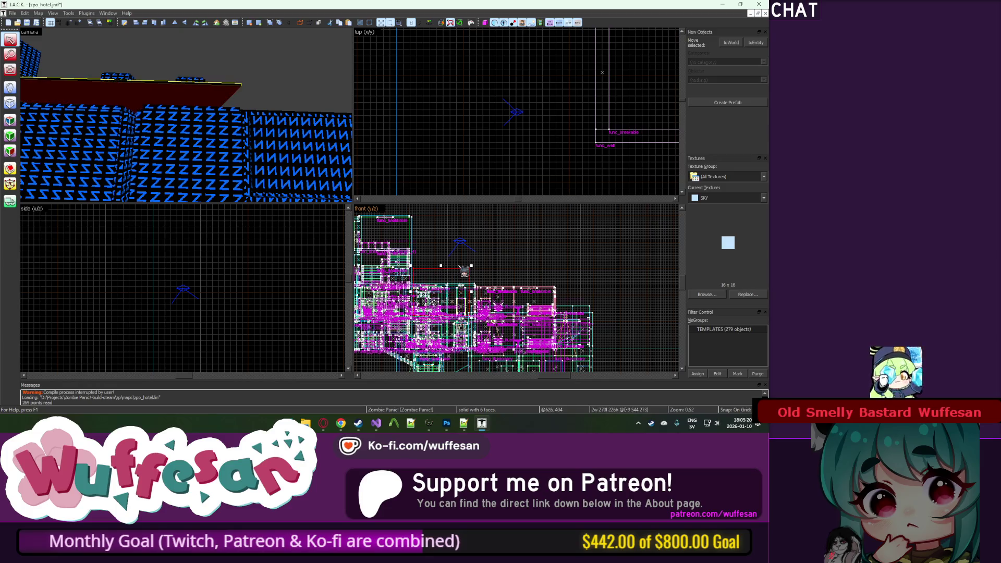
pyautogui.press('z')
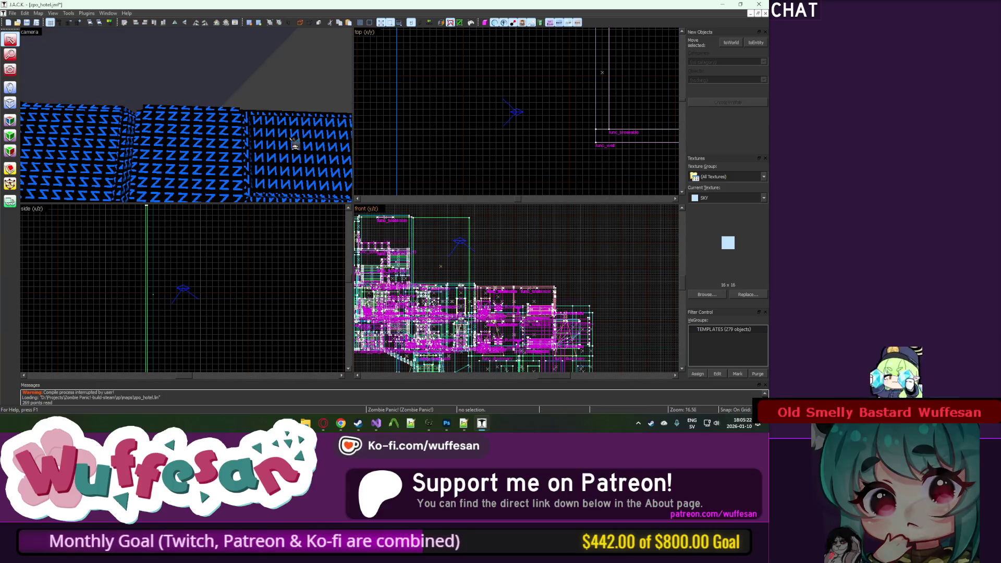
pyautogui.click(186, 115)
pyautogui.press('z')
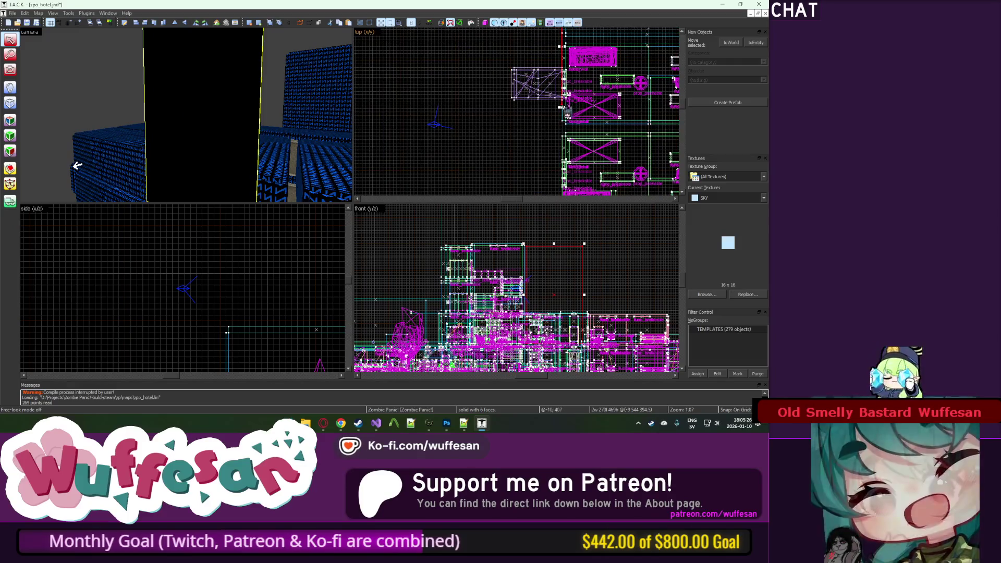
pyautogui.press('Escape')
# Step: Fly through the hotel to the ceiling and select the ceiling solid
pyautogui.press('z')
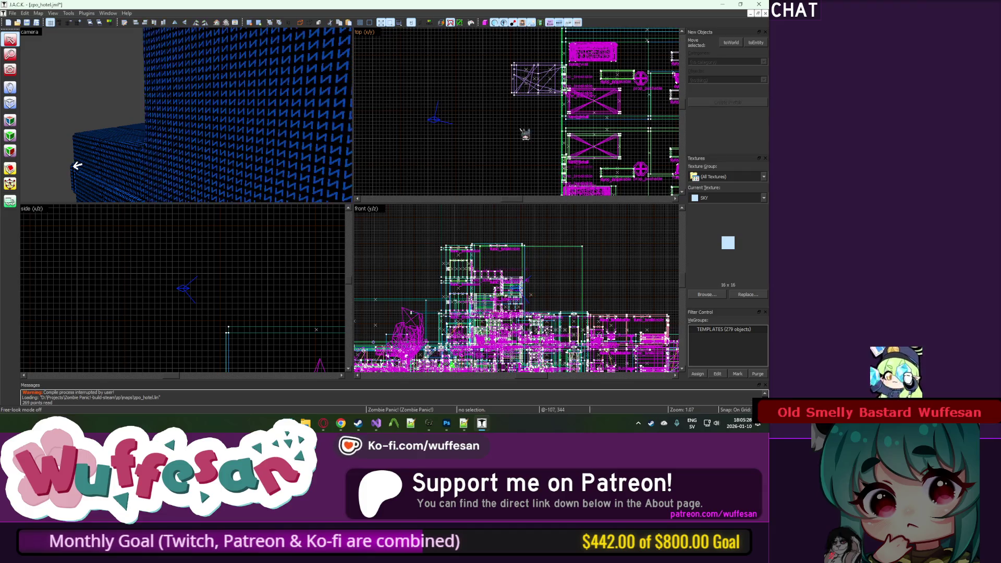
pyautogui.press('w')
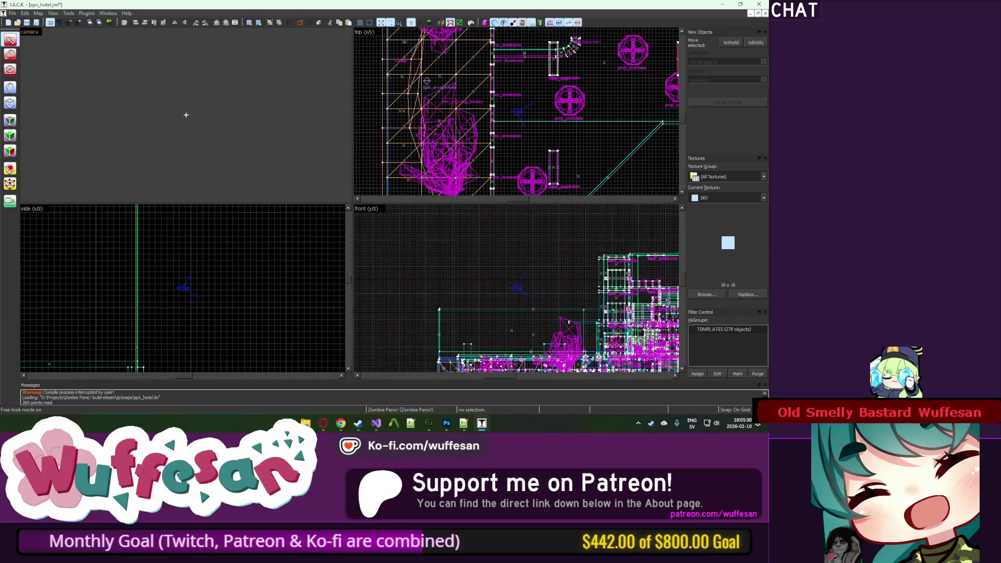
pyautogui.press('w')
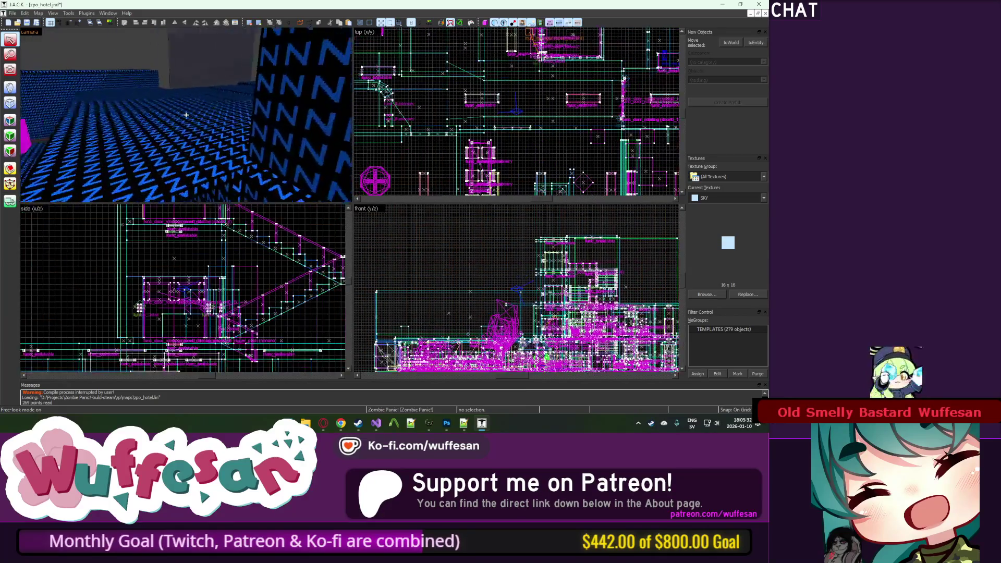
pyautogui.press('w')
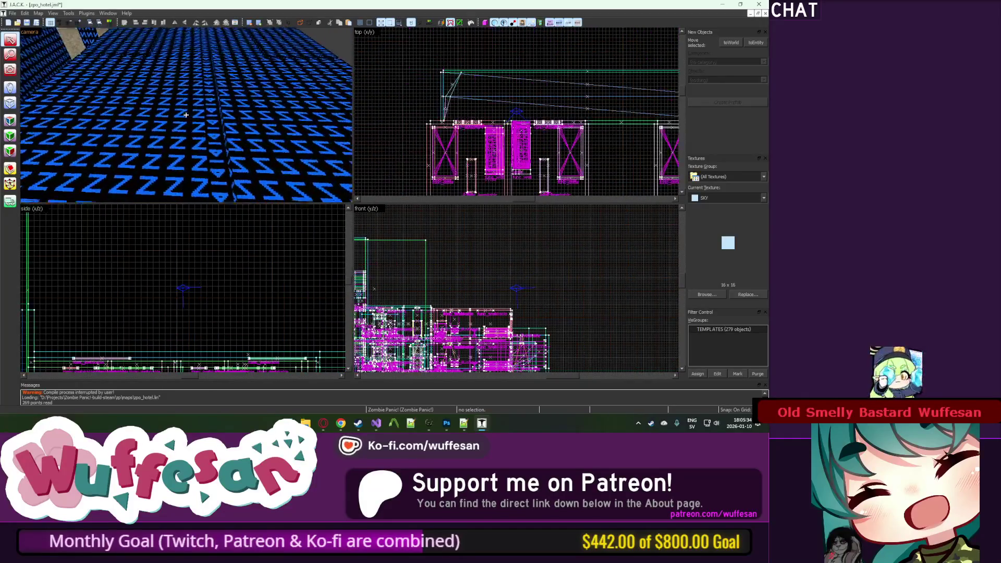
pyautogui.press('w')
pyautogui.press('z')
pyautogui.click(196, 118)
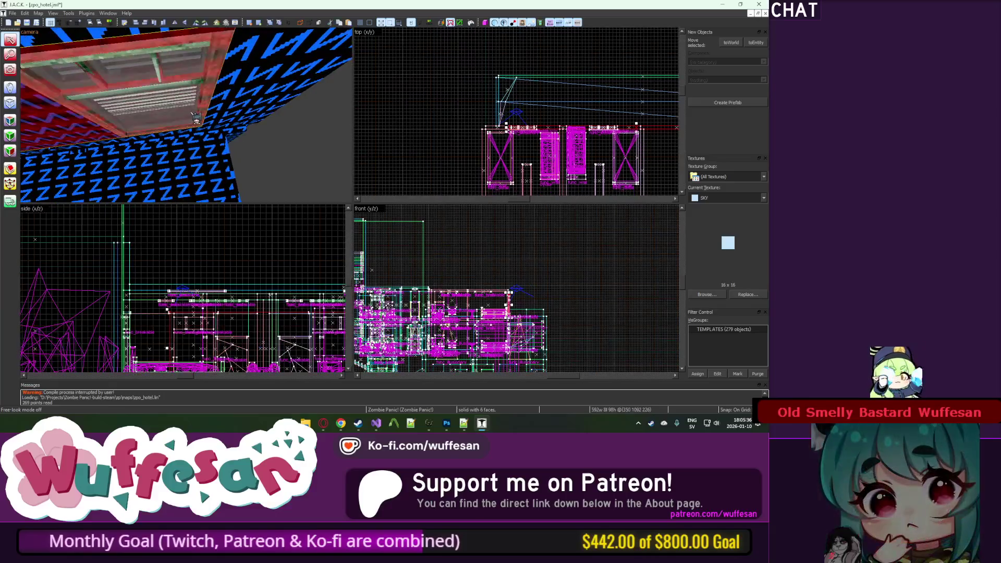
pyautogui.scroll(5, 494, 124)
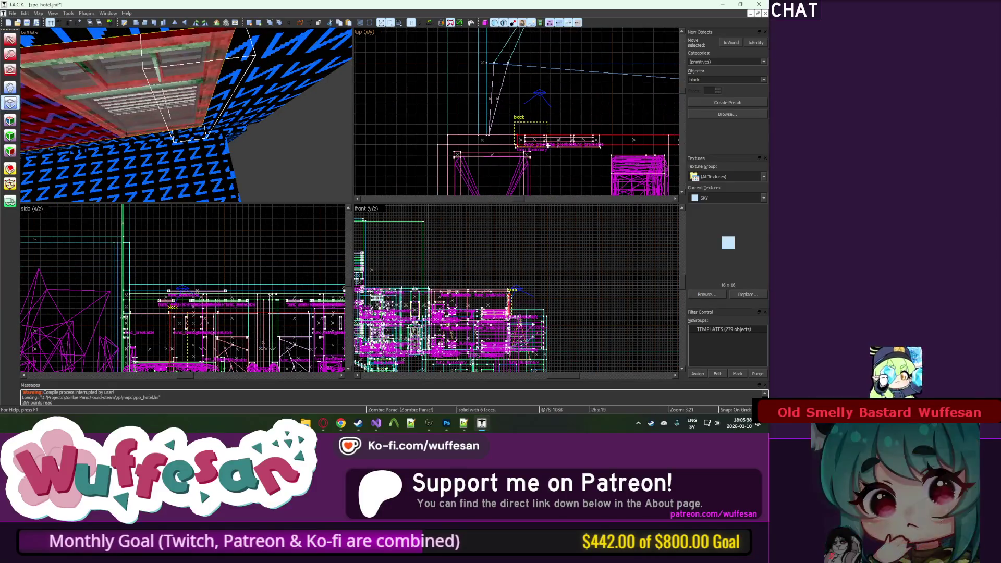
pyautogui.scroll(-6, 548, 146)
pyautogui.scroll(6, 549, 127)
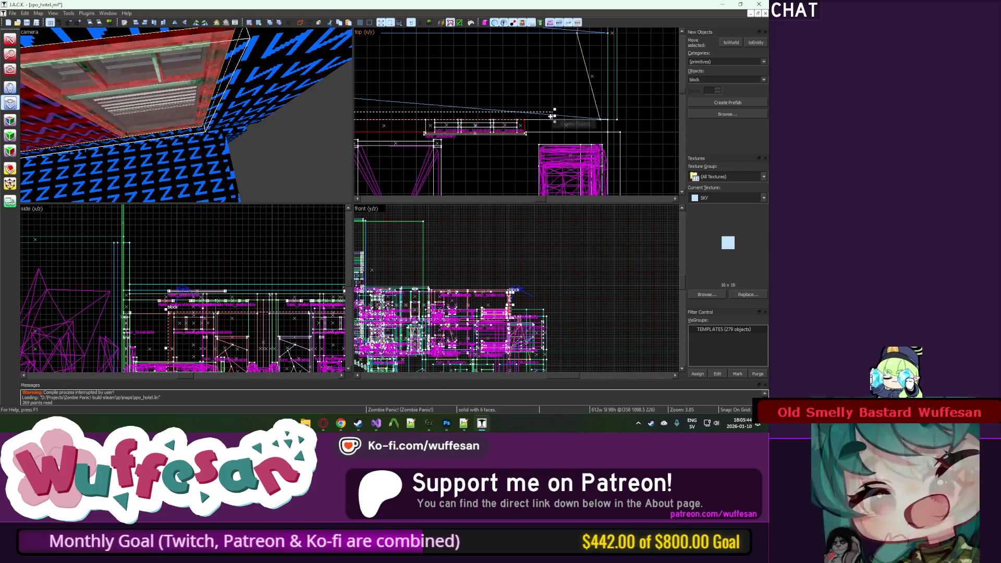
pyautogui.press('Delete')
pyautogui.click(11, 122)
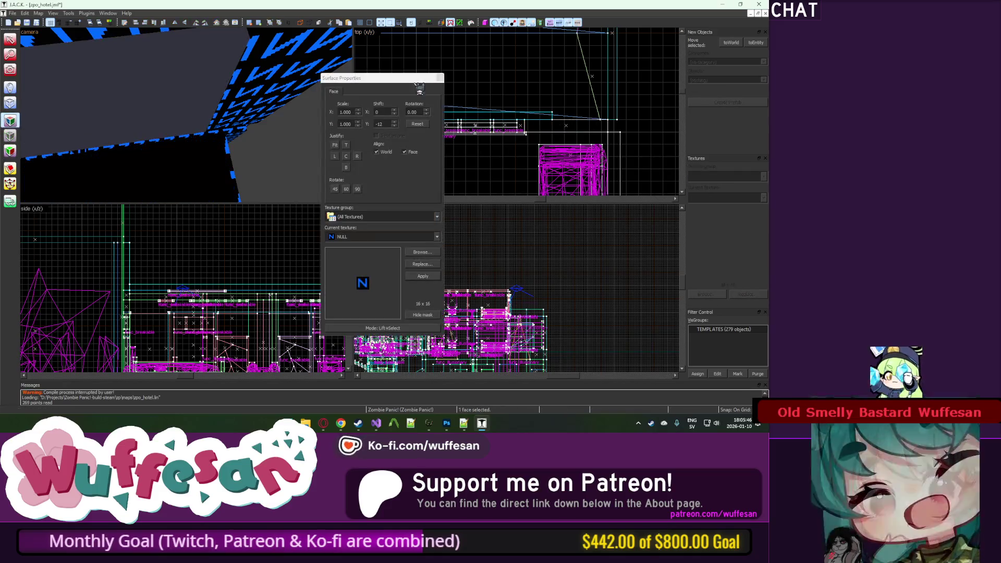
pyautogui.click(439, 78)
pyautogui.click(179, 94)
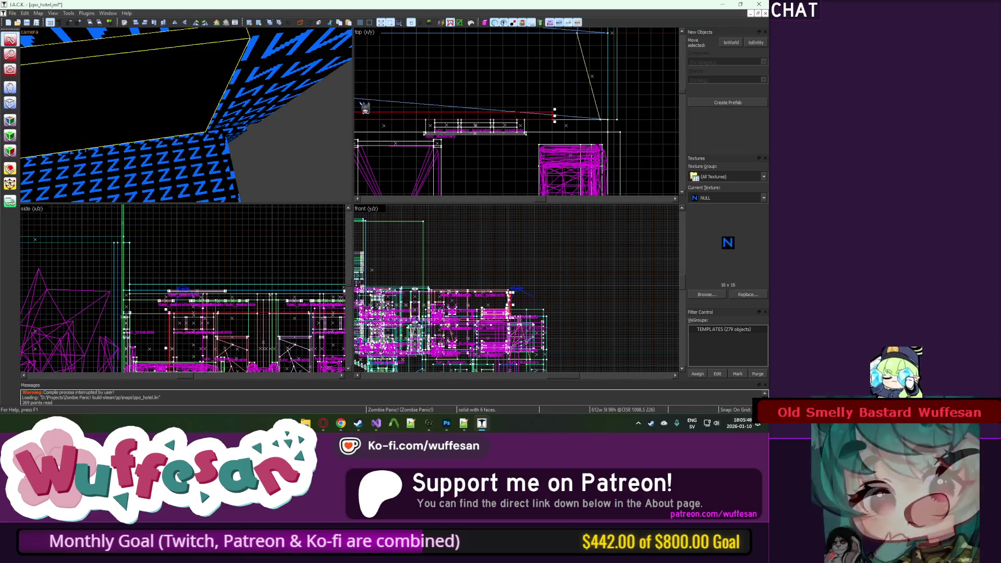
pyautogui.press('z')
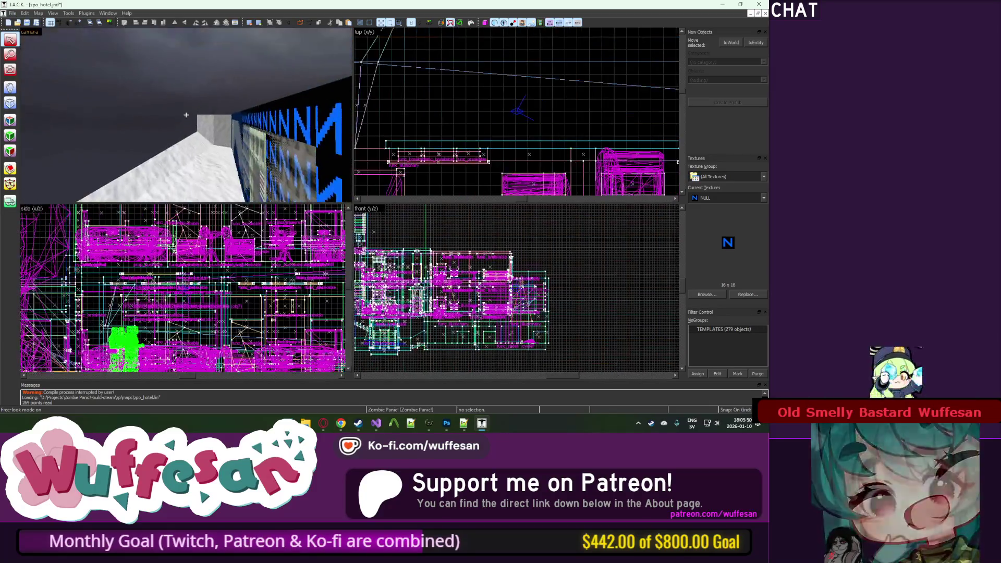
pyautogui.click(131, 73)
pyautogui.press('z')
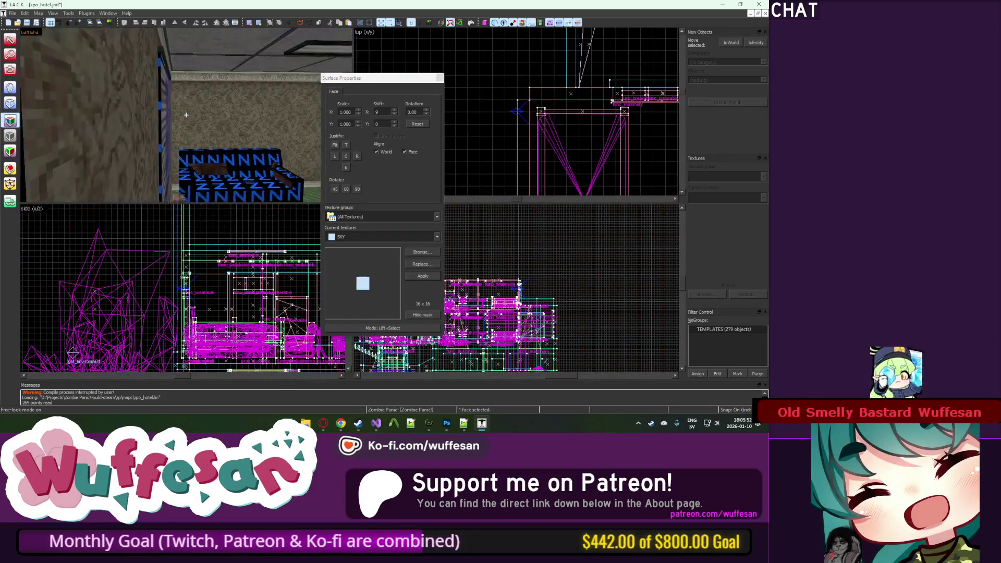
pyautogui.press('z')
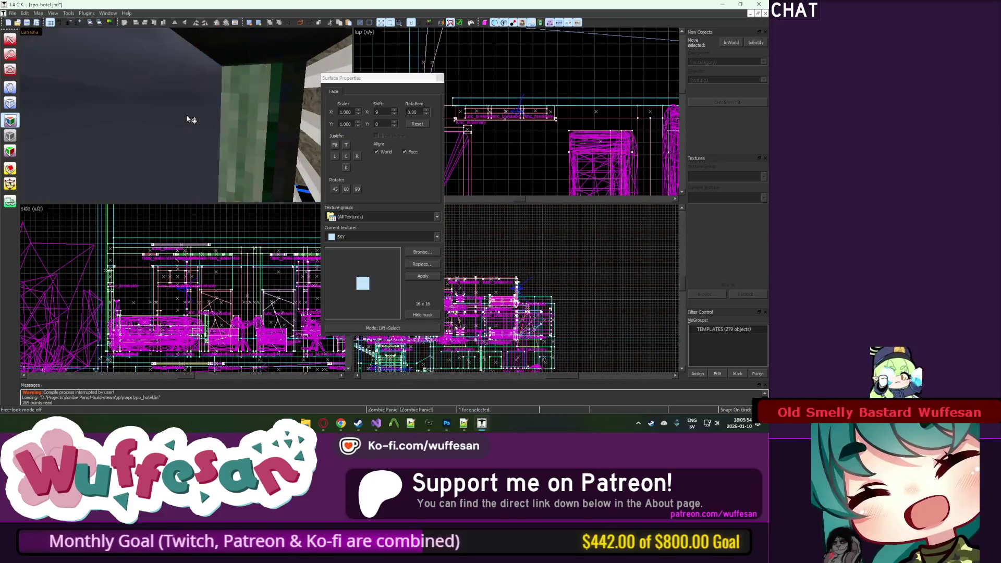
pyautogui.click(439, 78)
pyautogui.scroll(-5, 565, 121)
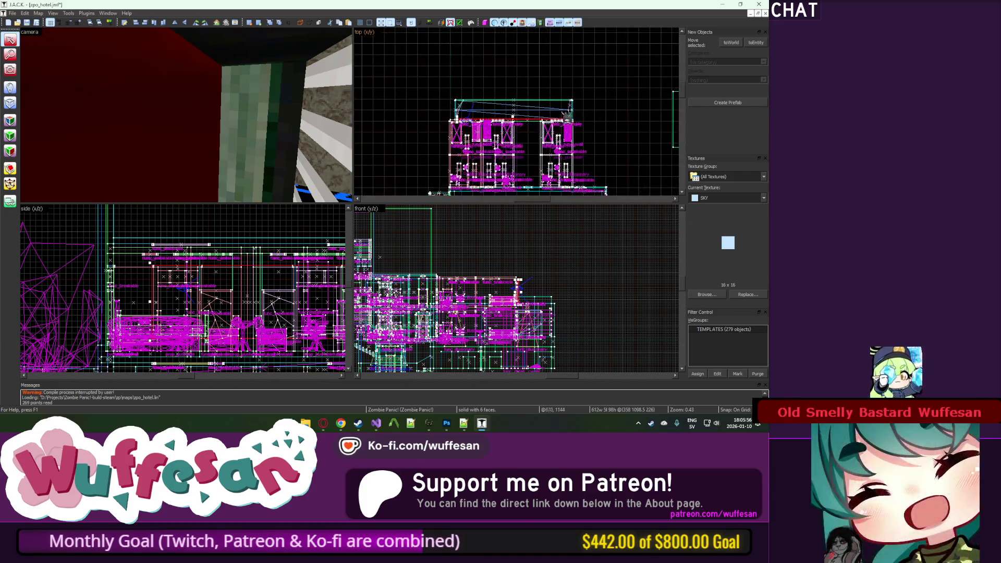
# Step: Fly past the blue wall and up over the hotel building to inspect it
pyautogui.scroll(3, 565, 121)
pyautogui.press('Escape')
pyautogui.press('z')
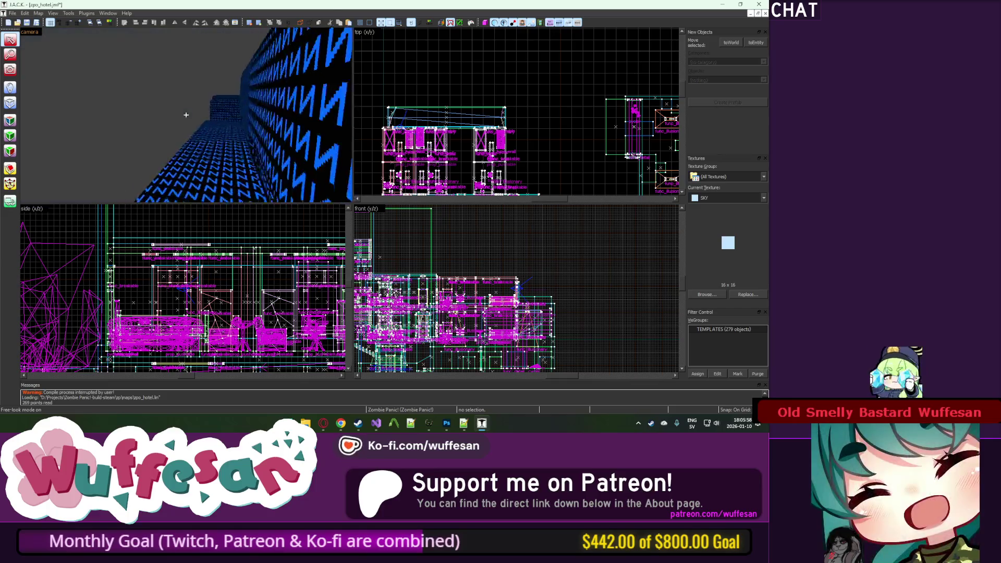
pyautogui.press('w')
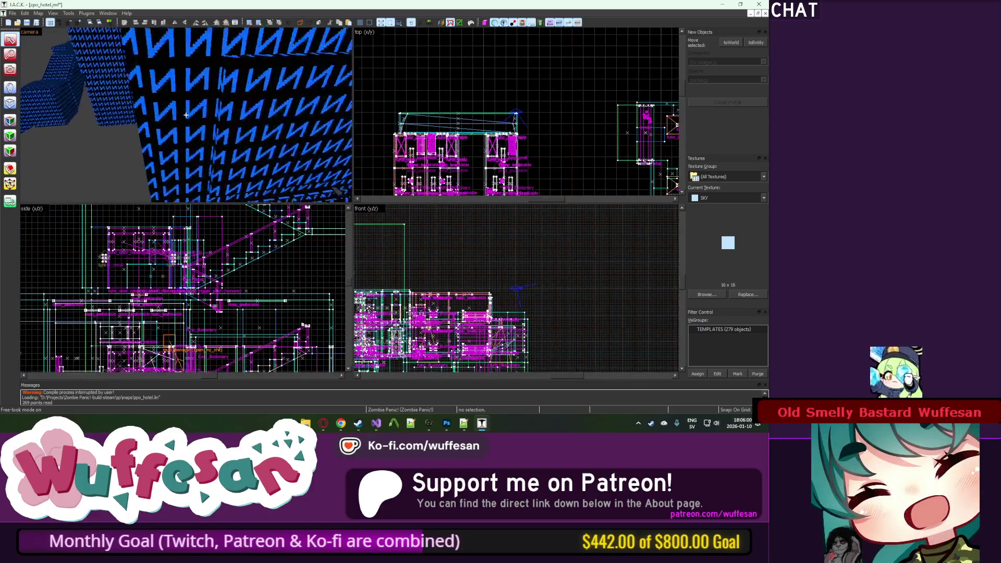
pyautogui.press('w')
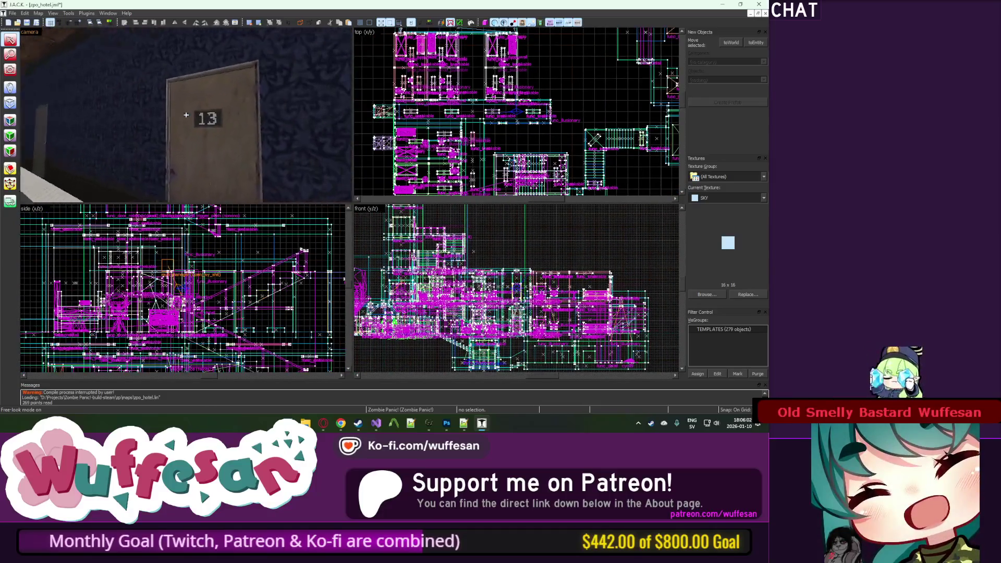
pyautogui.press('w')
pyautogui.press('z')
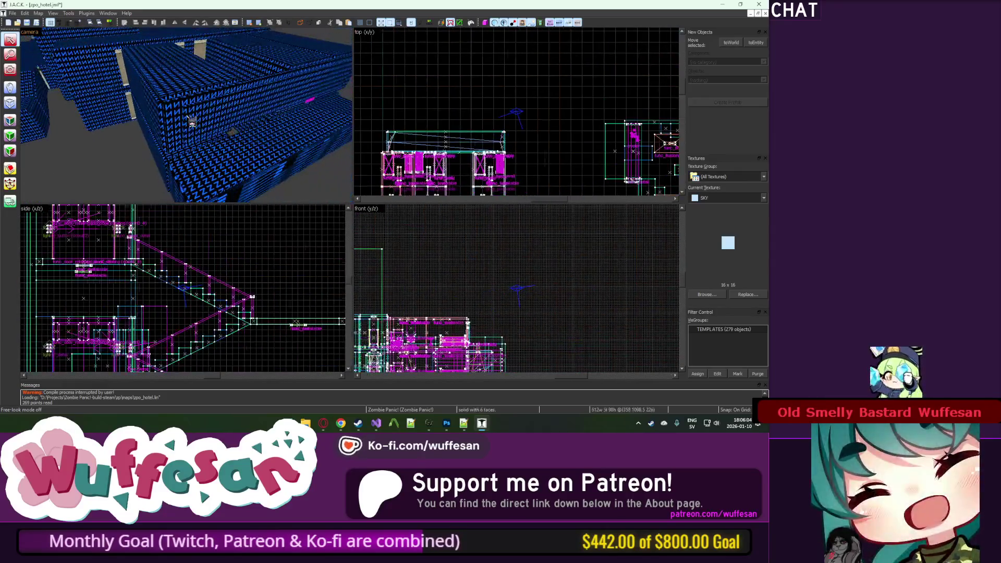
pyautogui.scroll(-3, 514, 255)
pyautogui.scroll(-4, 214, 292)
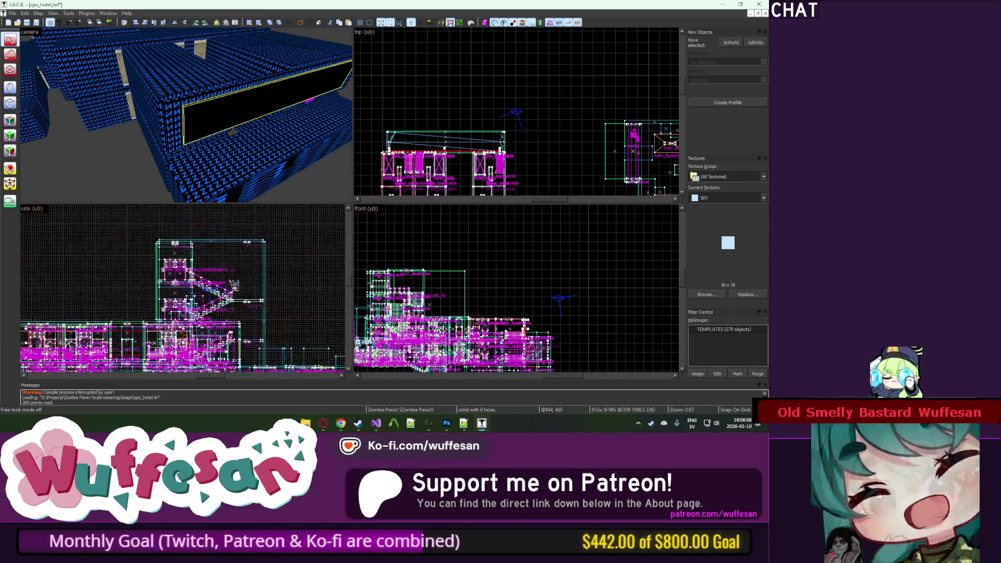
pyautogui.scroll(4, 123, 310)
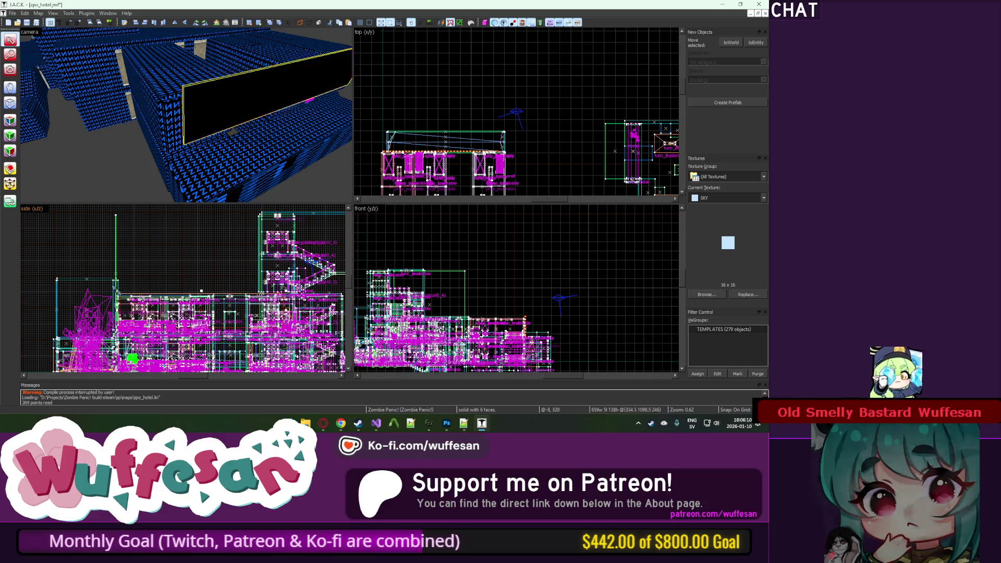
pyautogui.scroll(-3, 202, 290)
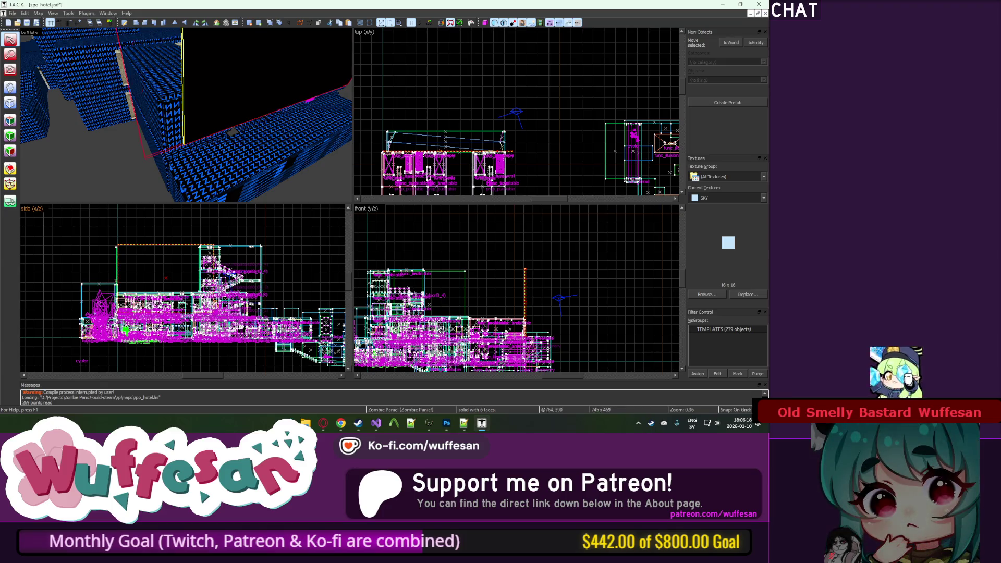
# Step: Fly through a hotel room and out into the sky area
pyautogui.press('z')
pyautogui.press('w')
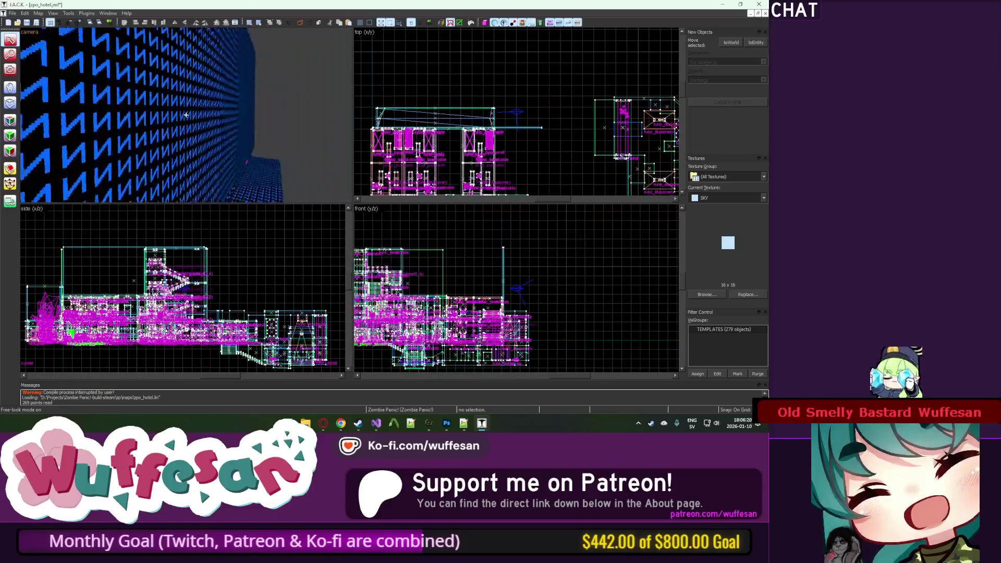
pyautogui.press('w')
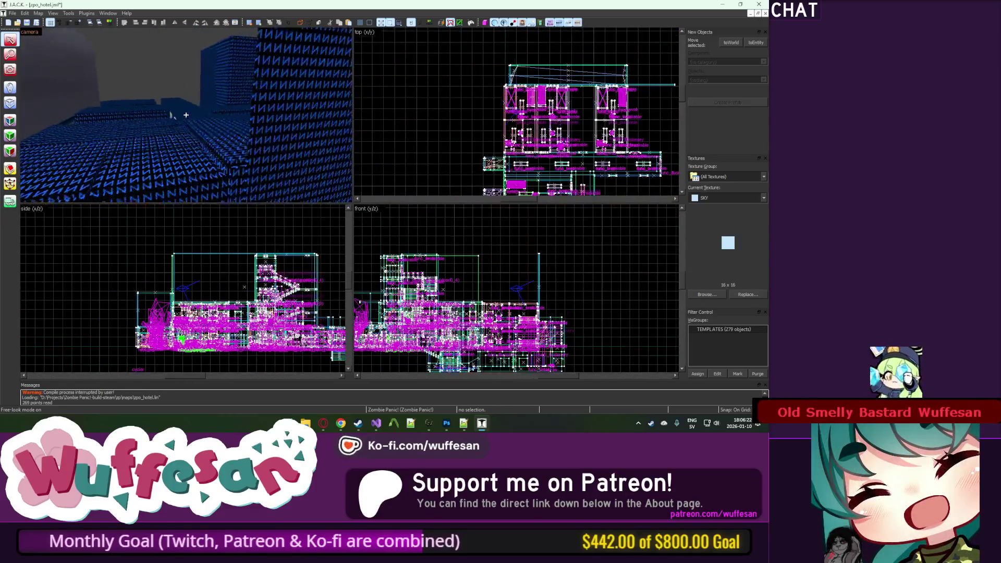
pyautogui.press('w')
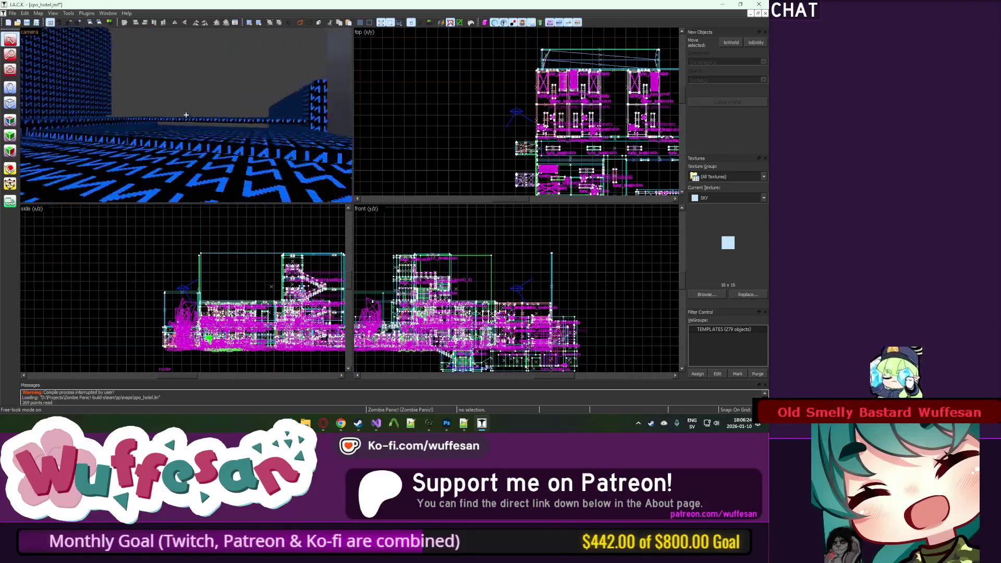
pyautogui.press('w')
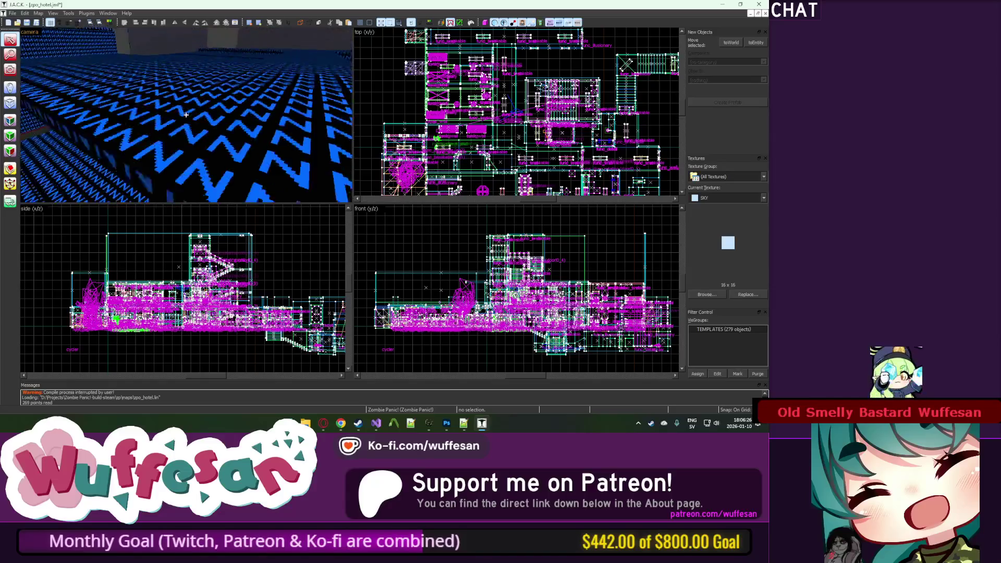
pyautogui.press('w')
pyautogui.press('z')
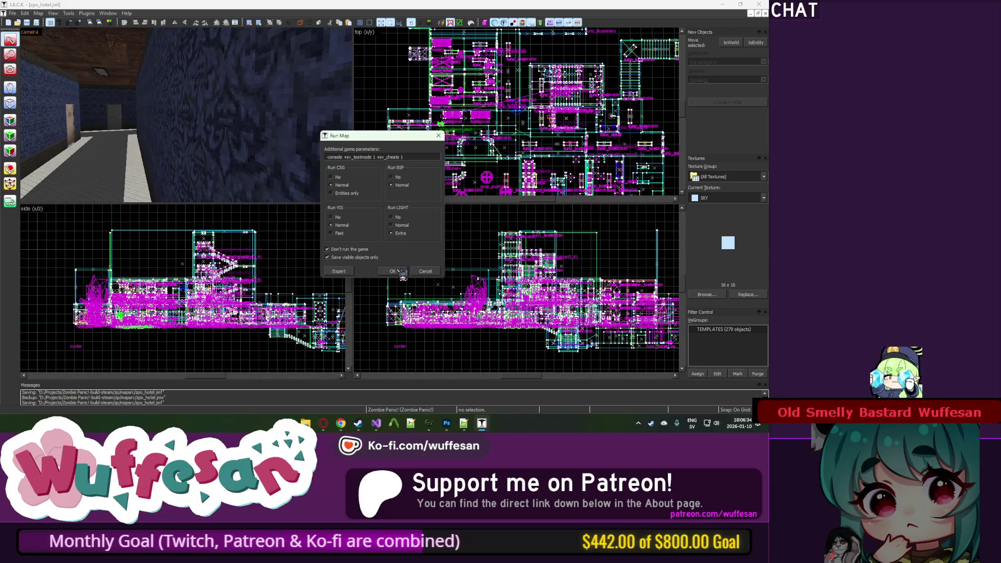
# Step: Start a compile from Run Map, then interrupt it
pyautogui.click(397, 272)
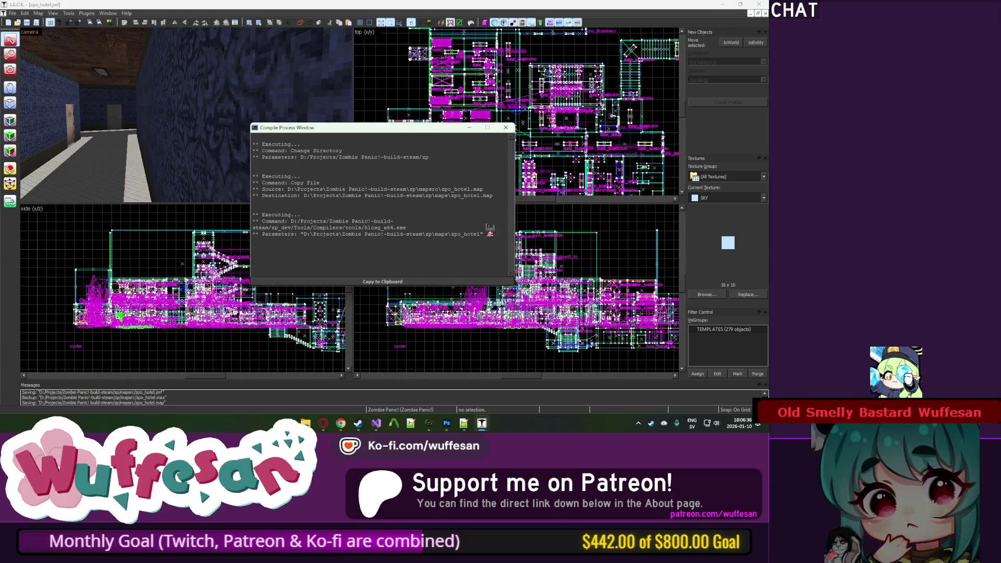
pyautogui.click(506, 127)
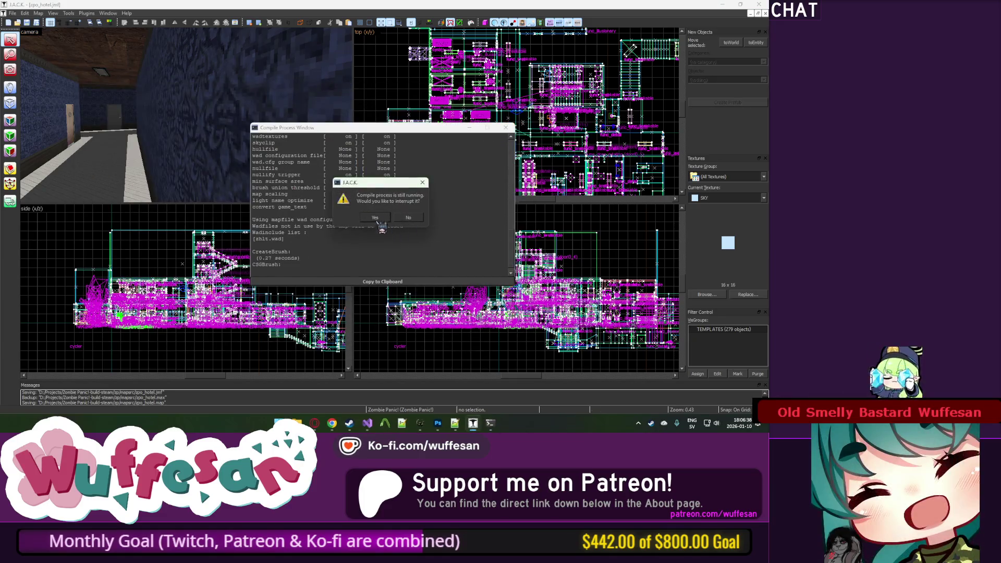
pyautogui.click(375, 218)
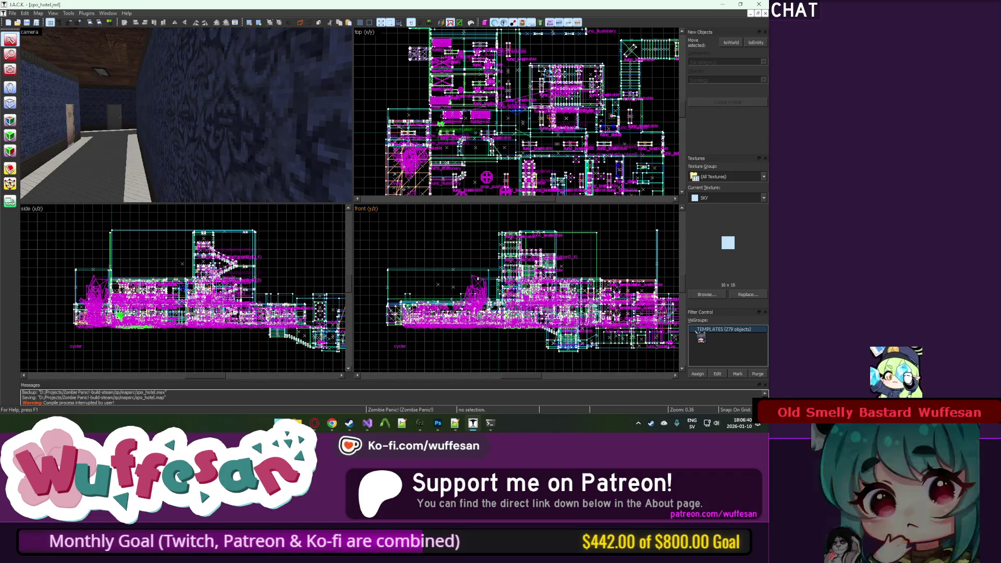
# Step: Rerun the Run Map compile and let it finish
pyautogui.click(472, 23)
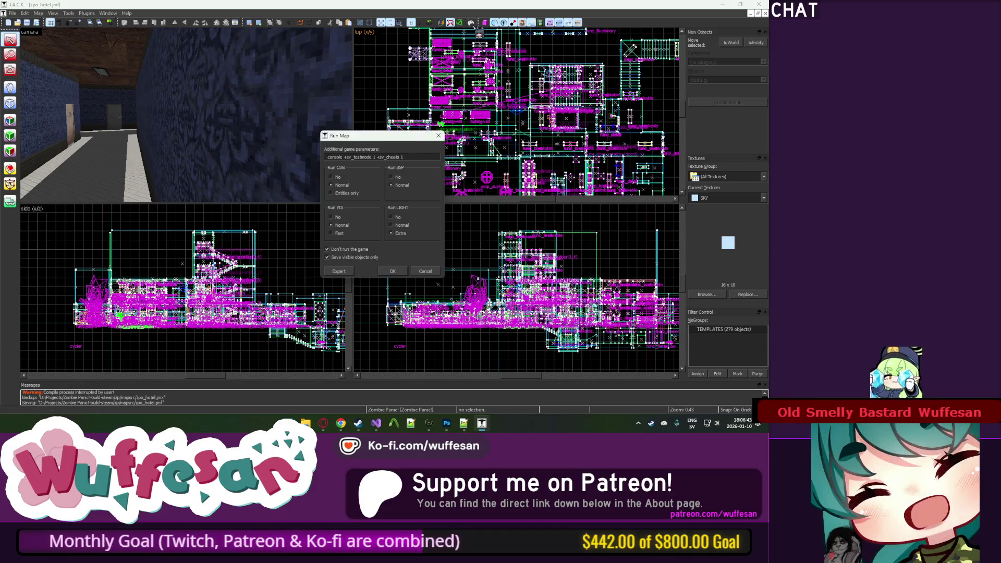
pyautogui.click(395, 272)
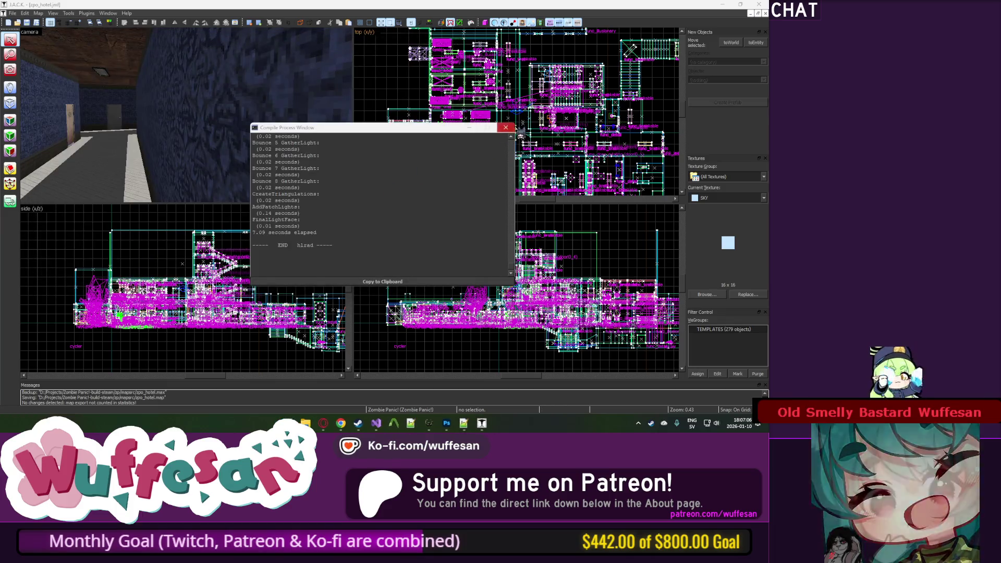
pyautogui.scroll(-4, 479, 138)
pyautogui.scroll(2, 479, 137)
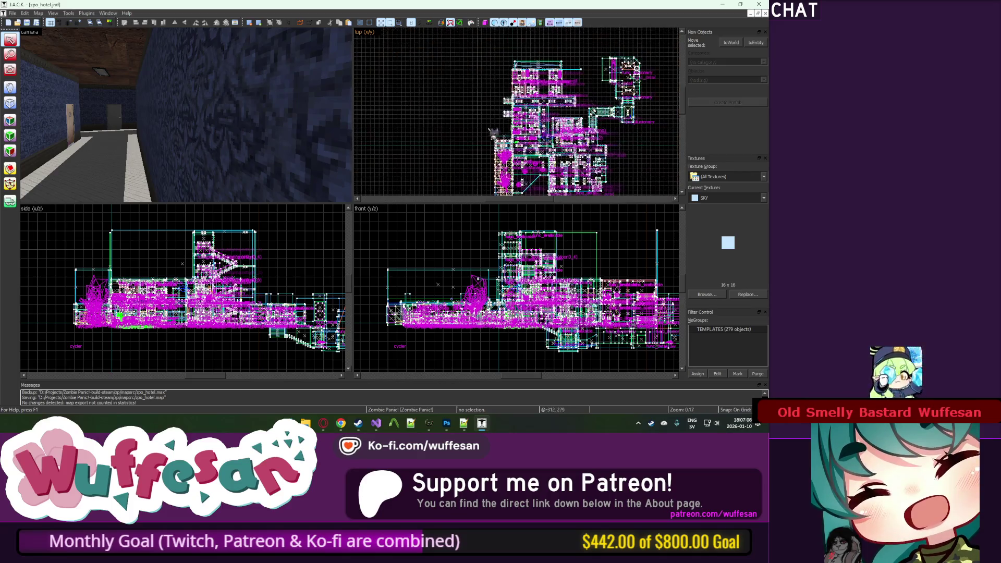
pyautogui.moveTo(484, 431)
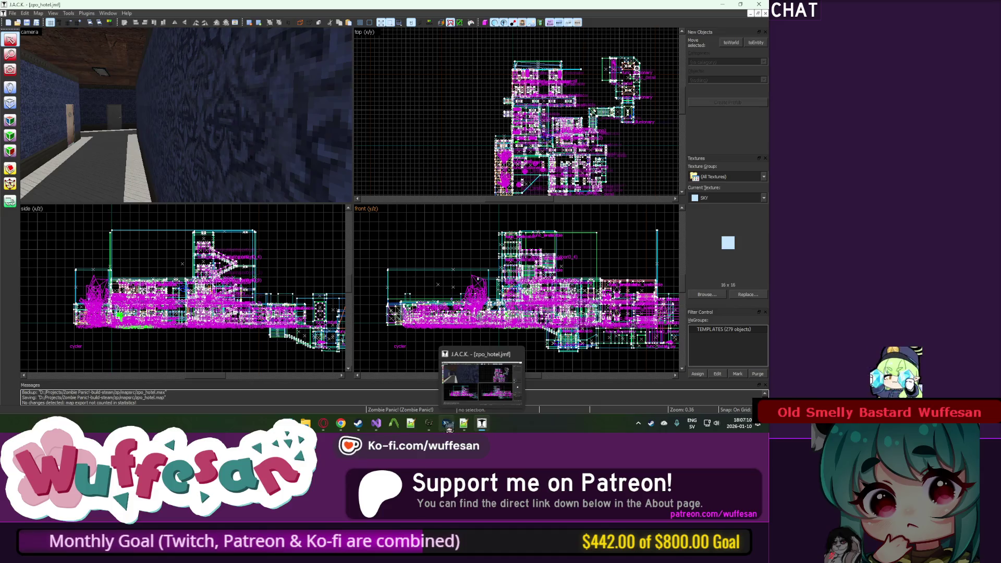
pyautogui.click(376, 424)
# Step: Launch Zombie Panic! under the debugger, type sv_cheats in the console, then close the console
pyautogui.press('F5')
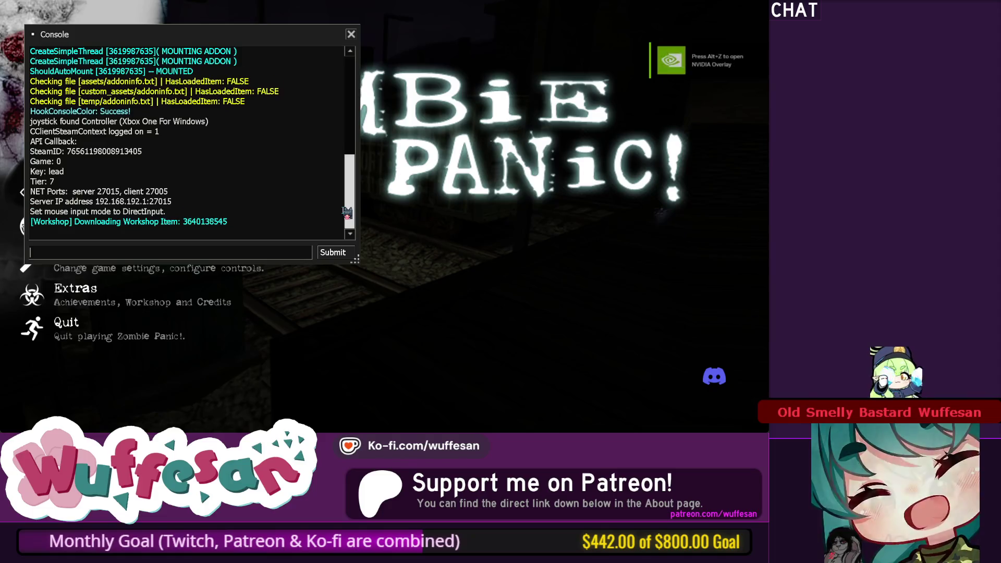
pyautogui.write('sv_cheats')
pyautogui.press('Escape')
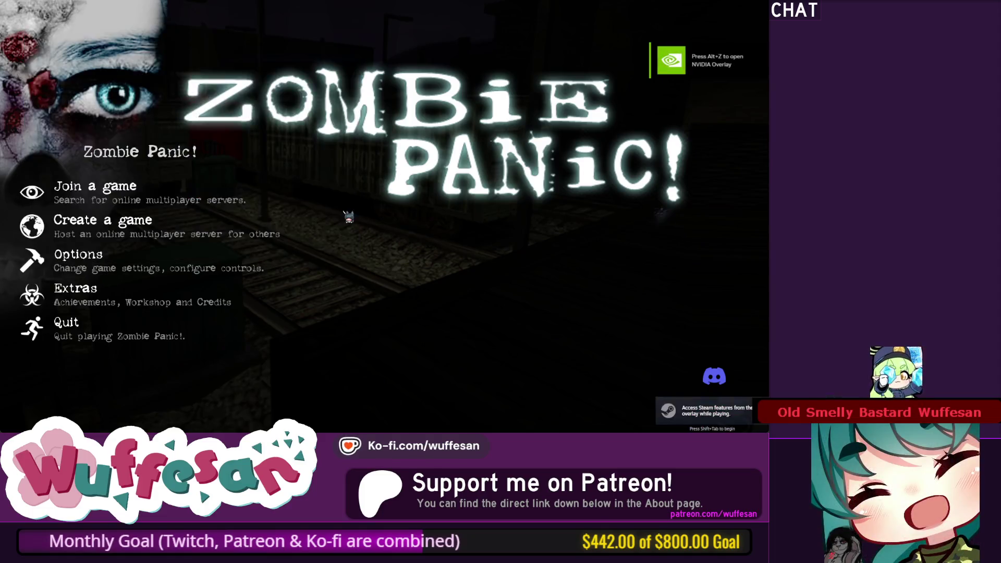
# Step: Create a game with zpo_hotel selected as the map and start the local server
pyautogui.click(272, 230)
pyautogui.click(364, 140)
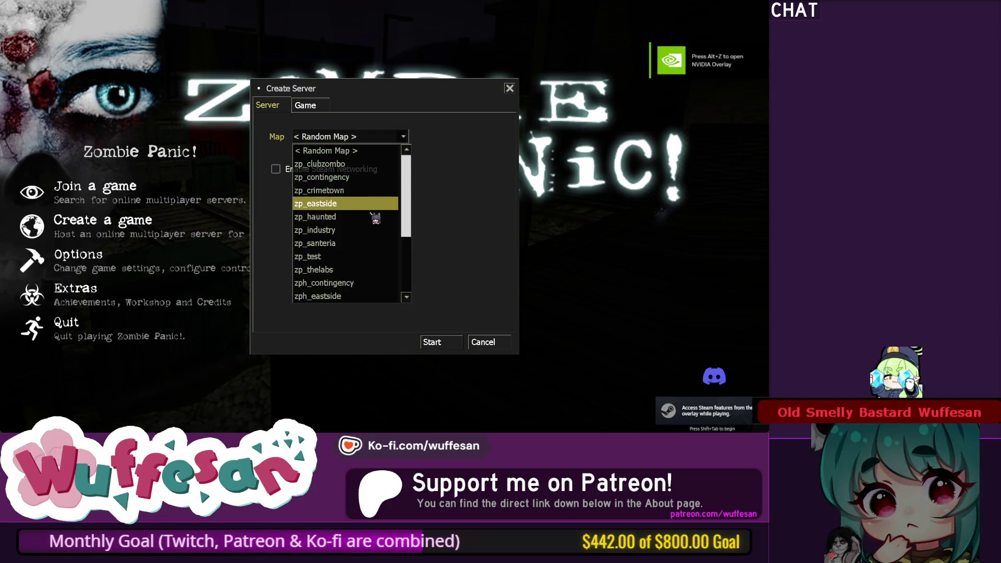
pyautogui.scroll(-3, 354, 255)
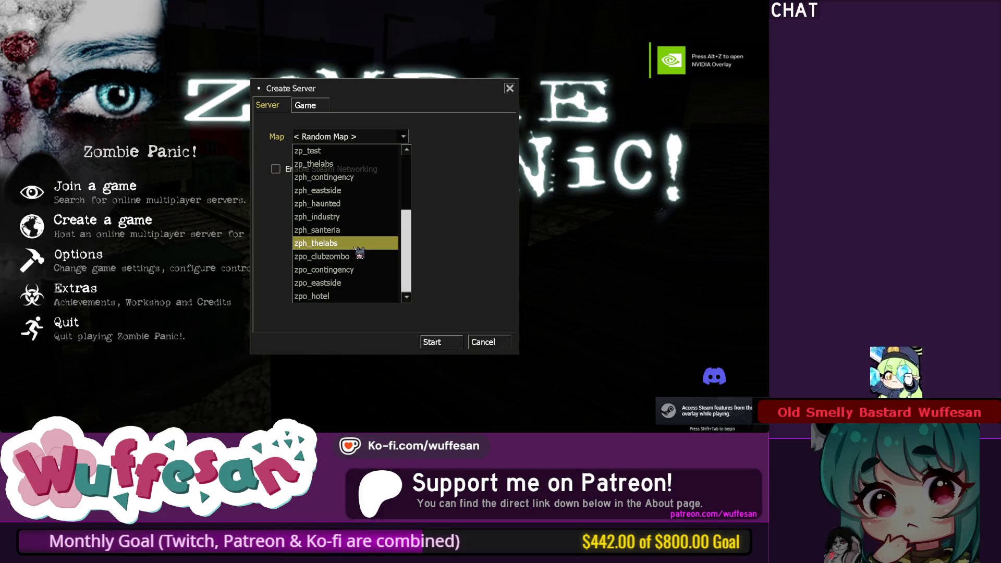
pyautogui.click(356, 248)
pyautogui.click(355, 136)
pyautogui.click(347, 296)
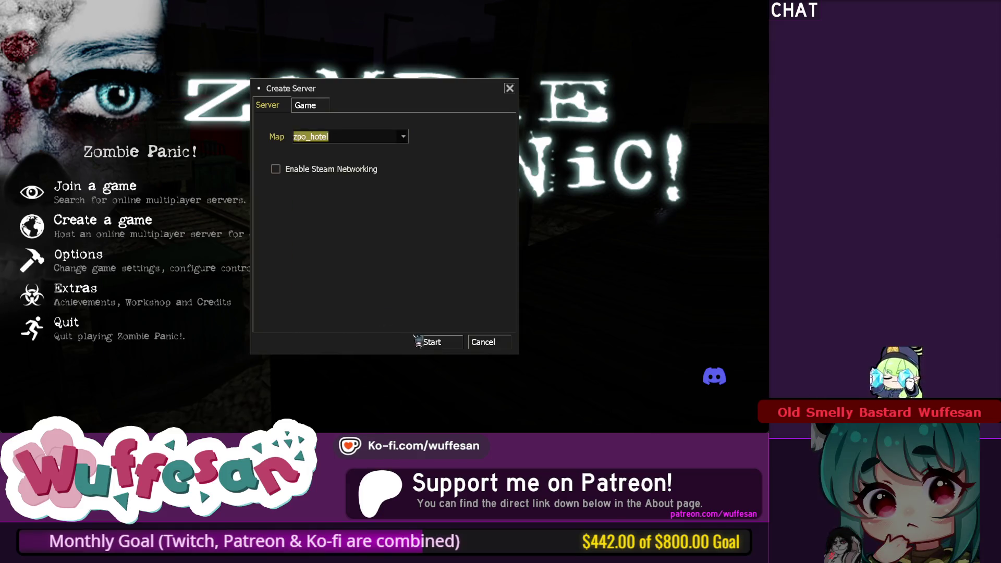
pyautogui.click(424, 342)
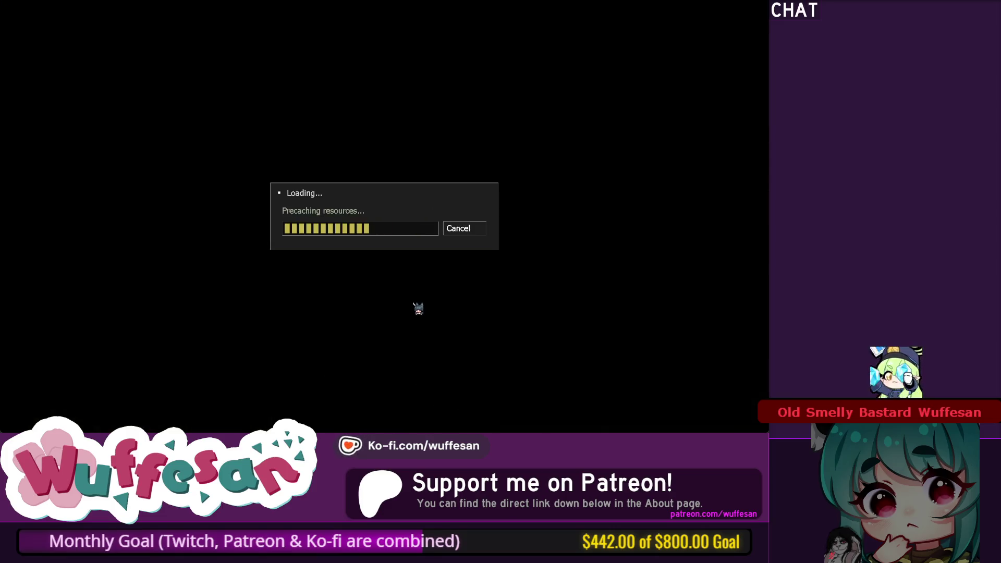
# Step: Enter the game and walk down the corridor to the barred window, checking it with the flashlight
pyautogui.click(178, 340)
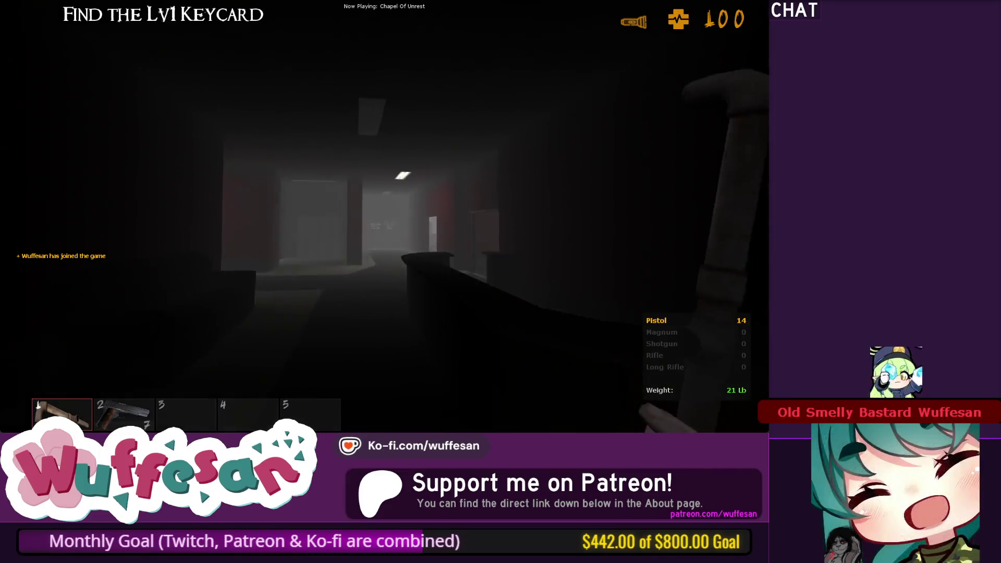
pyautogui.press('w')
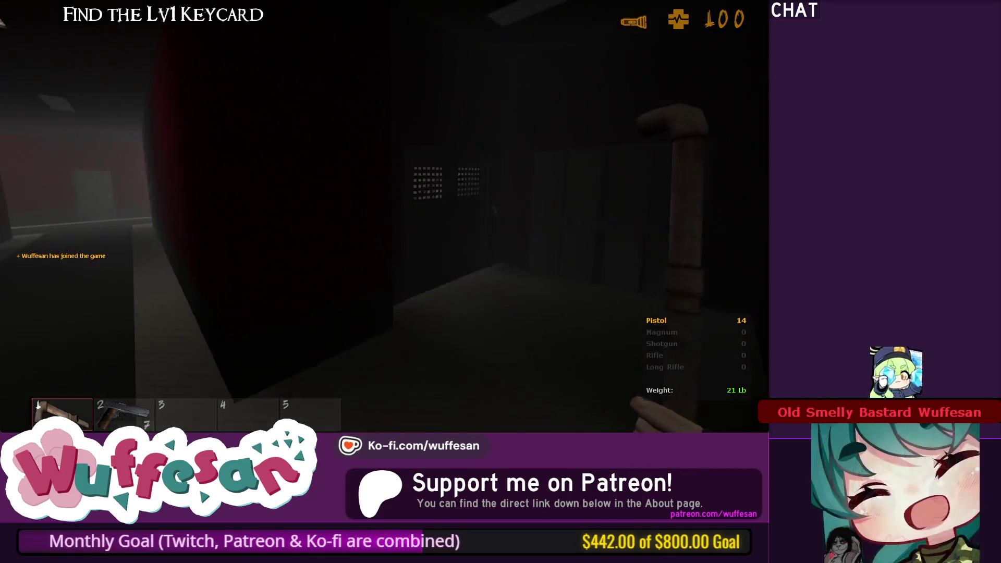
pyautogui.press('f')
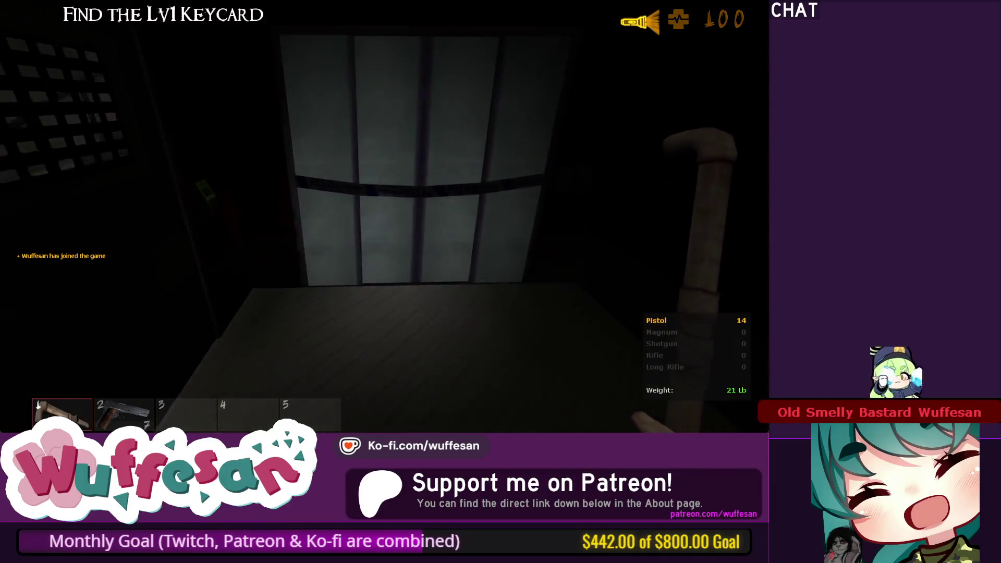
pyautogui.press('w')
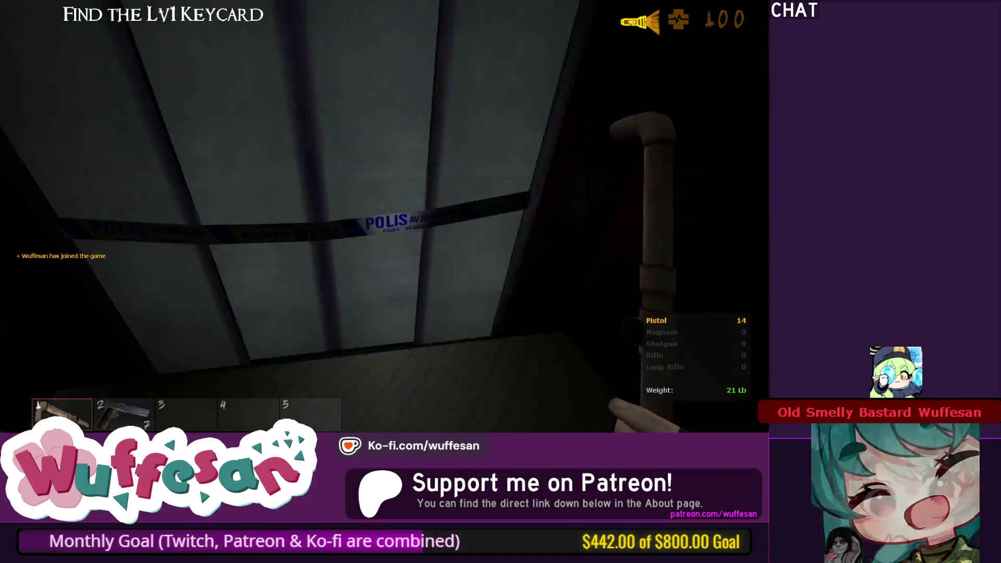
pyautogui.press('f')
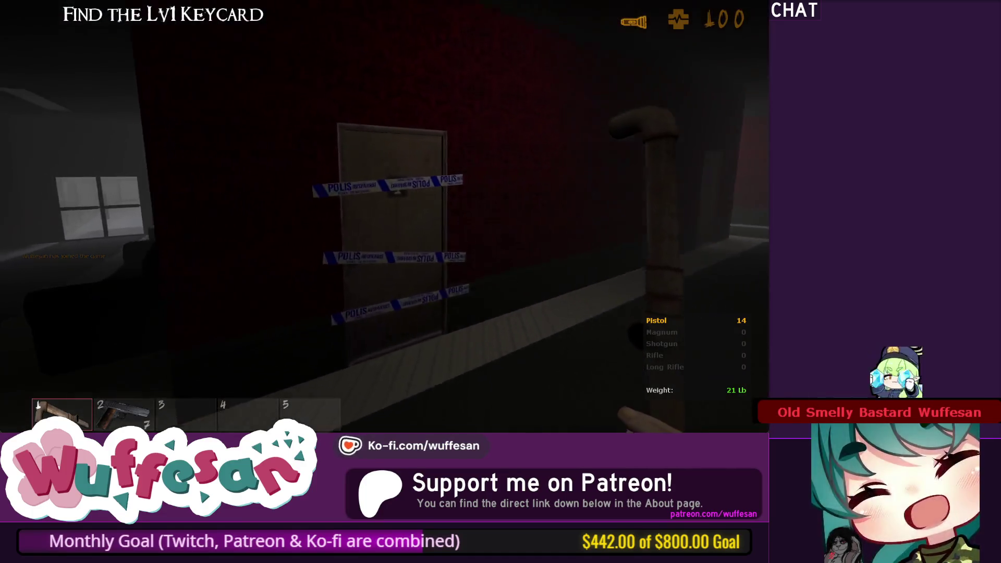
# Step: Approach the police-taped door, then back away to inspect it
pyautogui.press('w')
pyautogui.press('s')
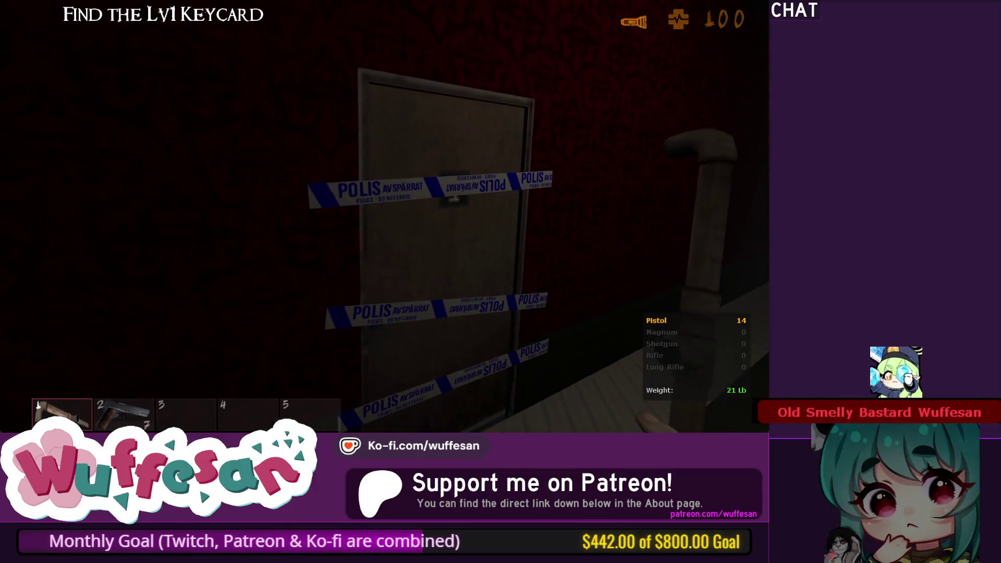
pyautogui.moveTo(500, 282)
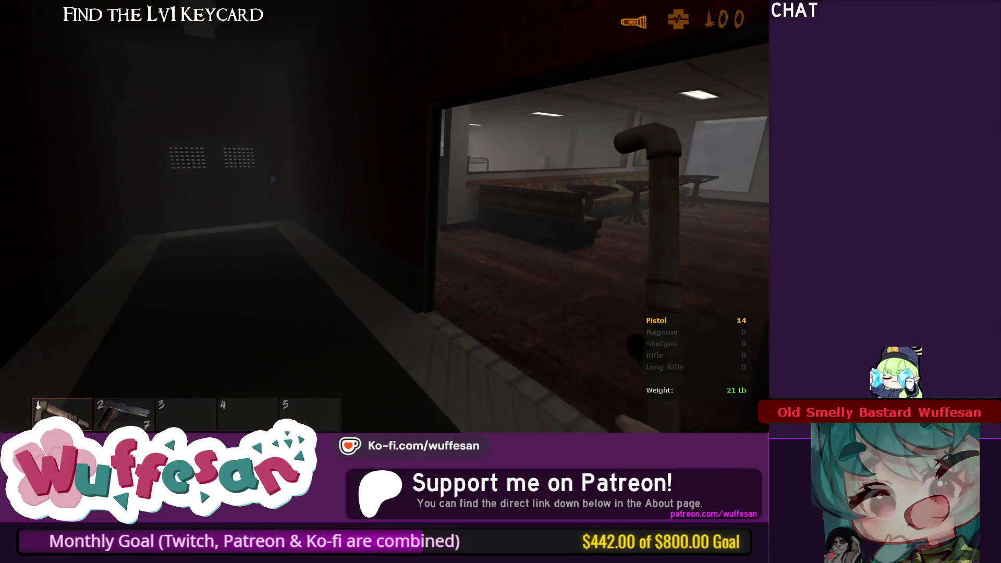
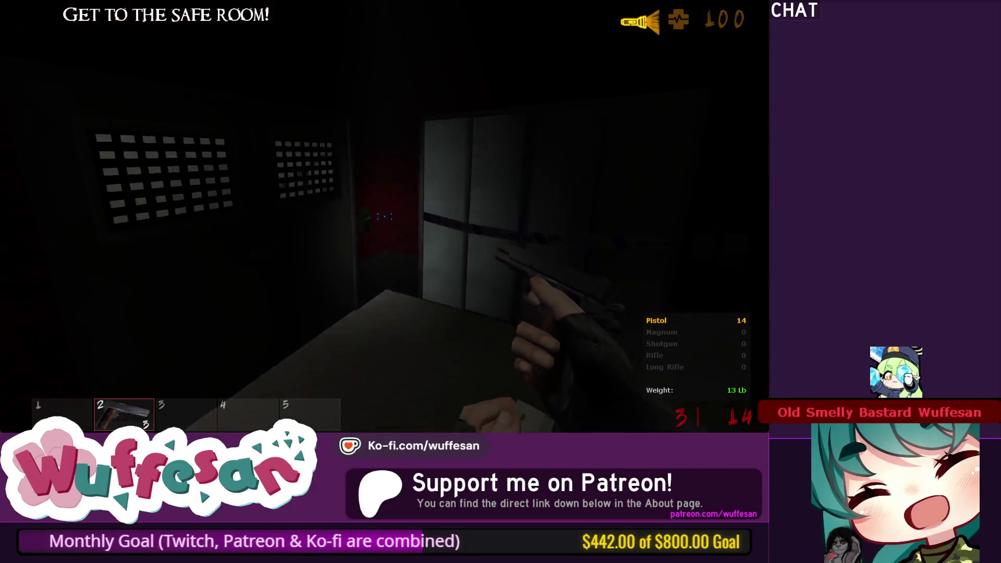
# Step: Fire the pistol down the corridor, then reload while moving into the stairwell
pyautogui.click(384, 217)
pyautogui.click(384, 217)
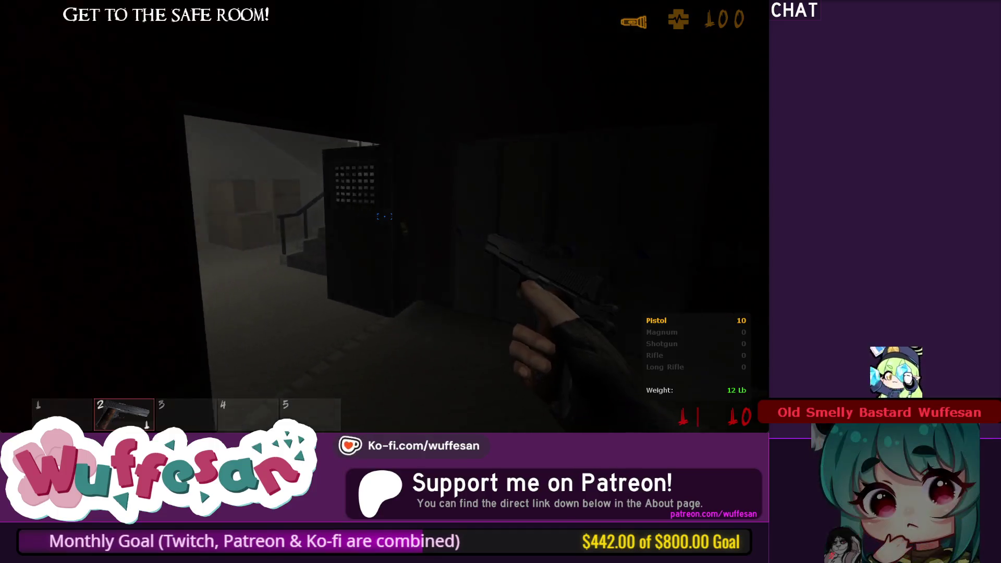
pyautogui.press('r')
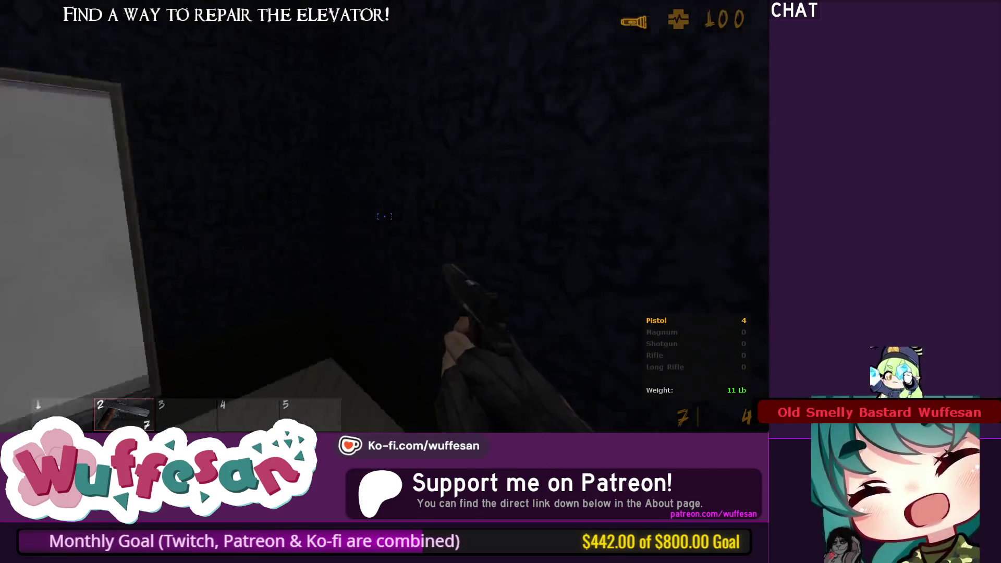
# Step: Shoot door 15 repeatedly with the pistol until it breaks open
pyautogui.click(385, 217)
pyautogui.click(385, 216)
pyautogui.click(385, 217)
pyautogui.click(385, 217)
pyautogui.click(385, 216)
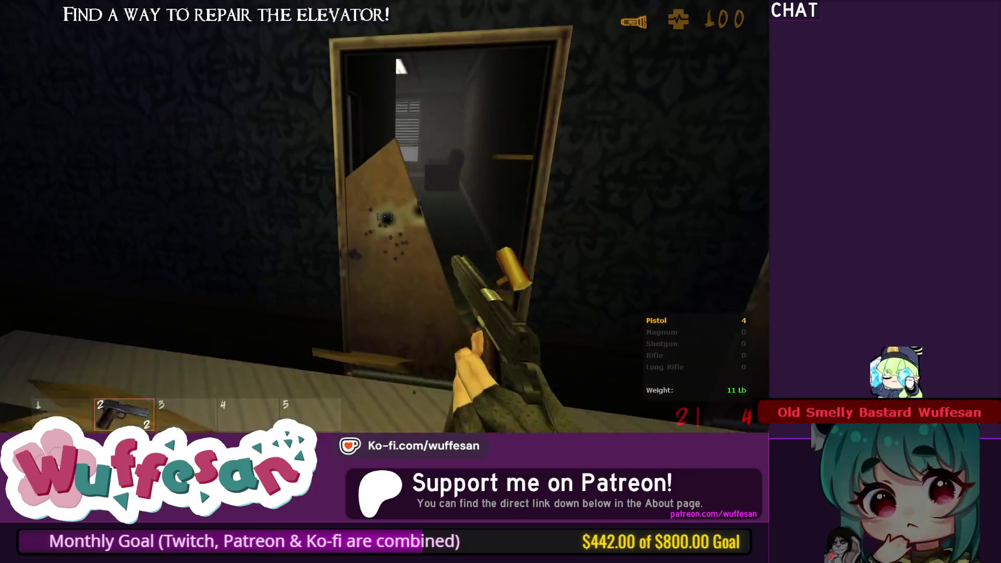
pyautogui.click(385, 216)
pyautogui.click(385, 217)
# Step: Explore the bathroom stall and bedroom, switch on the flashlight, and bring up the developer console
pyautogui.press('w')
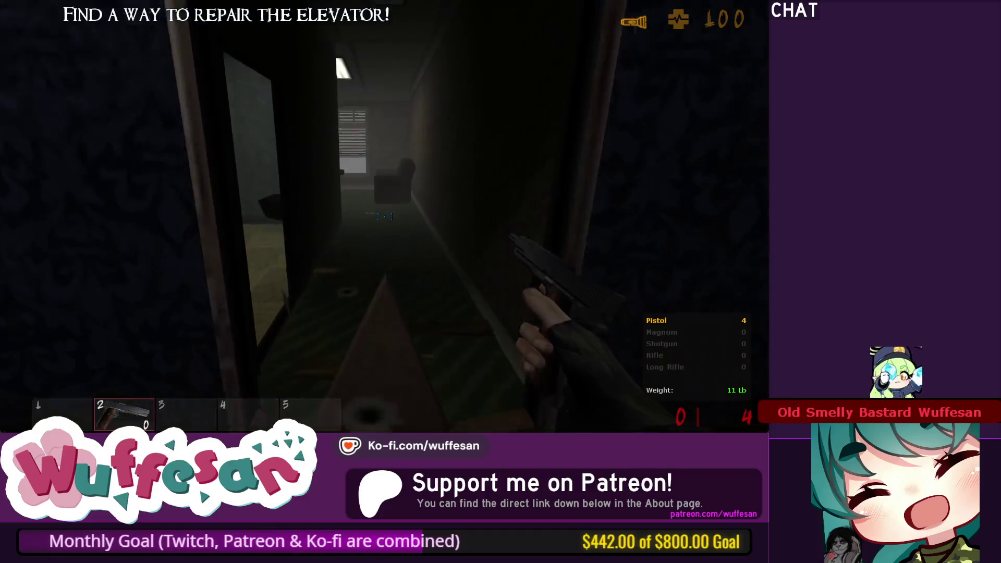
pyautogui.press('r')
pyautogui.press('w')
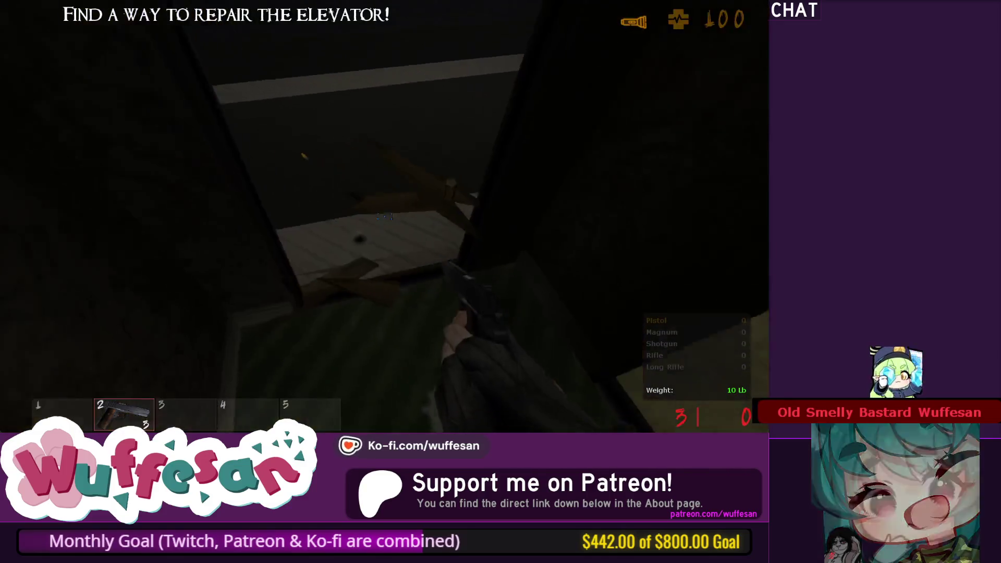
pyautogui.press('w')
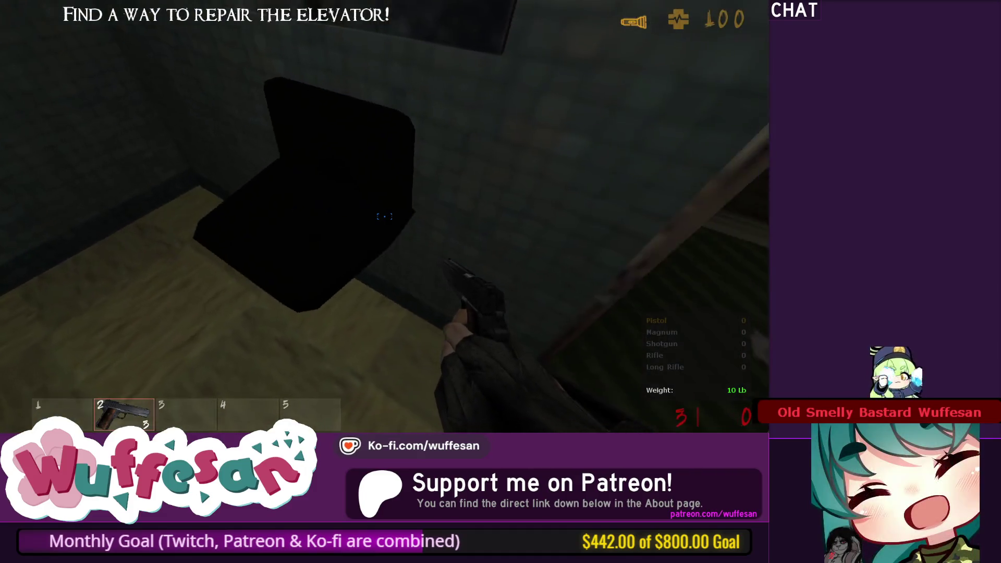
pyautogui.press('w')
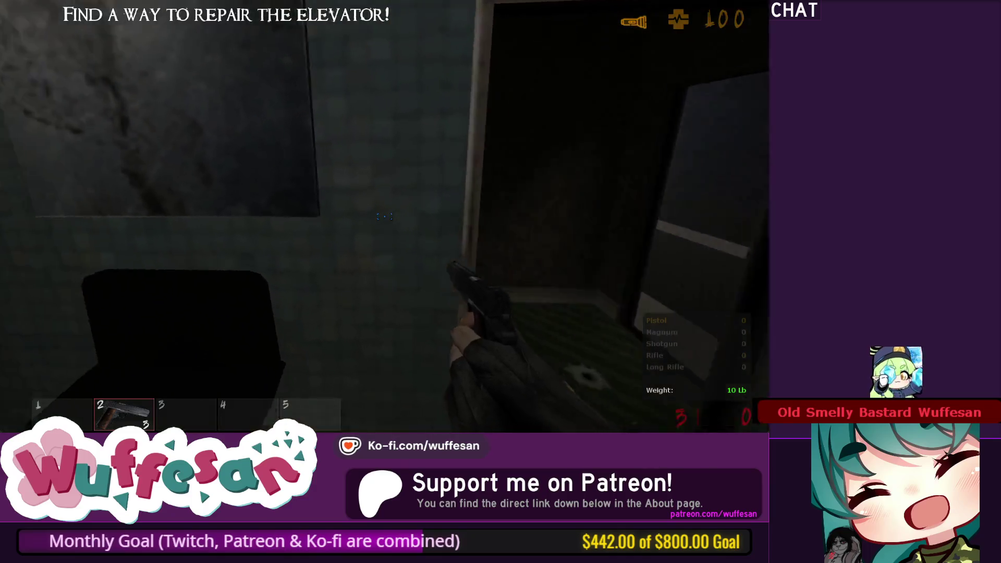
pyautogui.press('w')
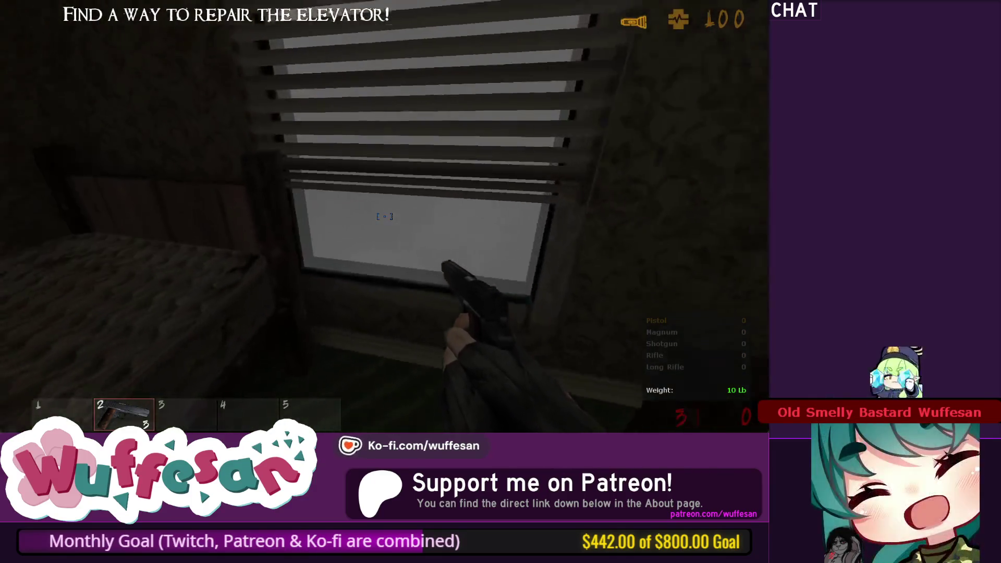
pyautogui.press('w')
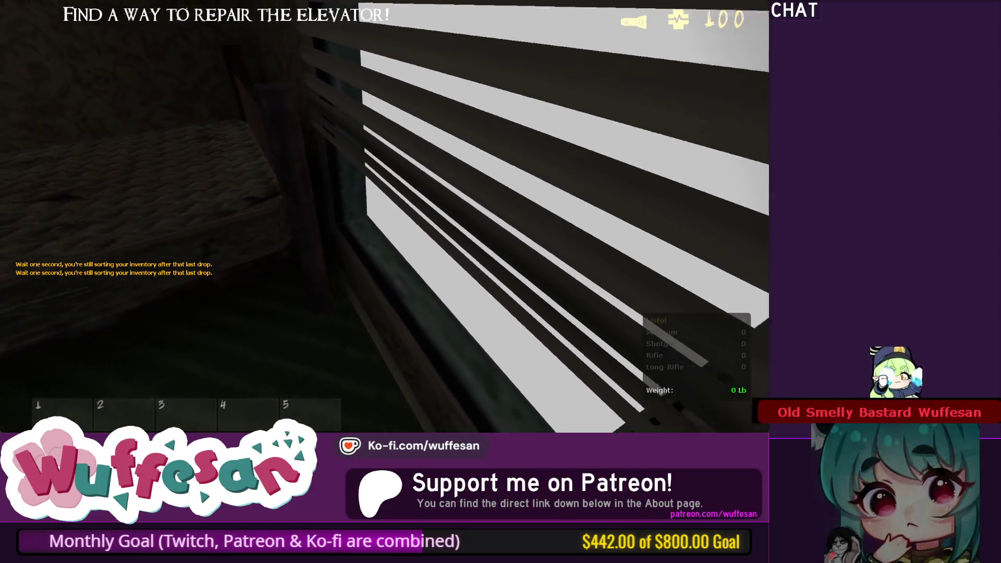
pyautogui.press('f')
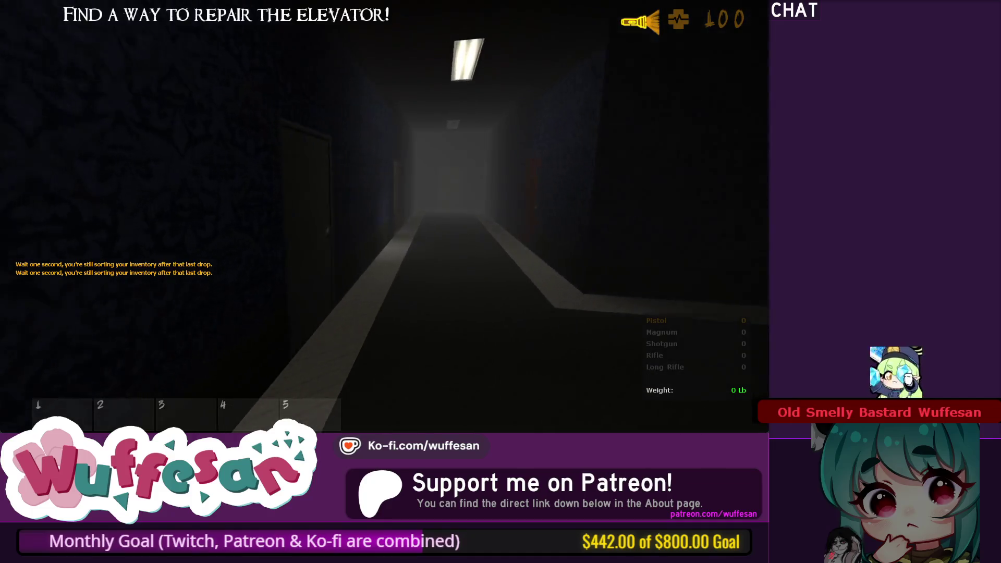
pyautogui.press('`')
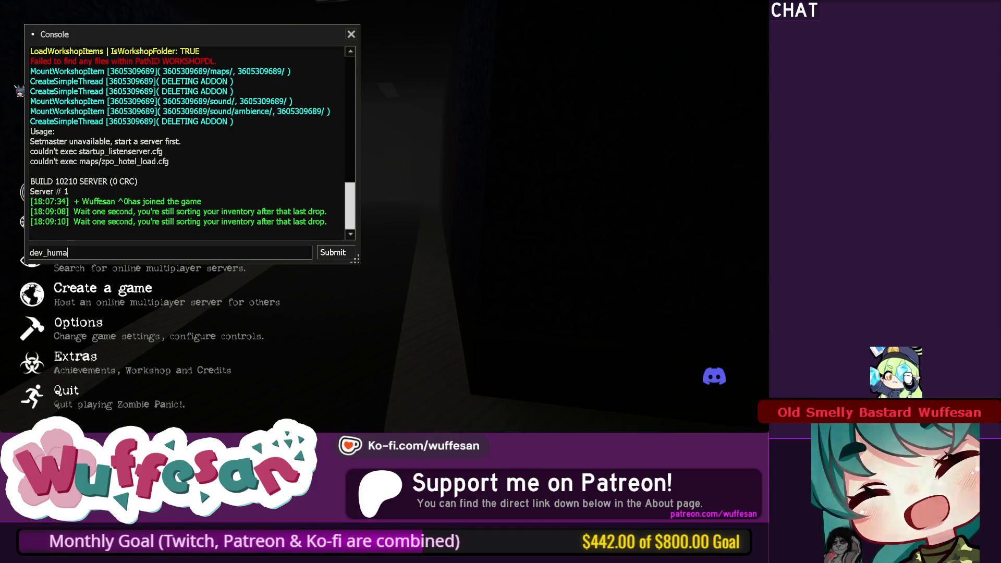
# Step: Close the developer console and get the crowbar in hand
pyautogui.press('`')
pyautogui.press('`')
pyautogui.press('Return')
pyautogui.press('`')
# Step: Walk past the taped-off door through the dark and red corridors, toggling the flashlight
pyautogui.press('w')
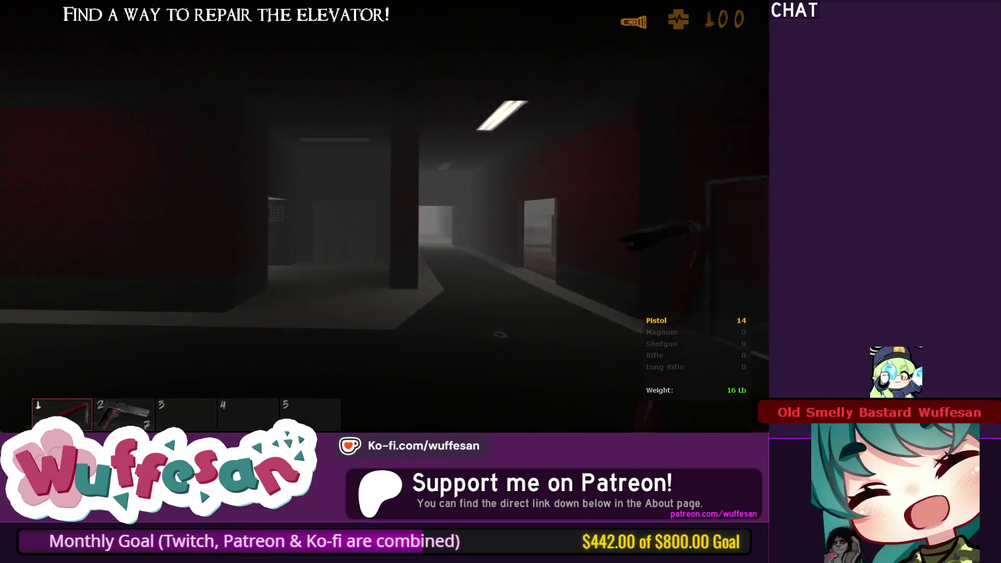
pyautogui.press('w')
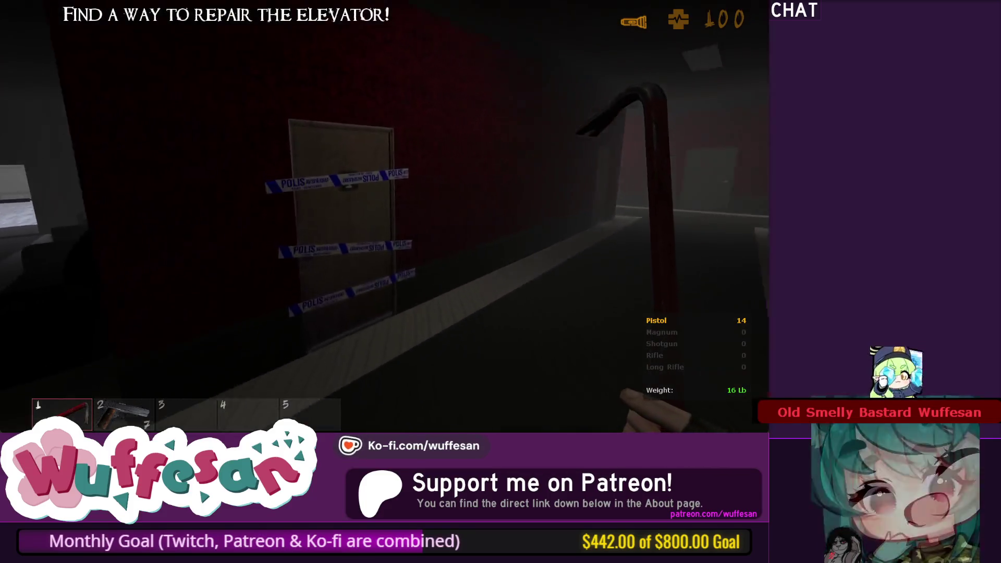
pyautogui.press('f')
pyautogui.press('w')
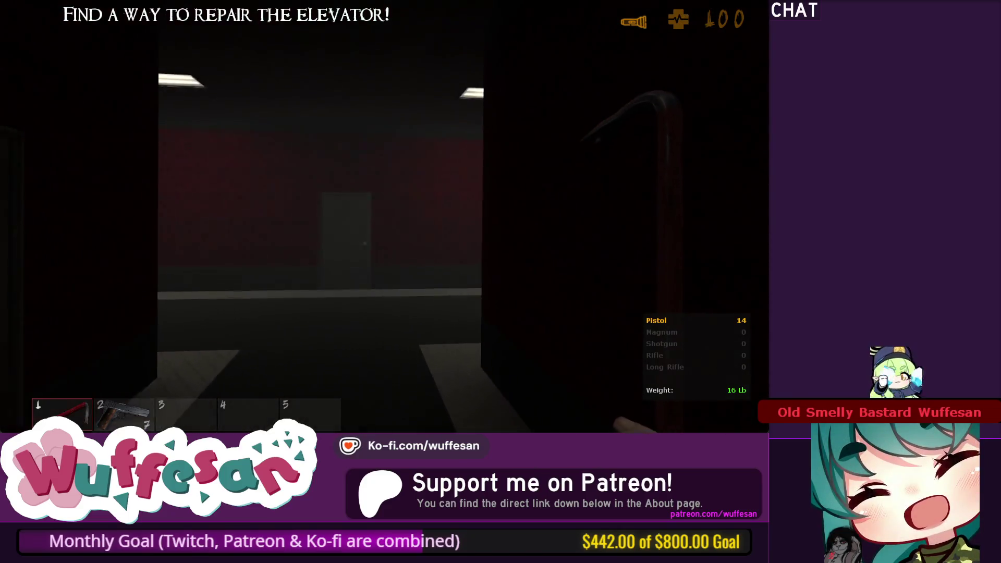
pyautogui.press('f')
pyautogui.press('w')
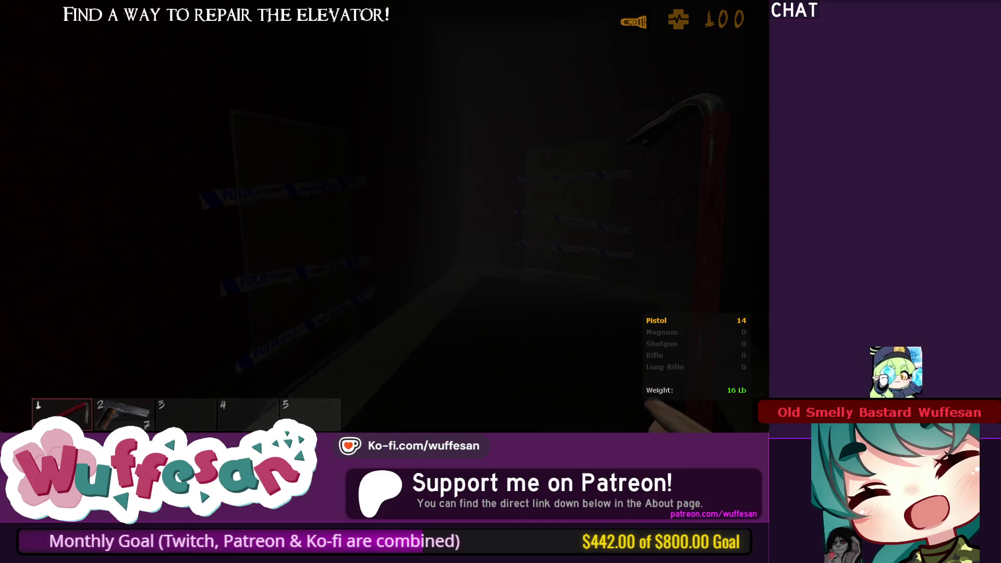
pyautogui.press('w')
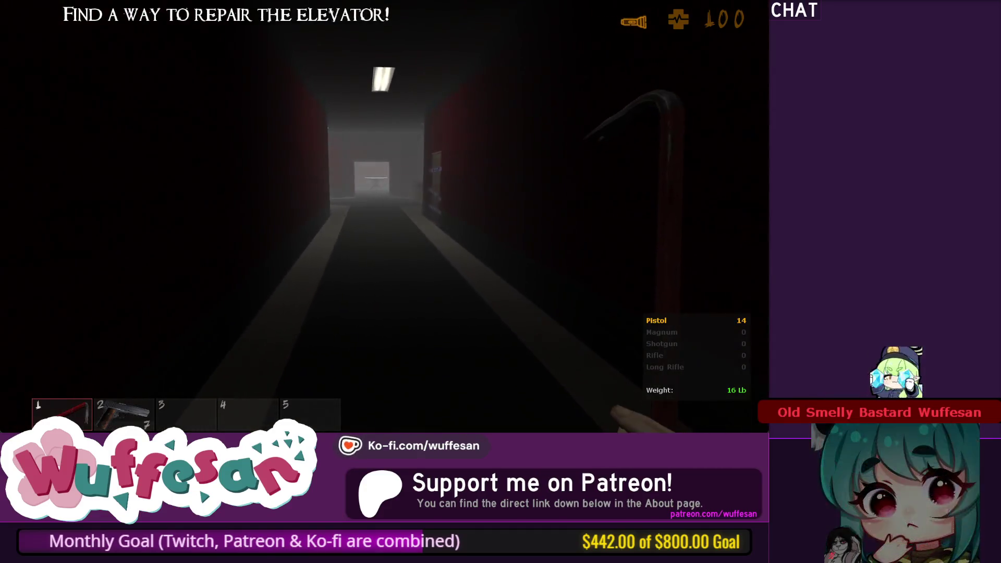
pyautogui.press('w')
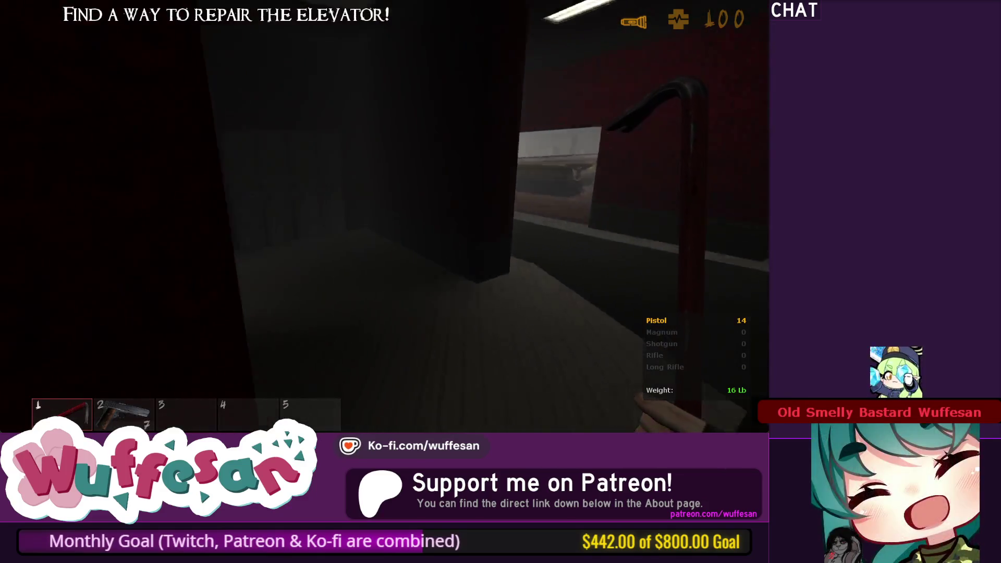
# Step: Pass through the stairwell into the elevator, then by door 9 into the dark bedroom
pyautogui.press('w')
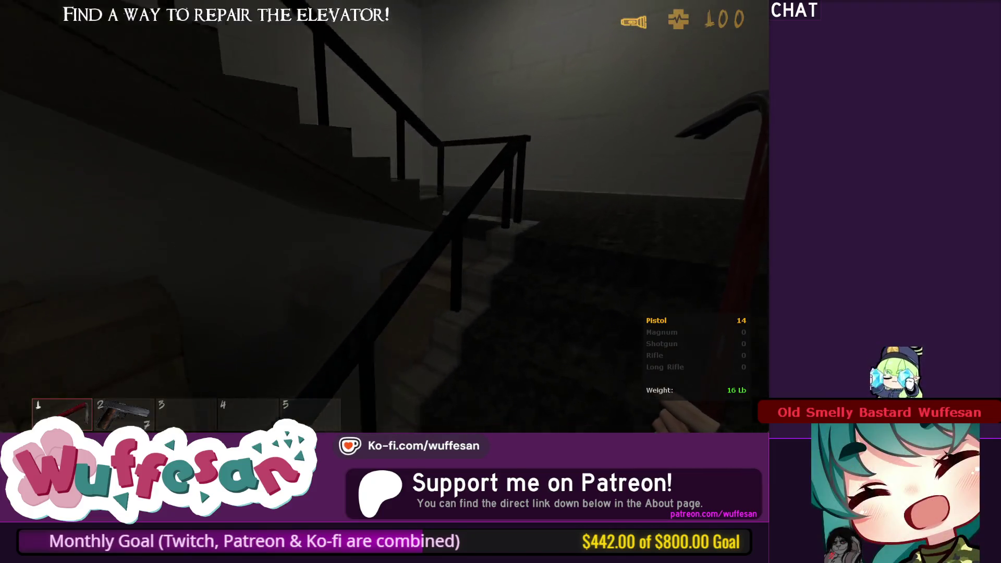
pyautogui.press('w')
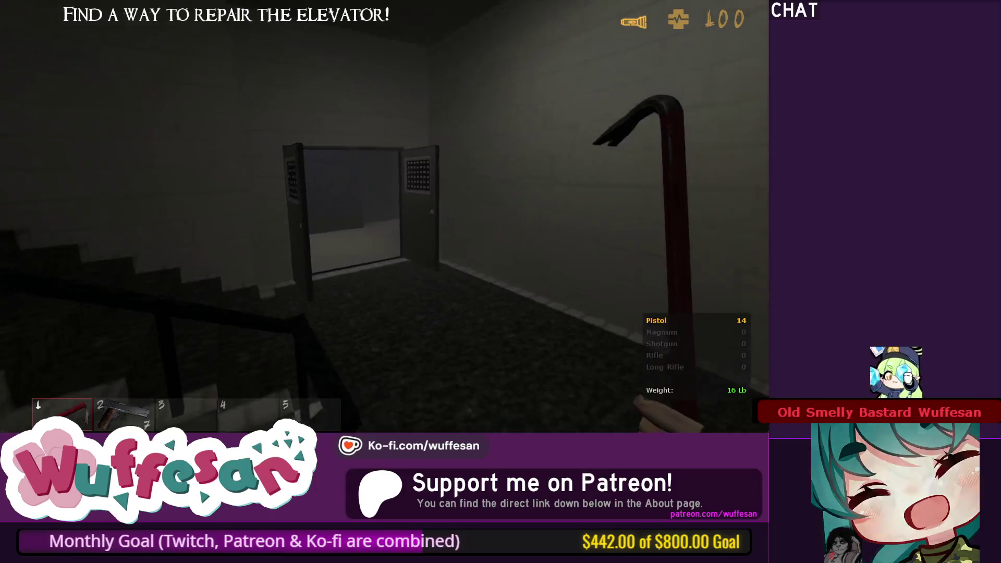
pyautogui.press('w')
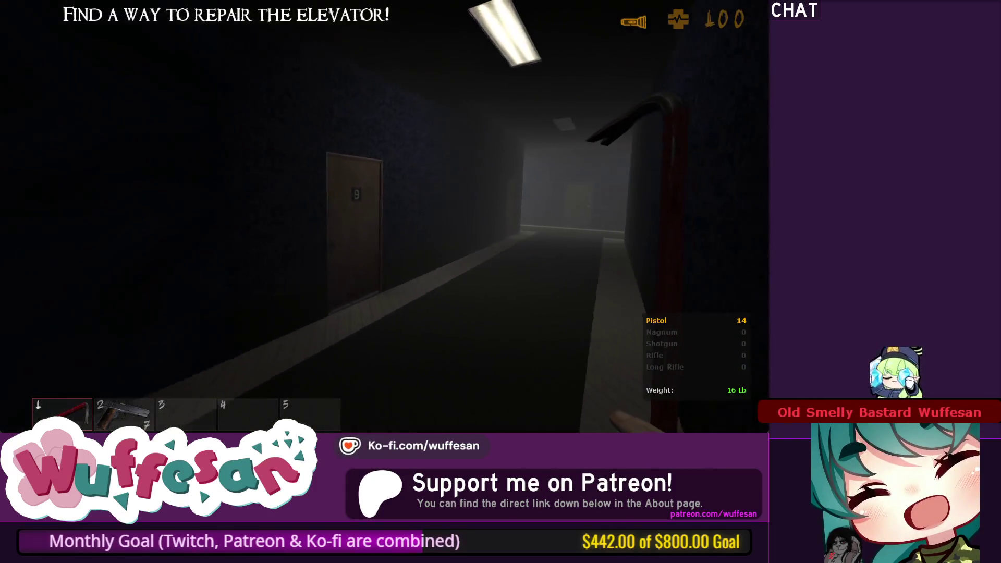
pyautogui.press('w')
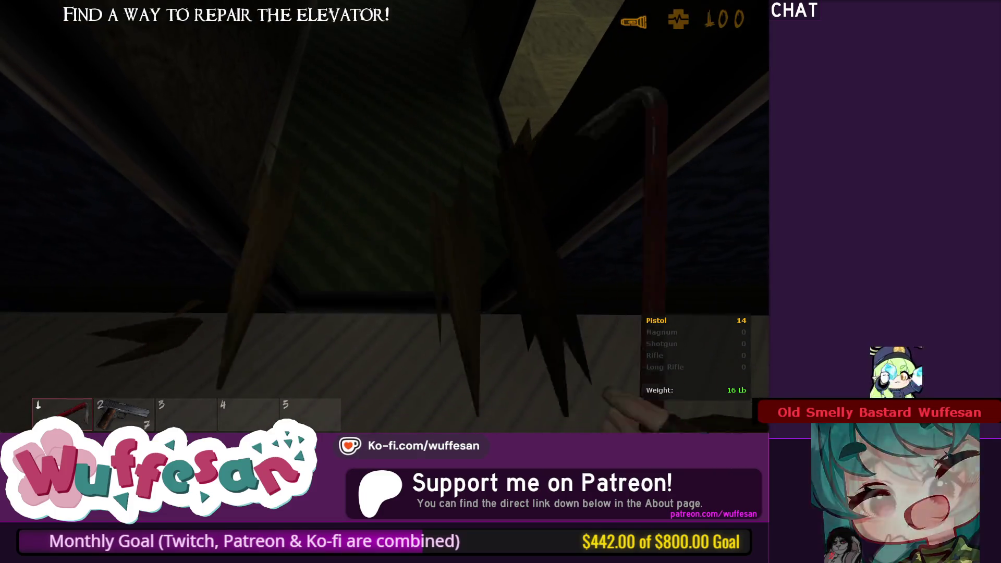
pyautogui.press('w')
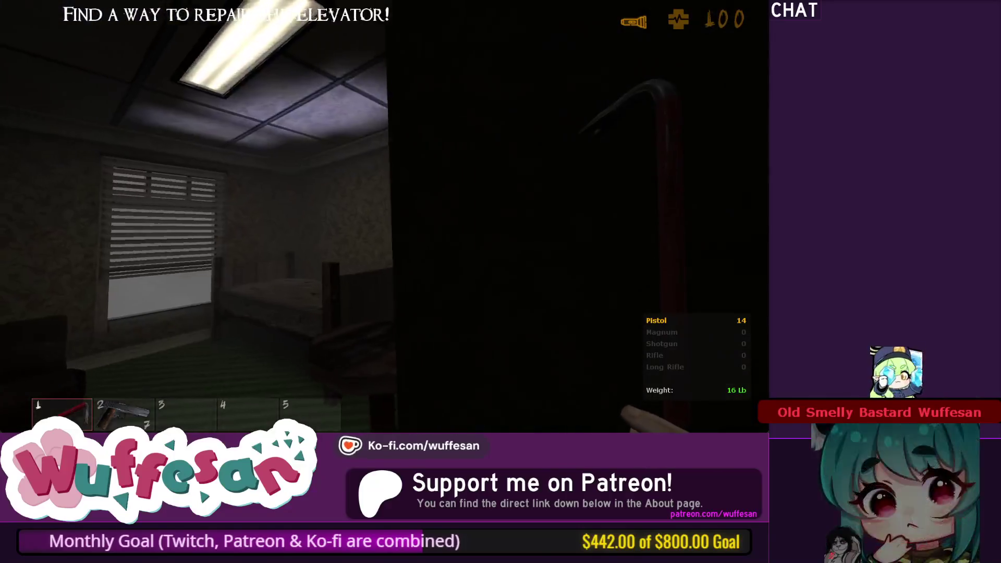
pyautogui.press('w')
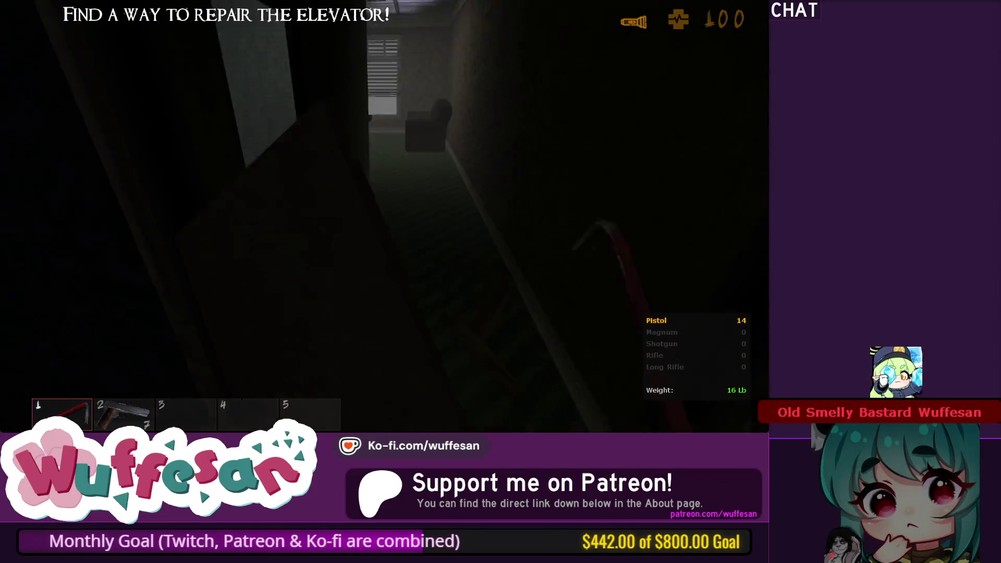
# Step: Leave the bedroom, hit door 12 with the crowbar by flashlight, and back away
pyautogui.press('w')
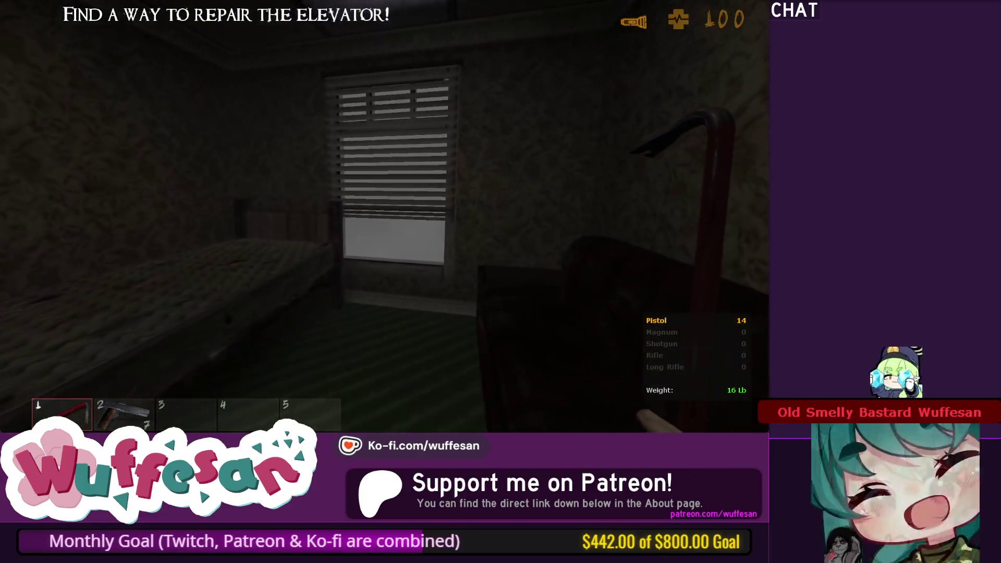
pyautogui.press('w')
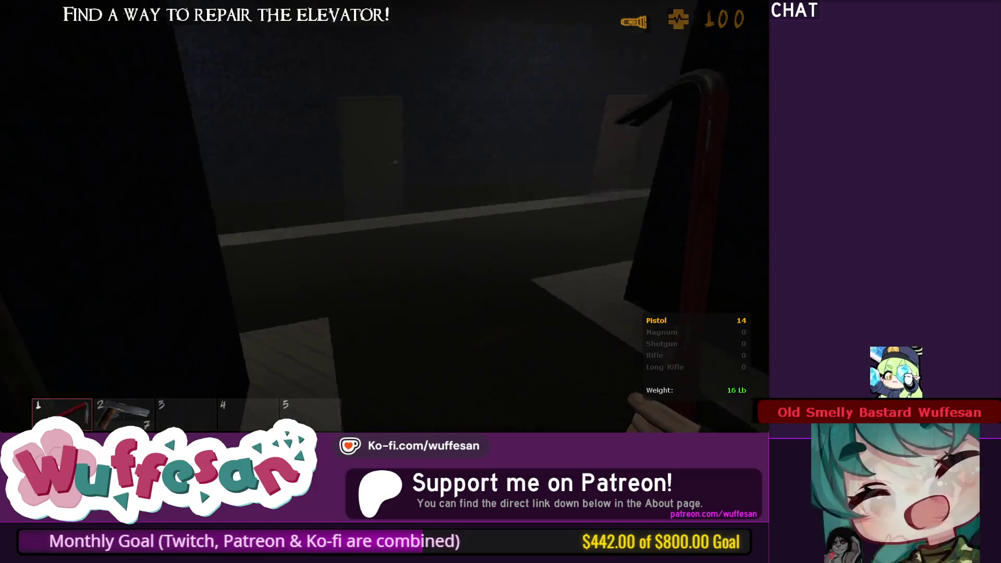
pyautogui.moveTo(385, 217)
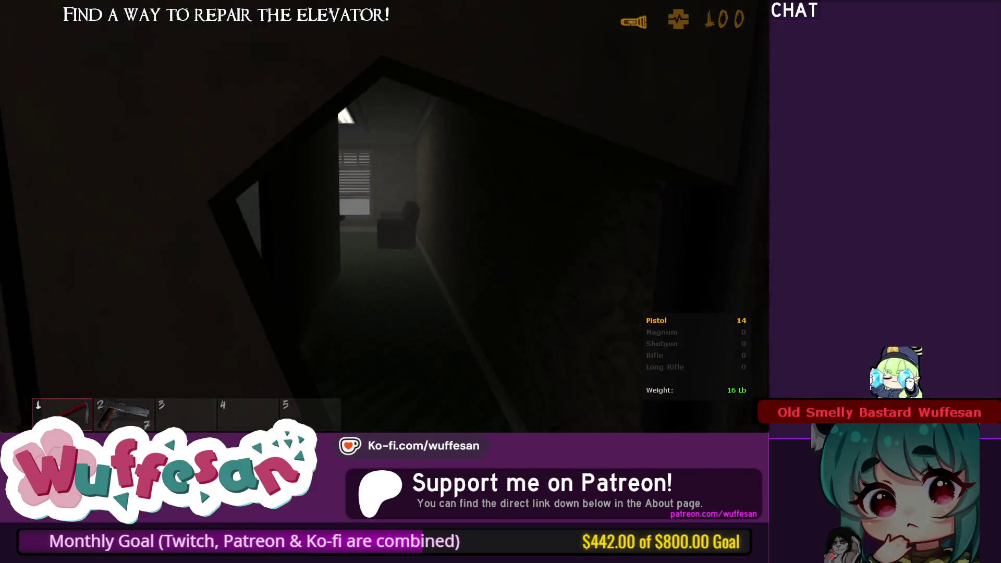
pyautogui.press('f')
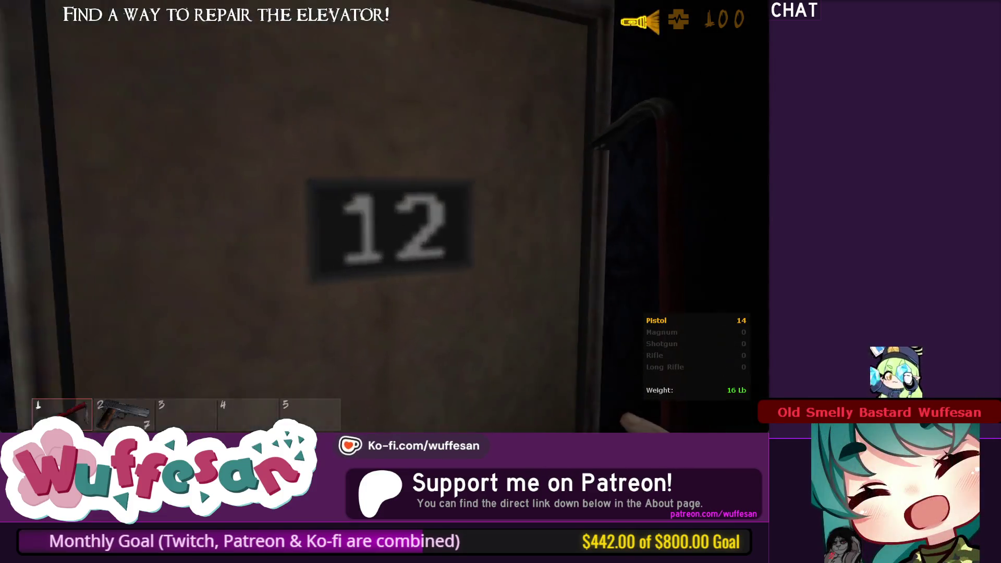
pyautogui.click(385, 216)
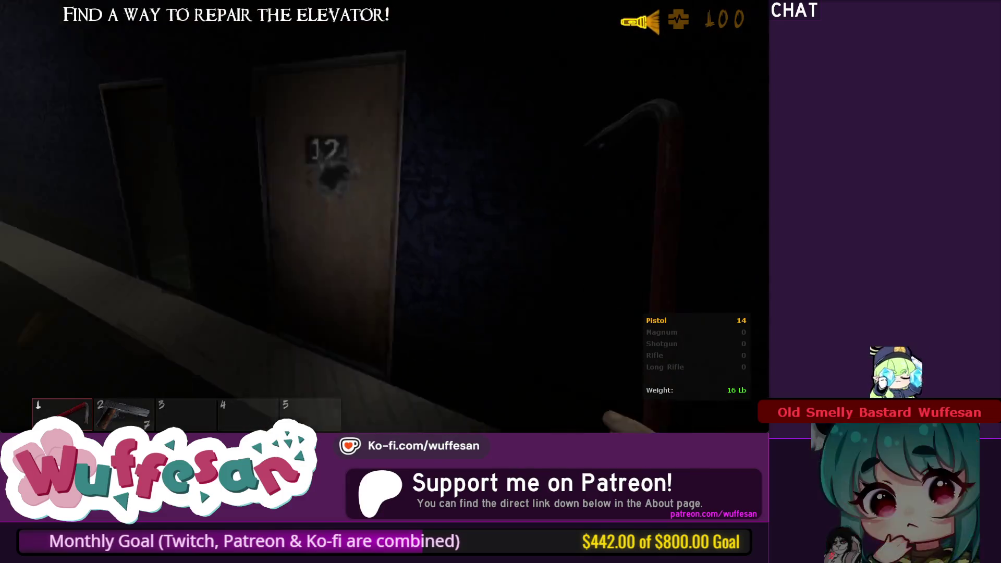
pyautogui.moveTo(385, 216)
pyautogui.press('s')
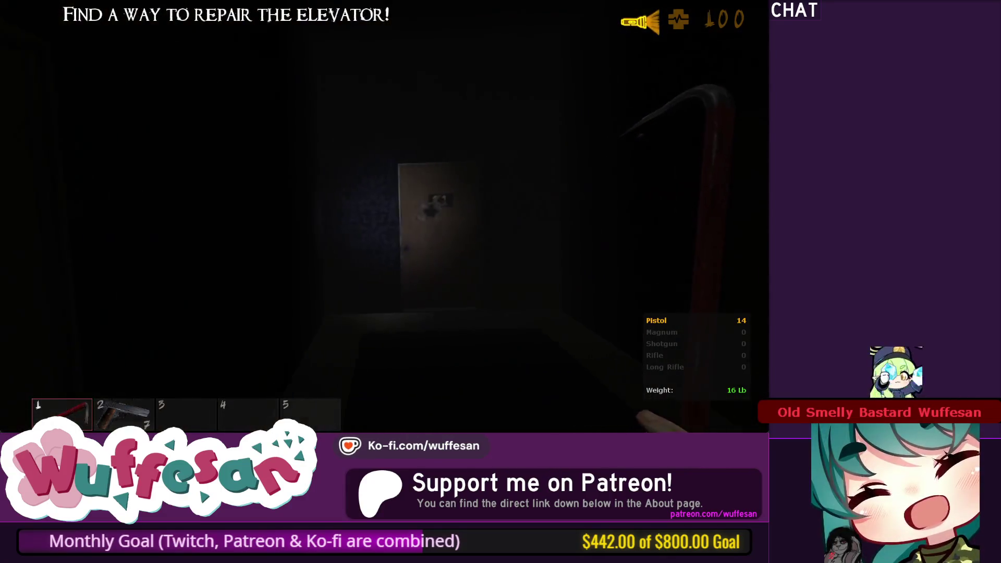
# Step: Walk past door 14, look up at the ladder, enter the lit room, then return to J.A.C.K
pyautogui.press('w')
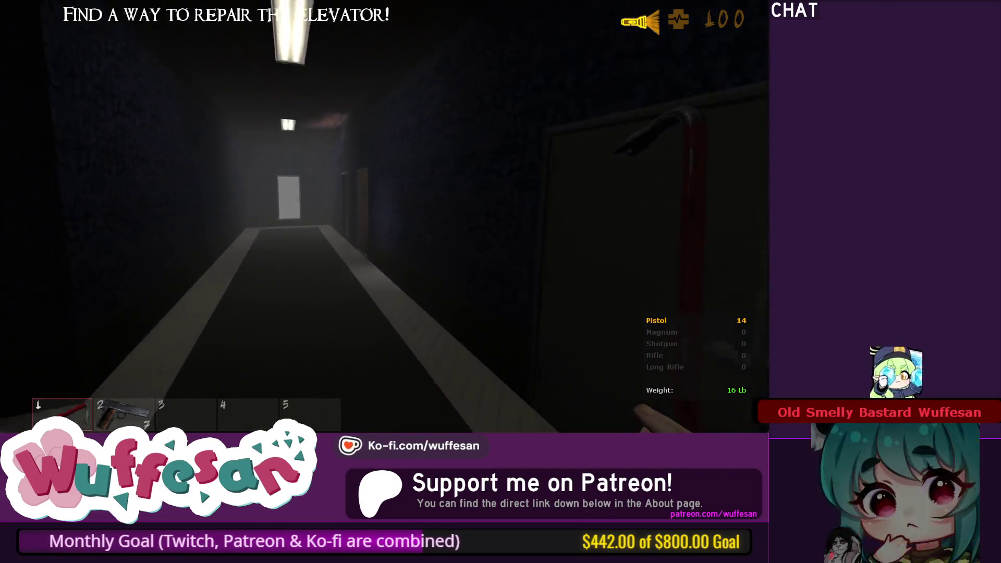
pyautogui.press('f')
pyautogui.press('w')
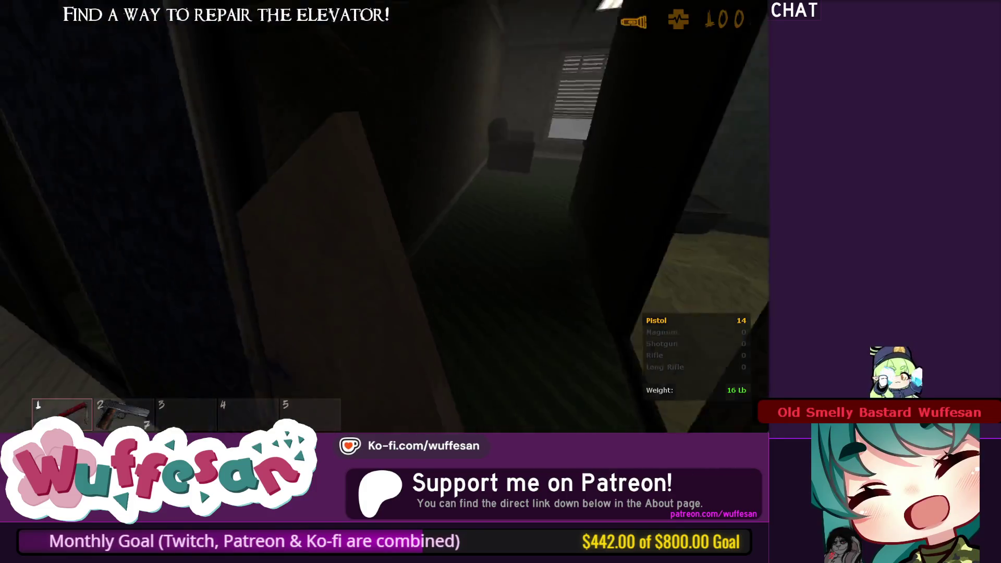
pyautogui.press('w')
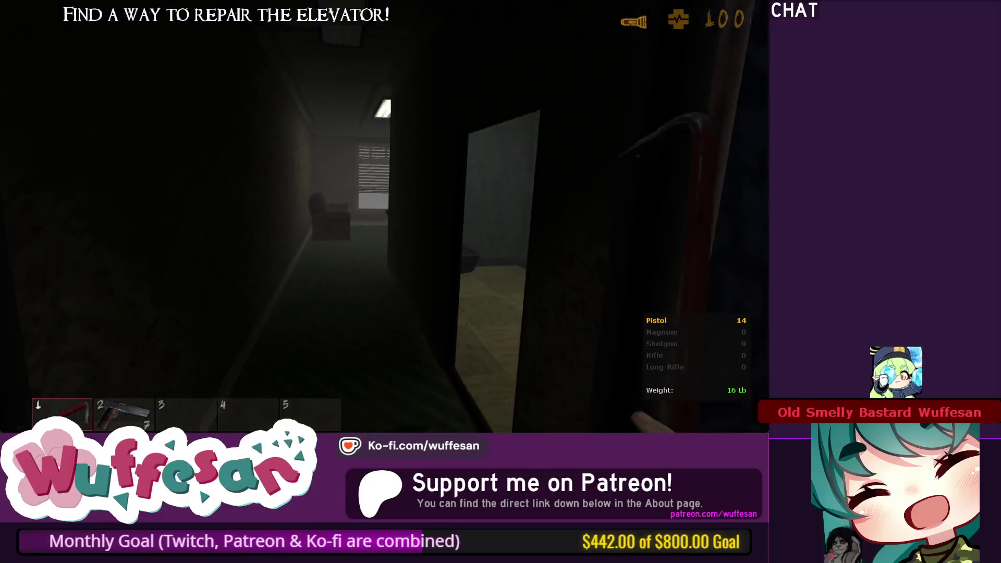
pyautogui.press('w')
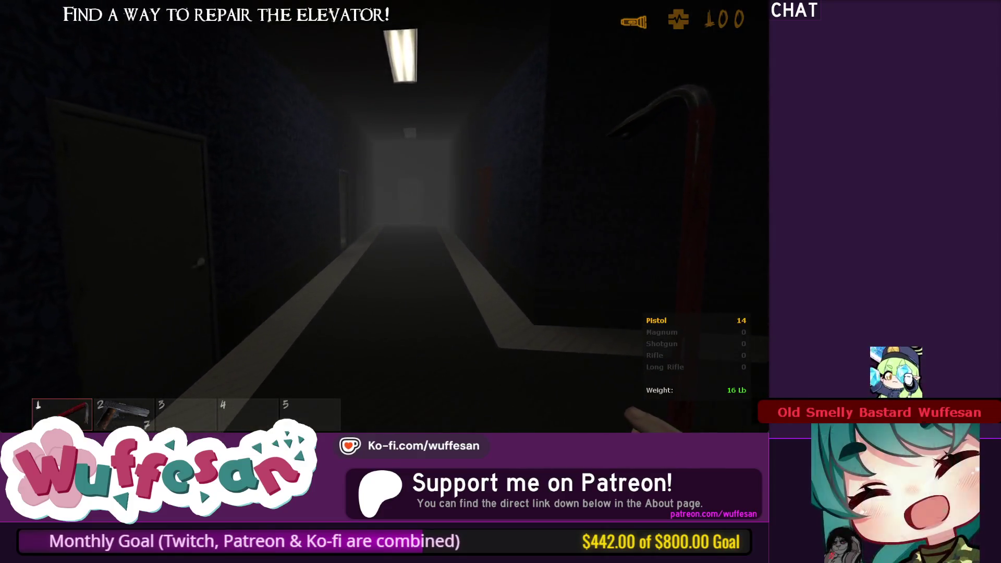
pyautogui.hotkey('alt', 'Tab')
pyautogui.hotkey('alt', 'Tab')
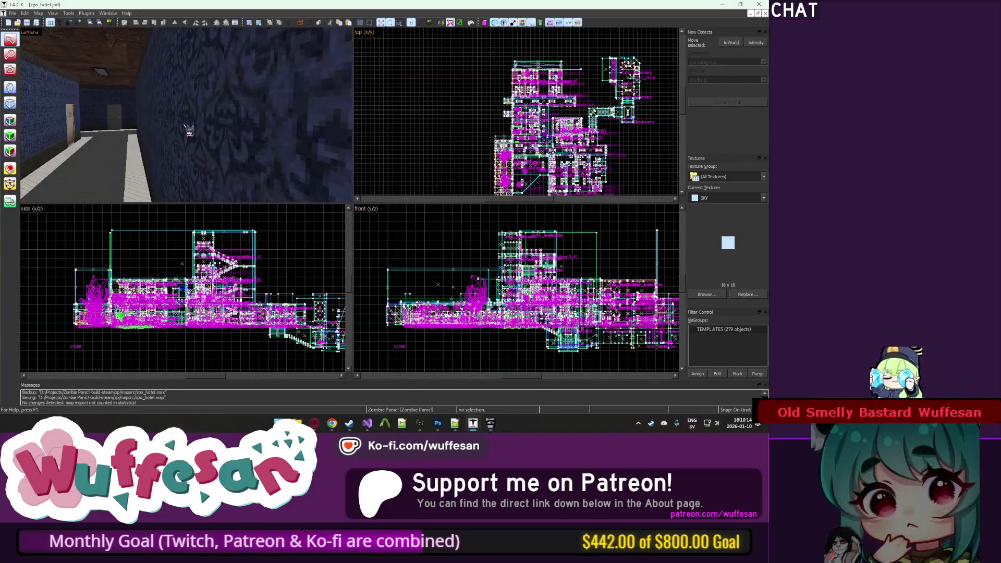
pyautogui.press('w')
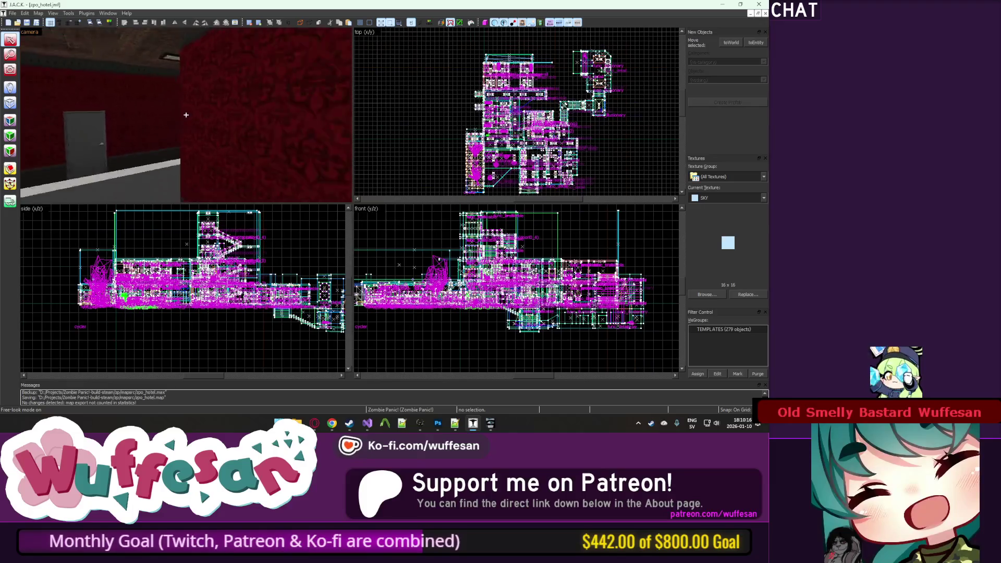
pyautogui.press('z')
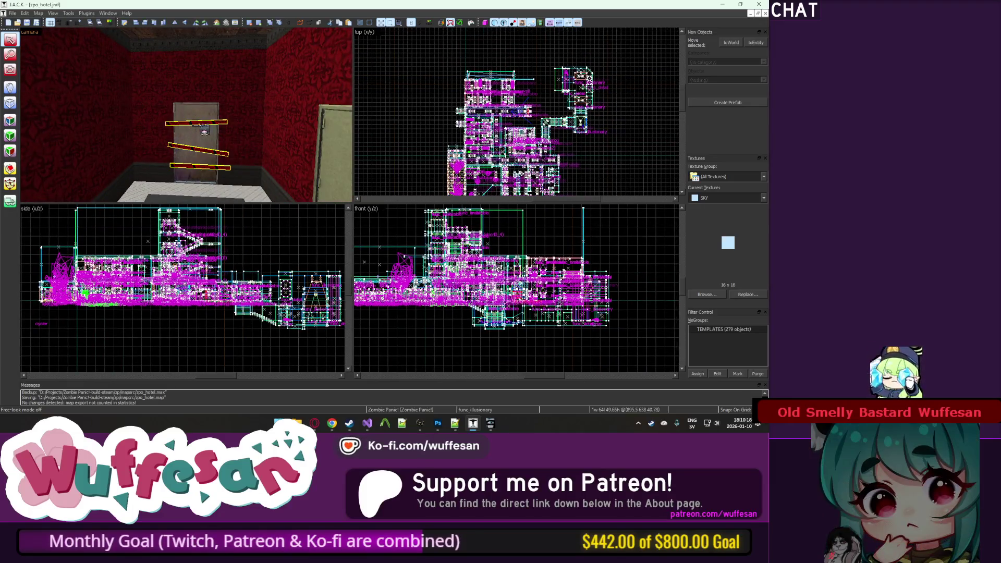
pyautogui.press('z')
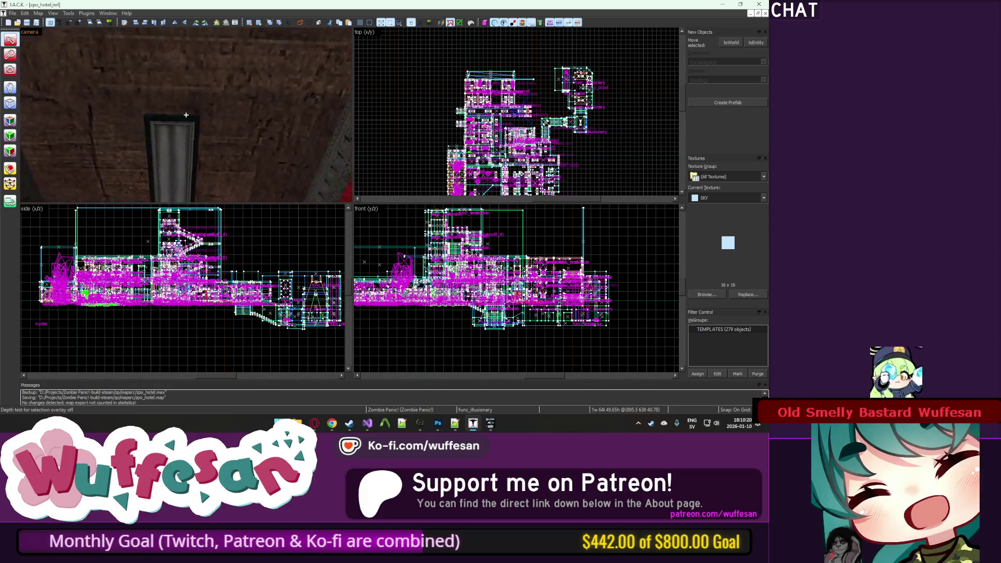
pyautogui.press('w')
pyautogui.press('w')
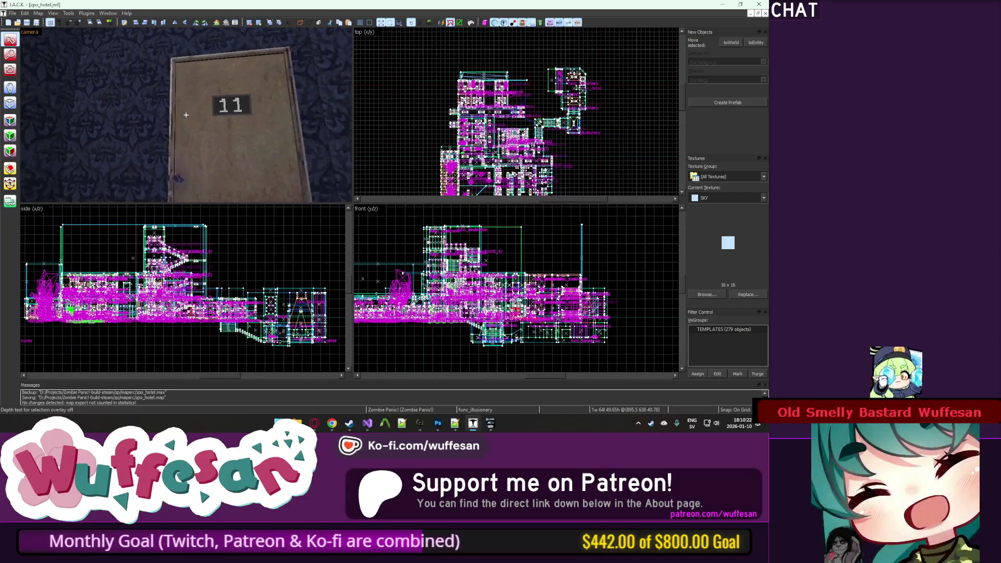
pyautogui.press('w')
pyautogui.press('z')
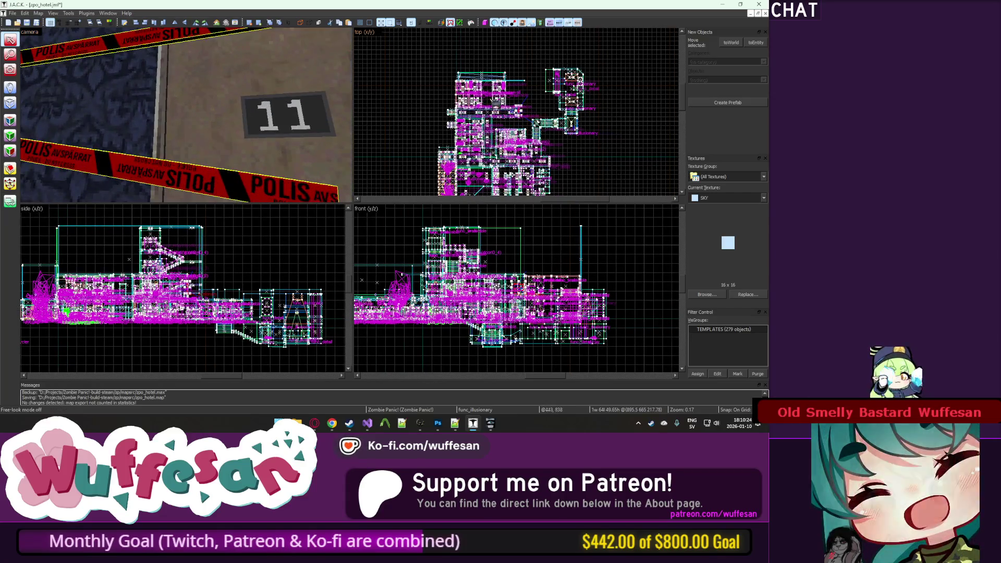
pyautogui.scroll(3, 517, 112)
pyautogui.scroll(5, 520, 123)
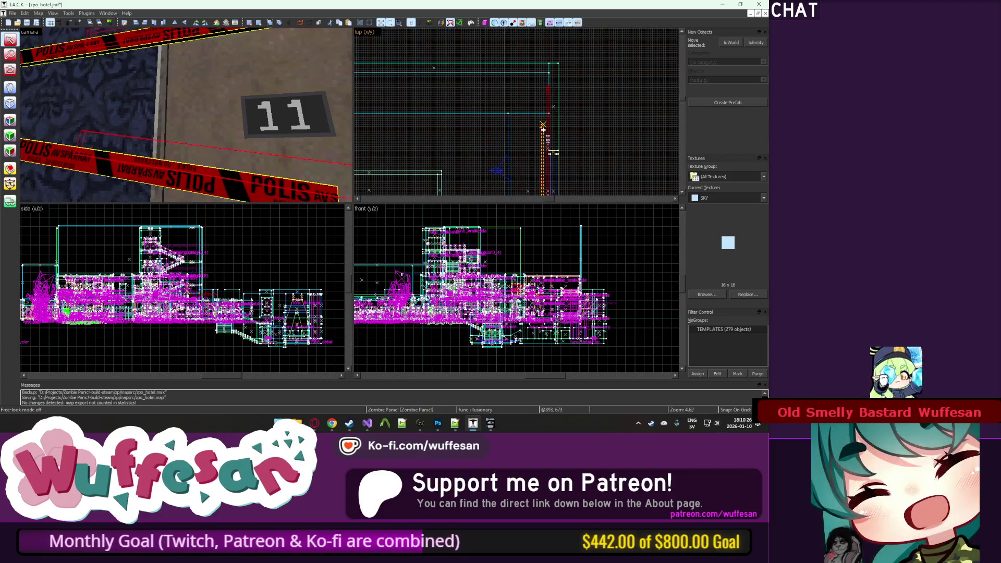
pyautogui.scroll(3, 543, 129)
pyautogui.press('Escape')
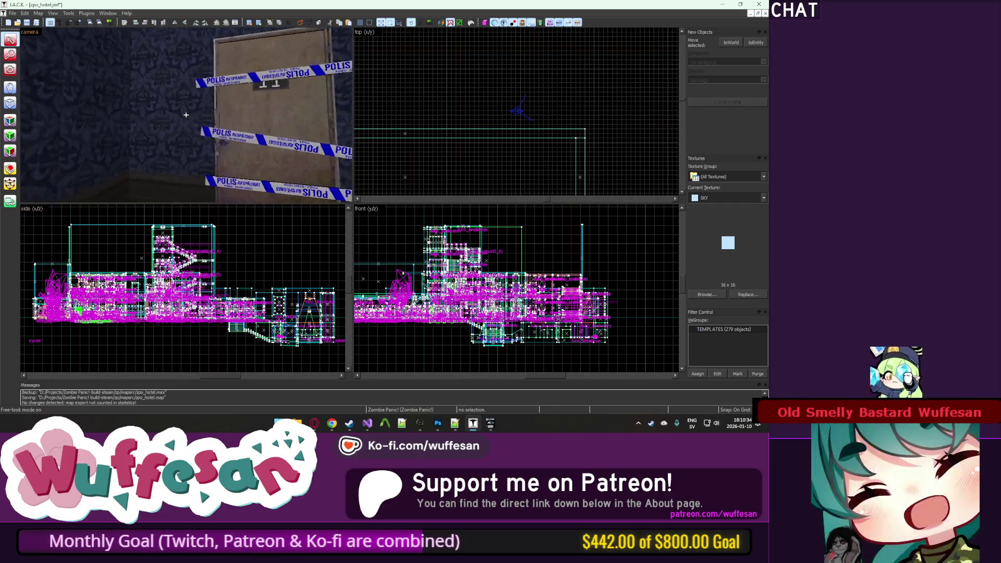
pyautogui.press('z')
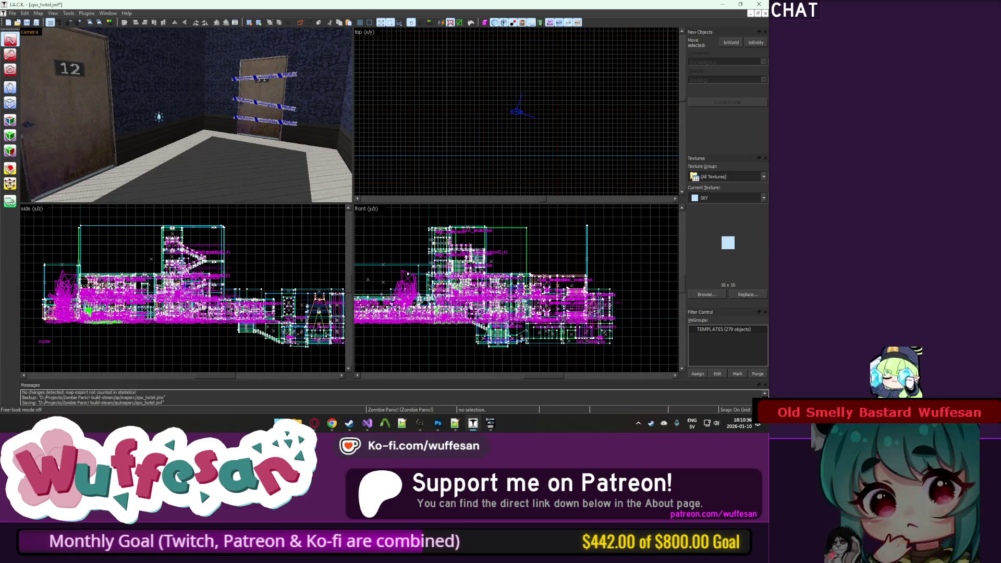
pyautogui.click(105, 102)
pyautogui.press('z')
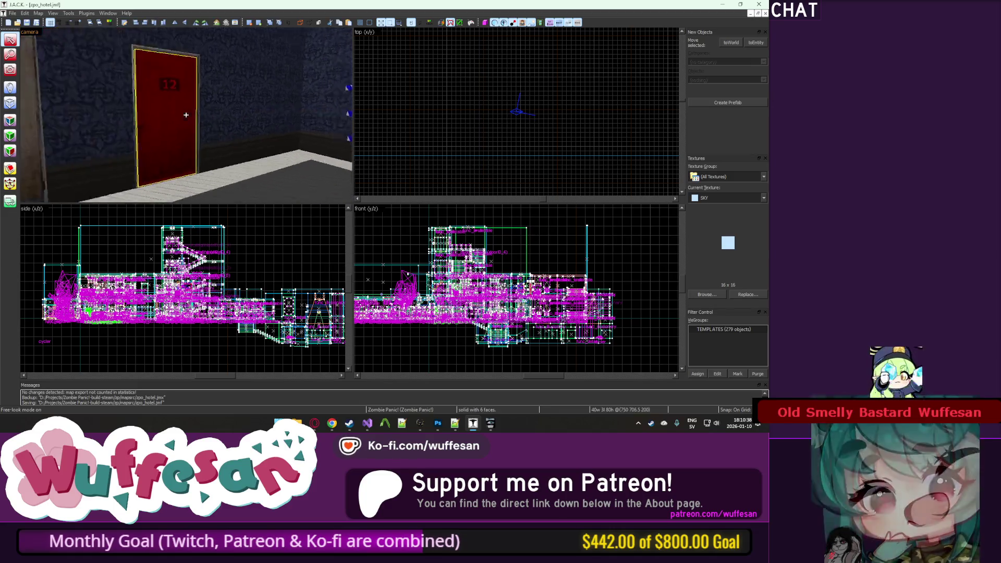
pyautogui.press('z')
pyautogui.click(238, 73)
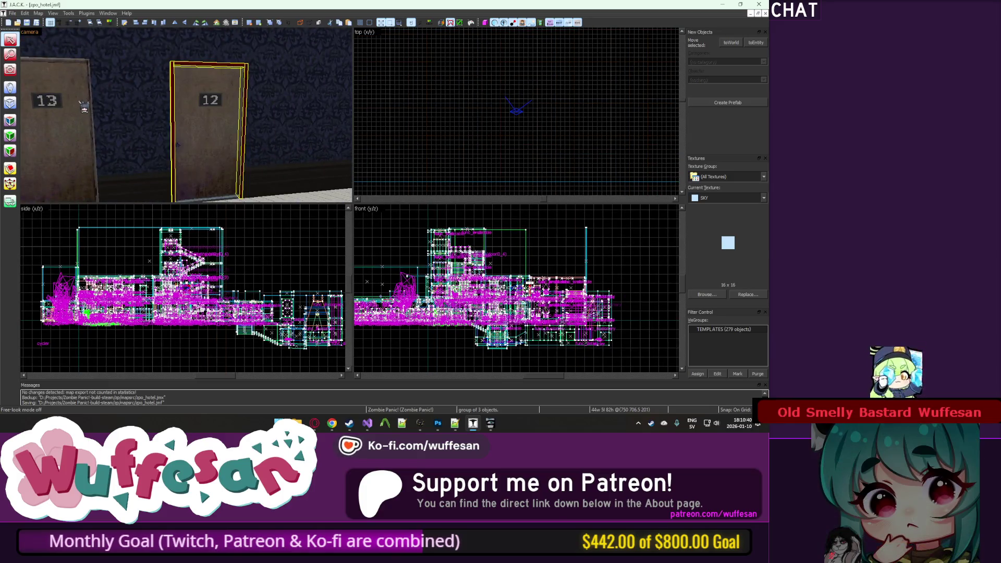
pyautogui.press('z')
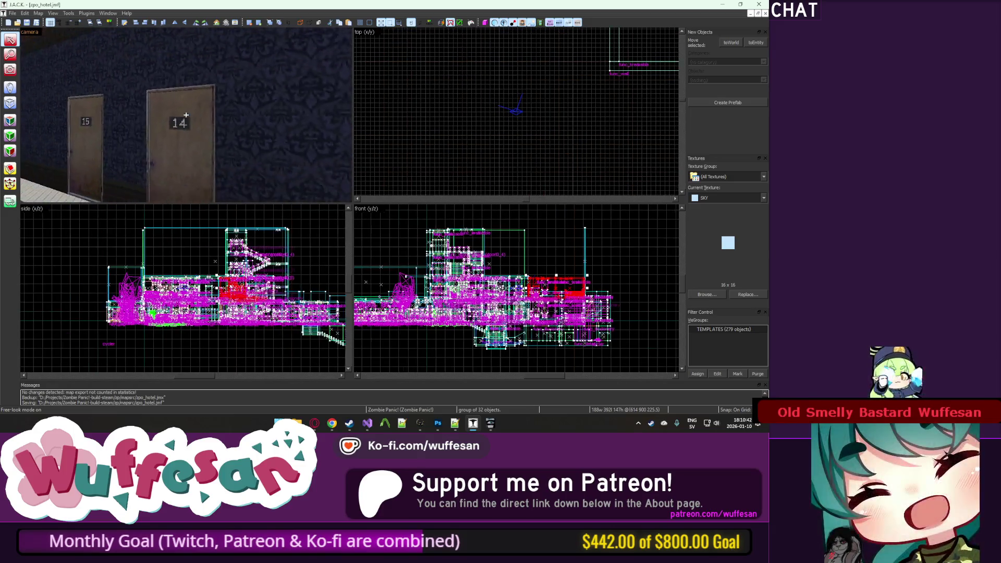
pyautogui.press('z')
pyautogui.click(192, 122)
pyautogui.press('w')
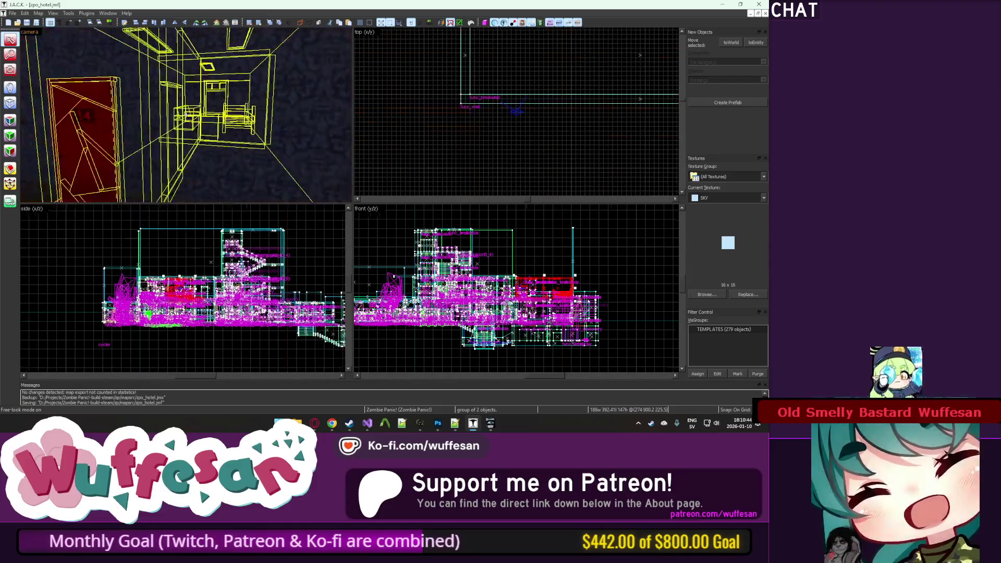
pyautogui.press('z')
pyautogui.click(201, 154)
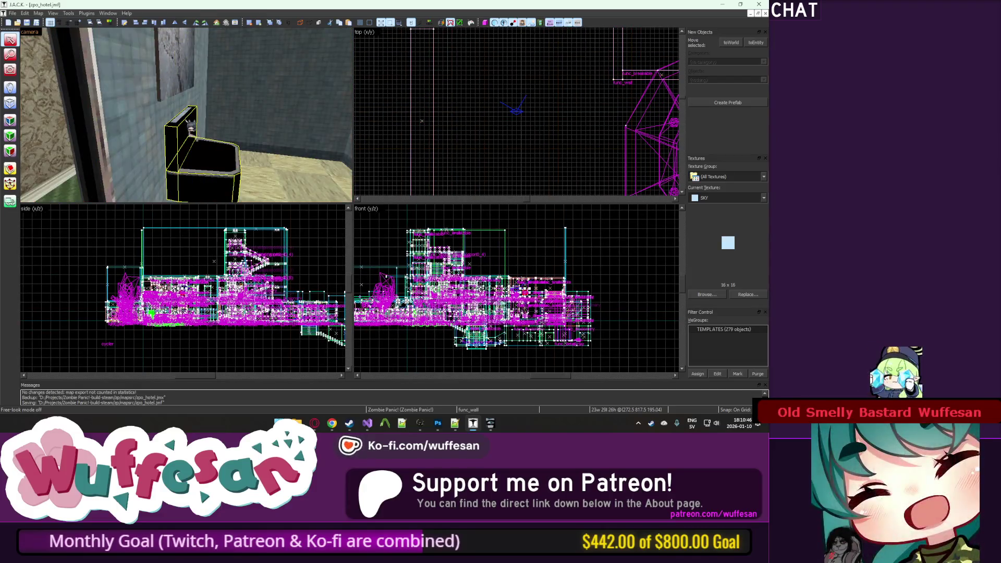
pyautogui.press('Right')
pyautogui.press('Down')
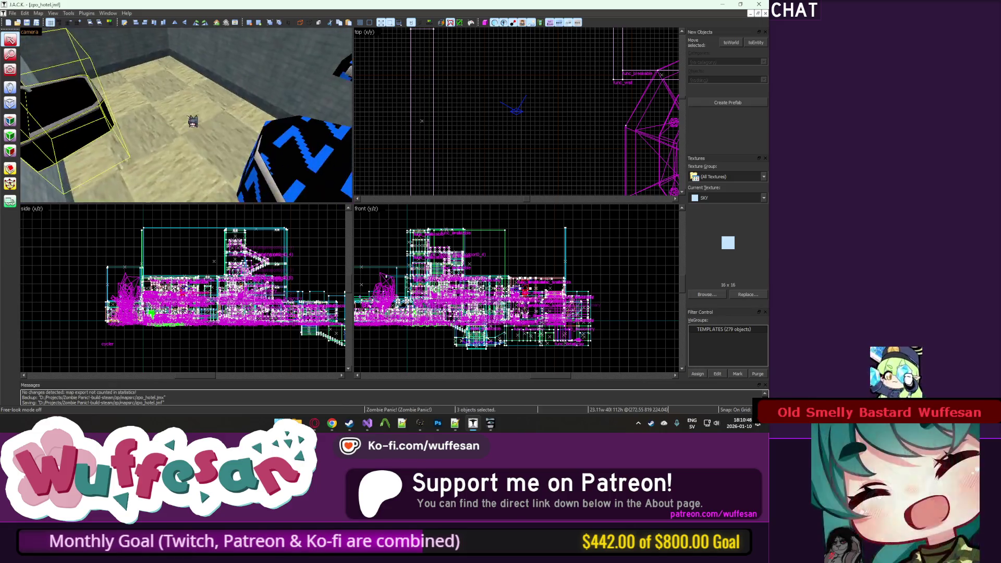
pyautogui.keyDown('ctrl'); pyautogui.click(165, 145); pyautogui.keyUp('ctrl')
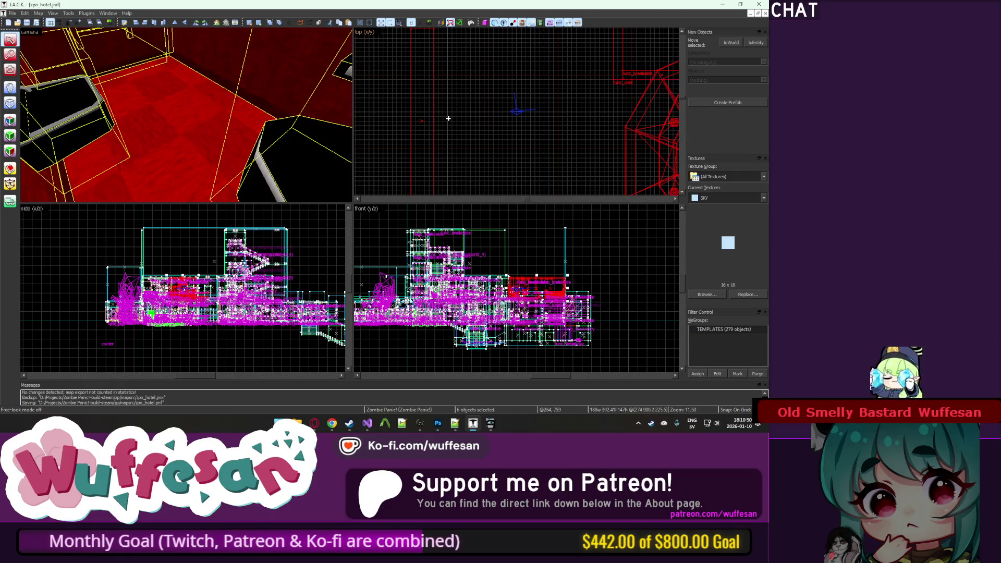
pyautogui.scroll(-10, 448, 118)
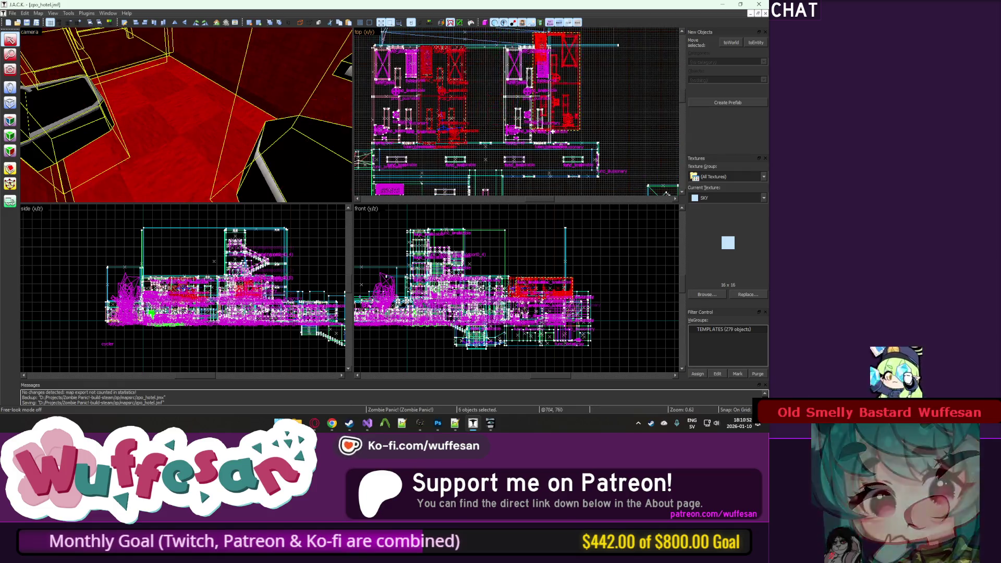
pyautogui.scroll(10, 559, 134)
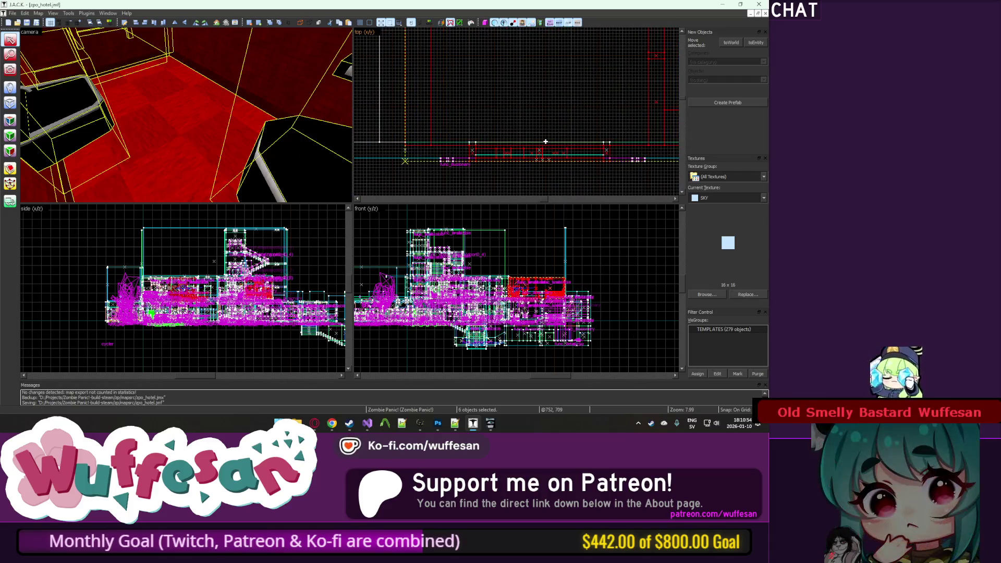
pyautogui.press('z')
pyautogui.press('w')
pyautogui.press('Escape')
pyautogui.press('z')
pyautogui.click(189, 117)
# Step: Delete the extra door brush, unhide all, and texture door 14's face with ZP_HDRR03
pyautogui.press('Delete')
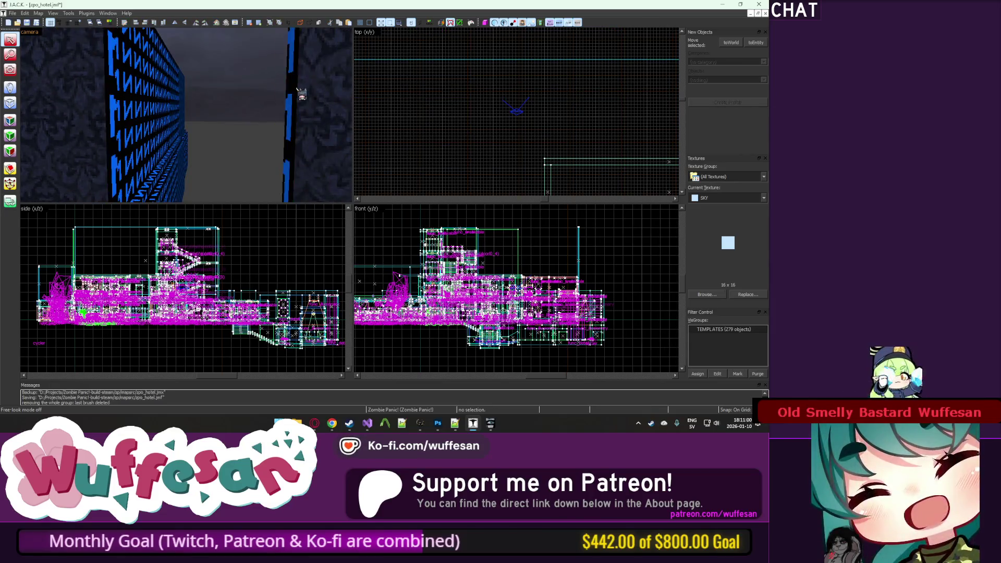
pyautogui.press('u')
pyautogui.hotkey('shift', 'a')
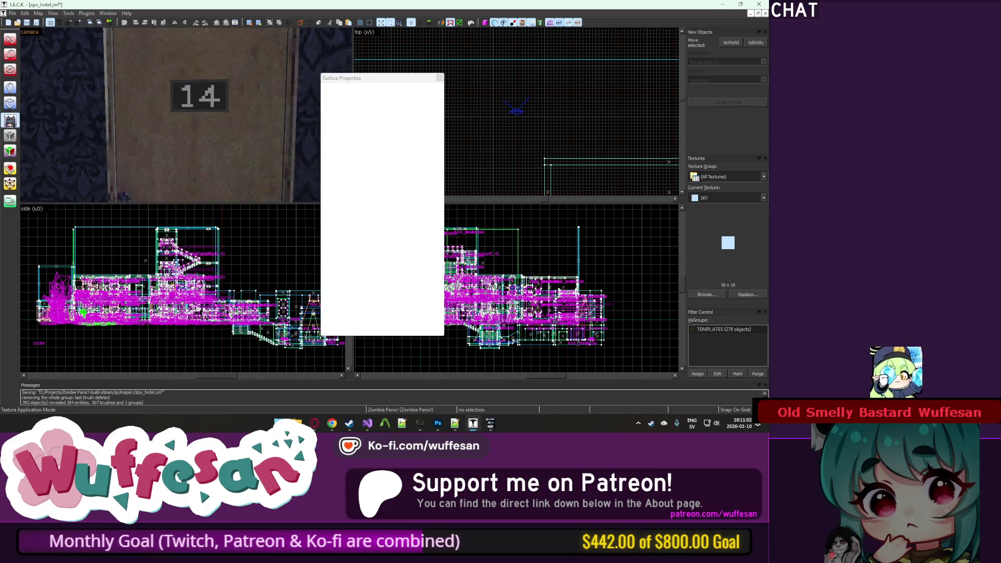
pyautogui.click(223, 116)
pyautogui.click(420, 254)
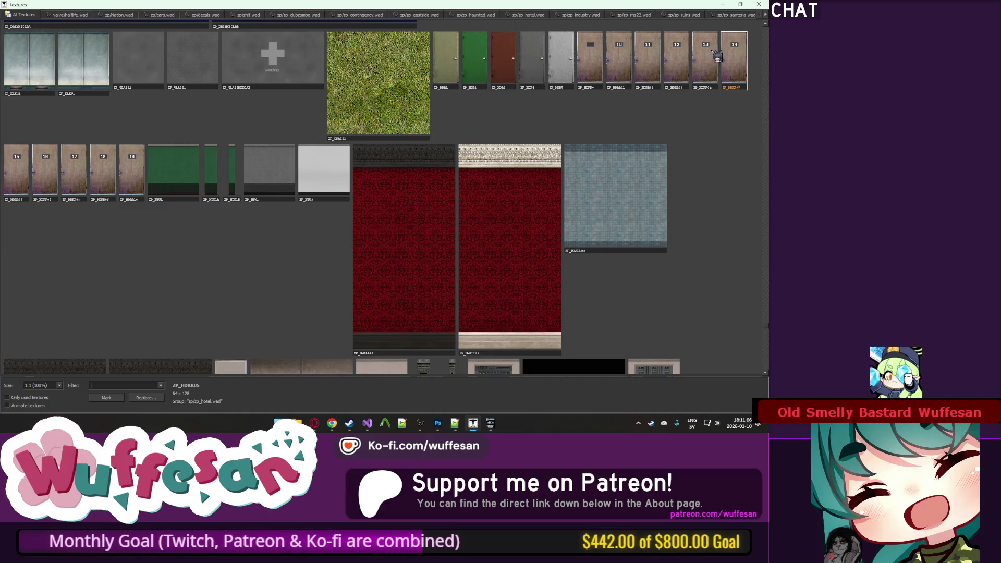
pyautogui.doubleClick(685, 59)
pyautogui.hotkey('ctrl', 'z')
pyautogui.hotkey('ctrl', 'z')
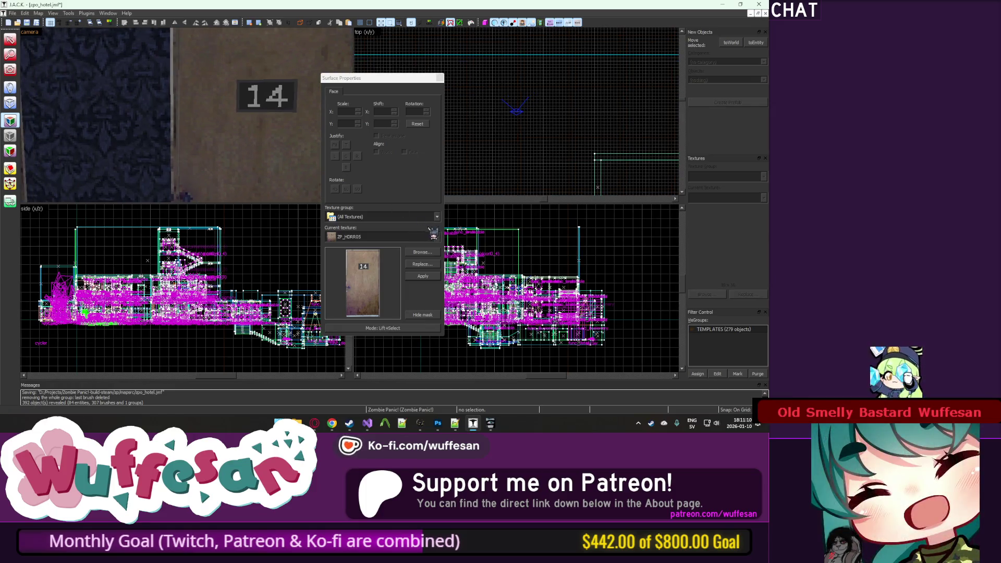
pyautogui.click(409, 261)
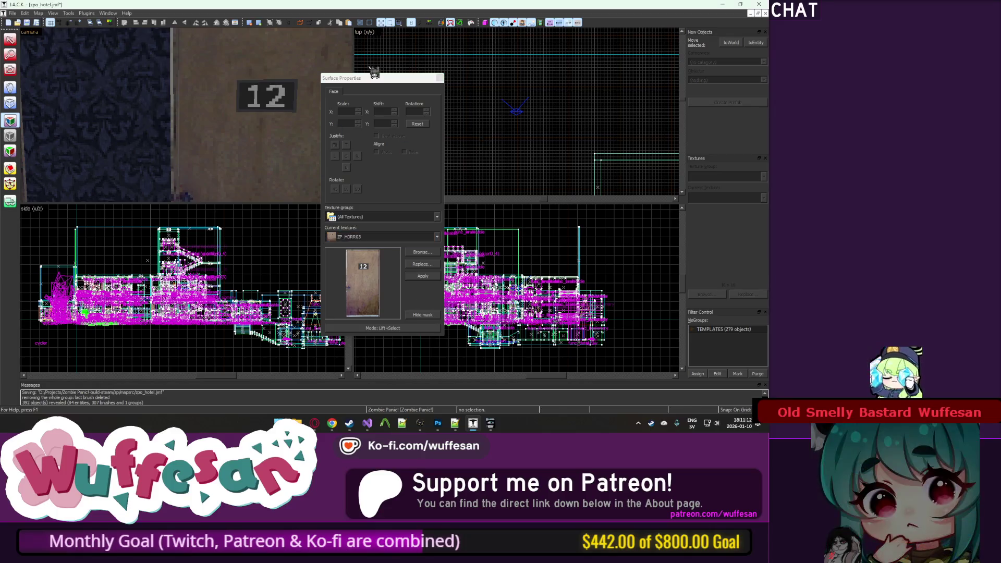
pyautogui.click(441, 79)
# Step: Paint WALL05A onto the blue face above the door and inspect a floor-corner face
pyautogui.press('z')
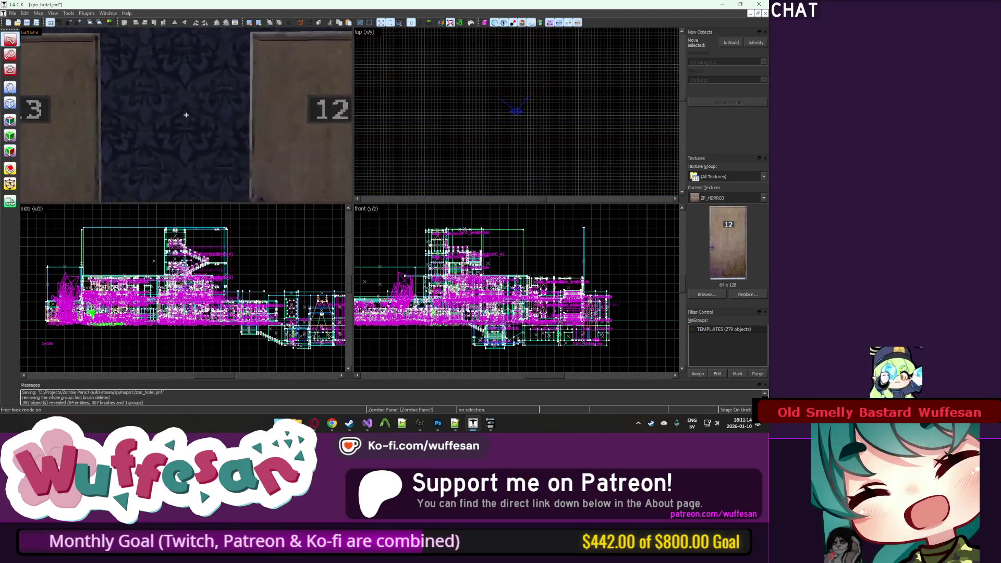
pyautogui.press('w')
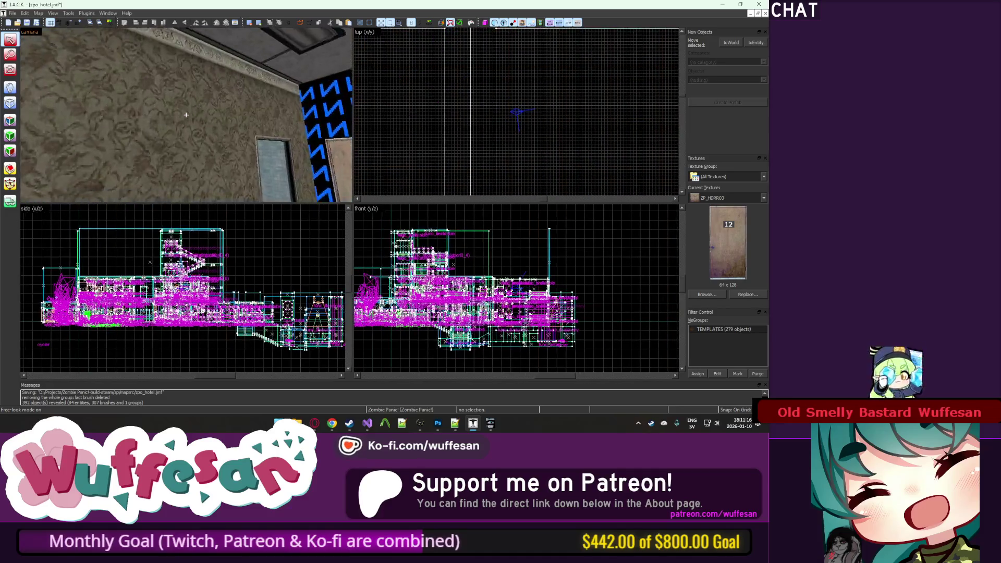
pyautogui.hotkey('shift', 'a')
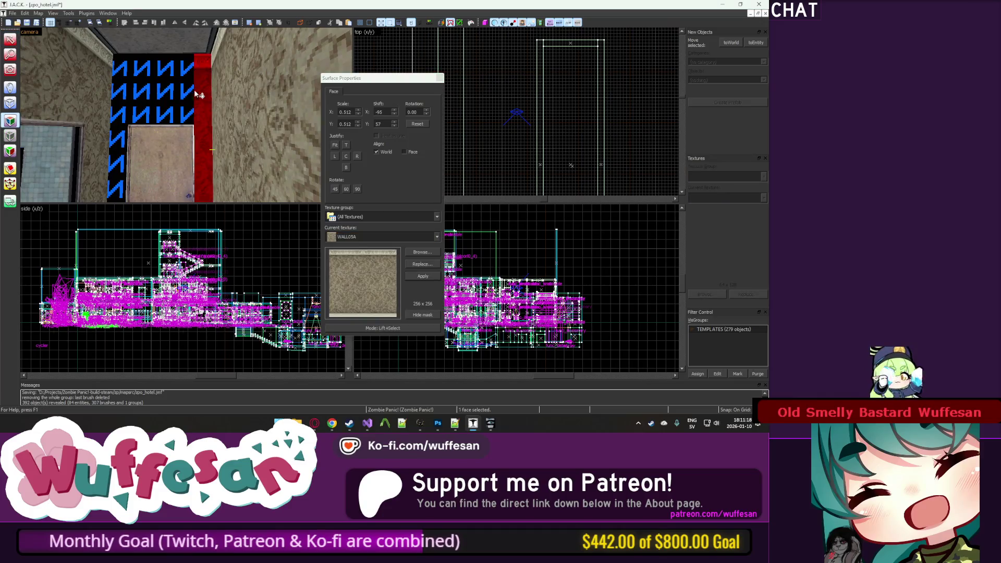
pyautogui.rightClick(156, 101)
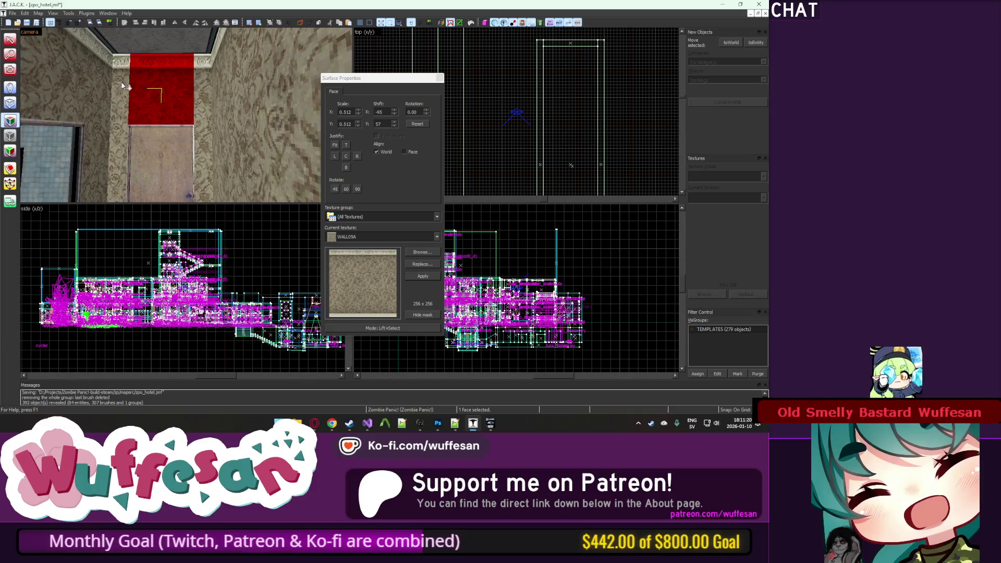
pyautogui.press('z')
pyautogui.click(191, 120)
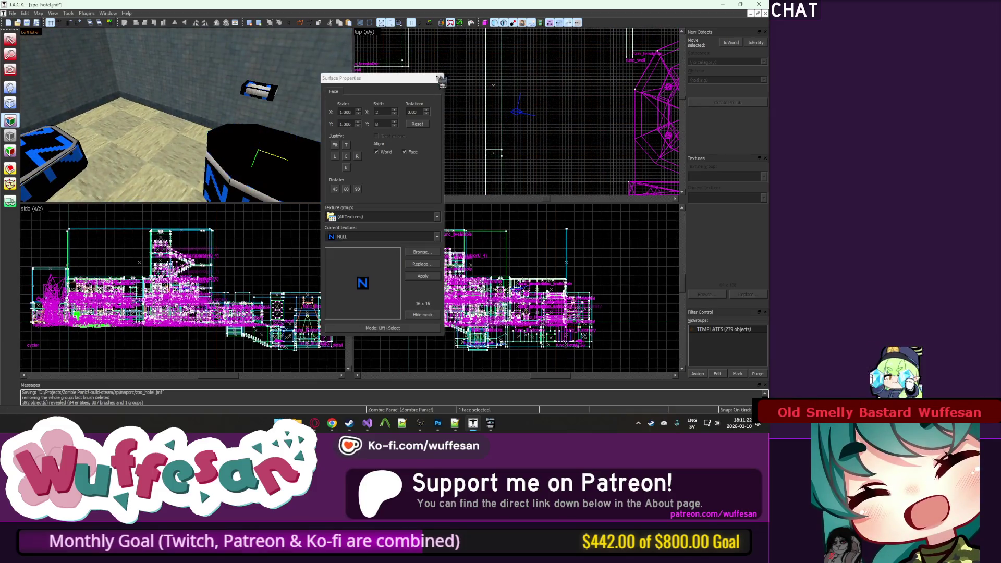
pyautogui.click(437, 80)
pyautogui.press('z')
pyautogui.press('z')
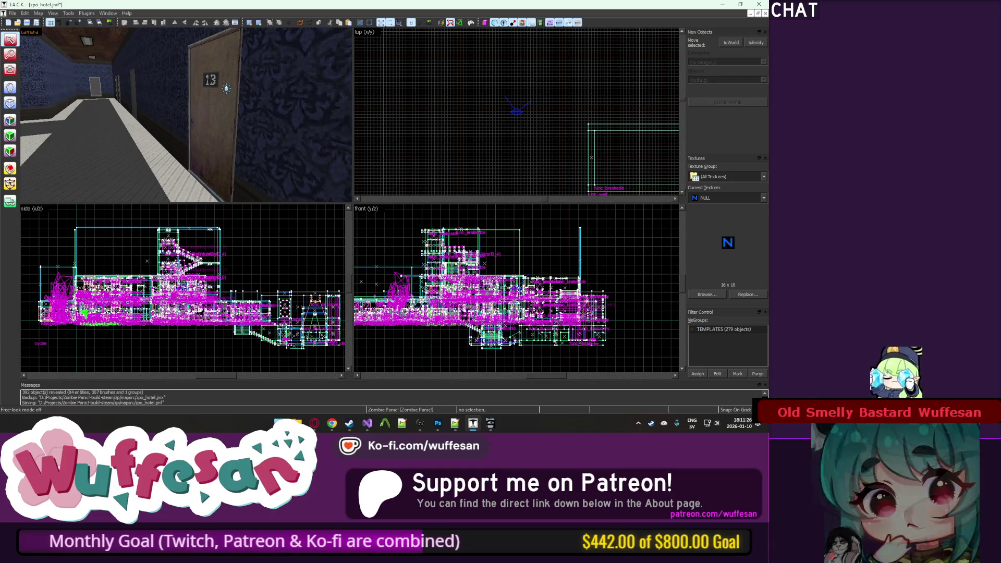
pyautogui.hotkey('ctrl', 's')
pyautogui.press('z')
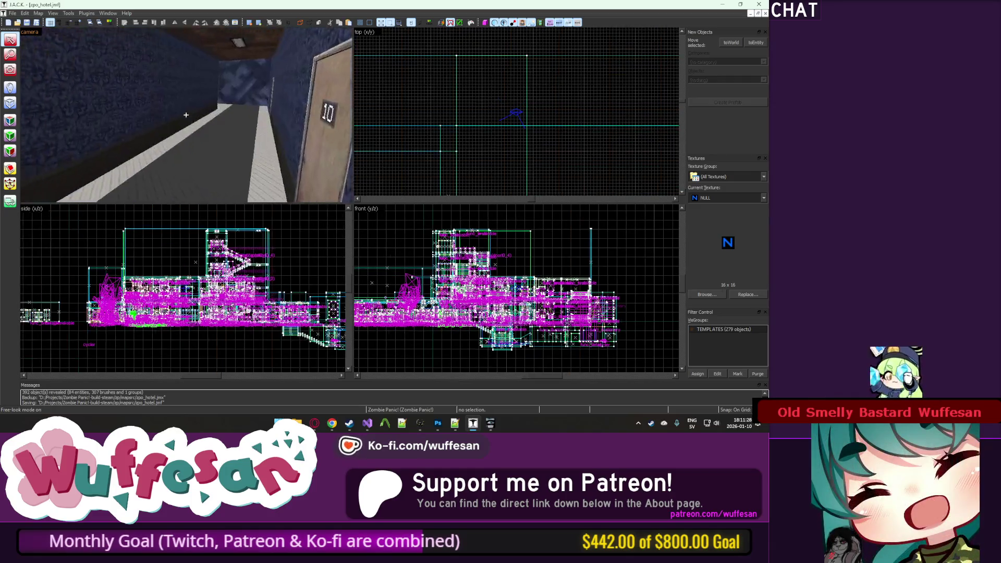
pyautogui.press('w')
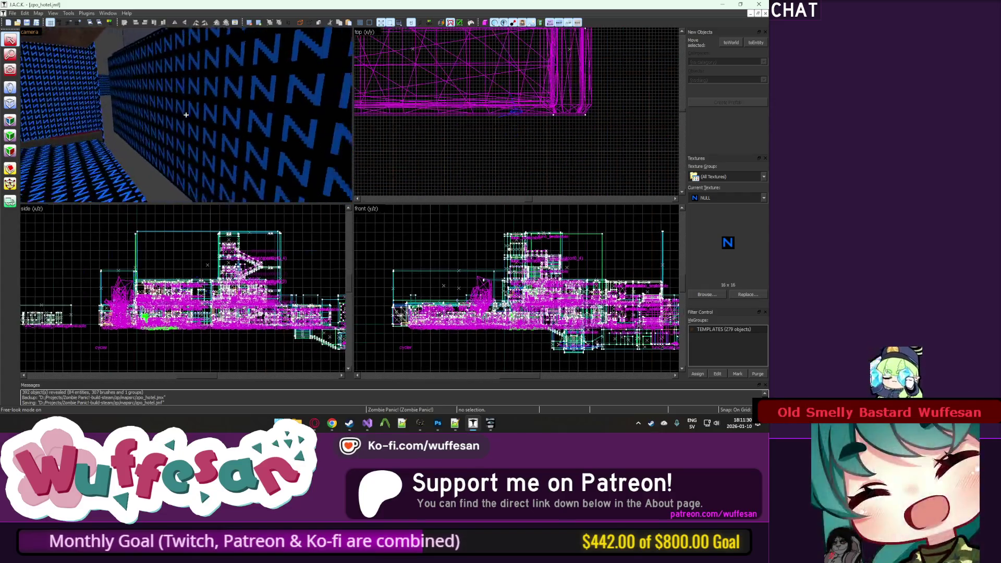
pyautogui.press('w')
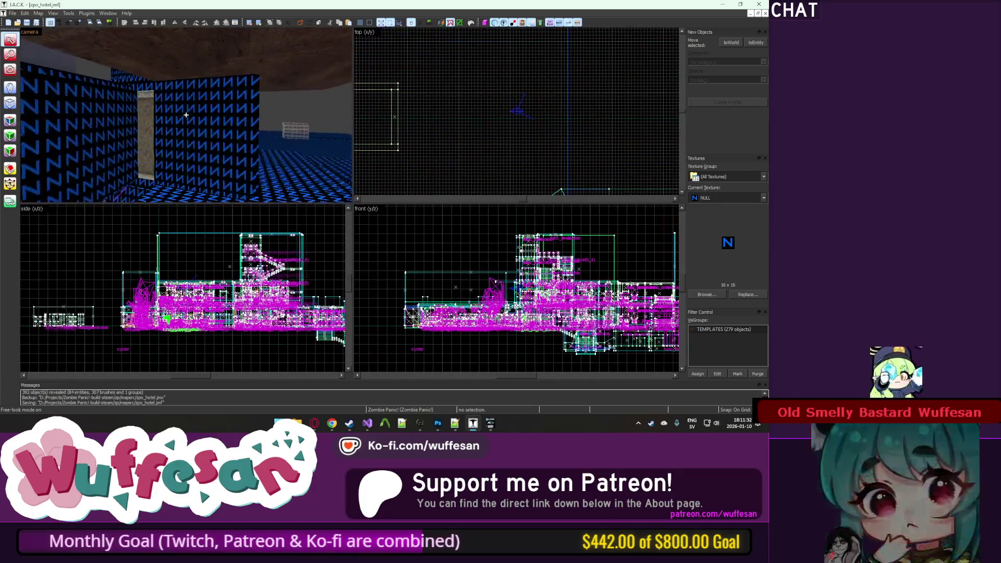
pyautogui.press('w')
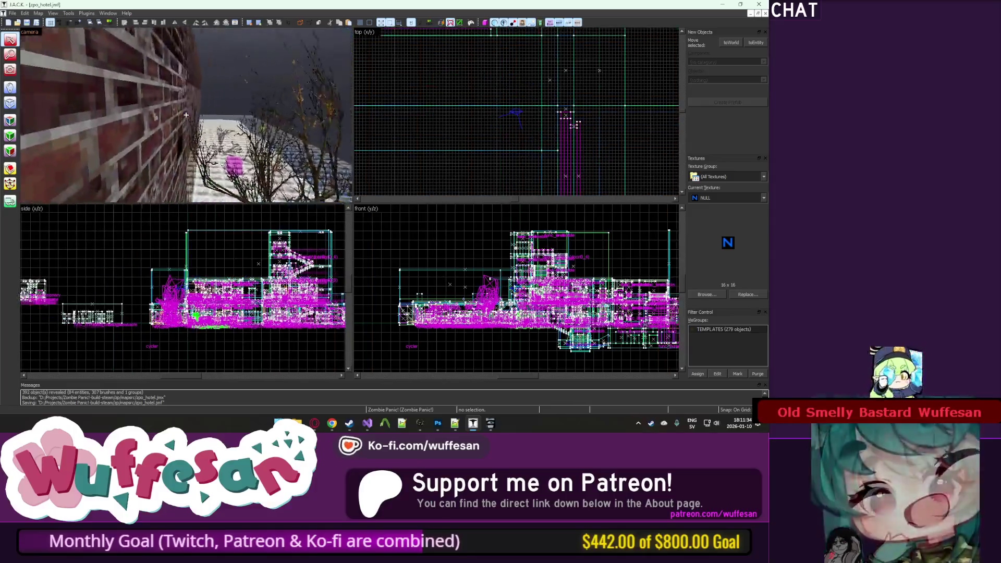
pyautogui.press('w')
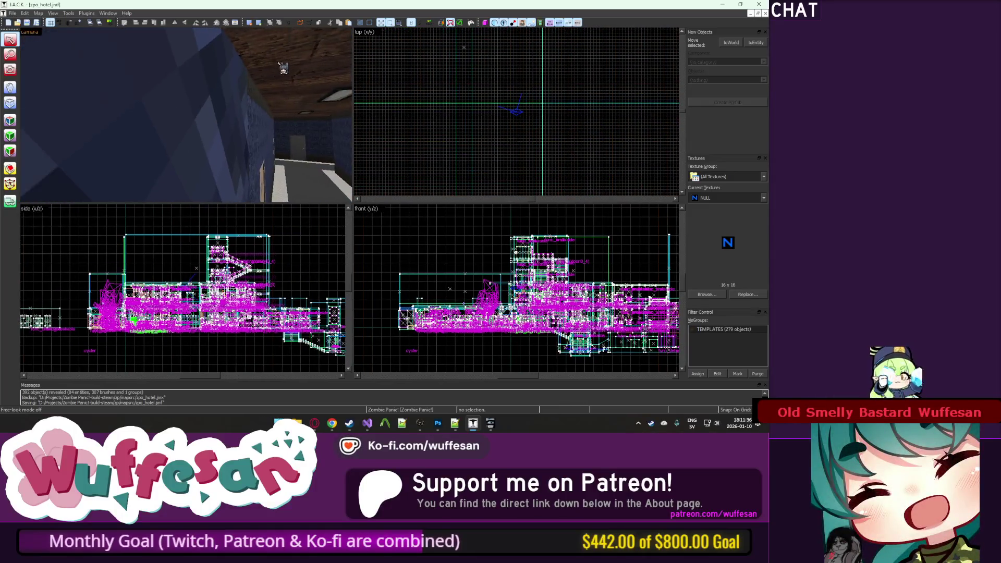
pyautogui.press('z')
pyautogui.click(493, 88)
pyautogui.scroll(-4, 493, 88)
pyautogui.scroll(-2, 493, 88)
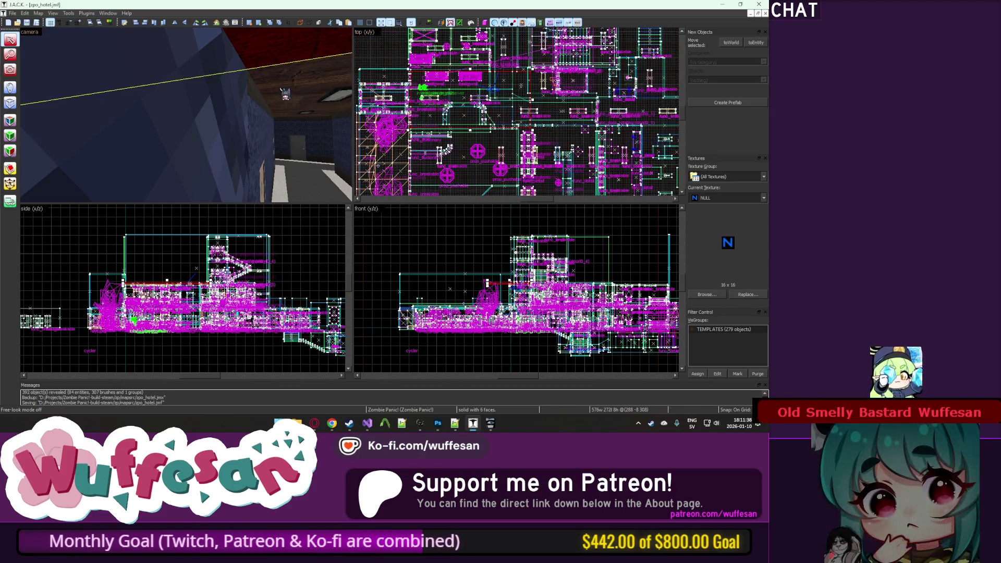
pyautogui.press('z')
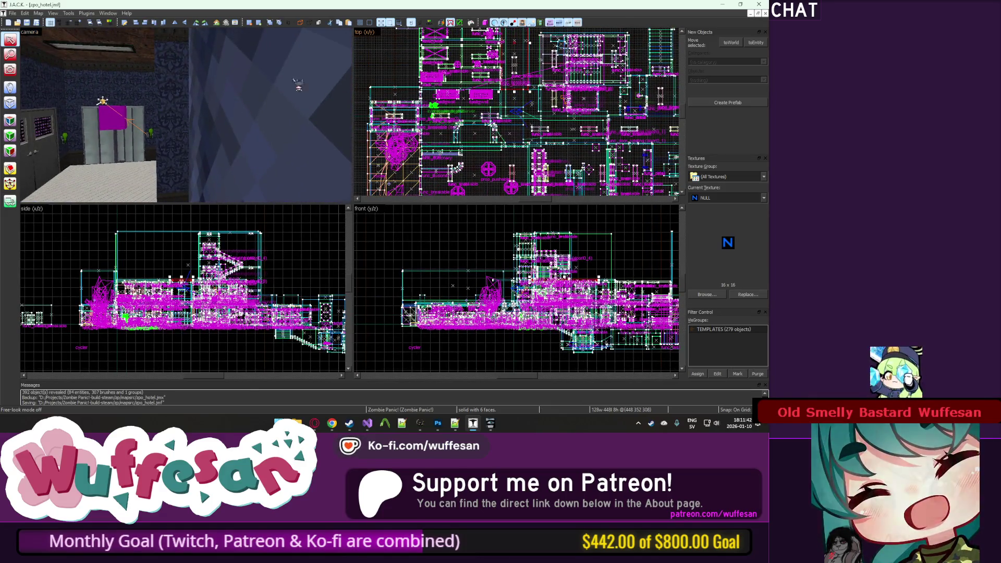
pyautogui.press('w')
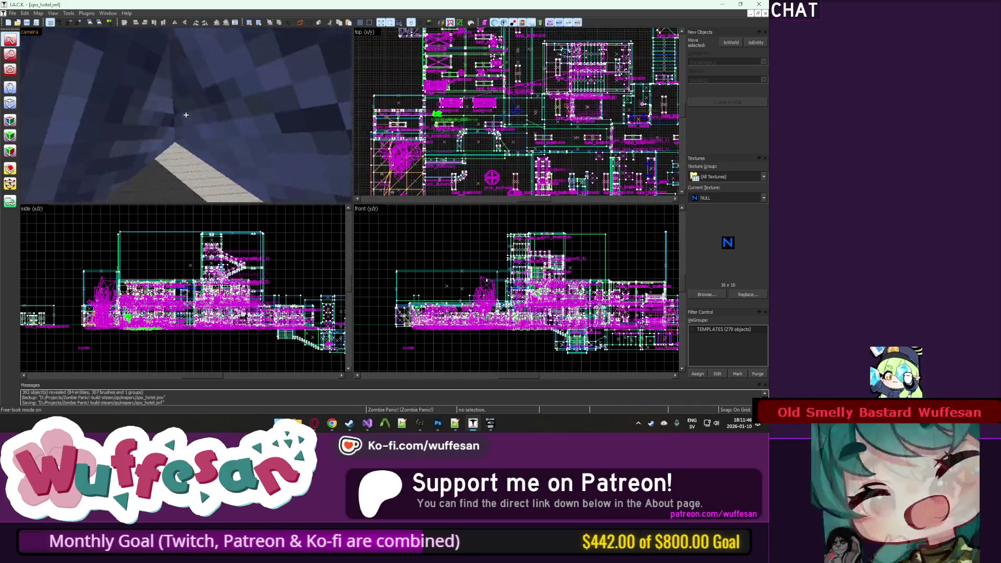
pyautogui.click(186, 116)
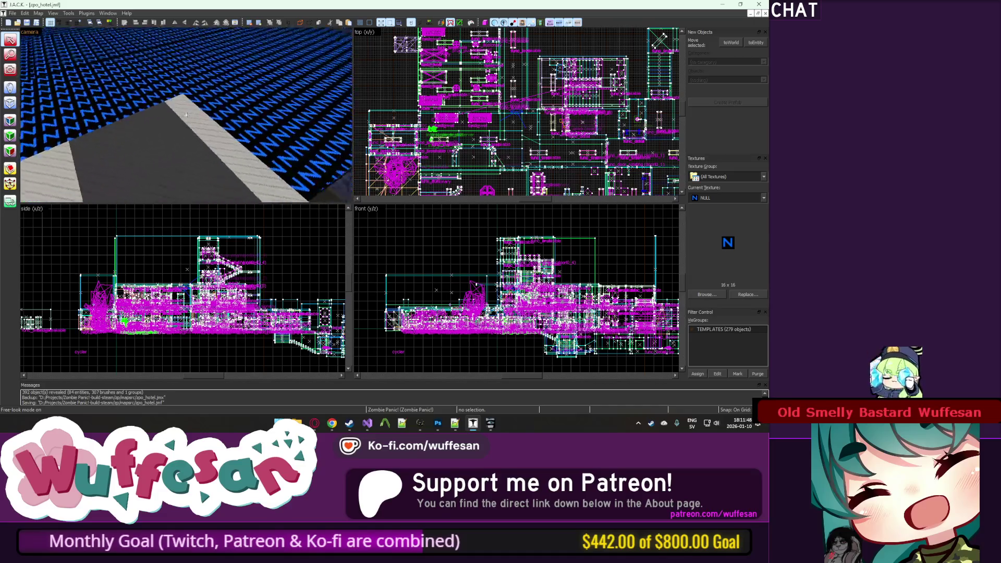
pyautogui.press('s')
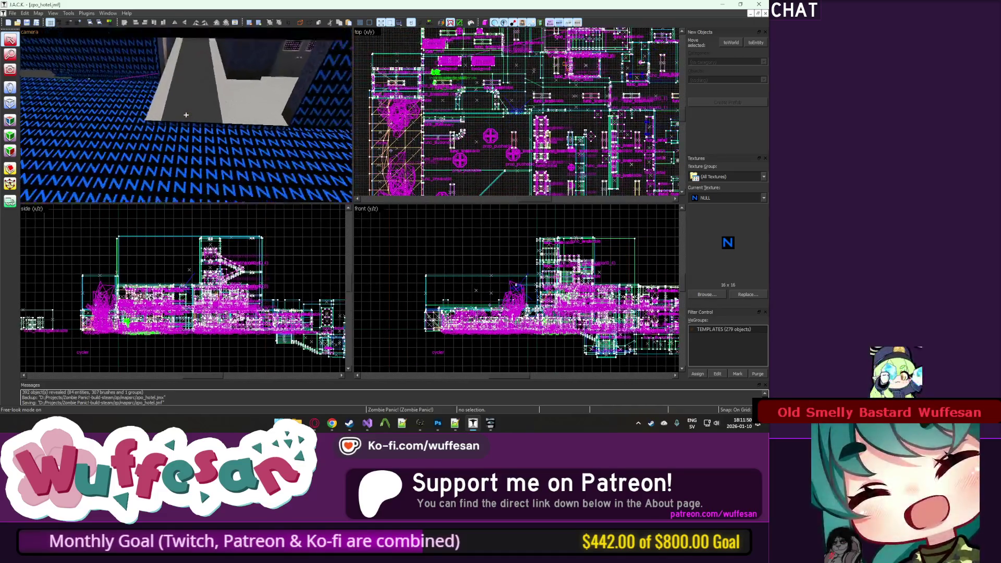
pyautogui.press('z')
pyautogui.click(219, 102)
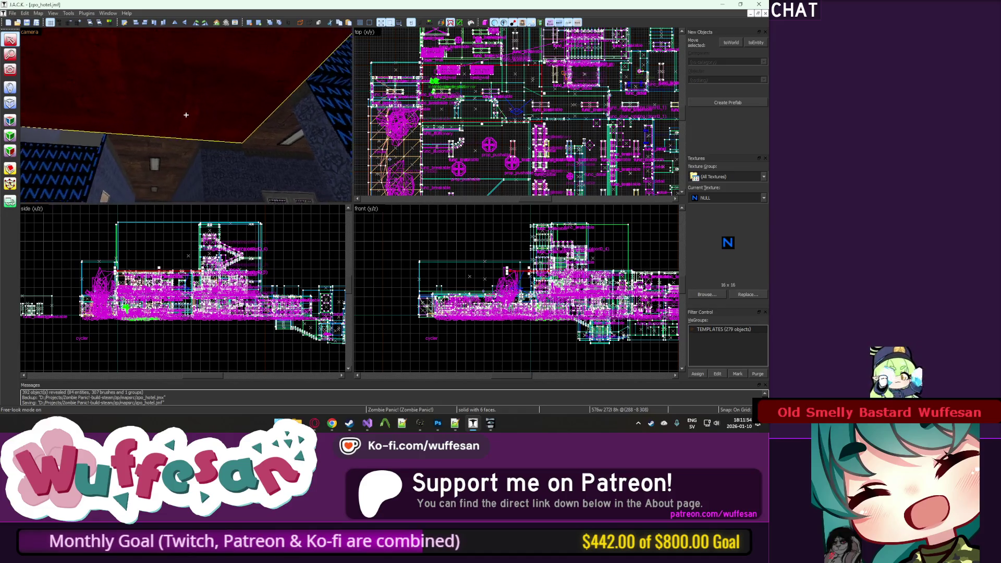
pyautogui.press('w')
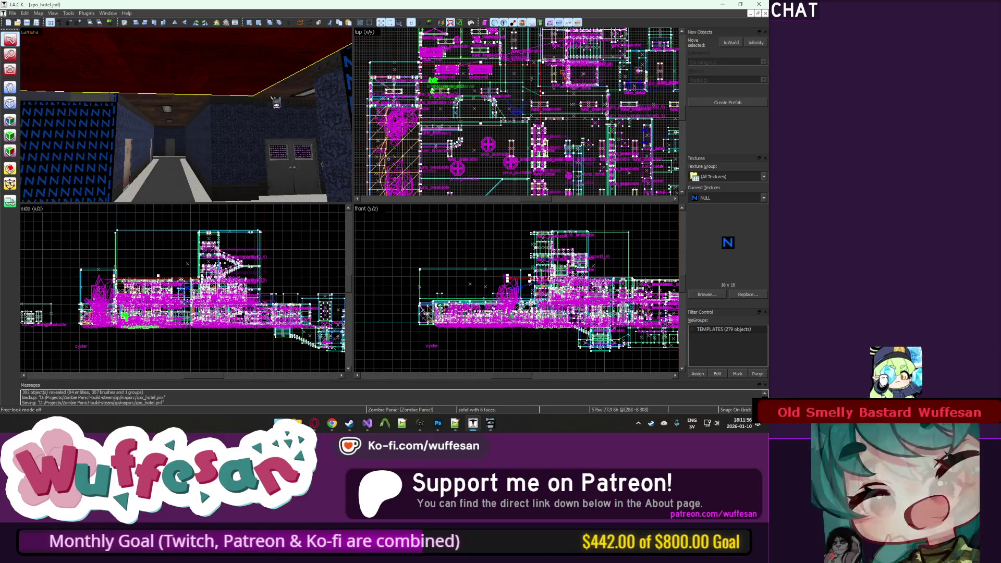
pyautogui.press('w')
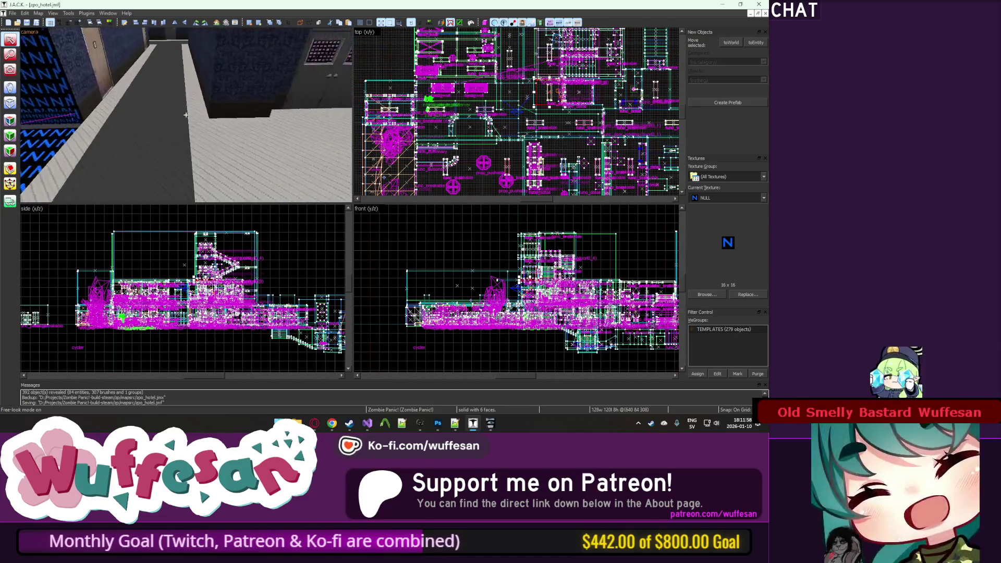
pyautogui.press('s')
pyautogui.press('s')
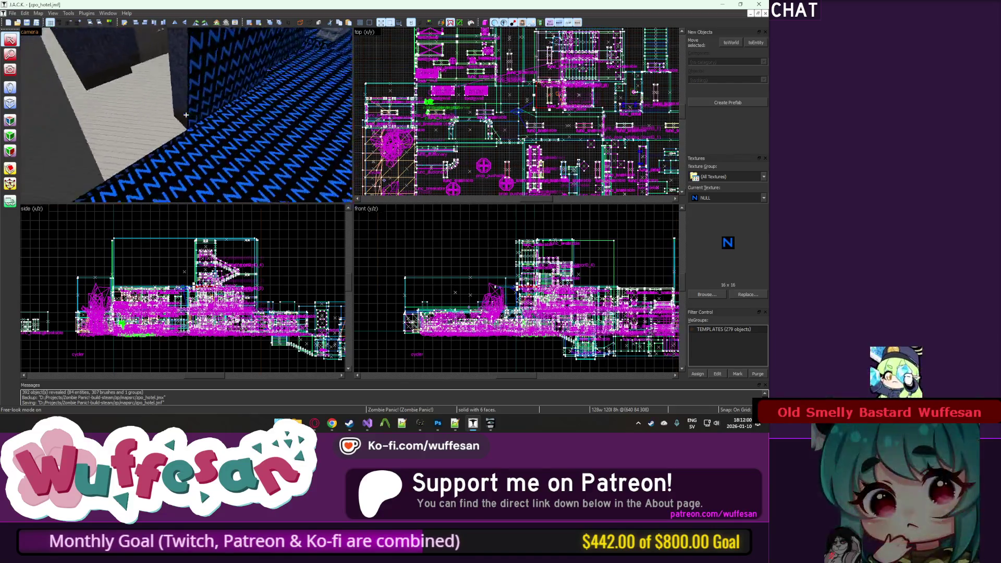
pyautogui.press('w')
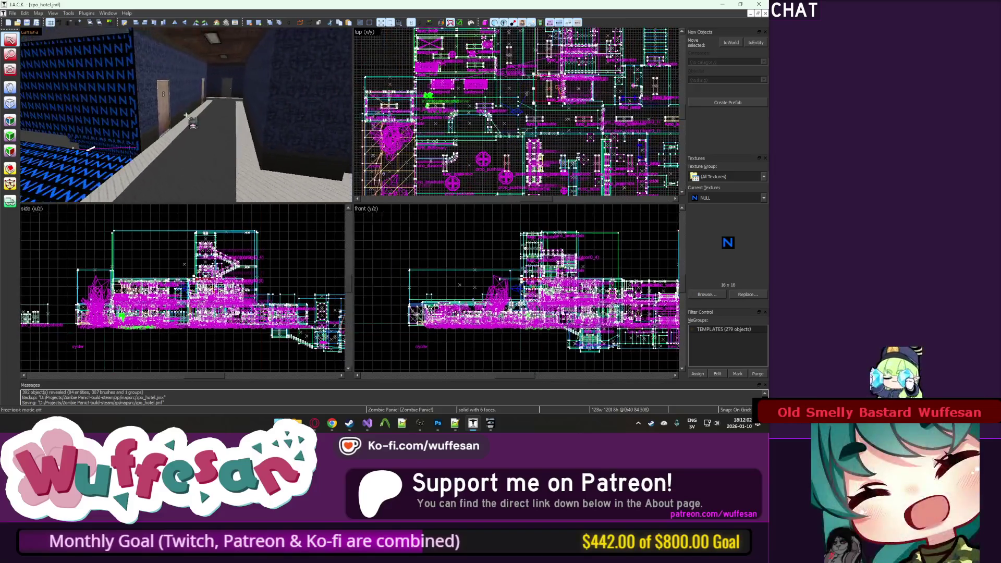
pyautogui.press('s')
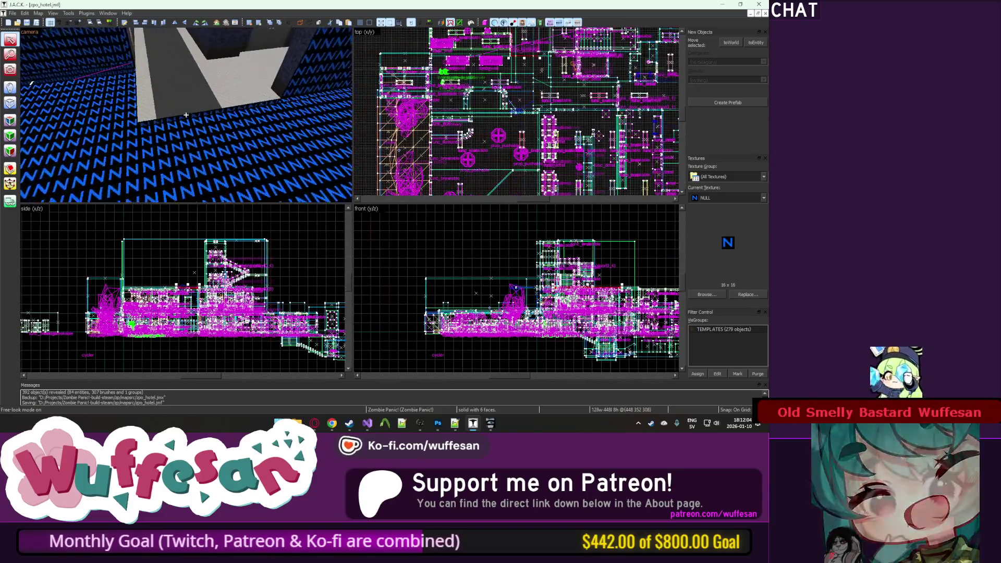
pyautogui.press('w')
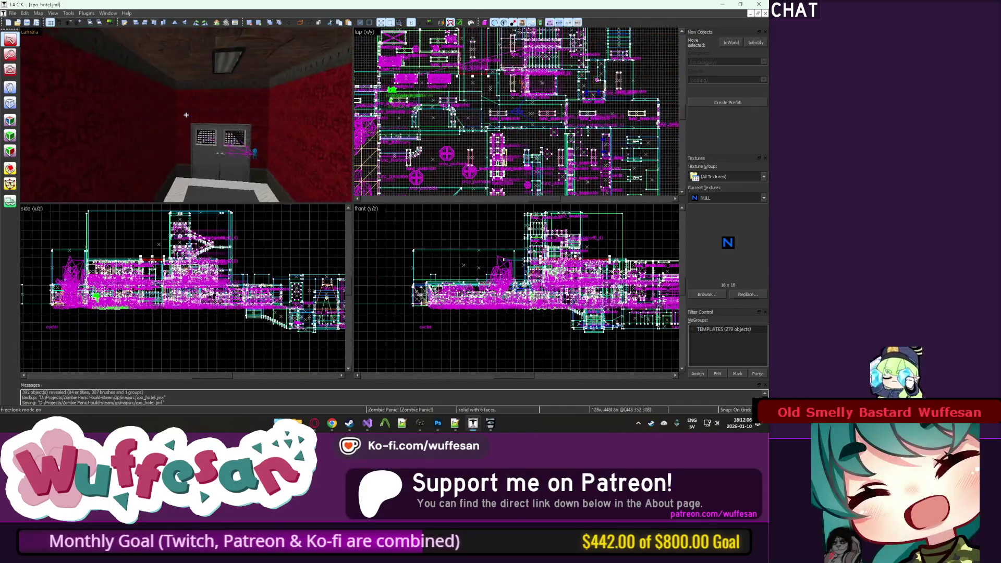
pyautogui.press('s')
pyautogui.press('w')
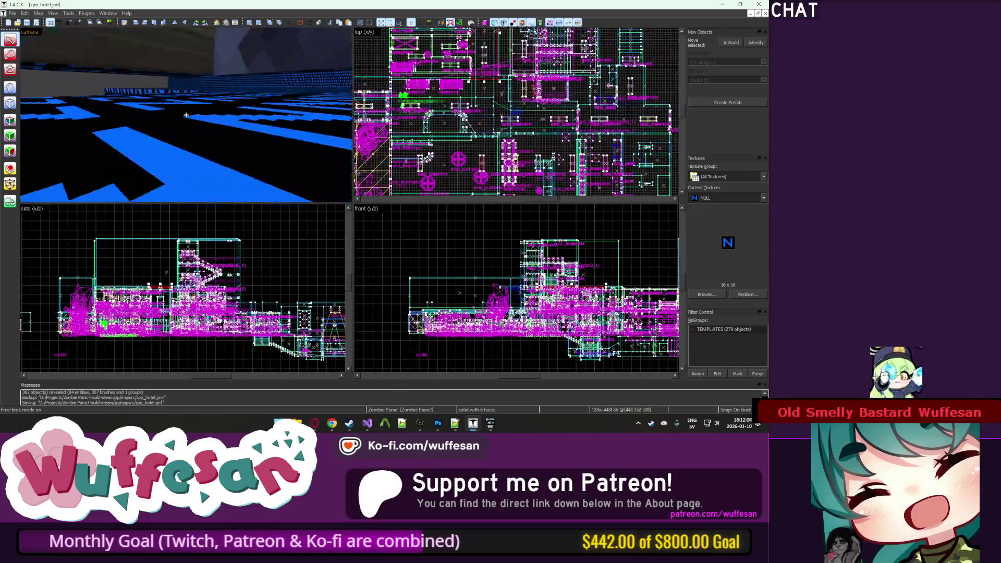
pyautogui.press('s')
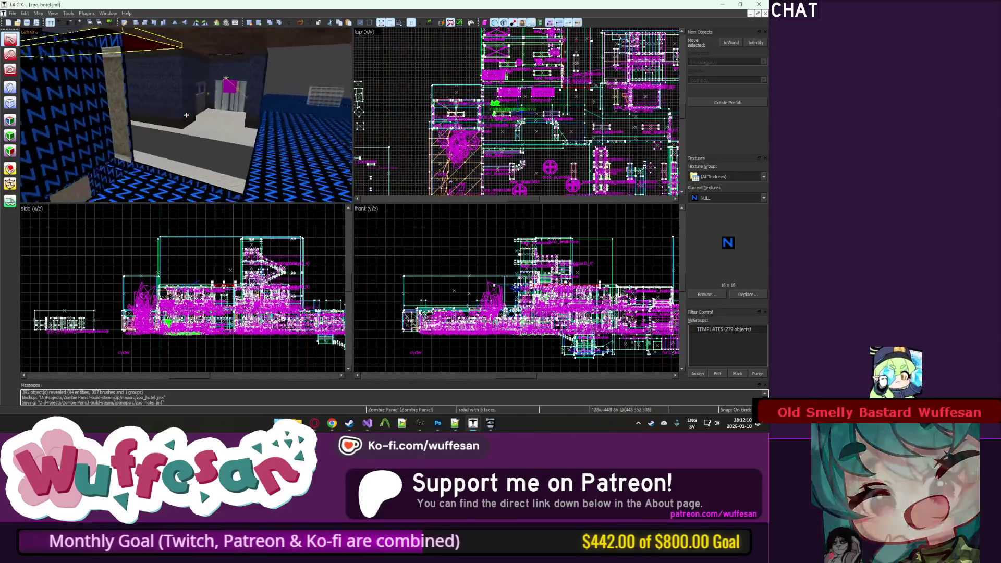
pyautogui.press('w')
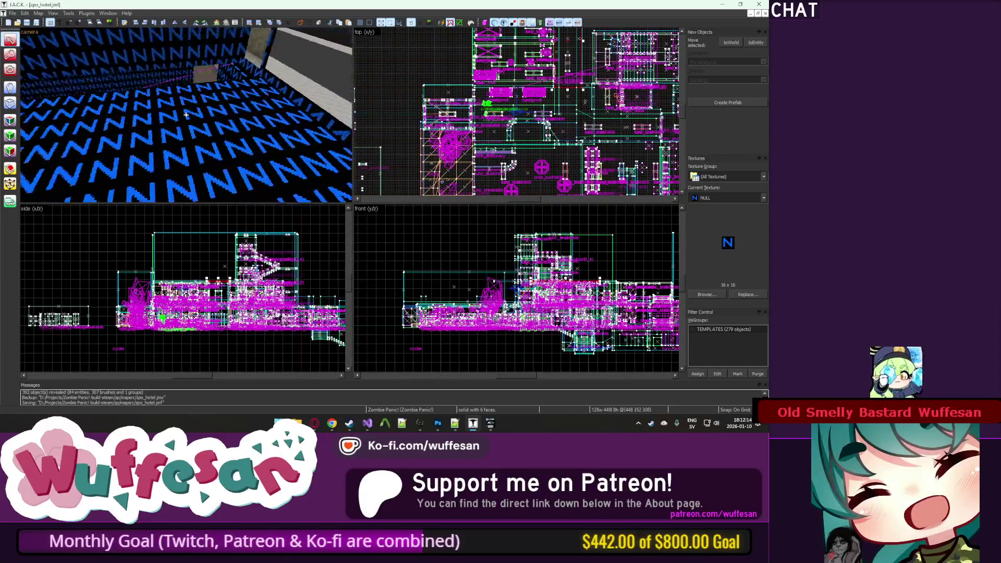
pyautogui.press('w')
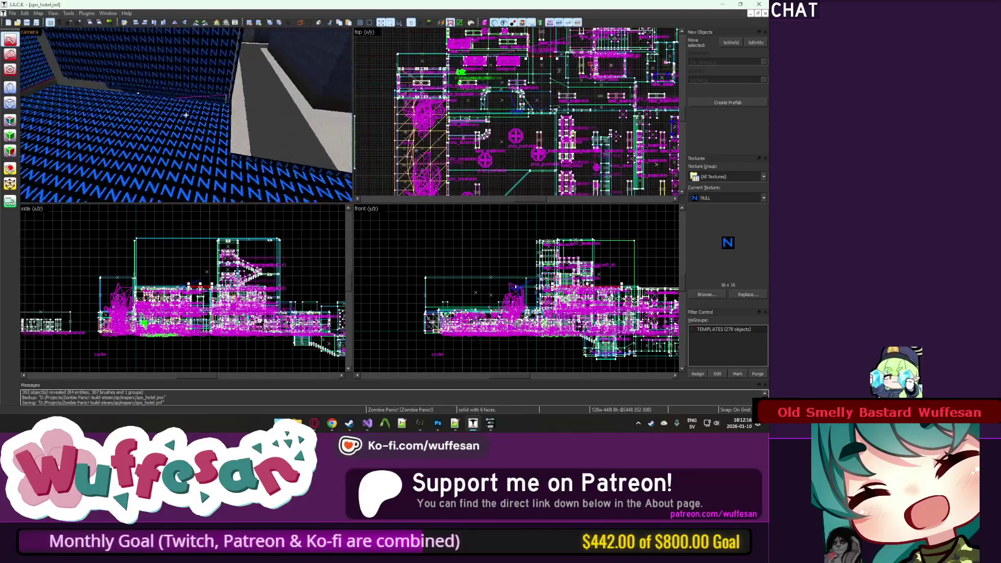
pyautogui.press('w')
pyautogui.press('w')
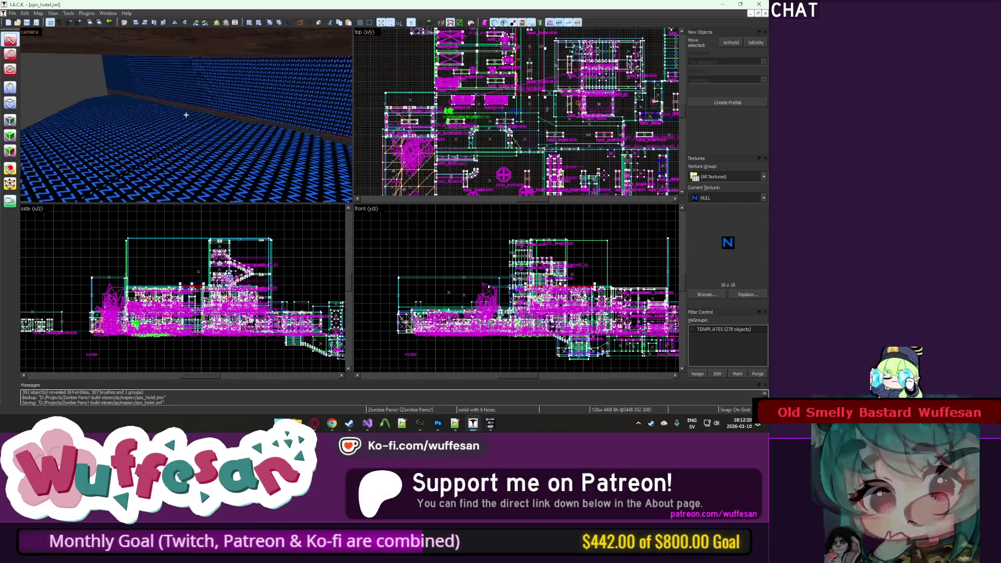
pyautogui.press('w')
pyautogui.press('w')
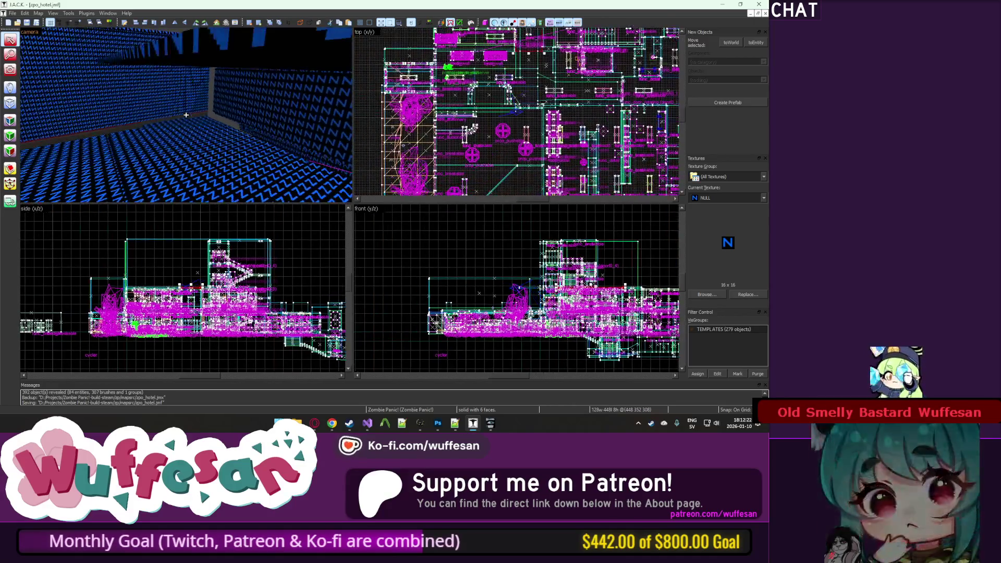
pyautogui.press('w')
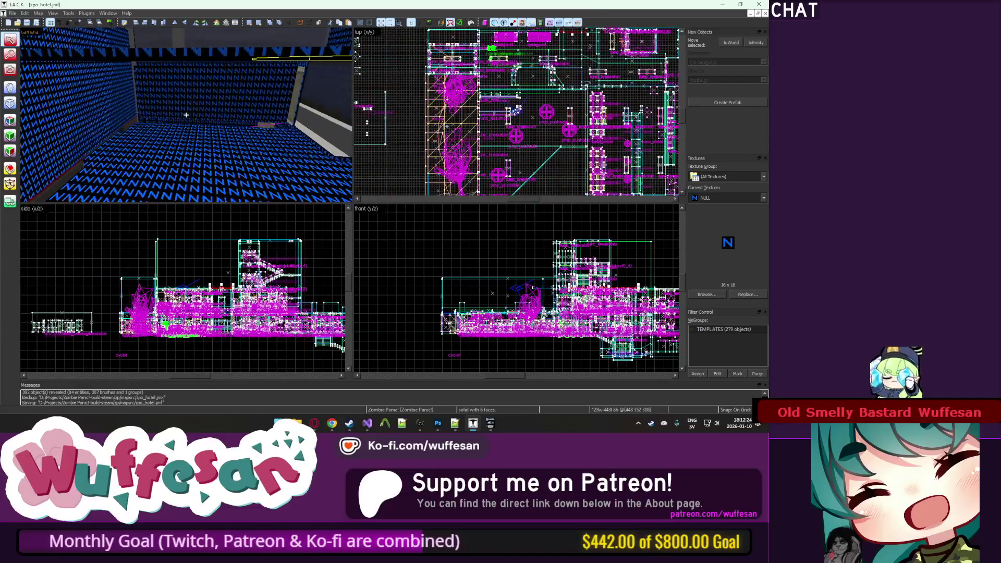
pyautogui.press('w')
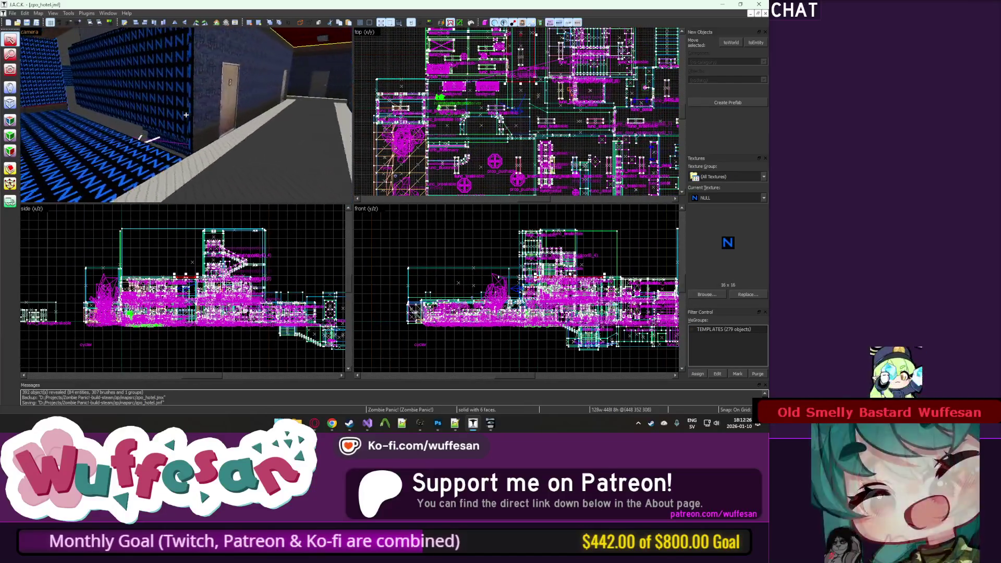
pyautogui.press('w')
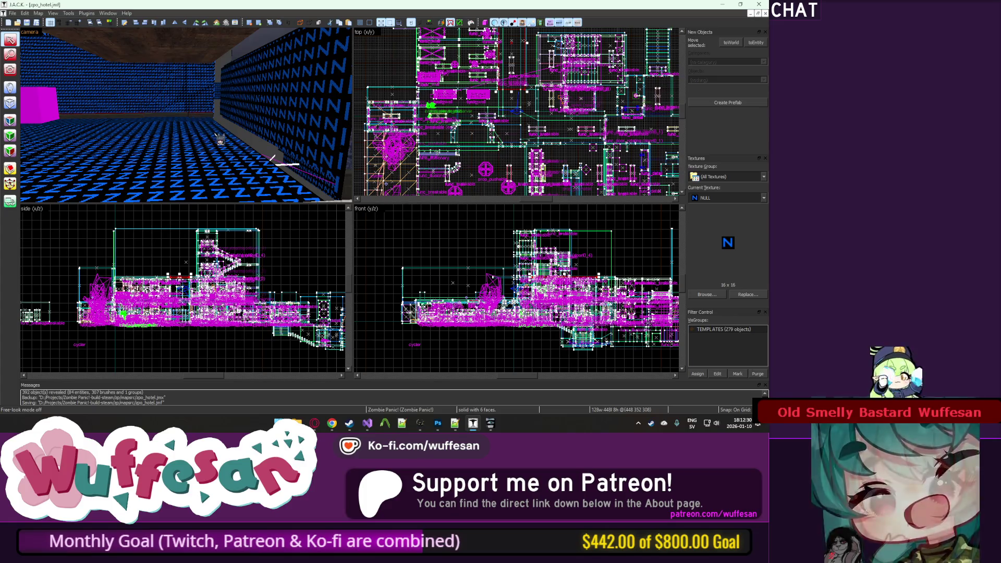
pyautogui.press('w')
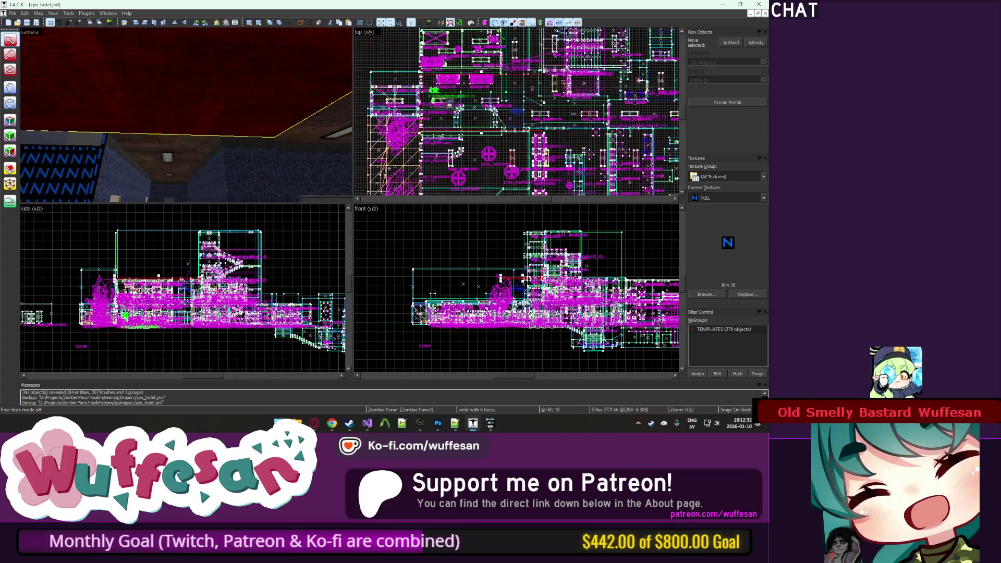
pyautogui.press('z')
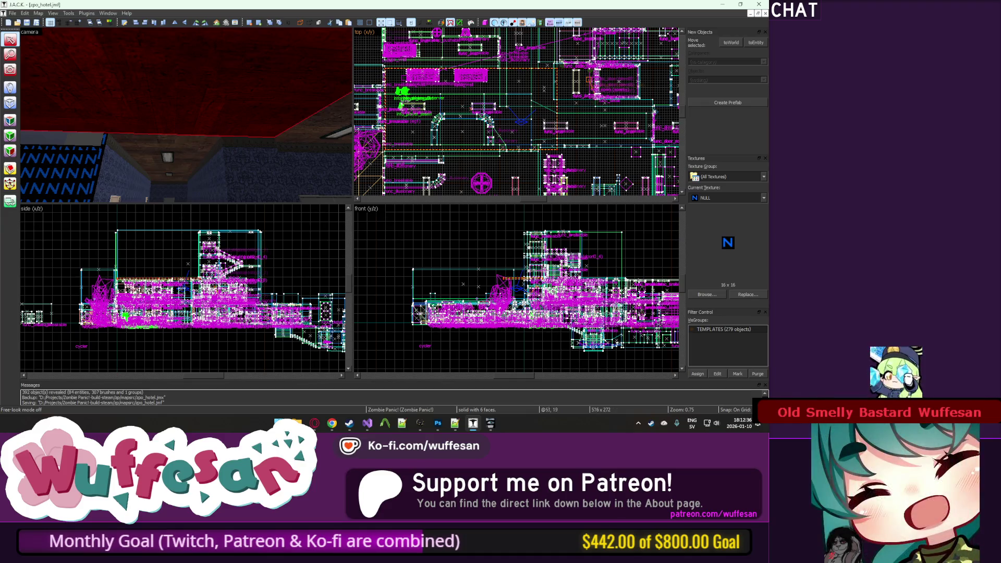
pyautogui.scroll(10, 504, 60)
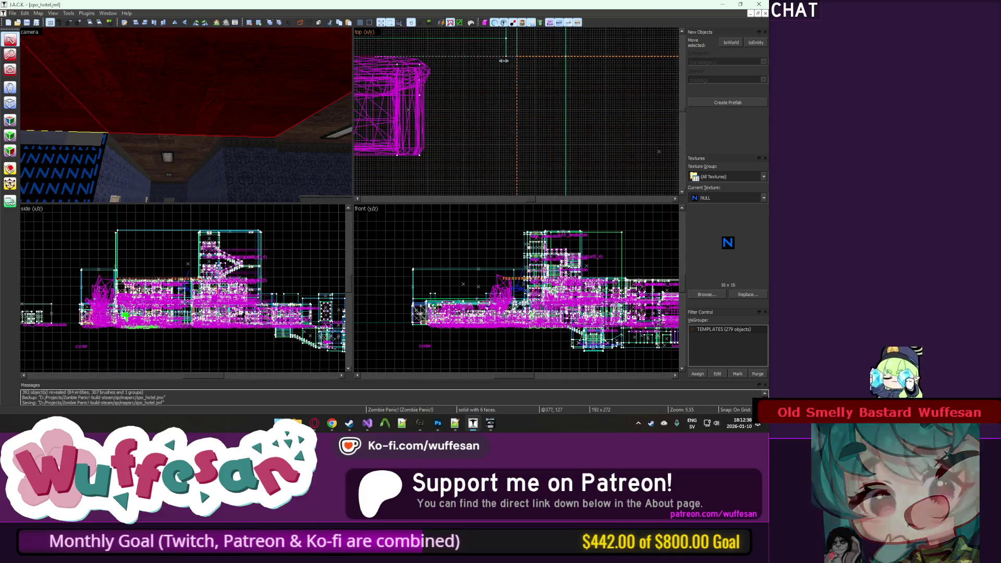
# Step: Fly the 3D camera through the corridors and the blue, green and wooden-ceiling rooms
pyautogui.press('w')
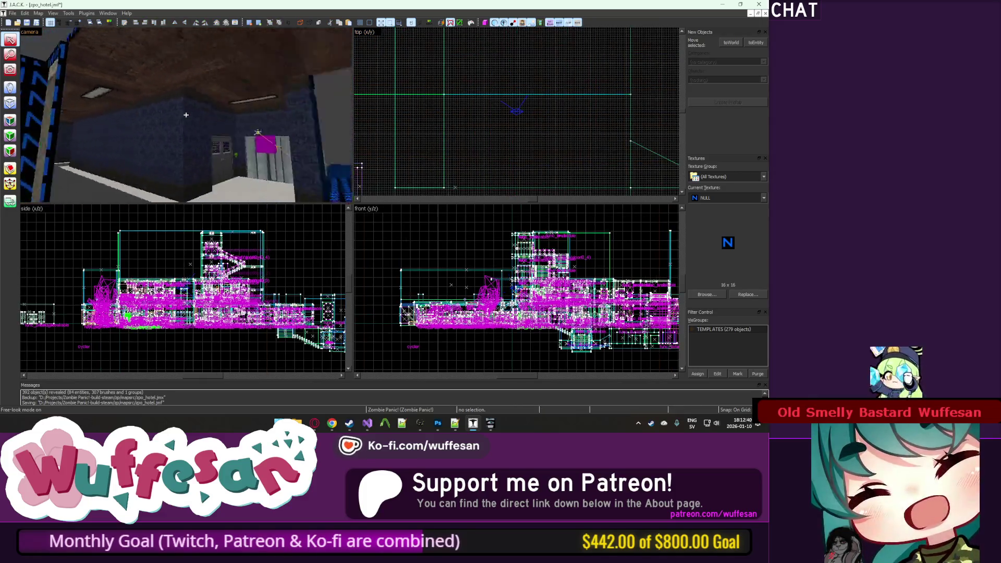
pyautogui.press('w')
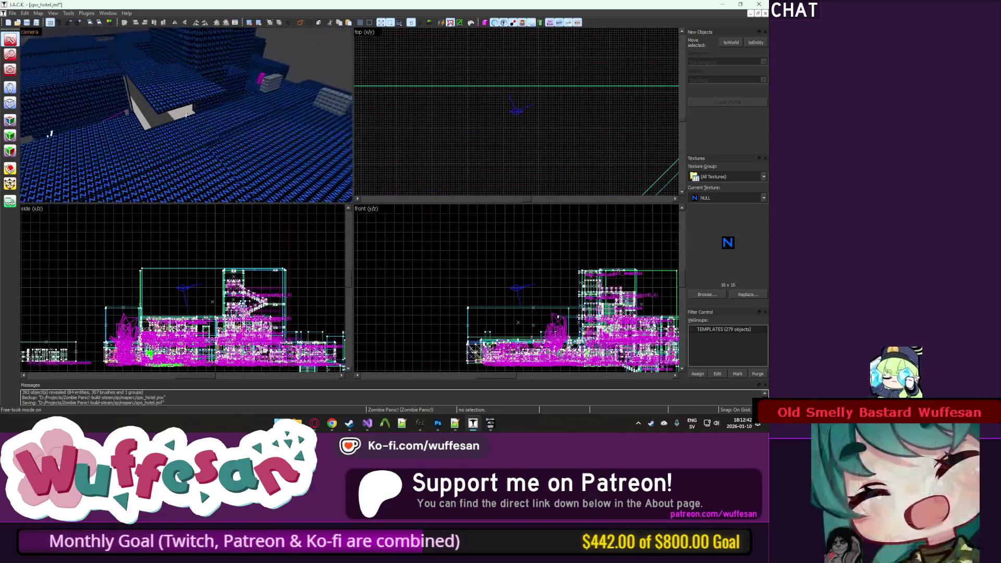
pyautogui.press('w')
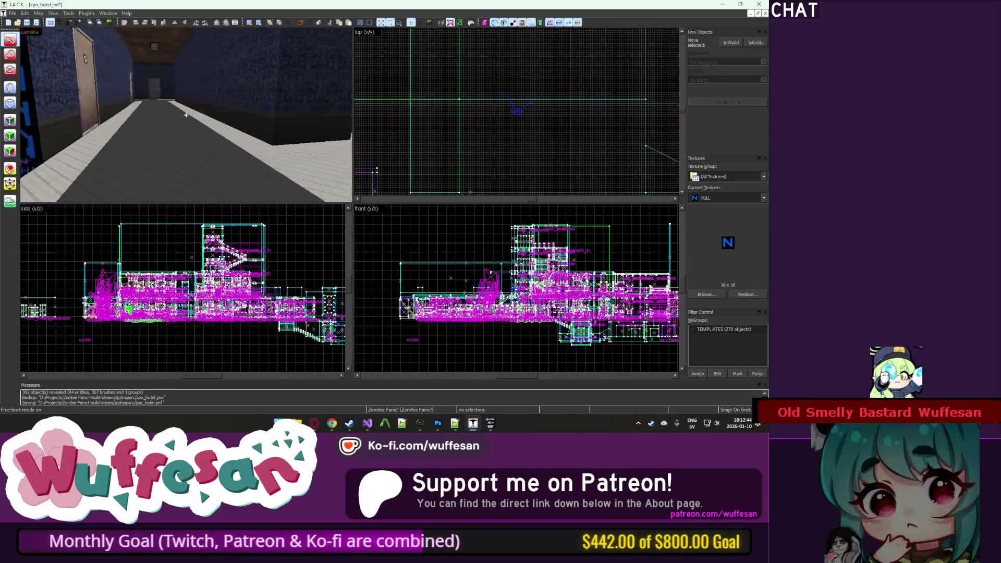
pyautogui.press('w')
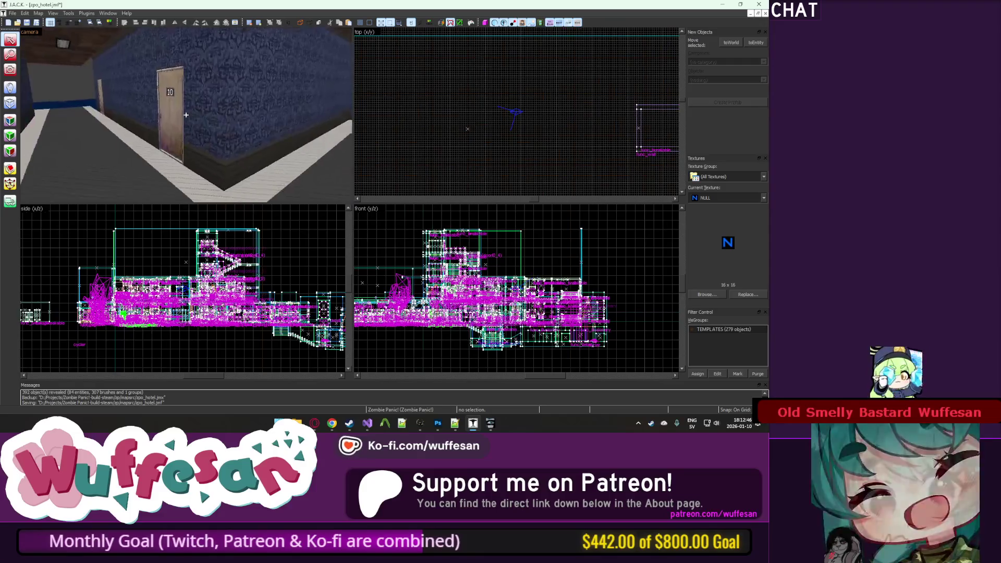
pyautogui.press('w')
pyautogui.press('w')
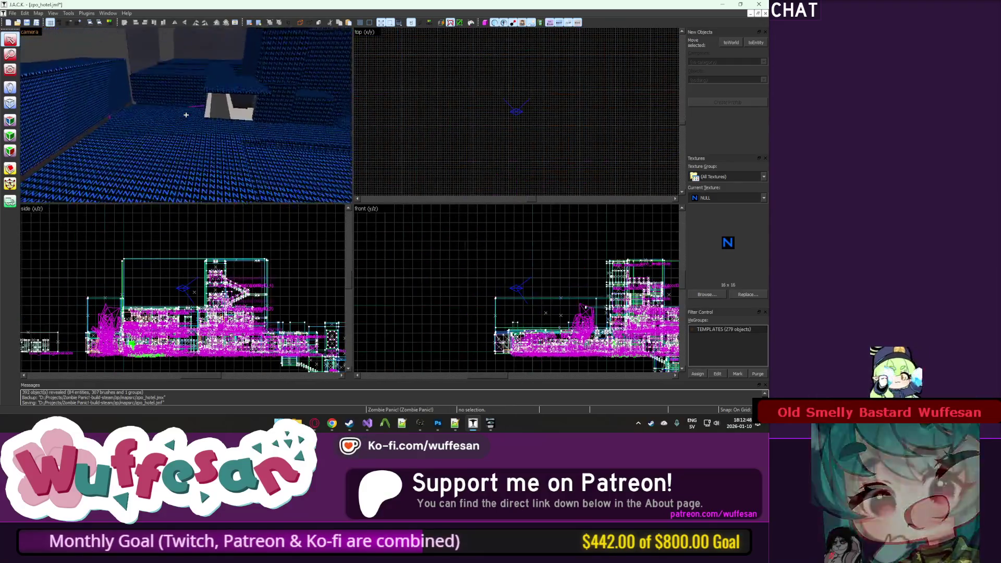
pyautogui.press('s')
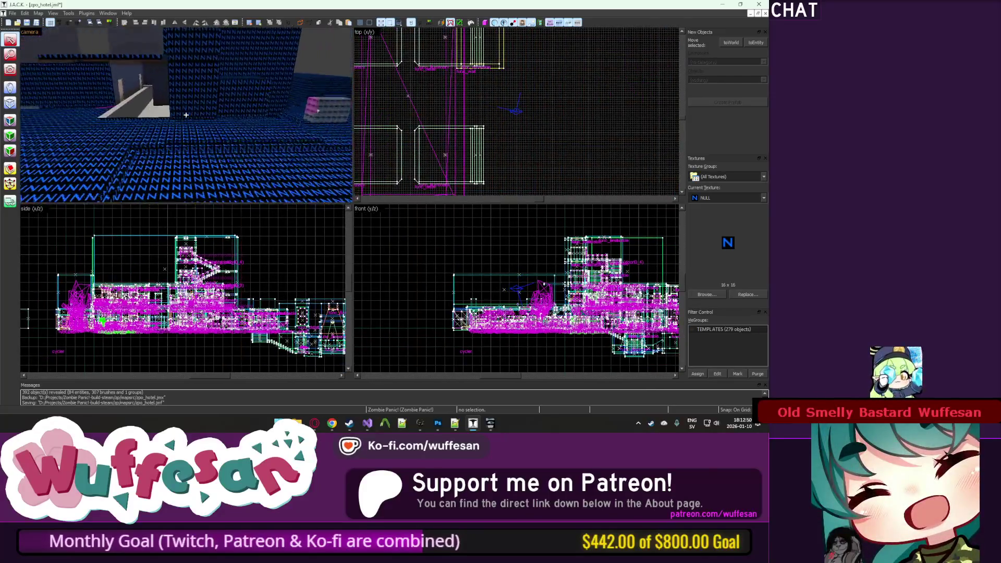
pyautogui.press('w')
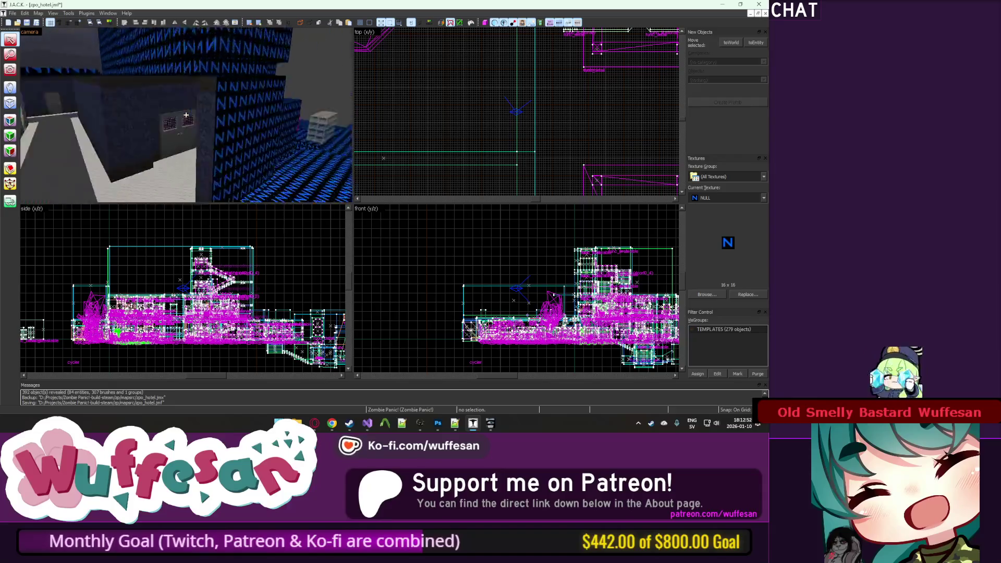
pyautogui.press('w')
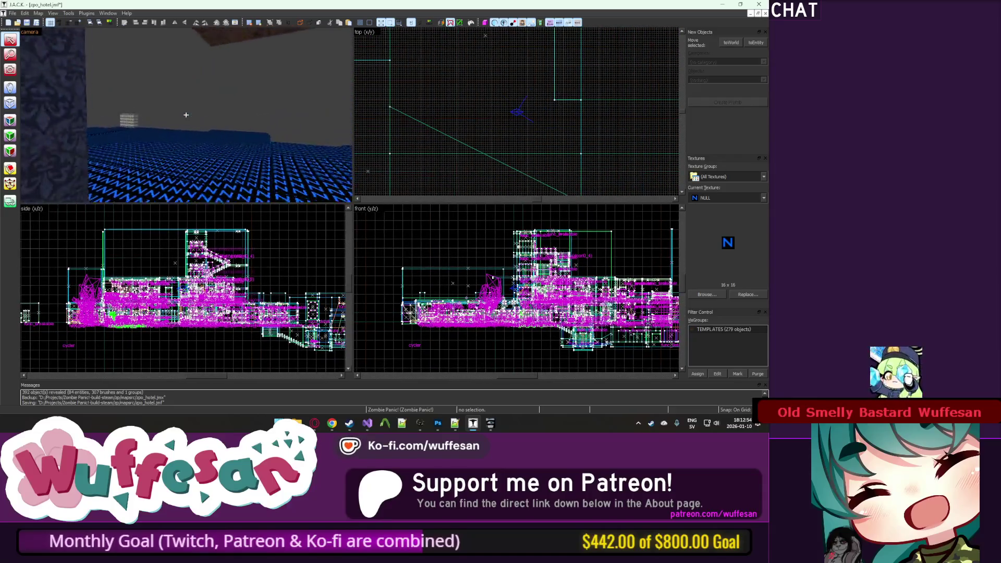
pyautogui.press('w')
pyautogui.press('w')
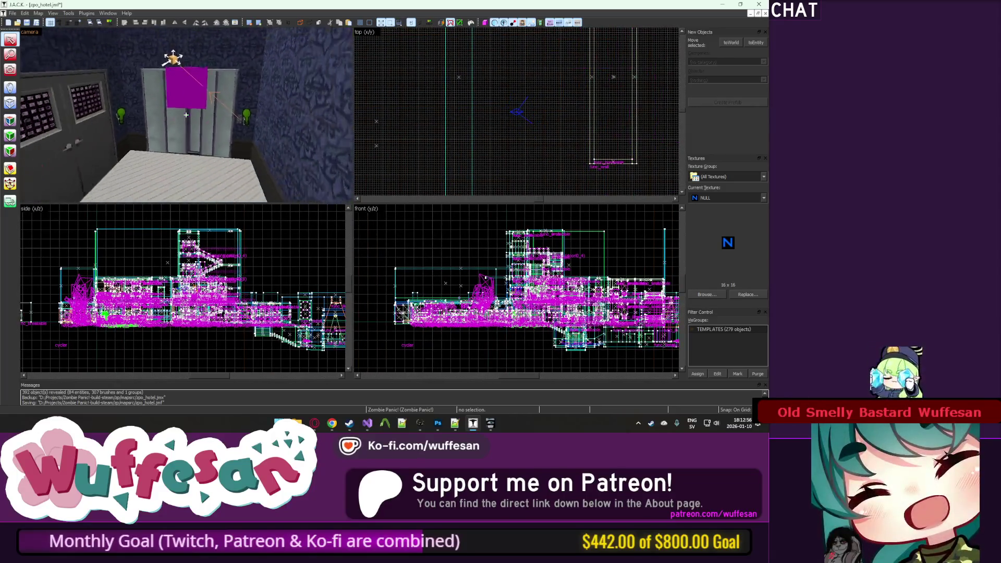
pyautogui.press('w')
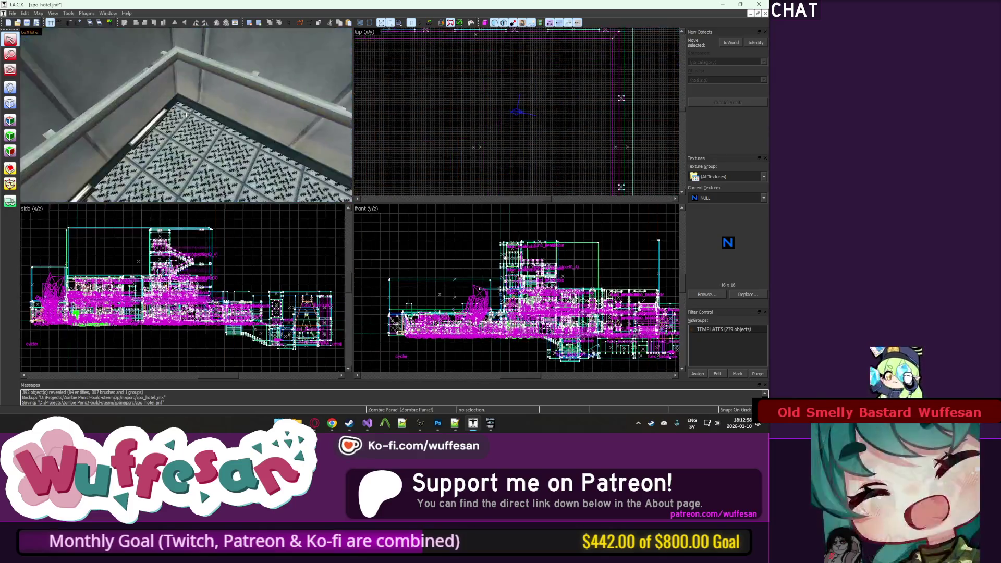
pyautogui.press('w')
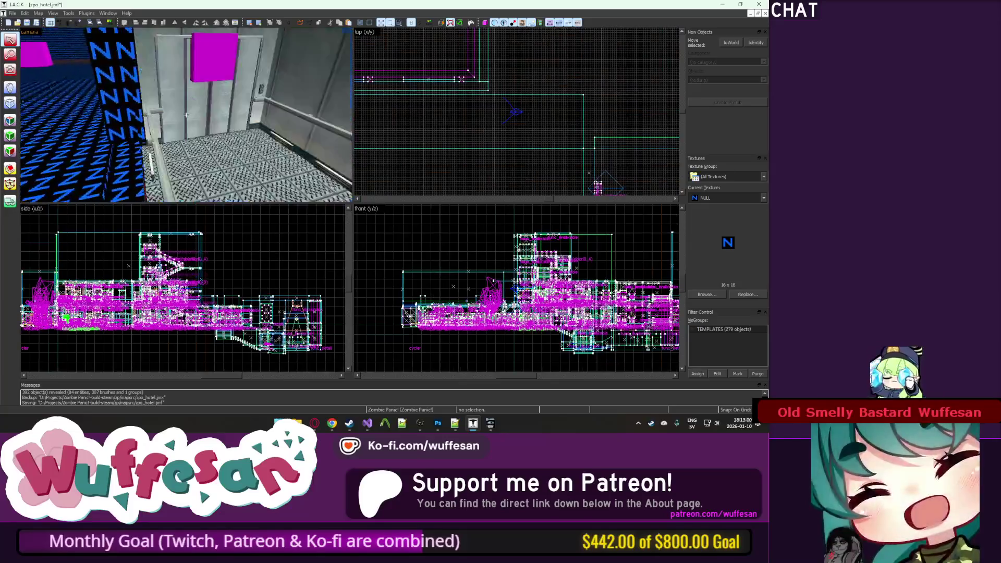
pyautogui.press('w')
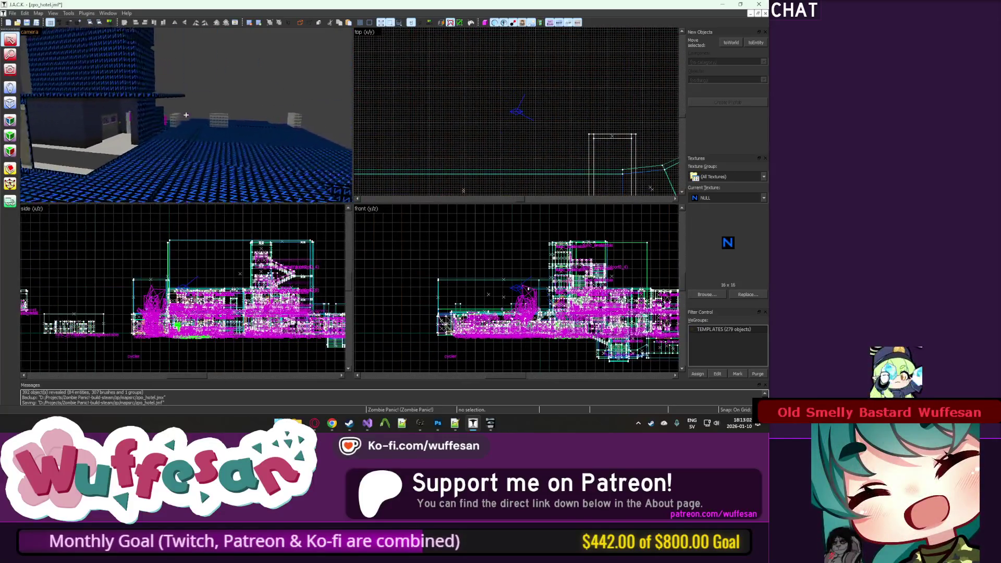
pyautogui.press('w')
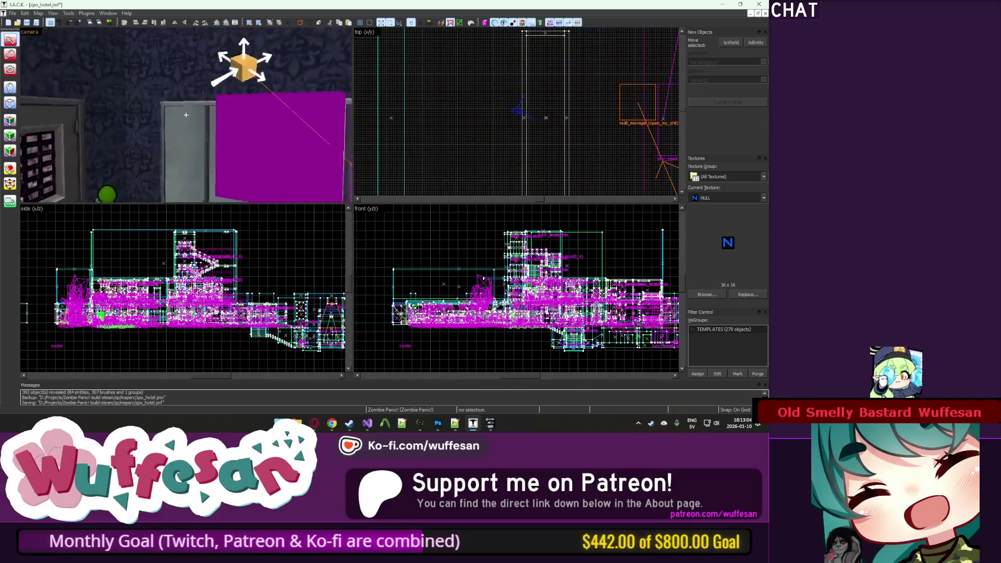
pyautogui.press('w')
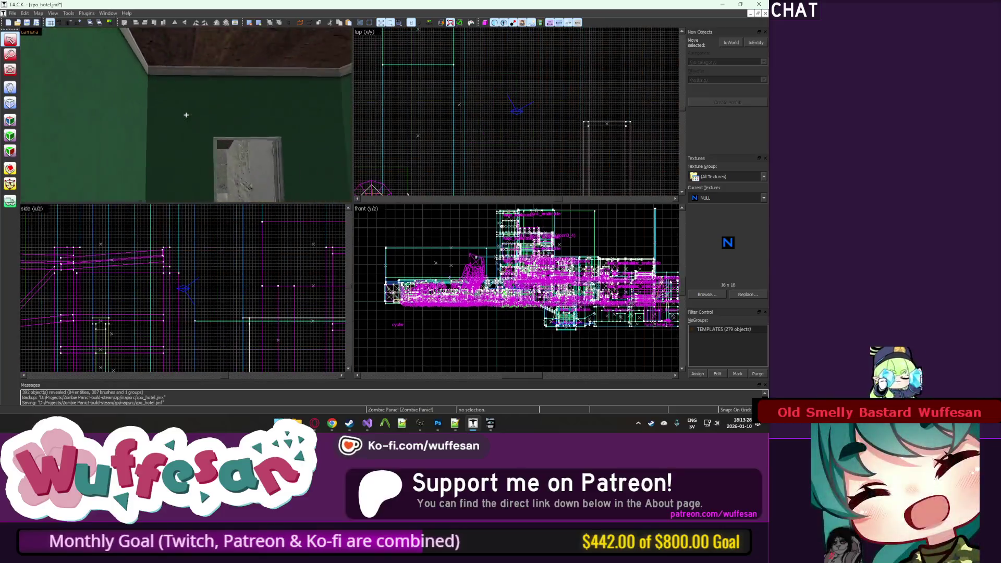
pyautogui.press('w')
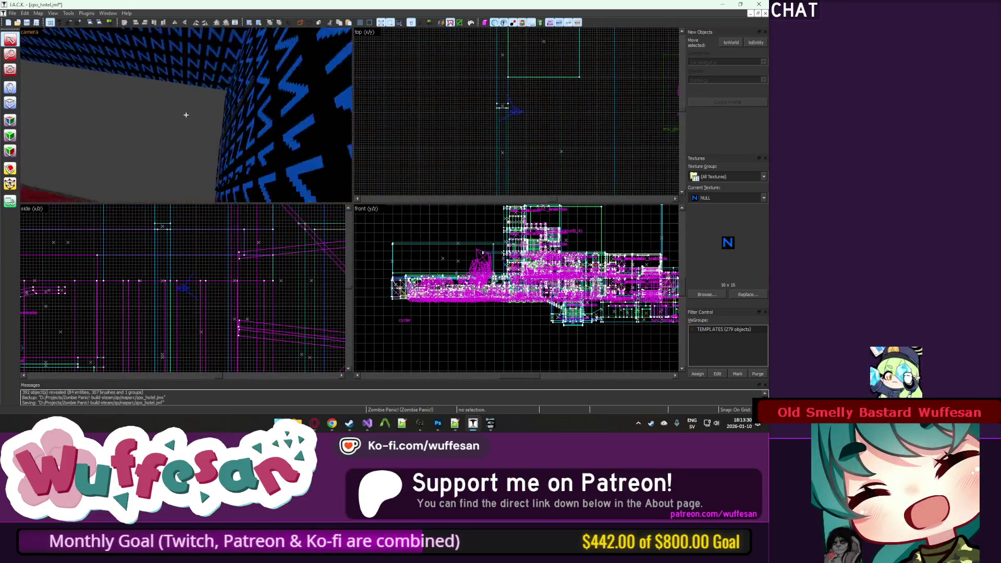
pyautogui.press('w')
pyautogui.press('w')
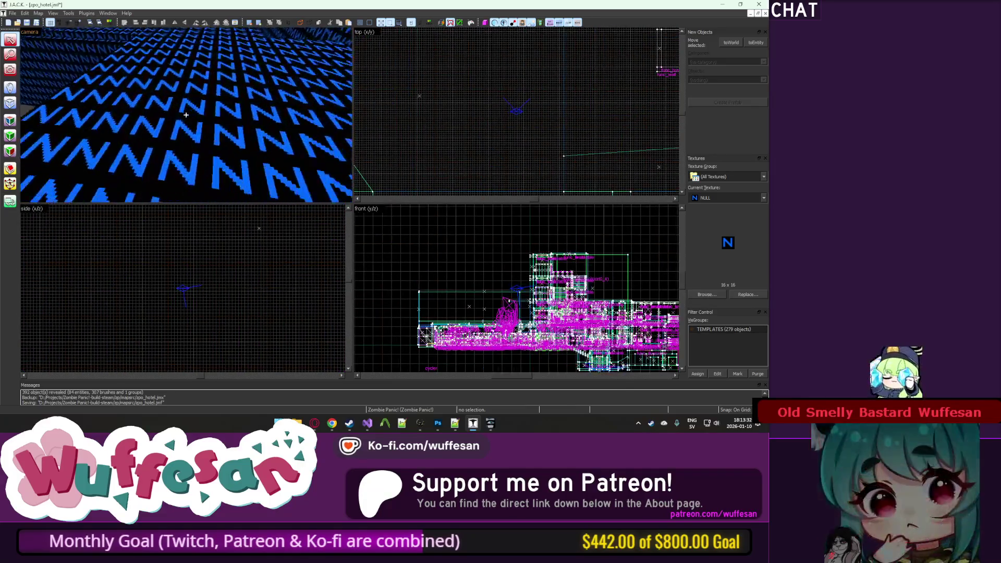
pyautogui.press('w')
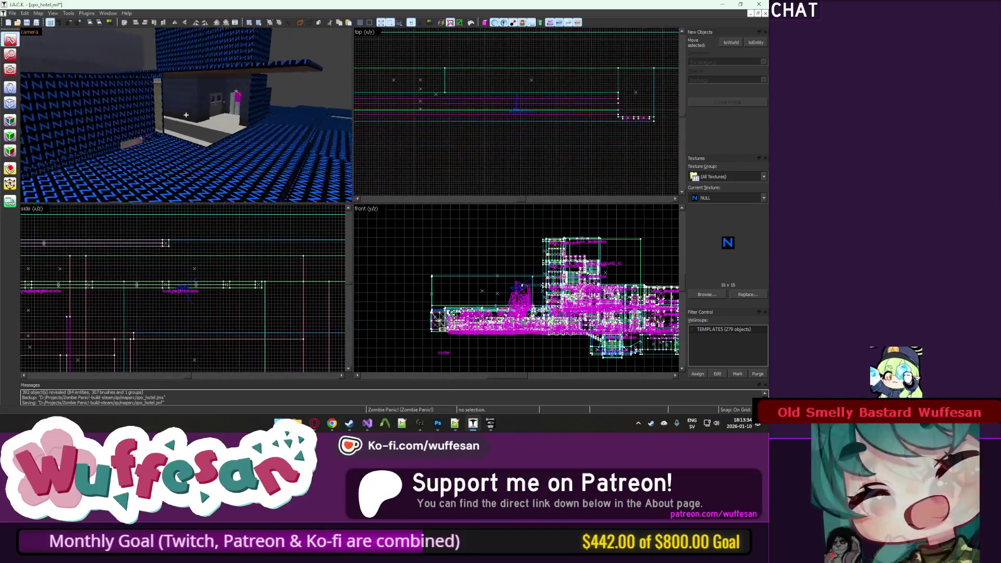
# Step: Fly over the N-textured blocks and floor, then exit free-look and zoom out the top view
pyautogui.press('s')
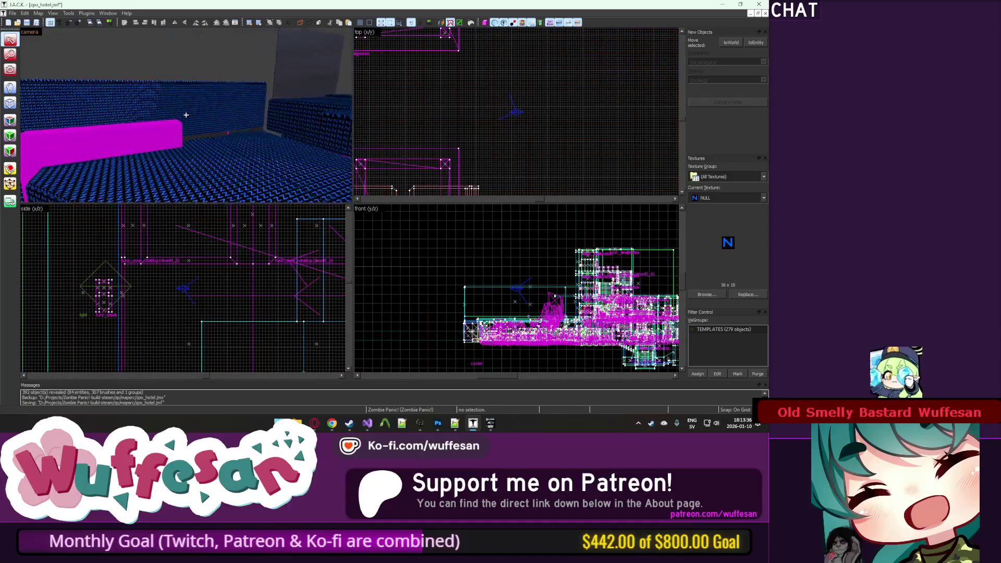
pyautogui.press('w')
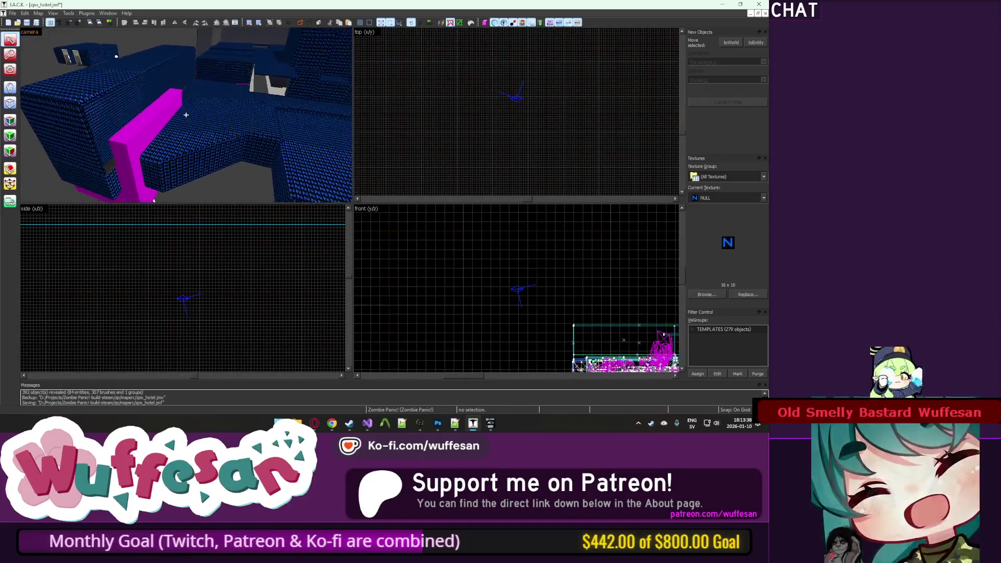
pyautogui.press('w')
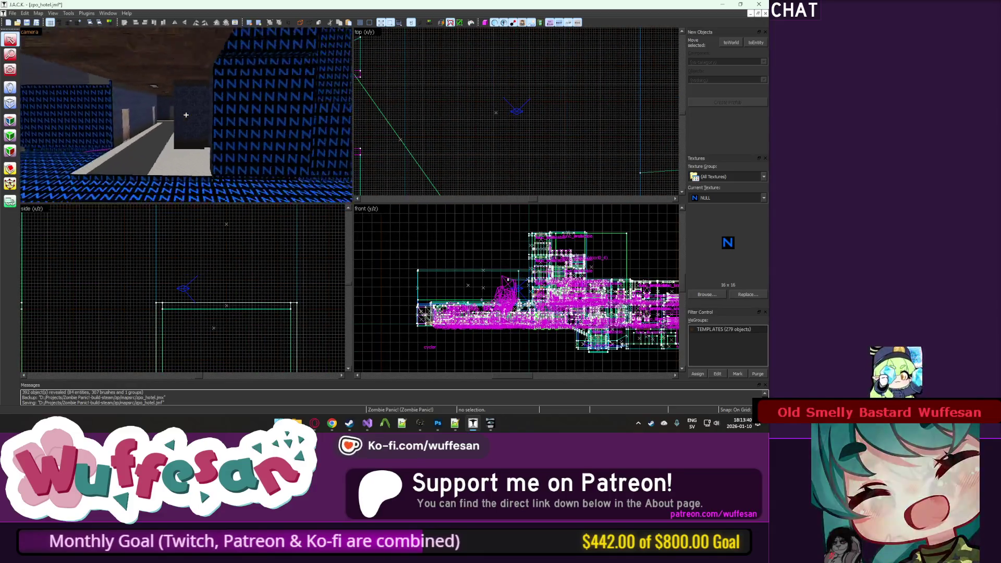
pyautogui.press('w')
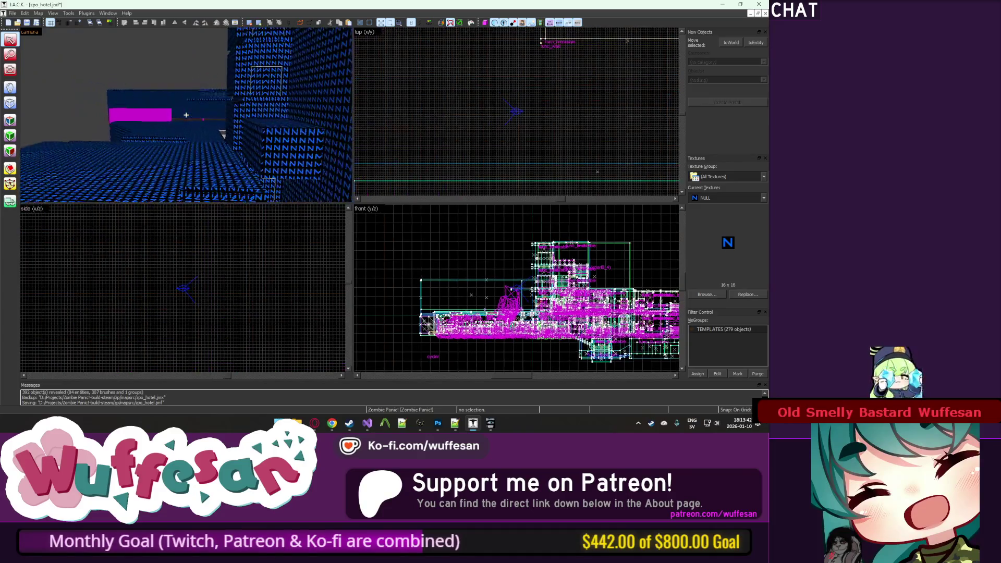
pyautogui.press('w')
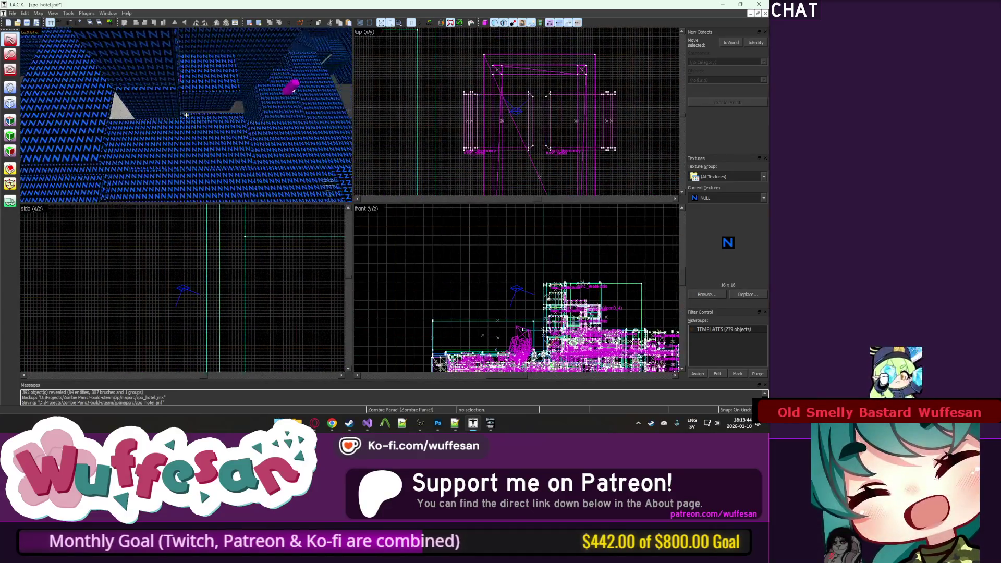
pyautogui.press('w')
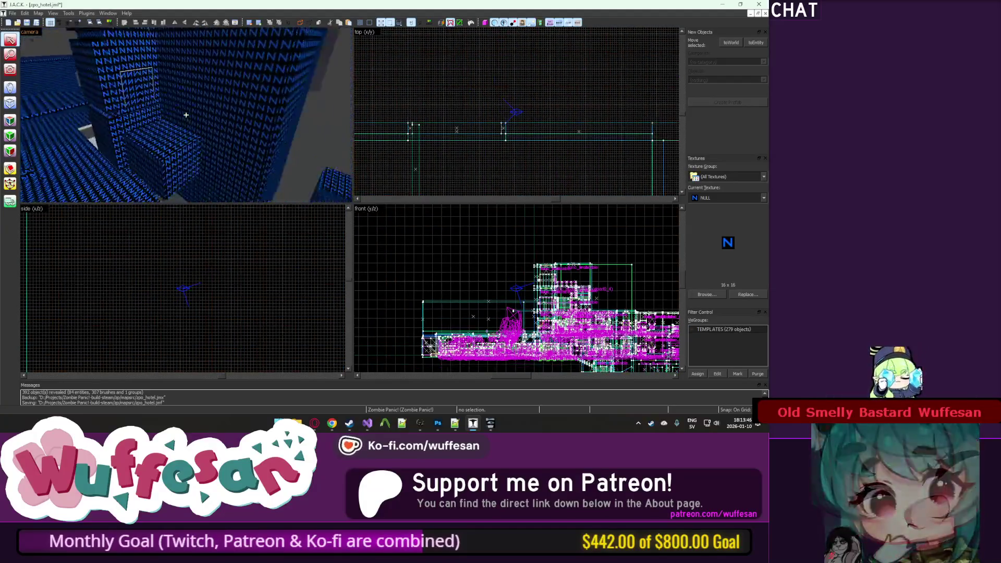
pyautogui.press('w')
pyautogui.press('w')
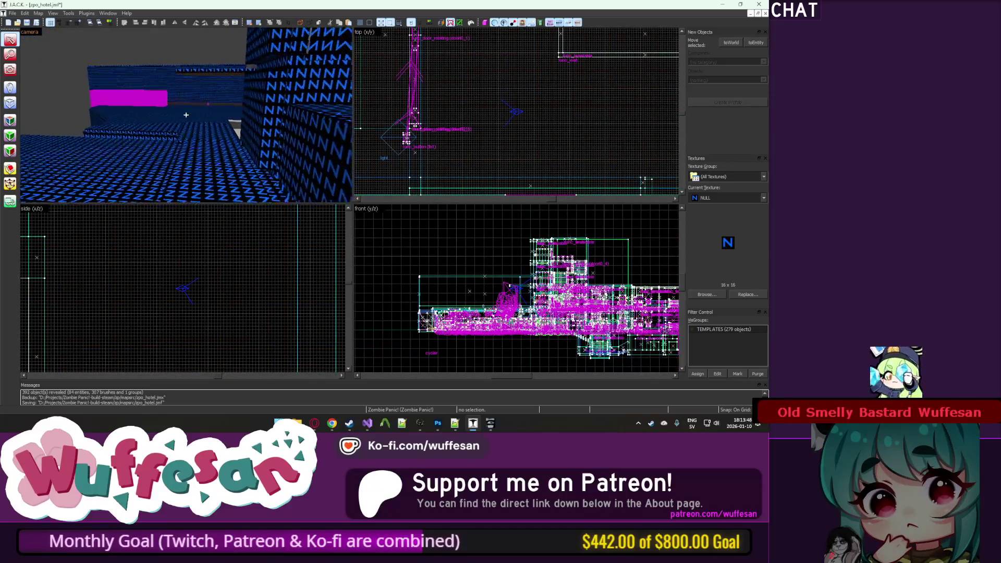
pyautogui.press('w')
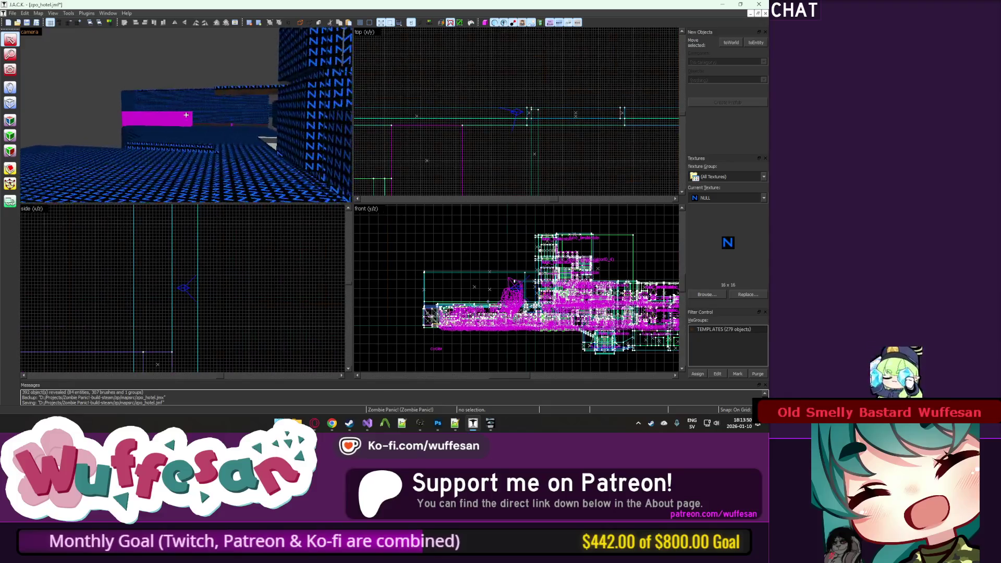
pyautogui.press('w')
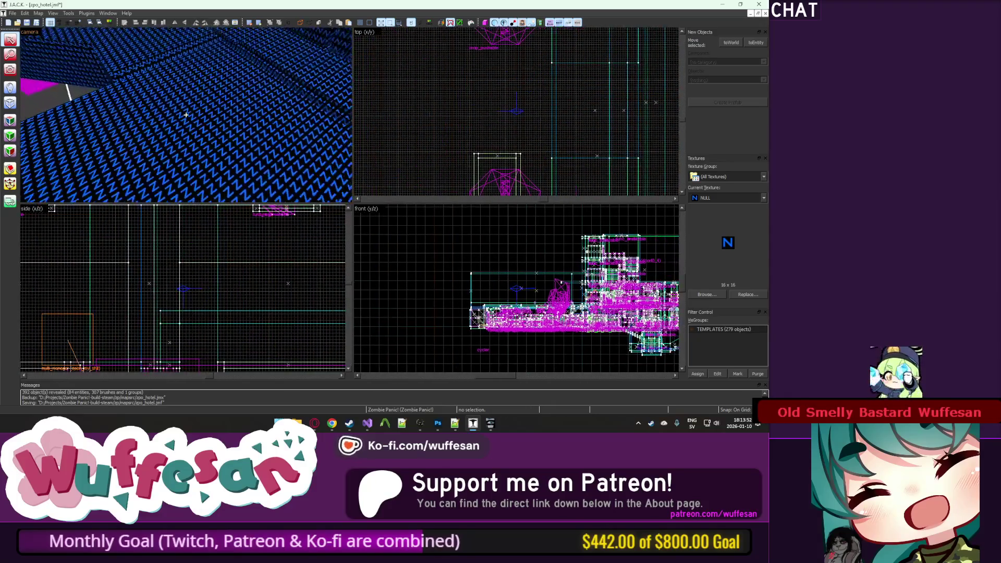
pyautogui.press('w')
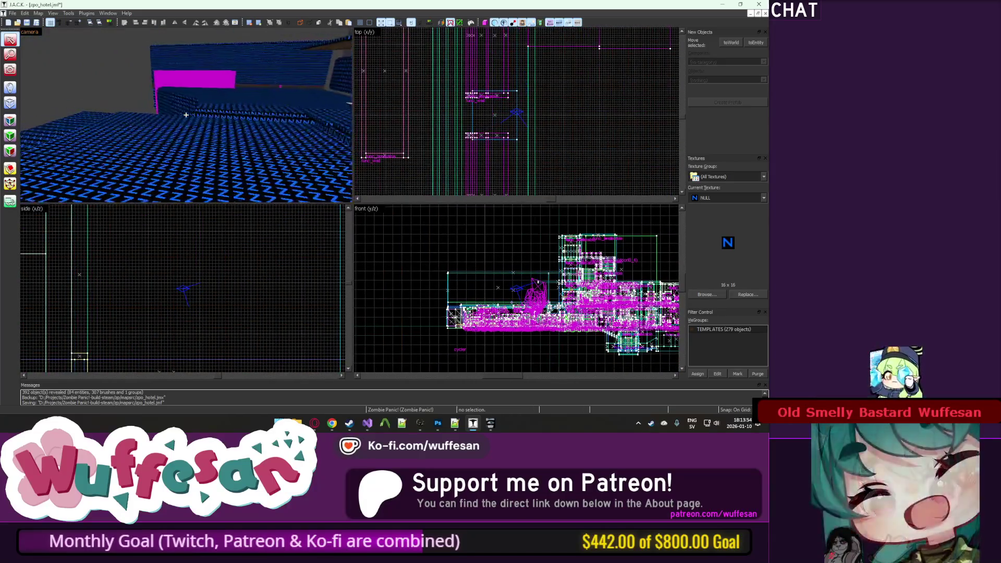
pyautogui.press('w')
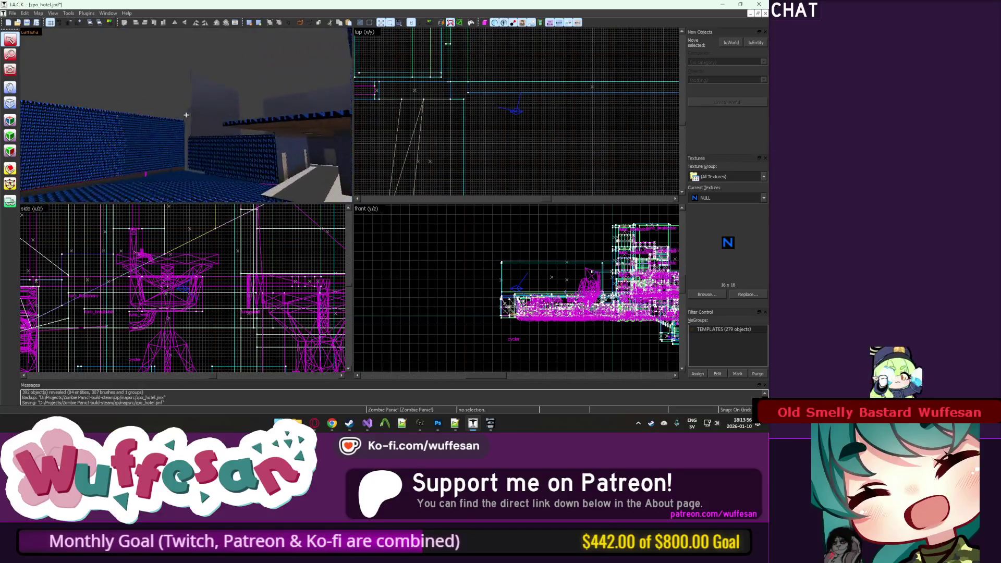
pyautogui.press('w')
pyautogui.press('z')
pyautogui.scroll(-6, 445, 132)
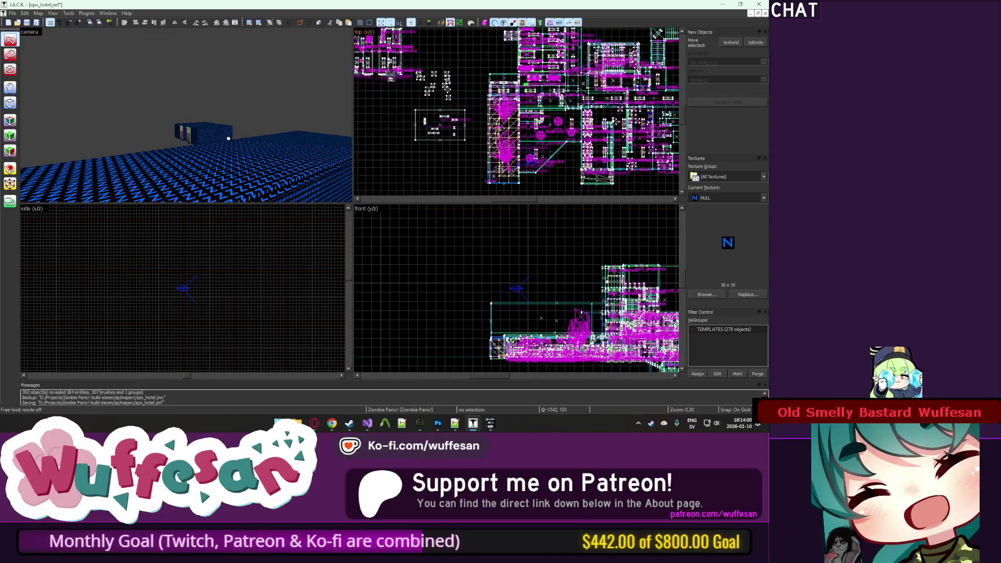
# Step: Copy and paste the small building group, then drag the copy further left
pyautogui.press('Left')
pyautogui.press('Up')
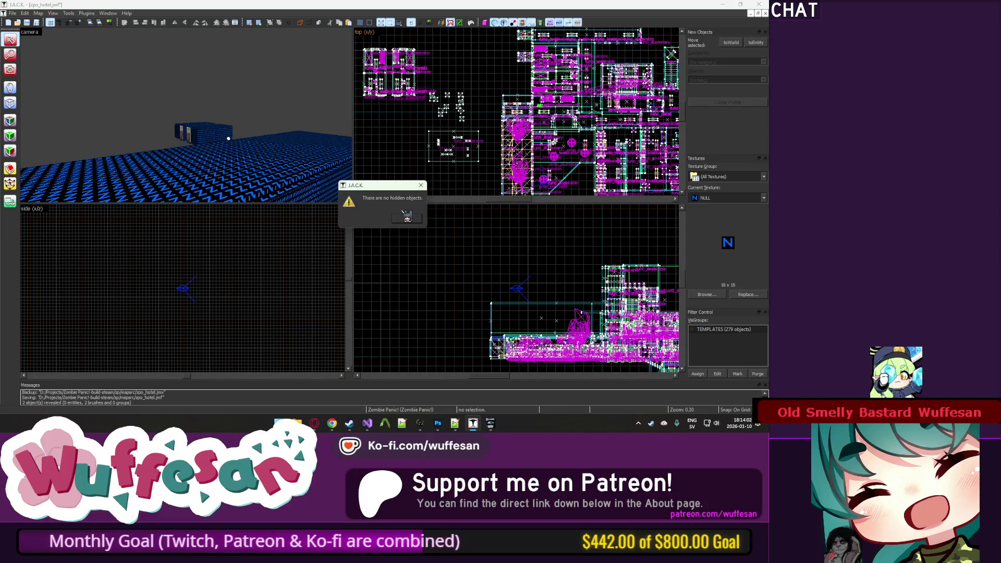
pyautogui.click(408, 217)
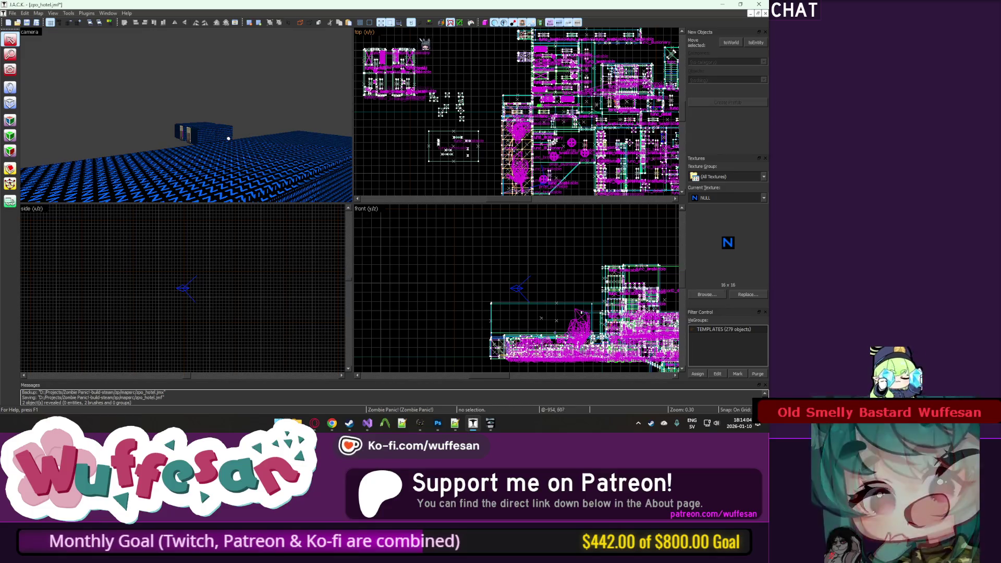
pyautogui.click(406, 78)
pyautogui.scroll(-3, 409, 77)
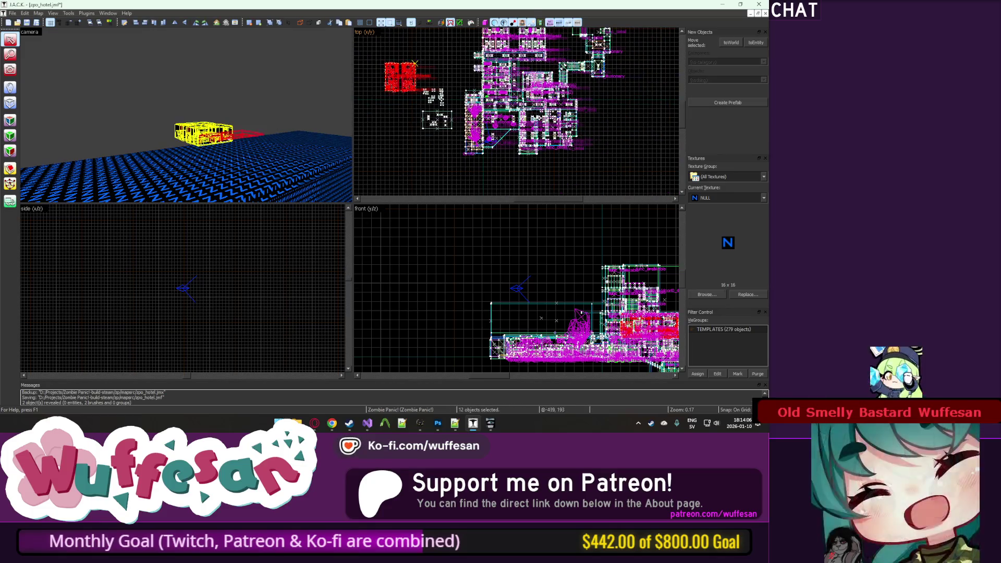
pyautogui.hotkey('ctrl', 'c')
pyautogui.hotkey('ctrl', 'v')
pyautogui.scroll(4, 563, 101)
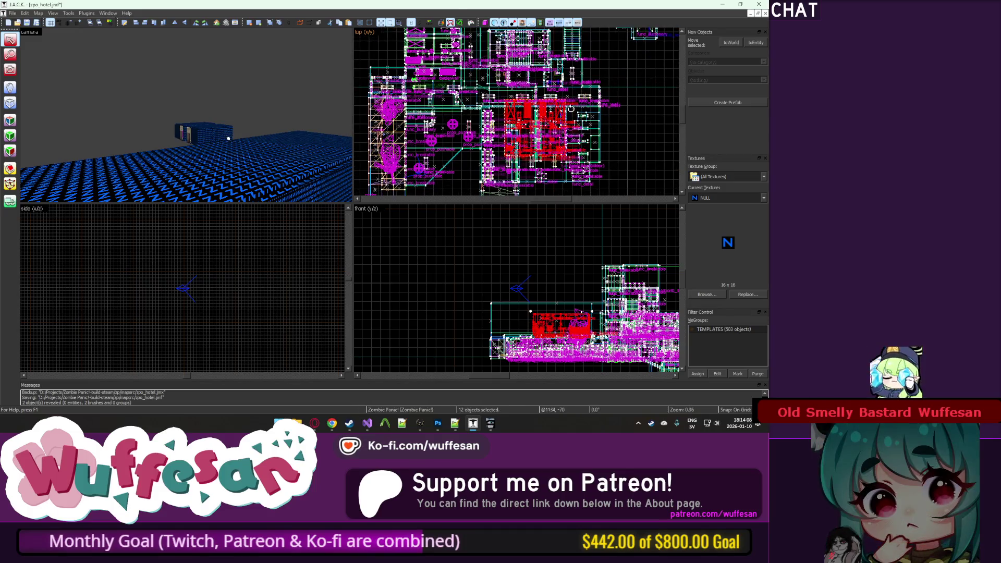
pyautogui.scroll(3, 494, 181)
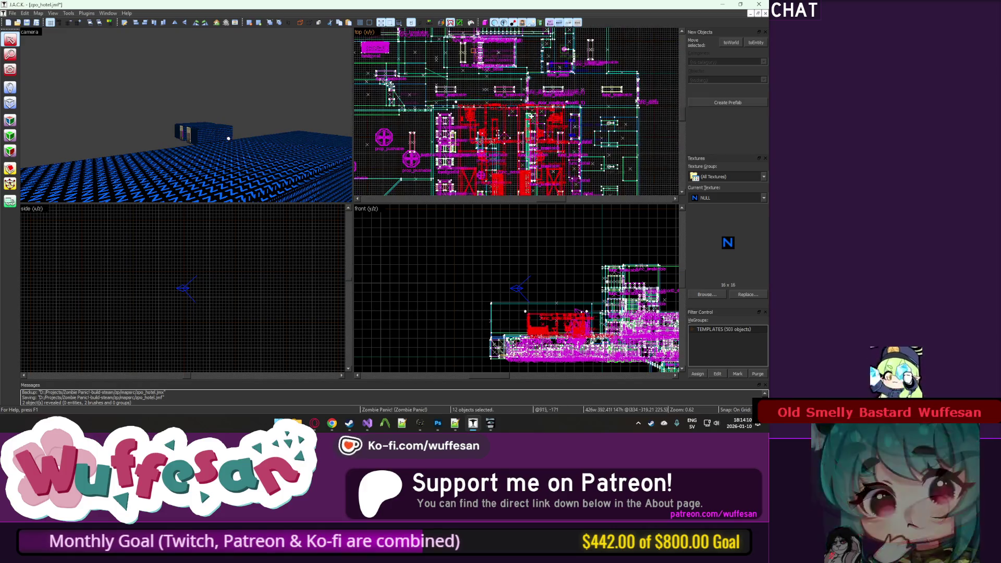
pyautogui.moveTo(622, 114); pyautogui.dragTo(526, 121)
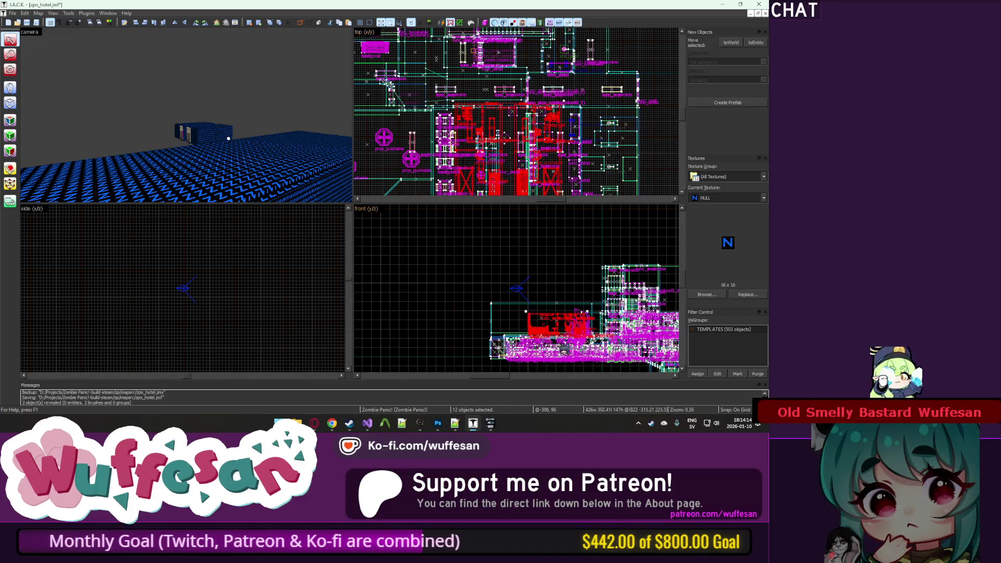
# Step: Fly to the entrance, select the thin black panel, then select the red carpet solid
pyautogui.press('z')
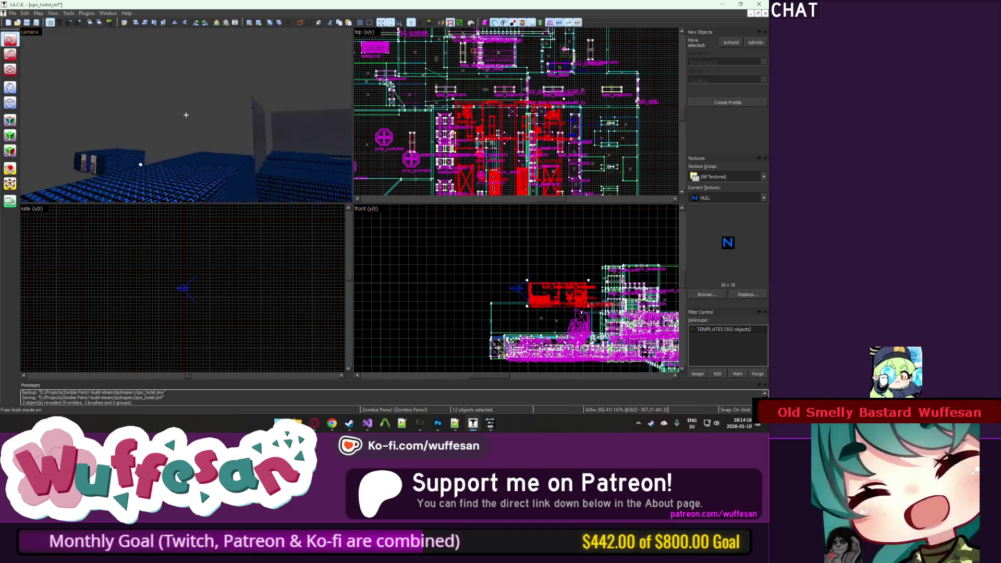
pyautogui.press('w')
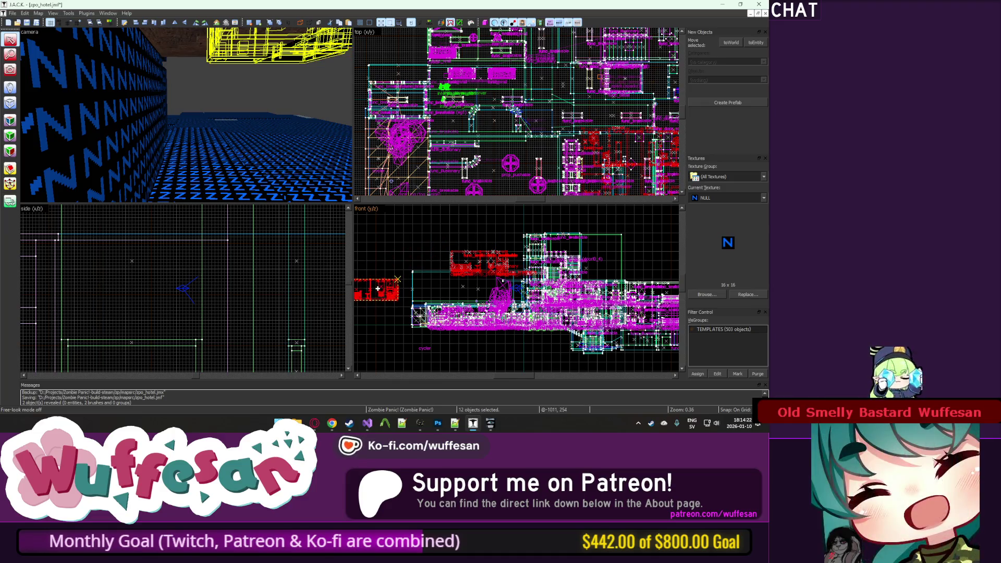
pyautogui.press('s')
pyautogui.click(154, 125)
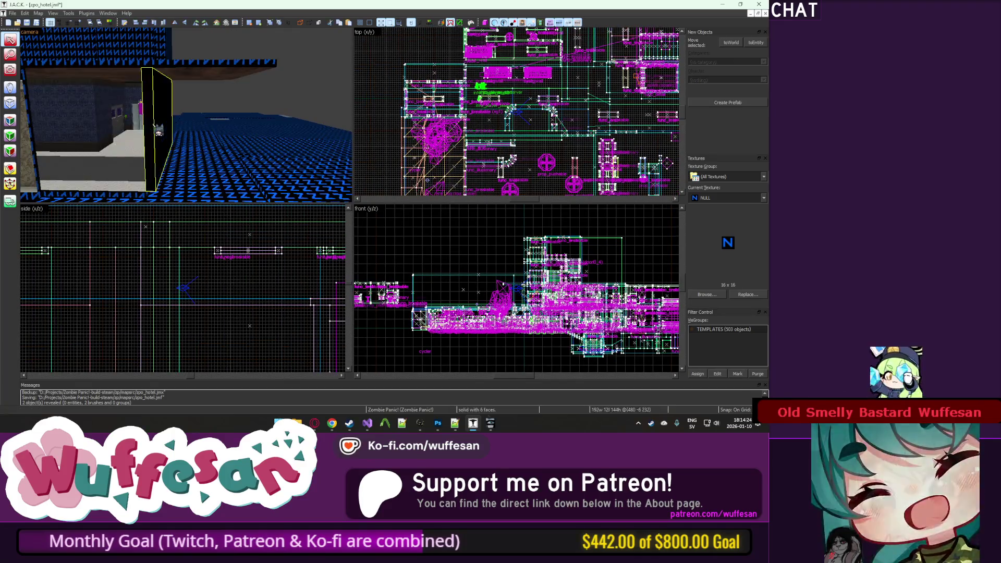
pyautogui.press('z')
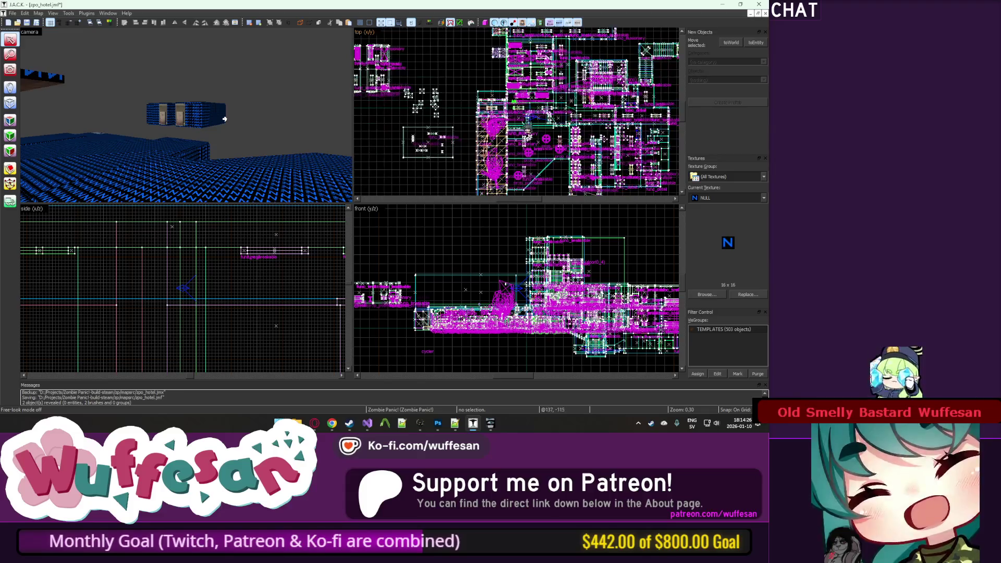
pyautogui.scroll(3, 516, 289)
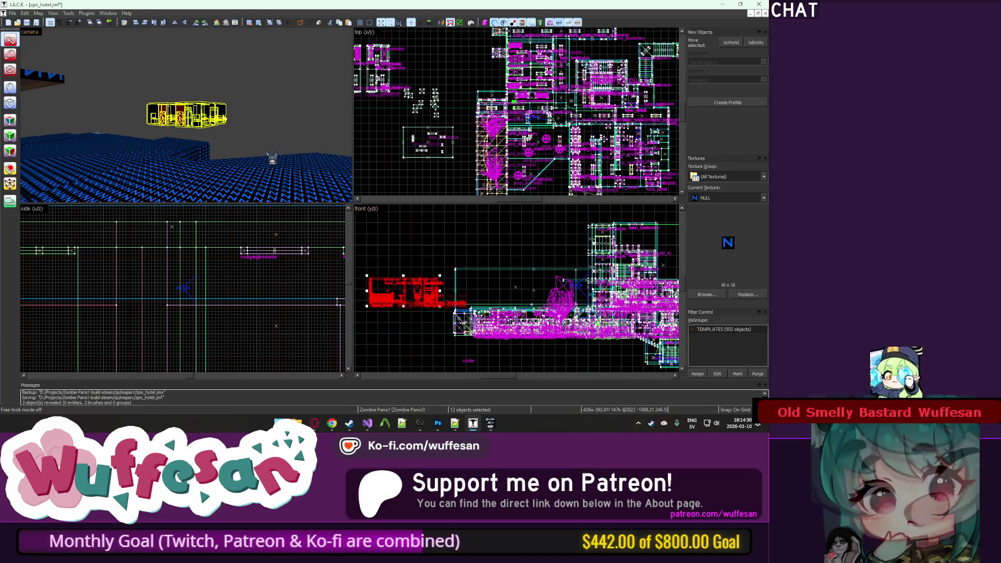
pyautogui.click(183, 124)
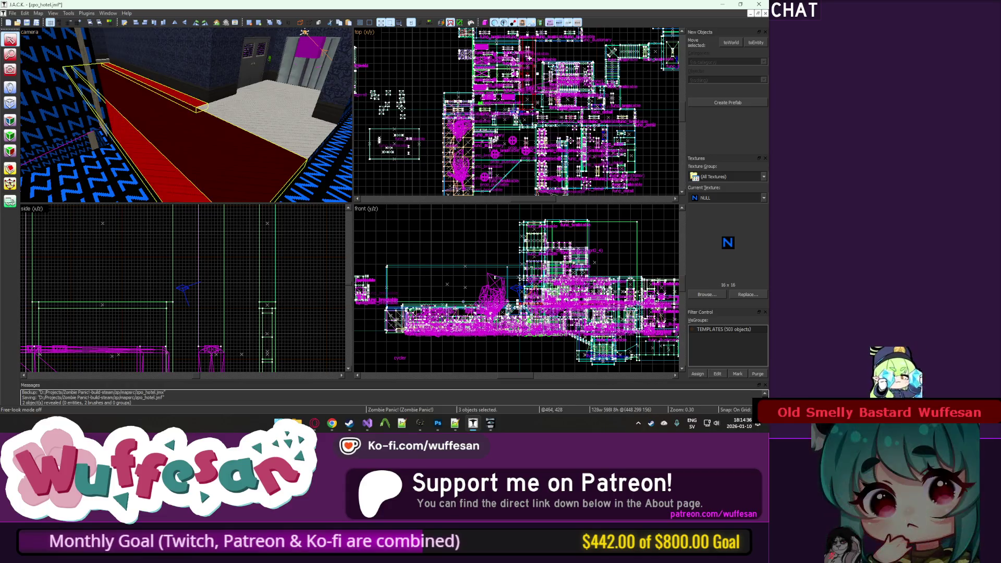
# Step: Drag the red carpet solid to a new floor position, isolate it with Ctrl+H, then unhide all
pyautogui.moveTo(533, 36); pyautogui.dragTo(541, 116)
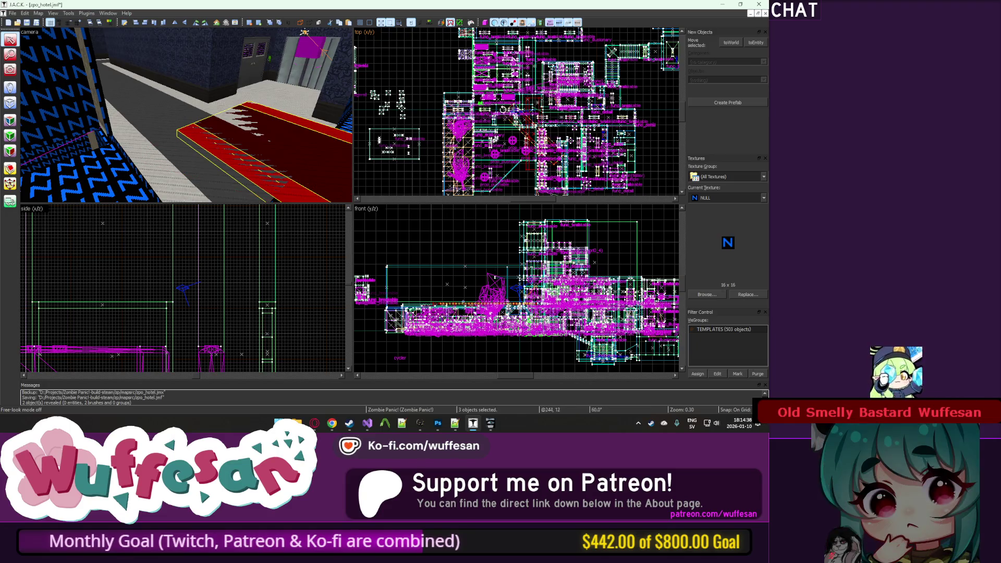
pyautogui.moveTo(490, 133); pyautogui.dragTo(516, 134)
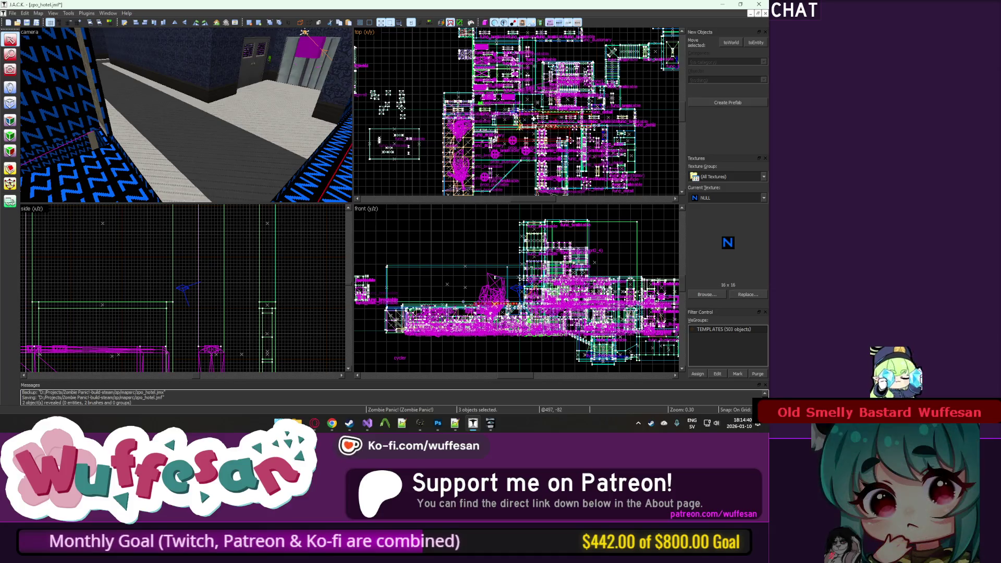
pyautogui.press('z')
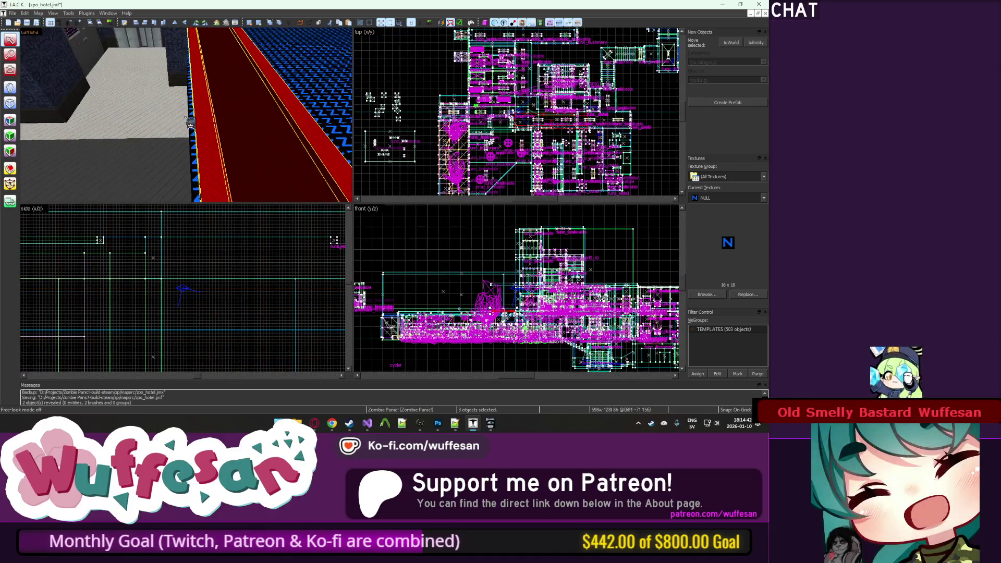
pyautogui.press('z')
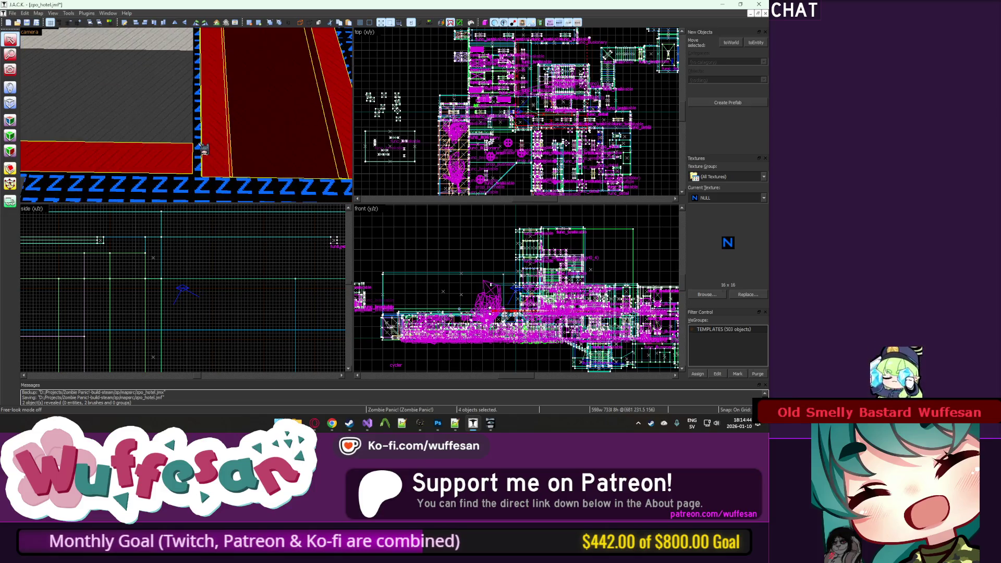
pyautogui.hotkey('ctrl', 'h')
pyautogui.scroll(10, 514, 112)
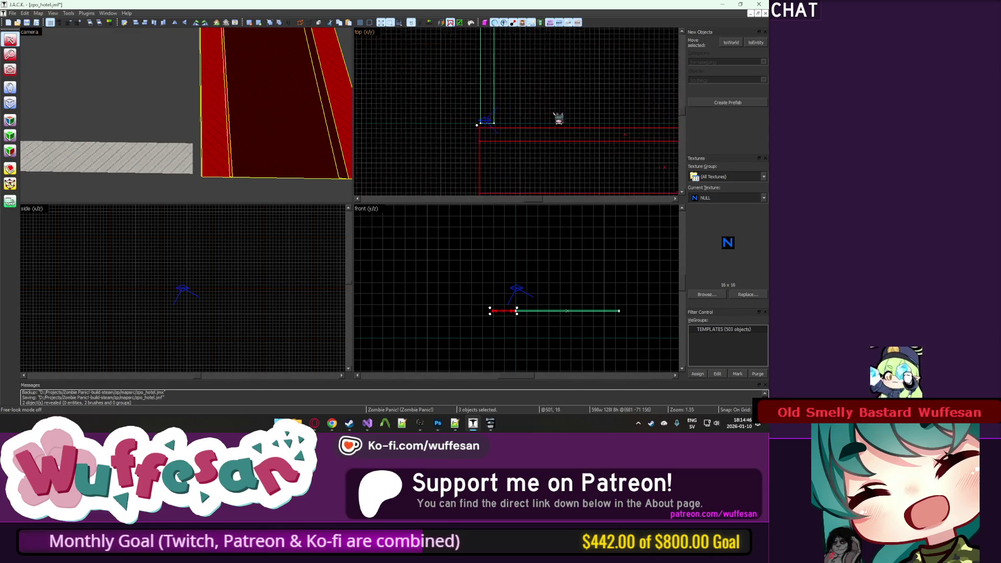
pyautogui.press('u')
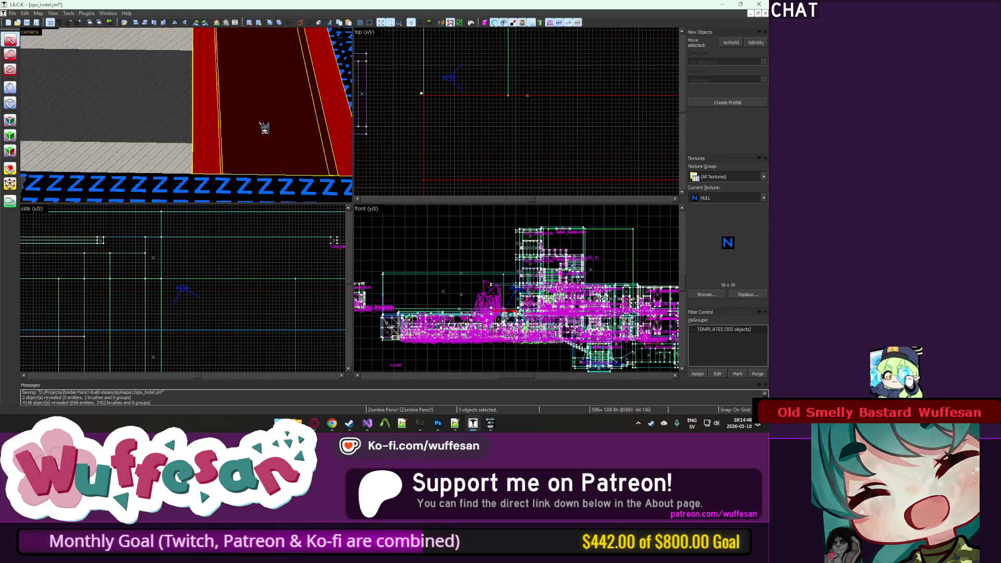
# Step: Fly the camera around the red carpet to check it from the sides and above
pyautogui.press('w')
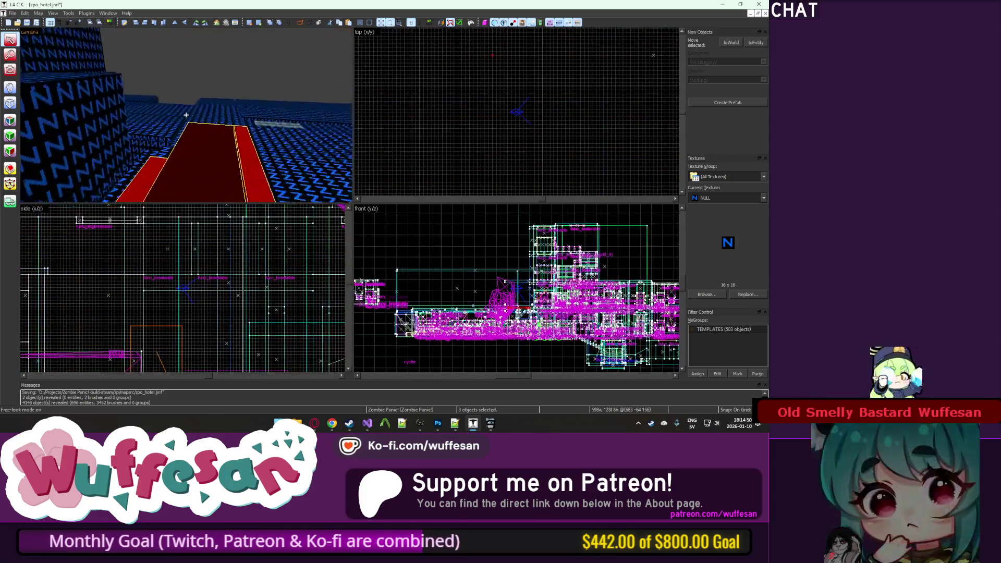
pyautogui.press('w')
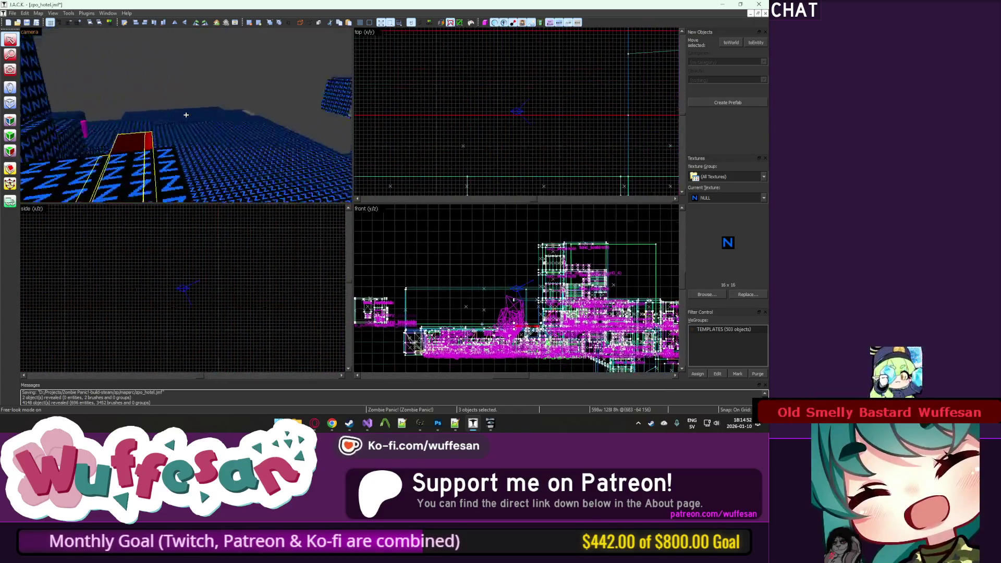
pyautogui.press('w')
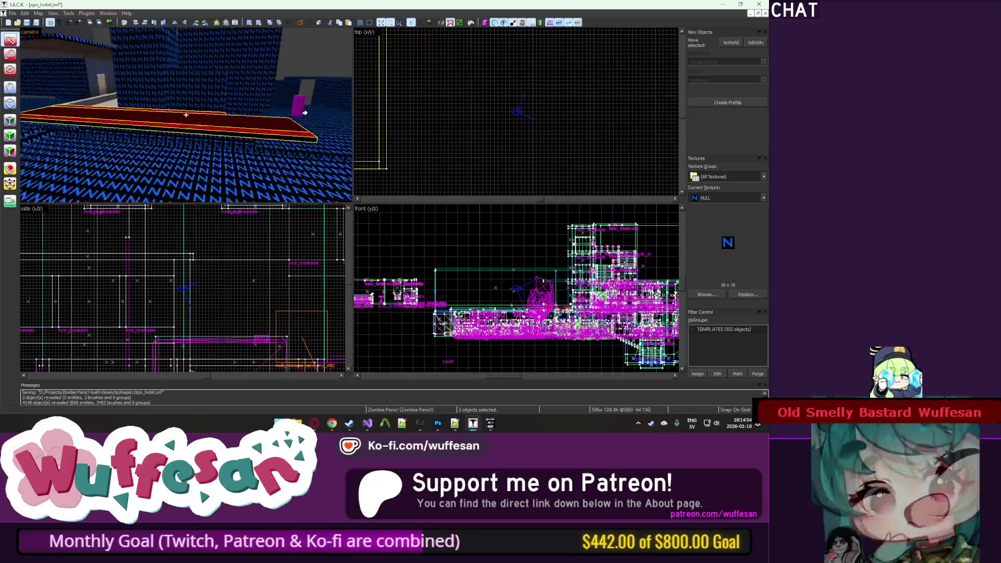
pyautogui.press('w')
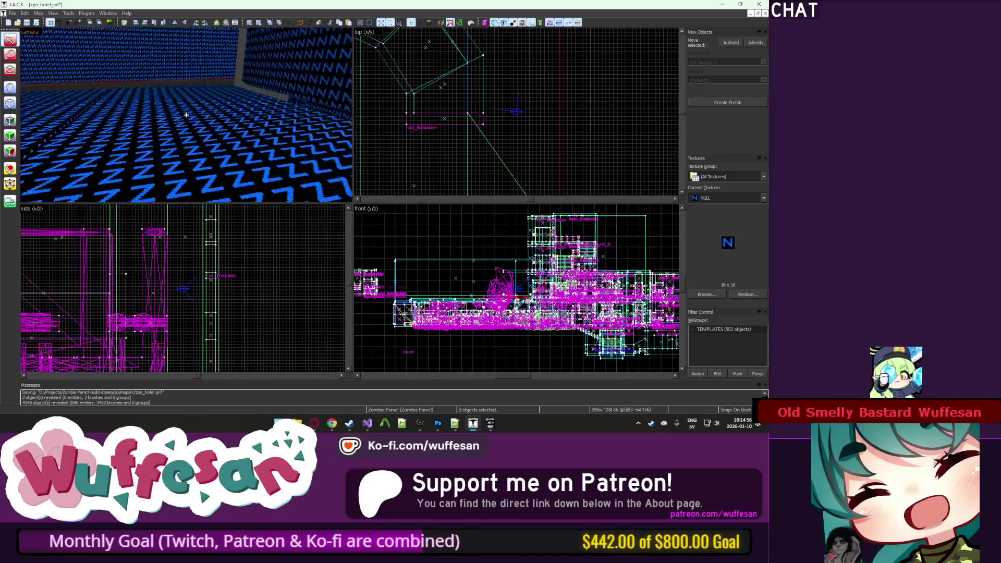
pyautogui.press('w')
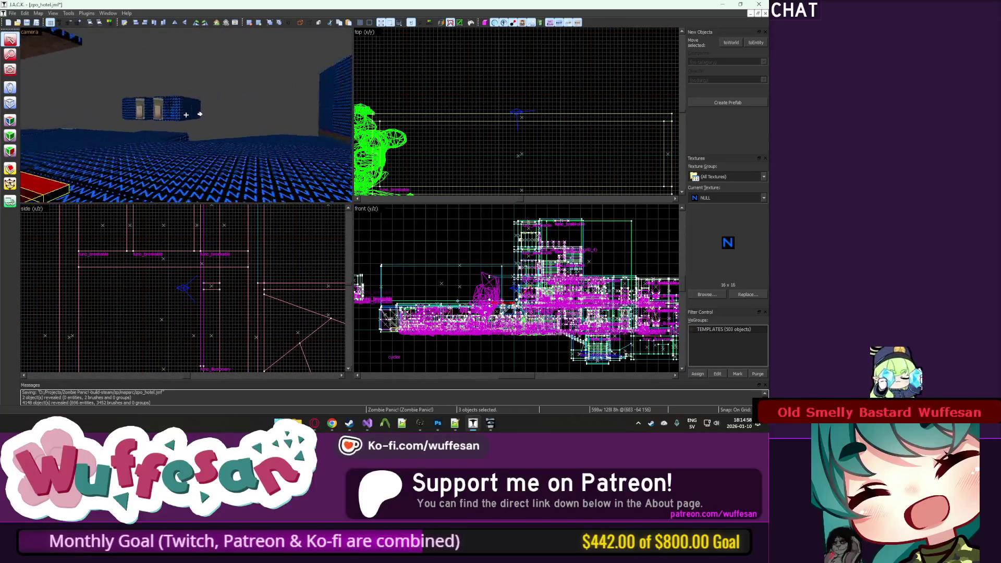
pyautogui.press('w')
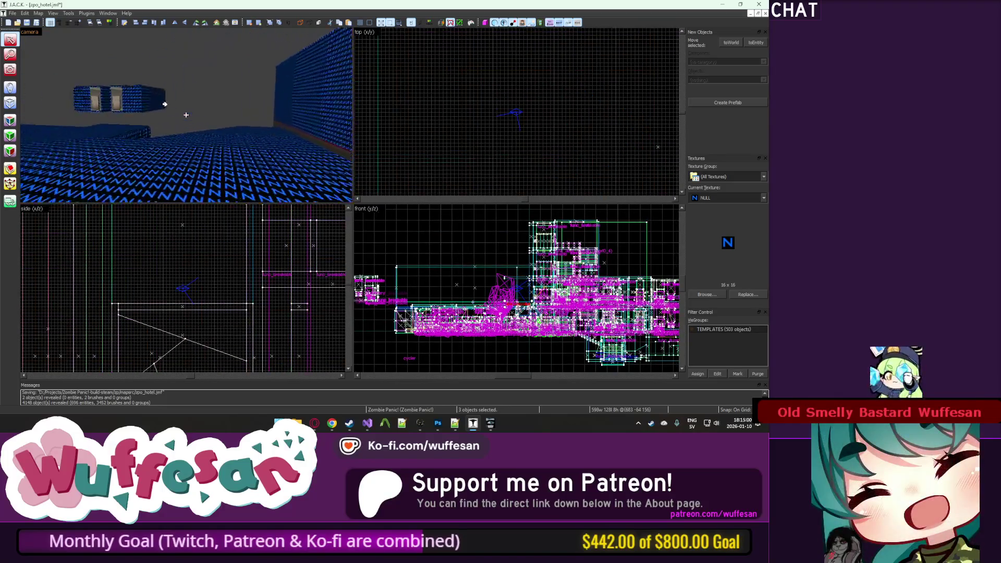
pyautogui.press('w')
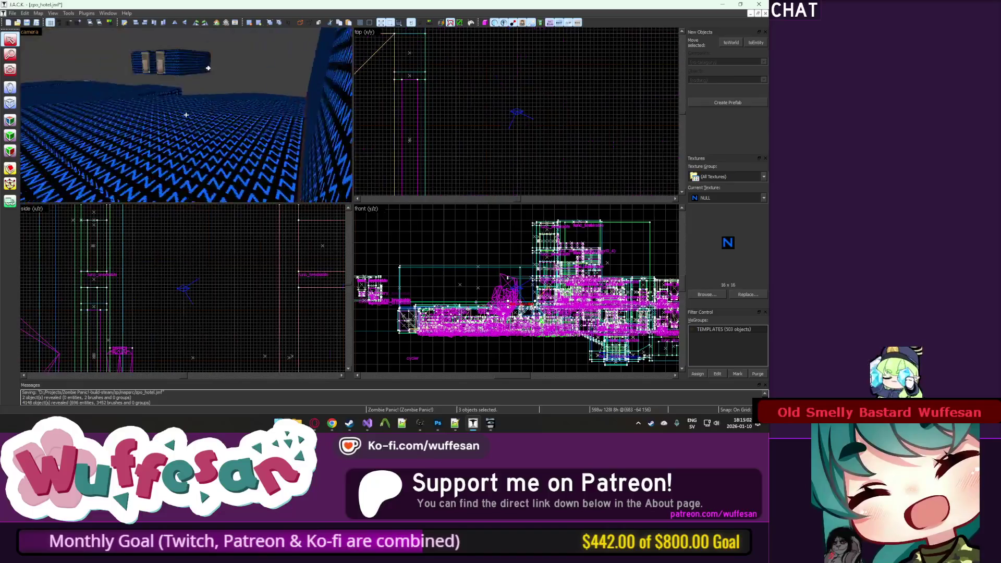
pyautogui.press('w')
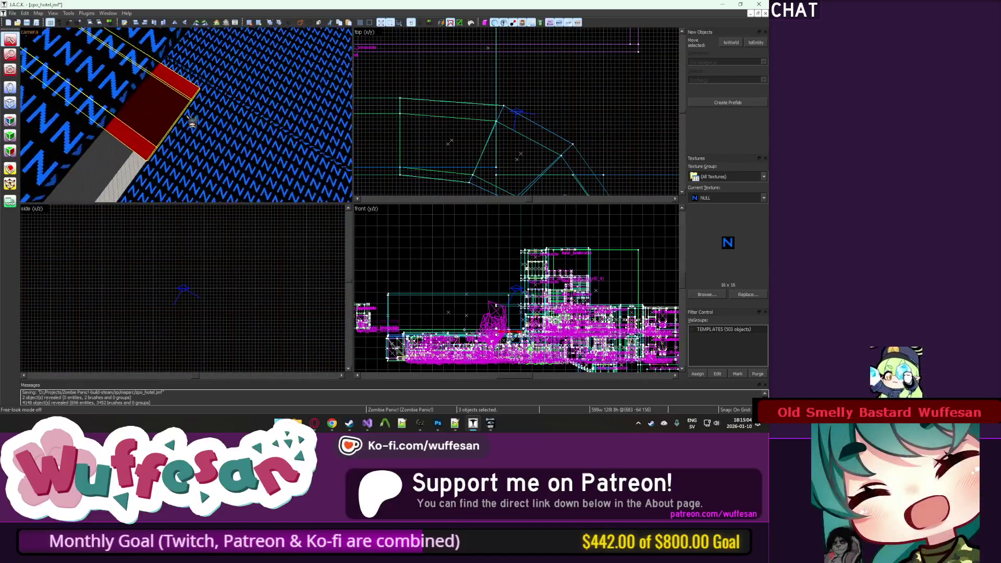
pyautogui.press('w')
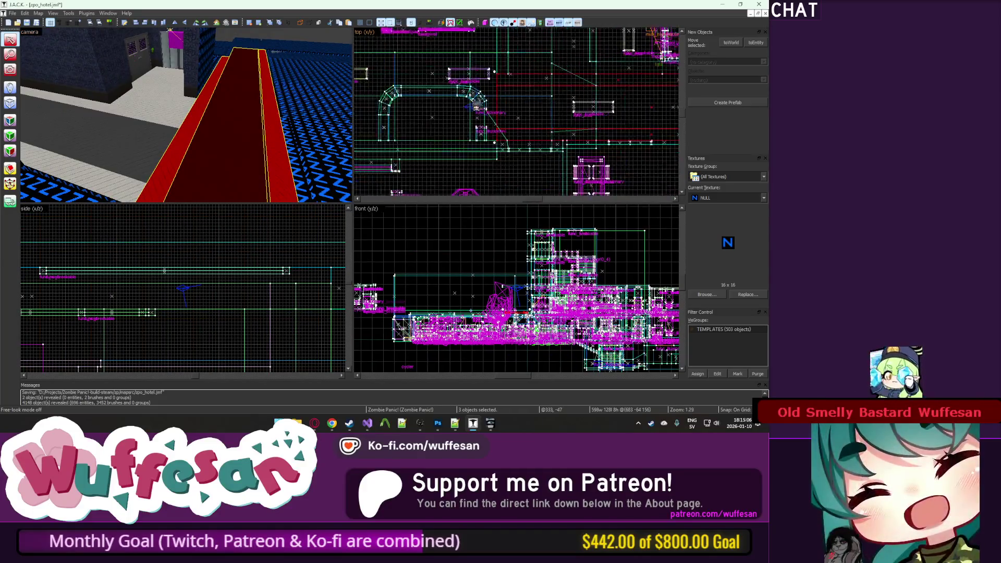
pyautogui.scroll(-3, 475, 108)
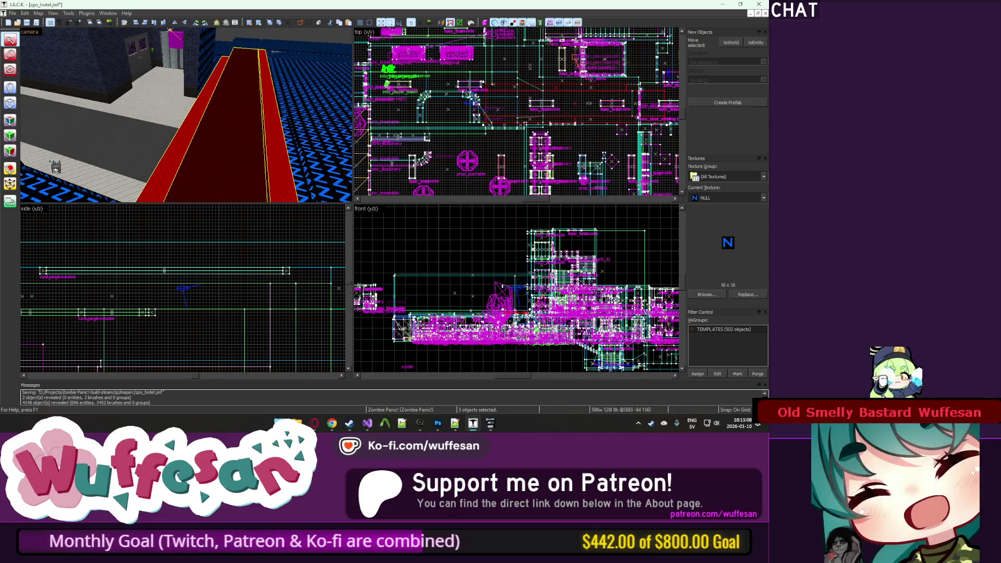
pyautogui.scroll(8, 538, 110)
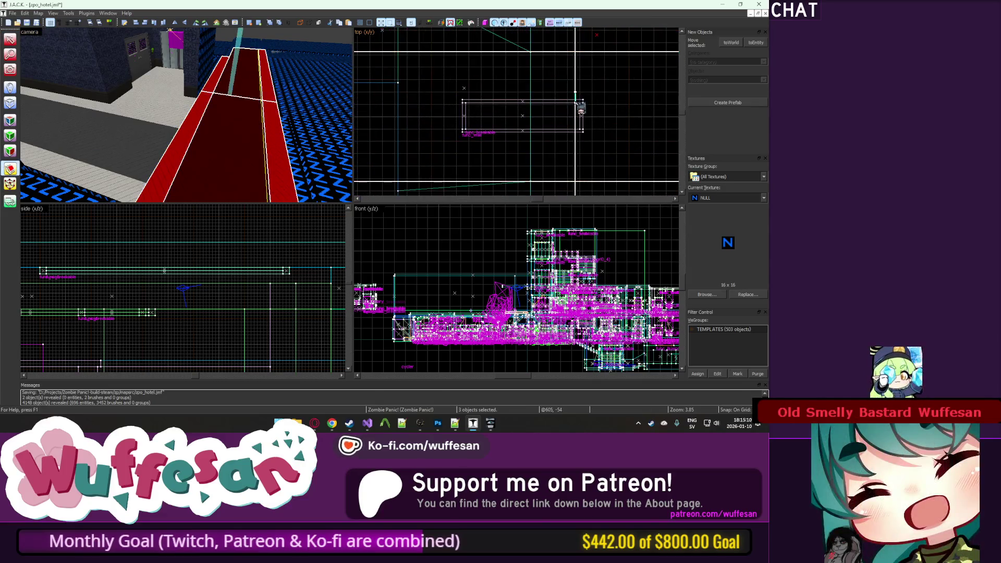
# Step: Select the small solid on the floor and check its face properties
pyautogui.click(226, 90)
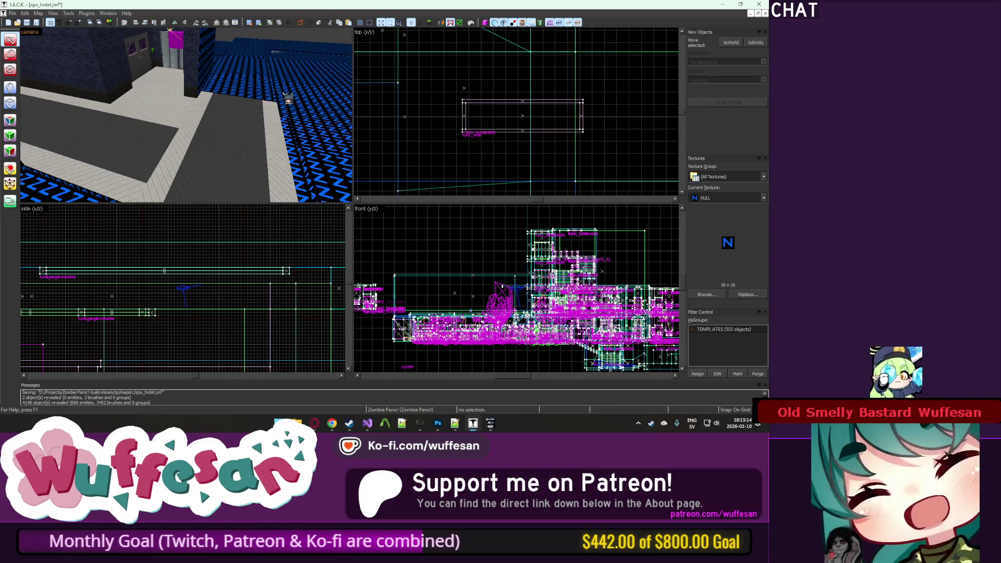
pyautogui.press('z')
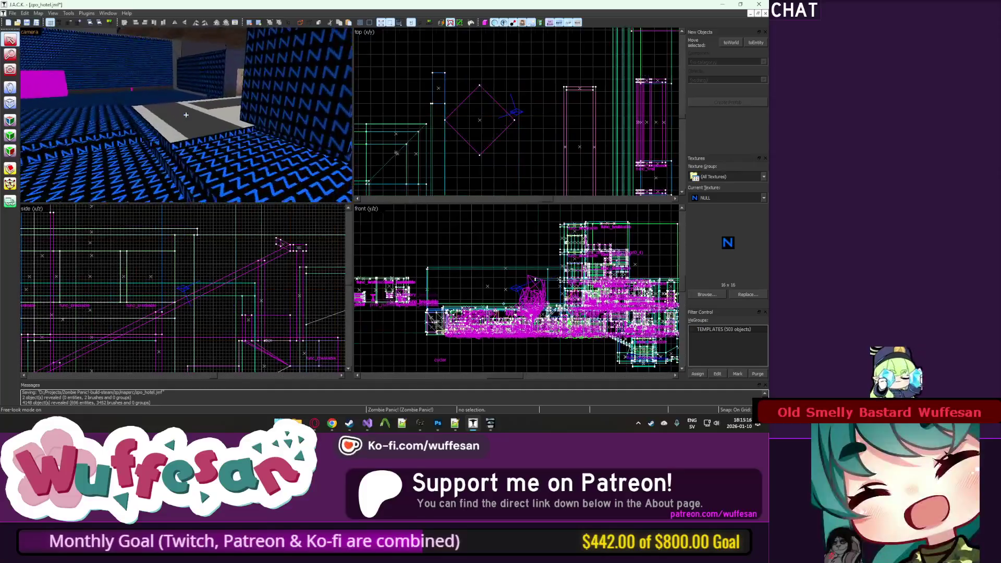
pyautogui.hotkey('shift', 'a')
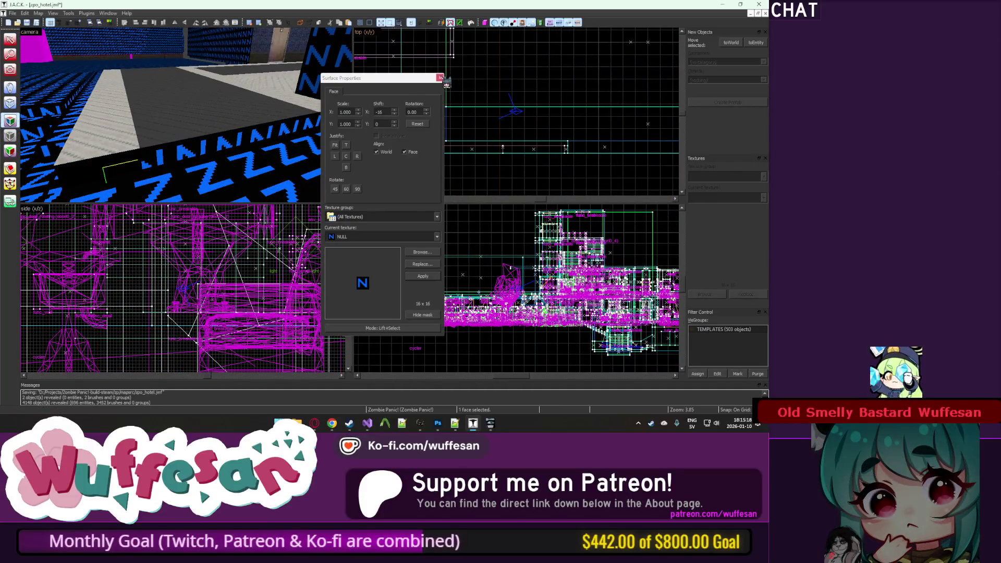
pyautogui.click(440, 79)
# Step: Disconnect Zombie Panic from the test map, then reselect the red carpet brush in J.A.C.K
pyautogui.click(490, 423)
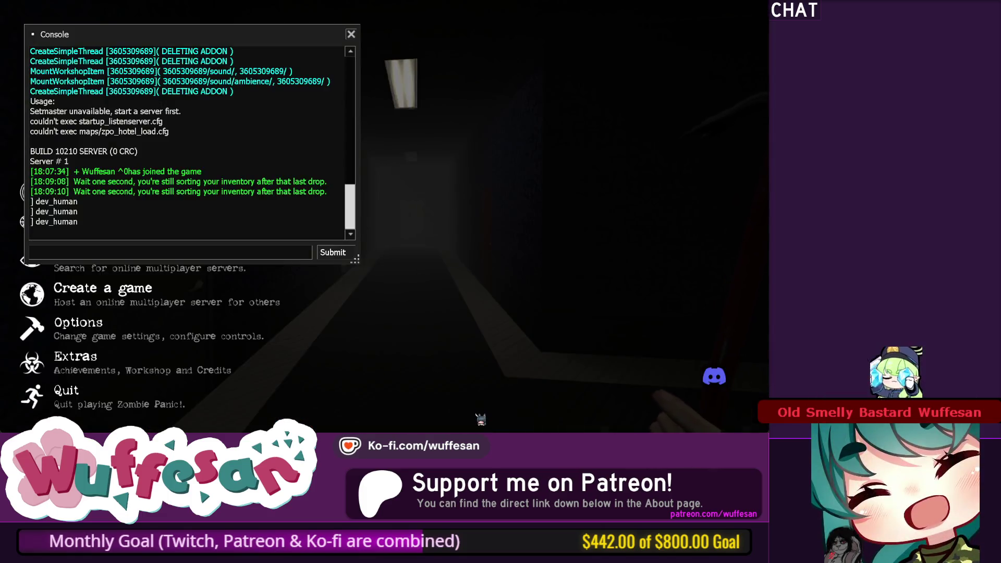
pyautogui.write('di')
pyautogui.press('Down')
pyautogui.press('Return')
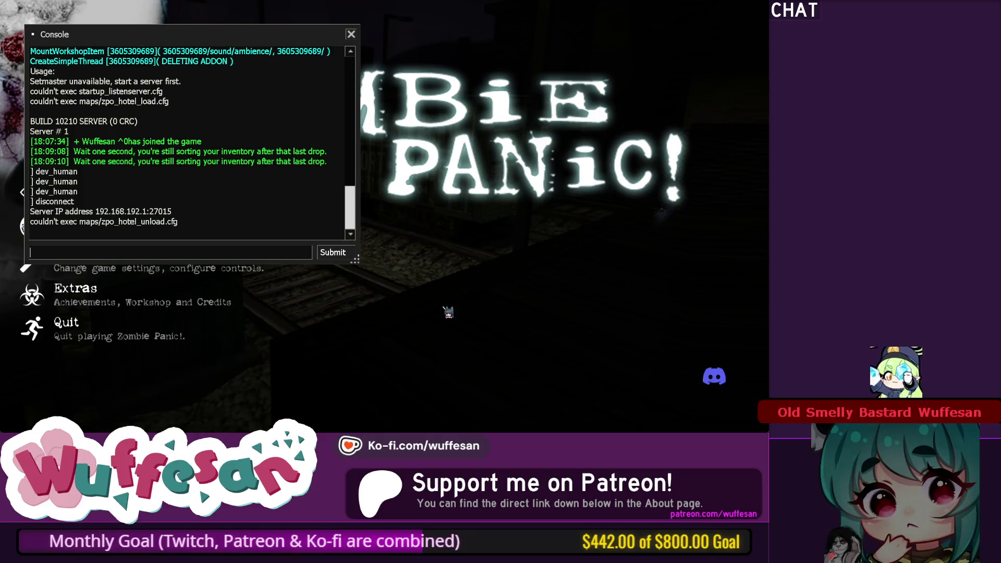
pyautogui.hotkey('alt', 'Tab')
pyautogui.click(337, 145)
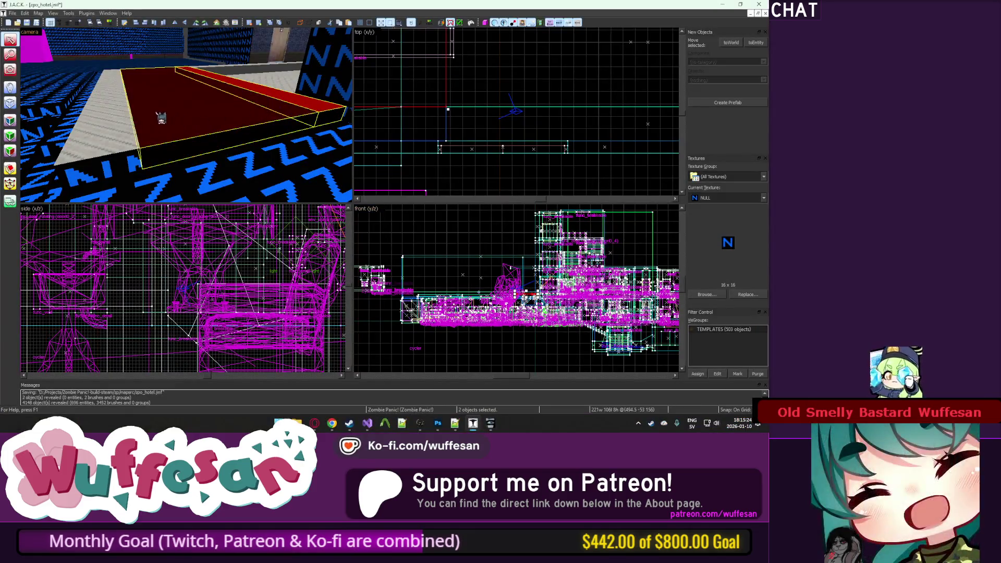
# Step: Look over the selected red brush, then deselect and pick the floor brush instead
pyautogui.press('z')
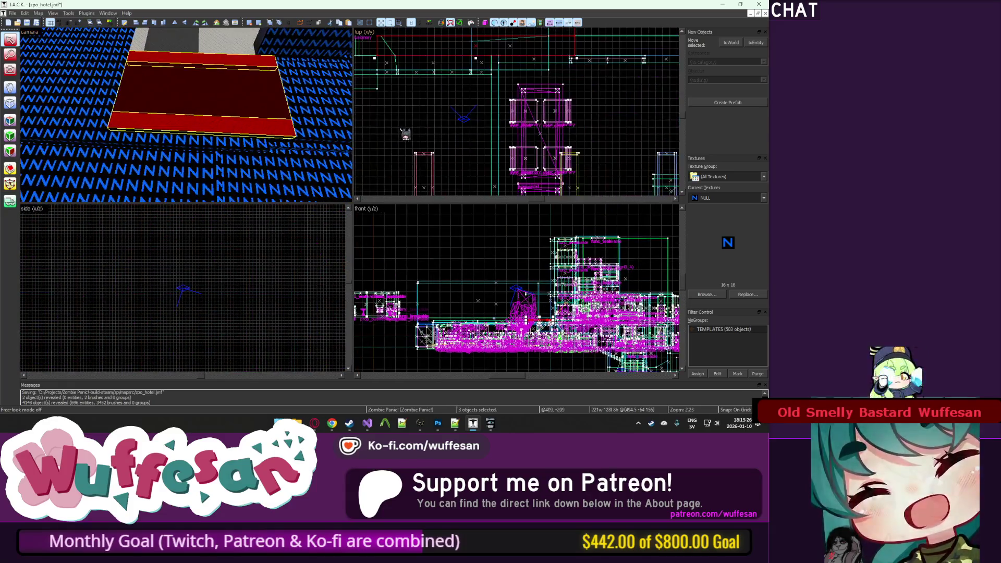
pyautogui.press('z')
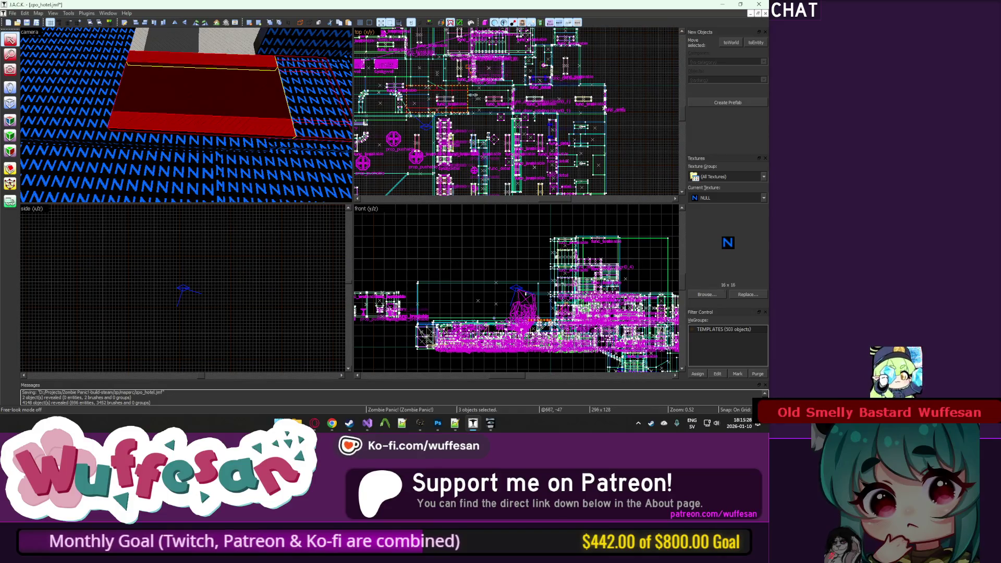
pyautogui.scroll(12, 472, 95)
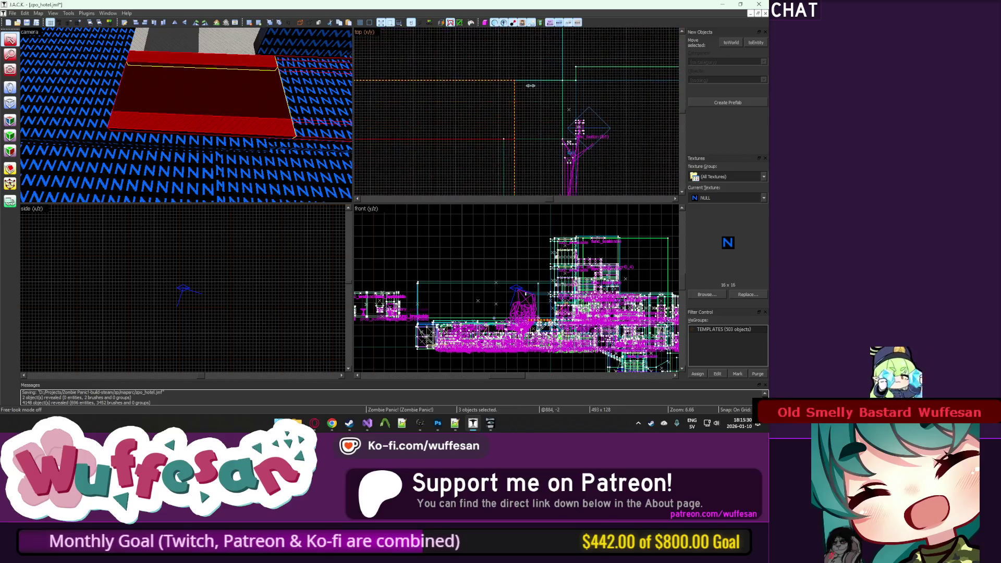
pyautogui.scroll(-12, 522, 86)
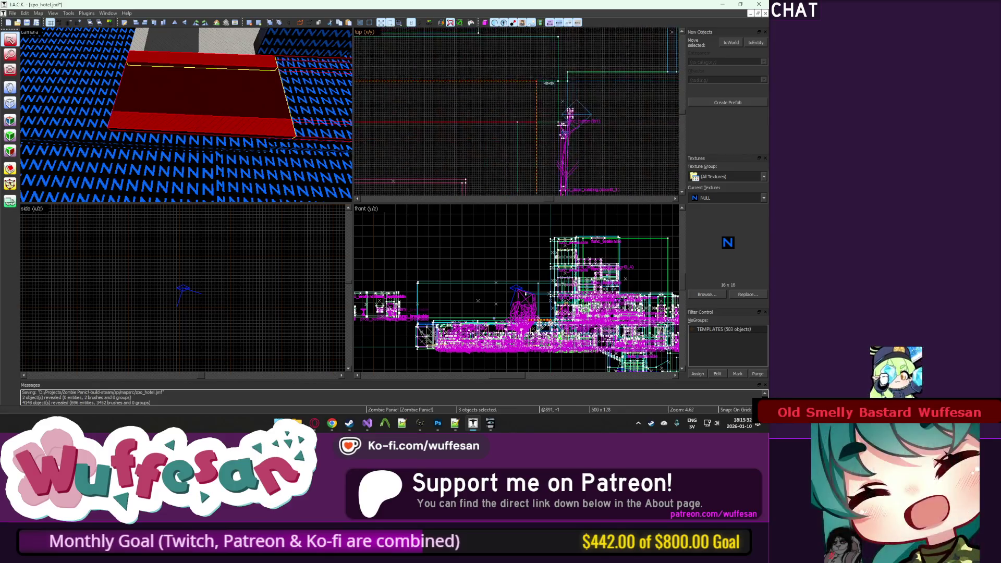
pyautogui.scroll(-2, 617, 112)
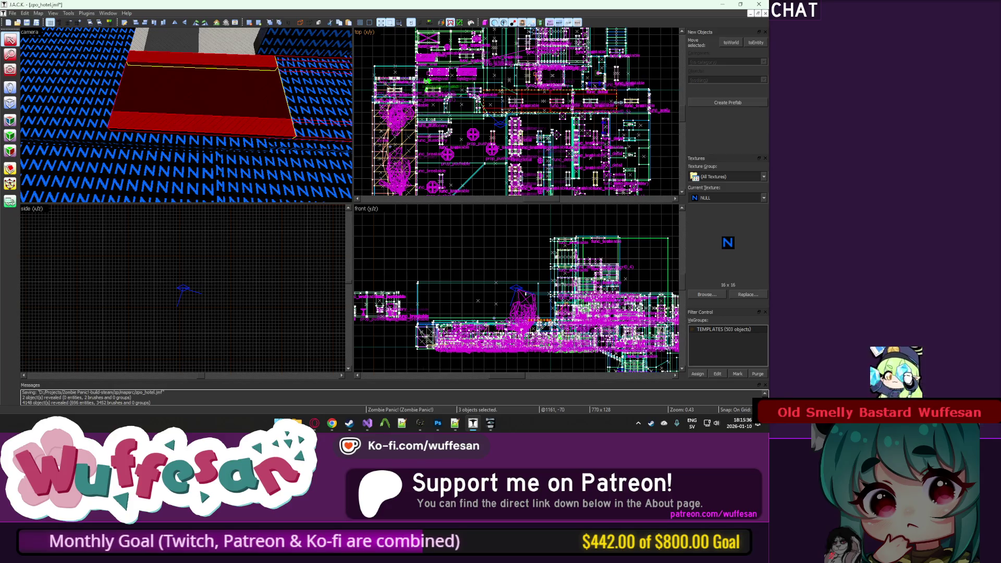
pyautogui.scroll(10, 605, 125)
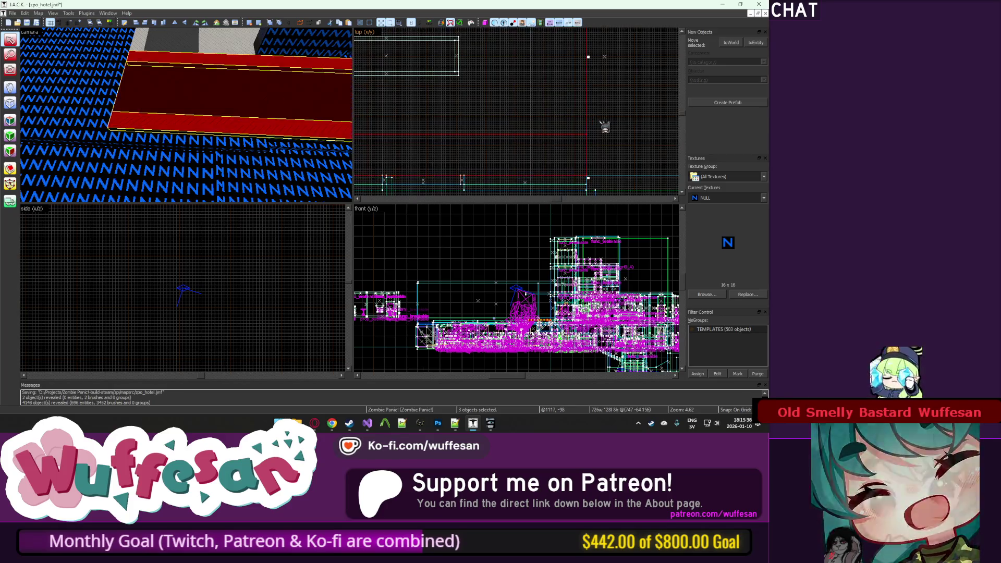
pyautogui.press('Escape')
pyautogui.click(225, 108)
pyautogui.scroll(-1, 462, 116)
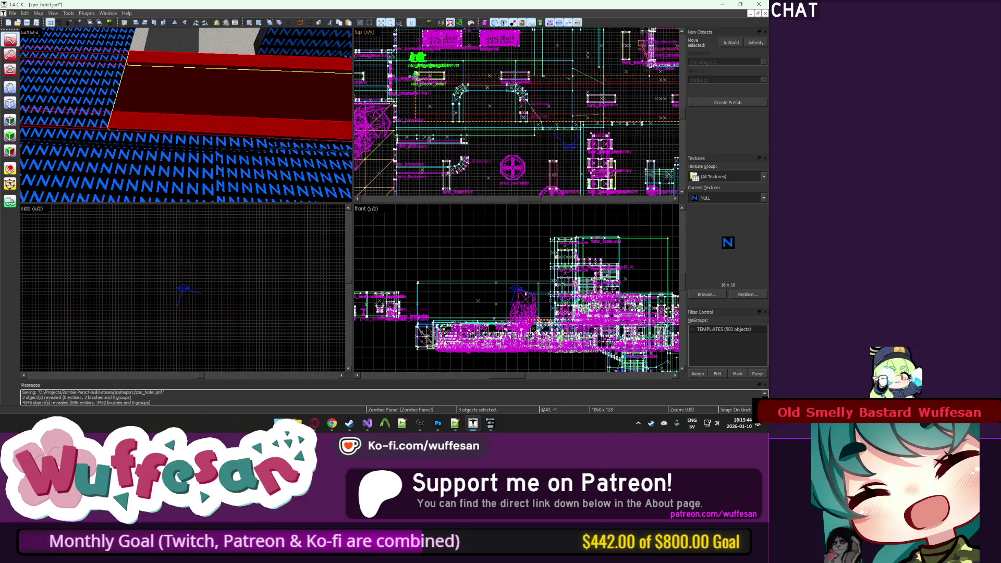
pyautogui.scroll(4, 408, 90)
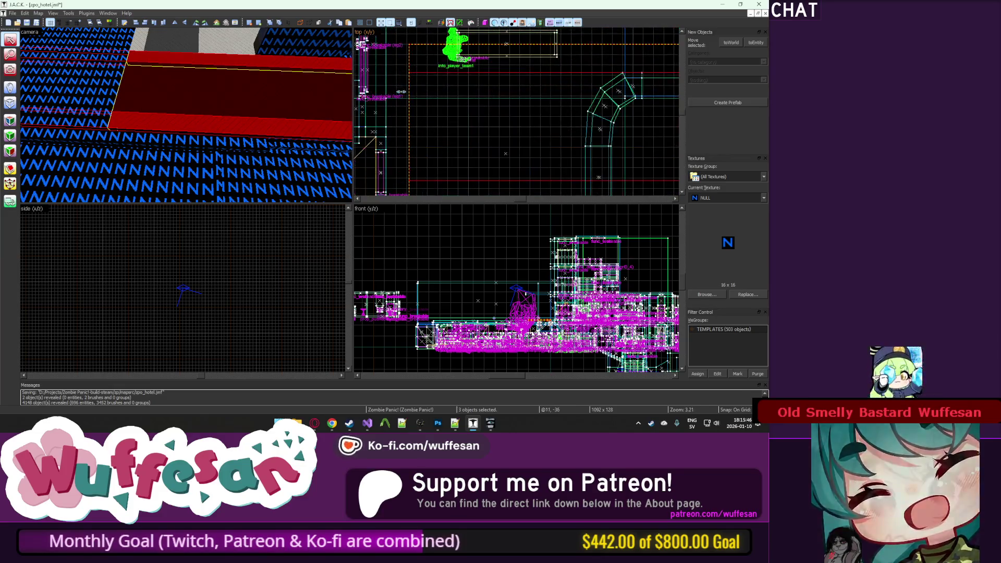
pyautogui.scroll(-3, 407, 90)
pyautogui.scroll(8, 413, 95)
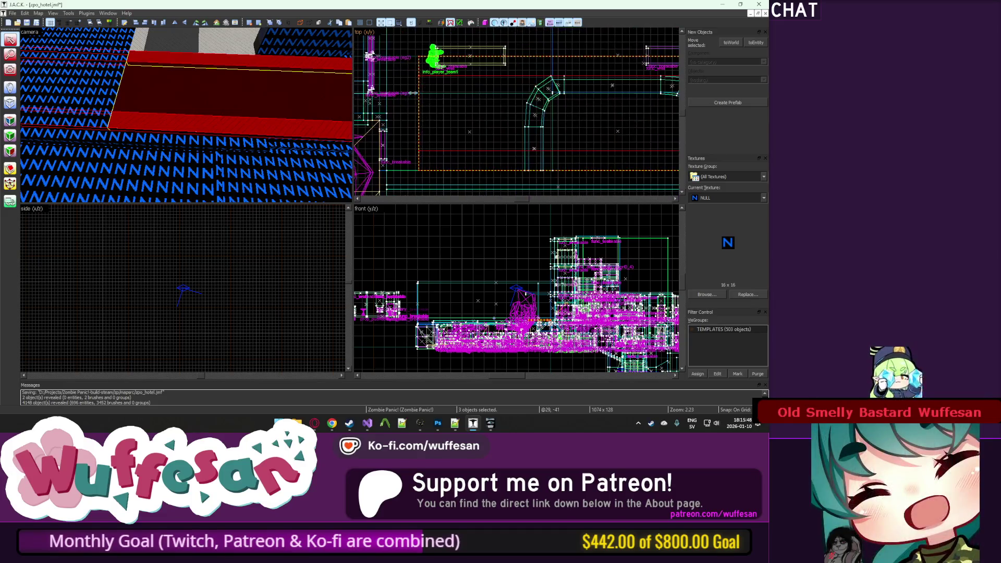
# Step: Fly the 3D camera through the level in free-look
pyautogui.press('z')
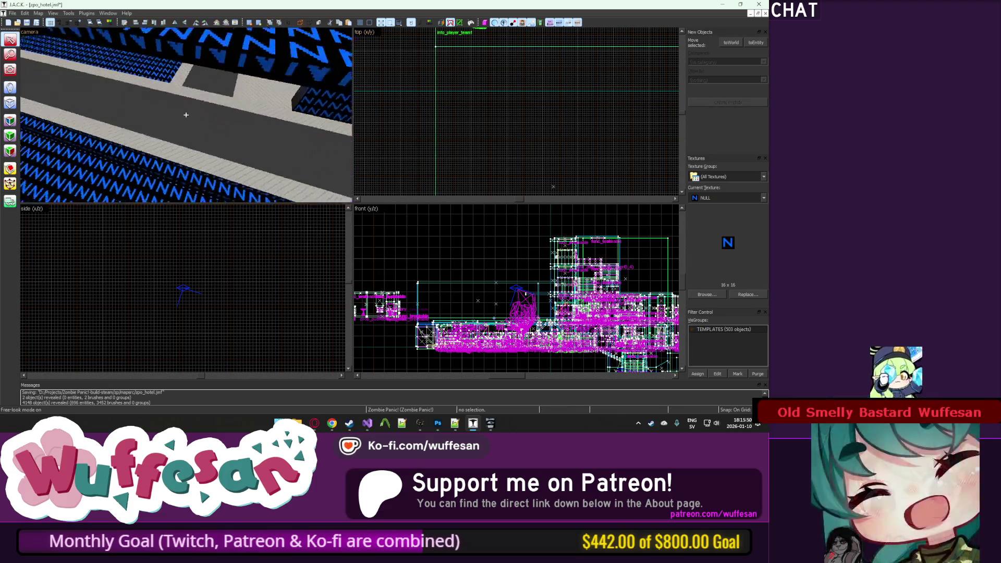
pyautogui.press('w')
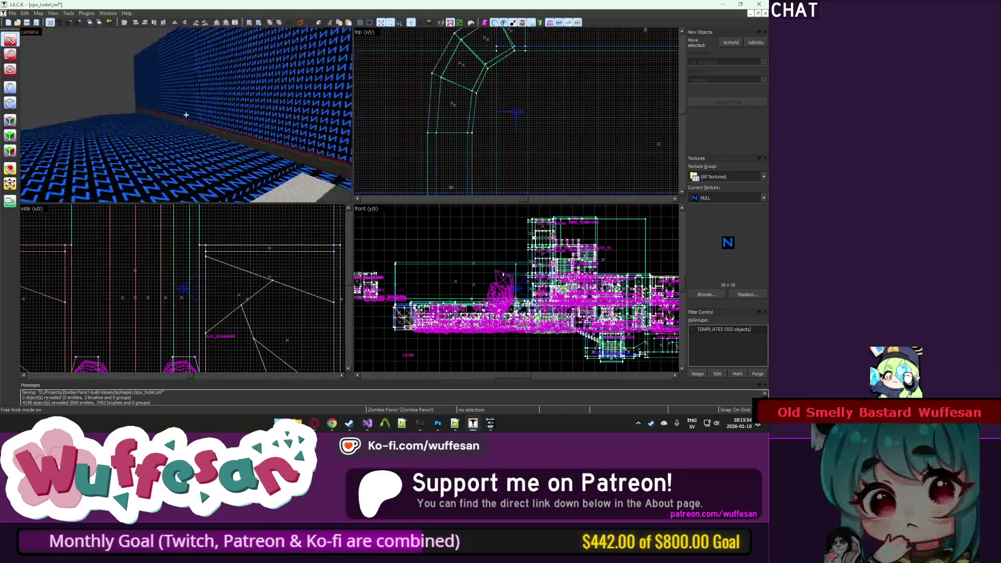
pyautogui.press('z')
pyautogui.scroll(-10, 481, 135)
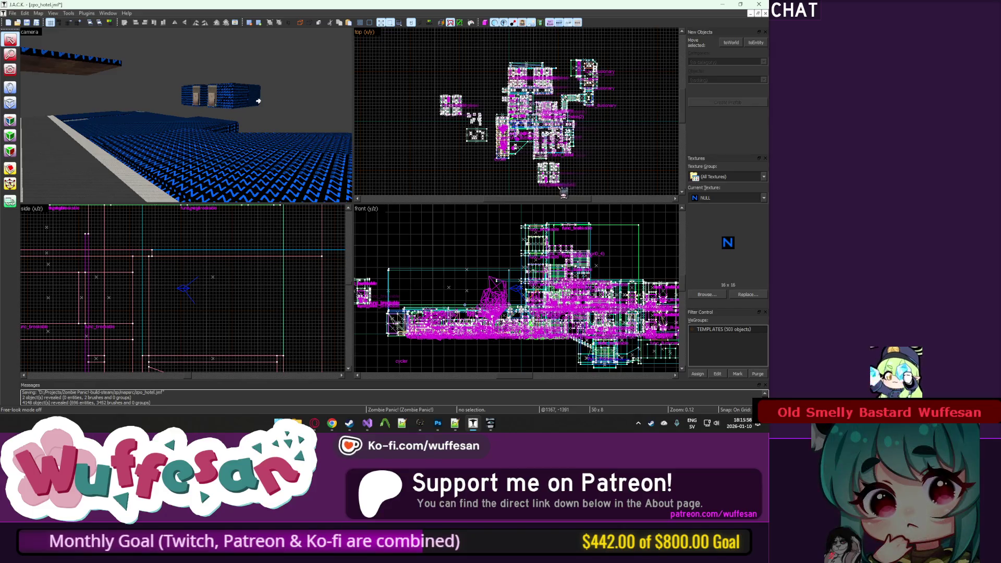
pyautogui.scroll(4, 547, 162)
# Step: Drag the detached two-room block into its place in the hotel layout
pyautogui.click(546, 162)
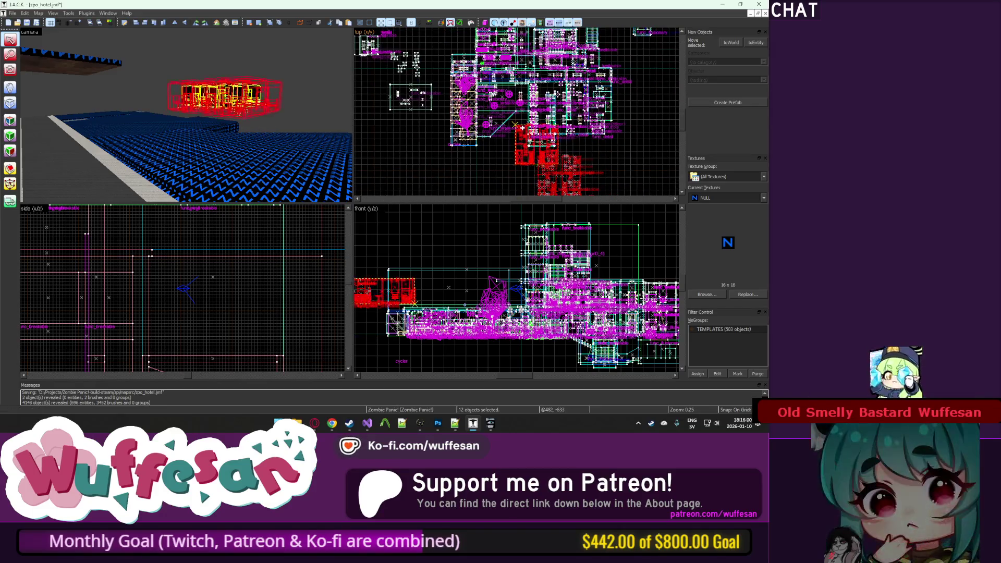
pyautogui.moveTo(558, 175); pyautogui.dragTo(537, 104)
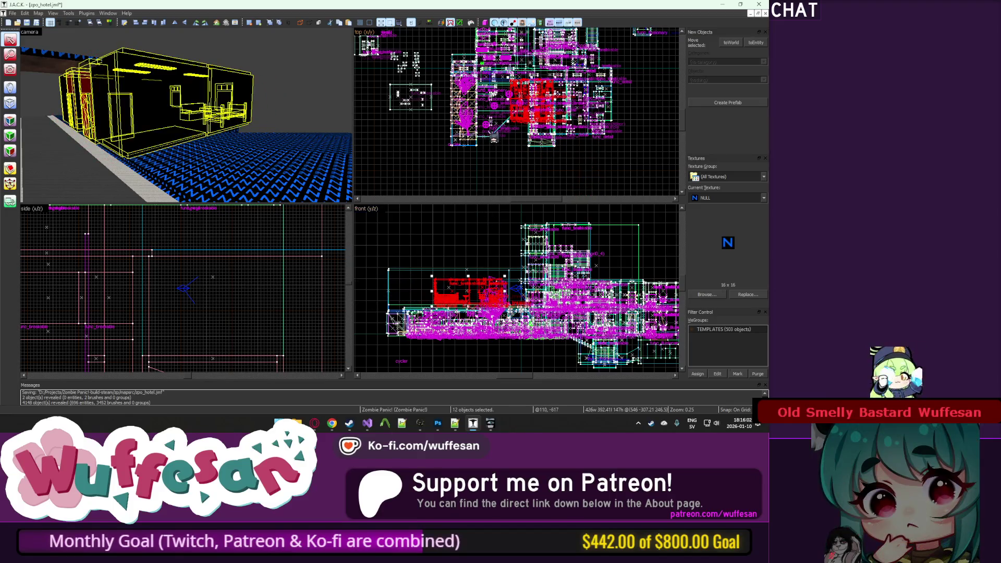
pyautogui.scroll(1, 511, 85)
pyautogui.scroll(9, 507, 92)
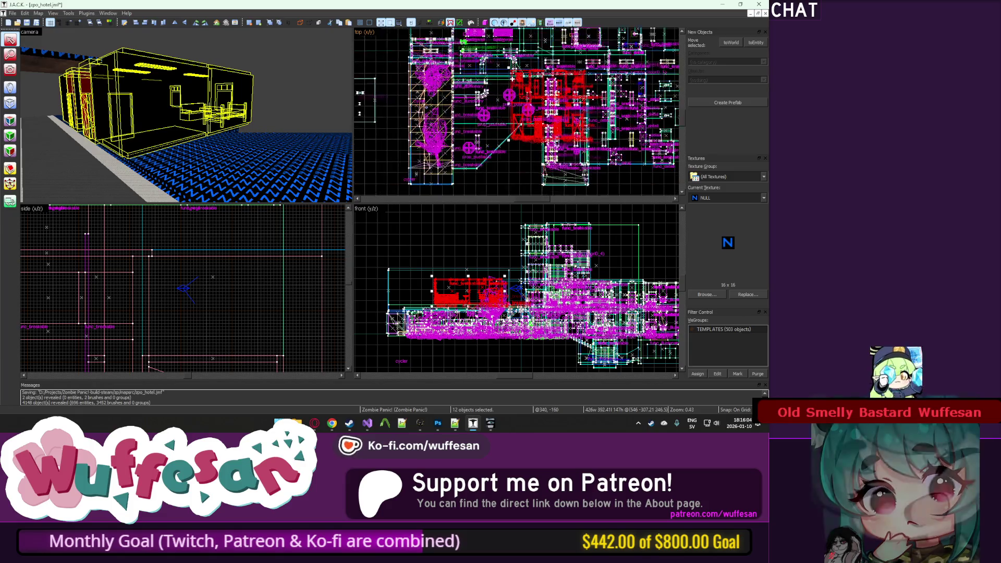
# Step: Add the floor beside the block to the selection and switch to scaling handles
pyautogui.press('z')
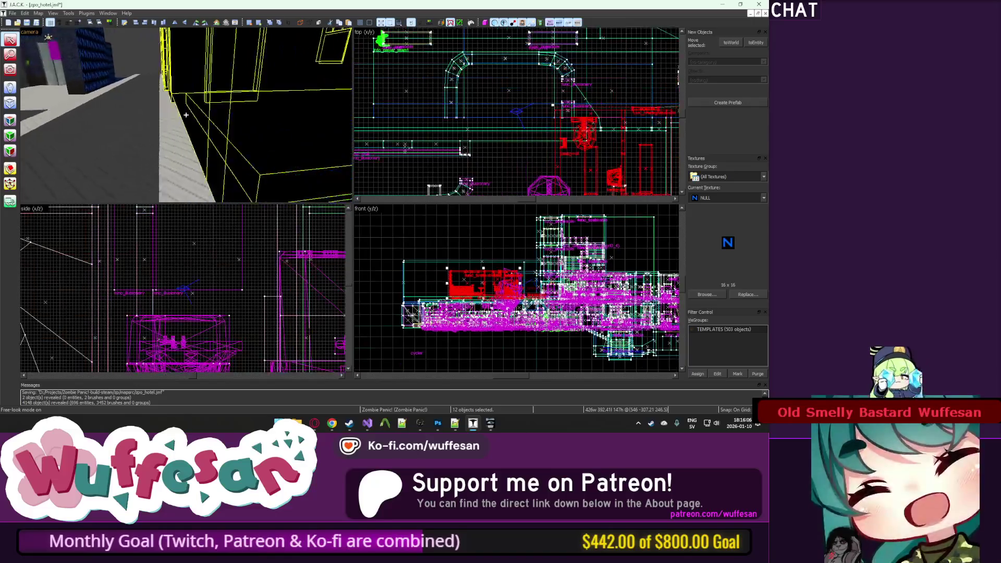
pyautogui.keyDown('ctrl'); pyautogui.click(193, 121); pyautogui.keyUp('ctrl')
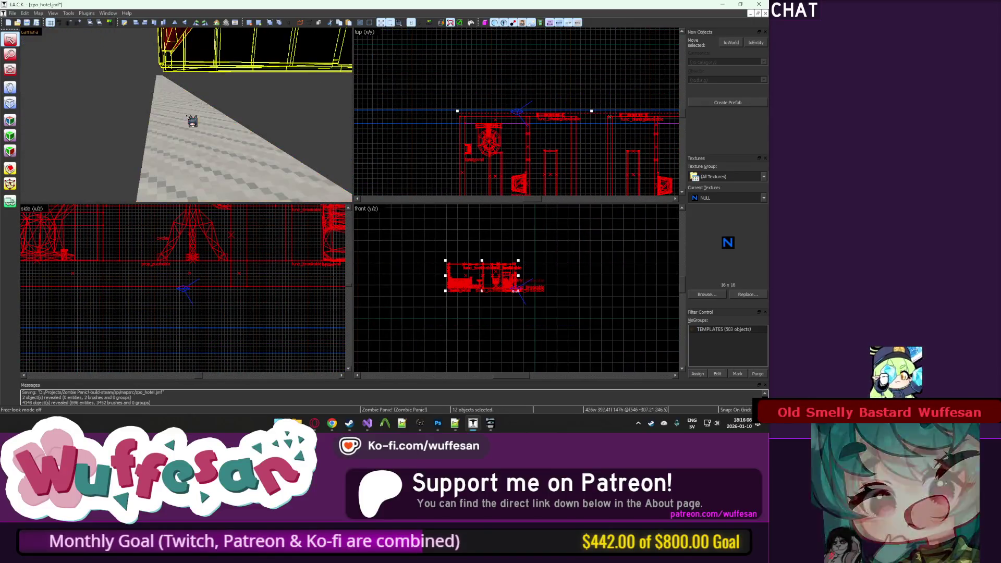
pyautogui.scroll(12, 161, 301)
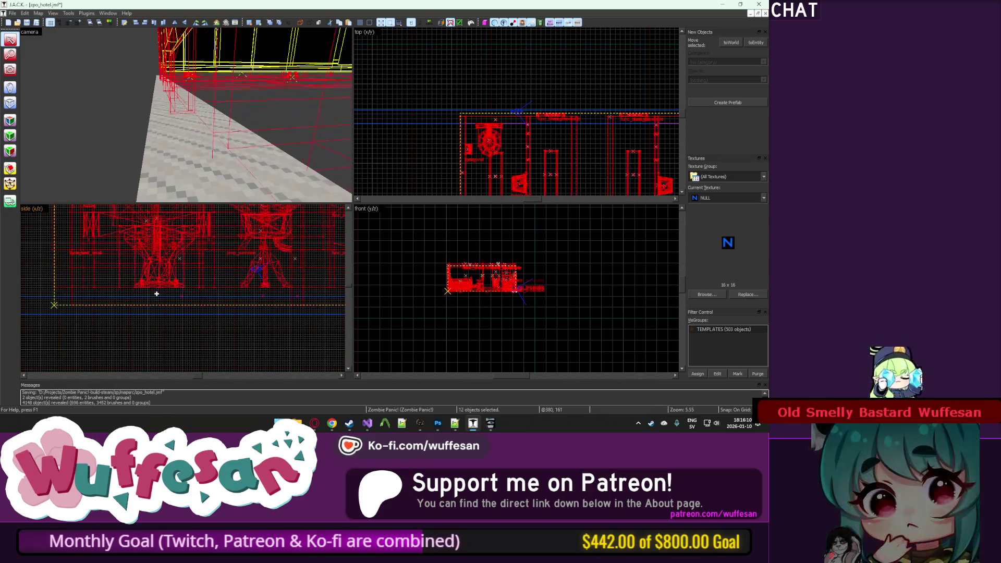
pyautogui.click(161, 302)
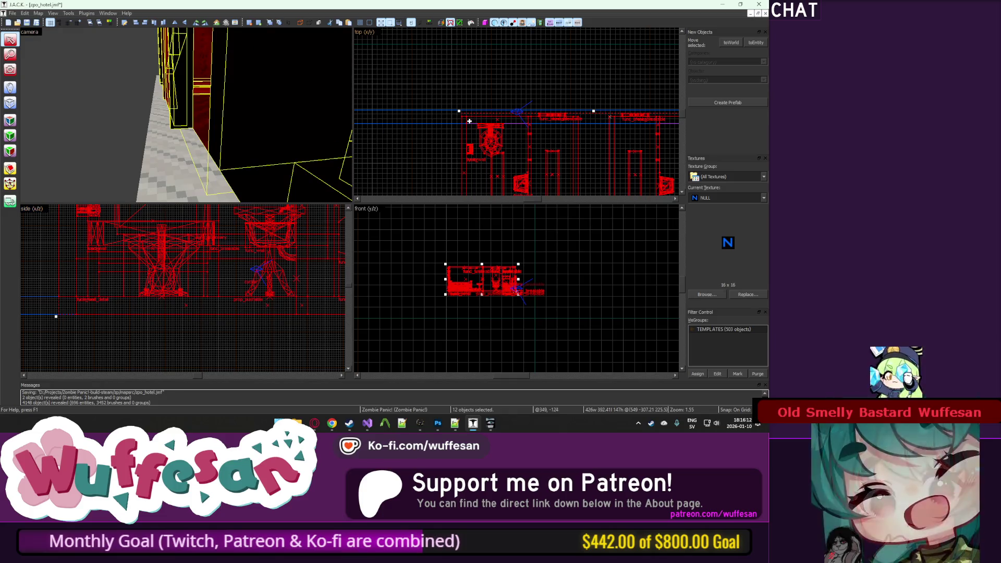
pyautogui.scroll(8, 470, 121)
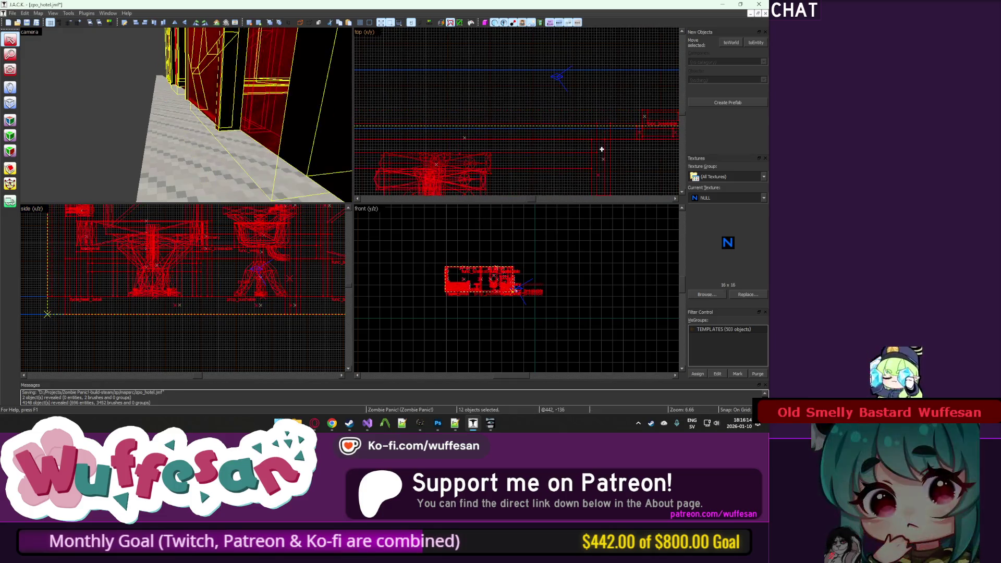
# Step: Fly around the two rooms from outside, above and inside, then clear the selection
pyautogui.press('z')
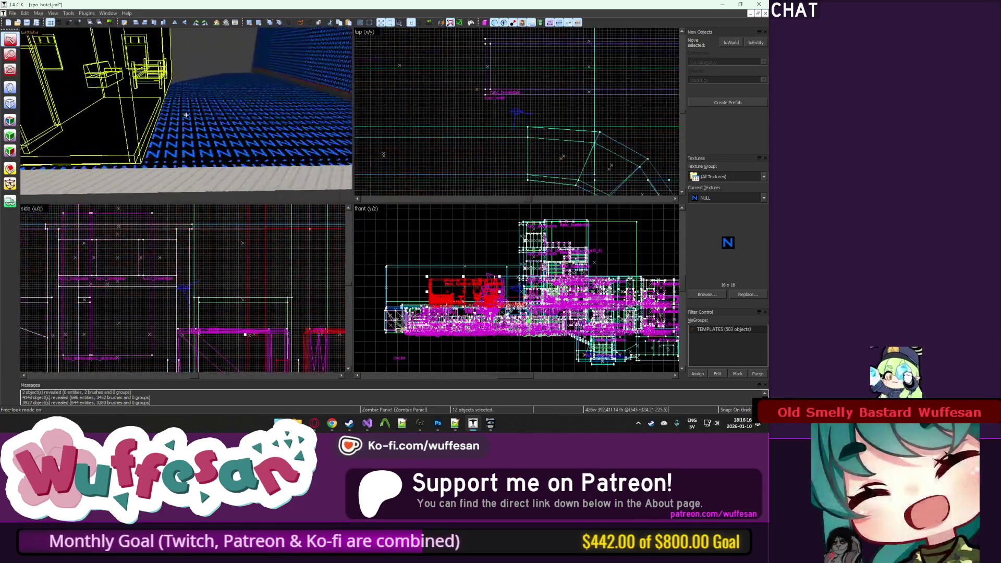
pyautogui.press('s')
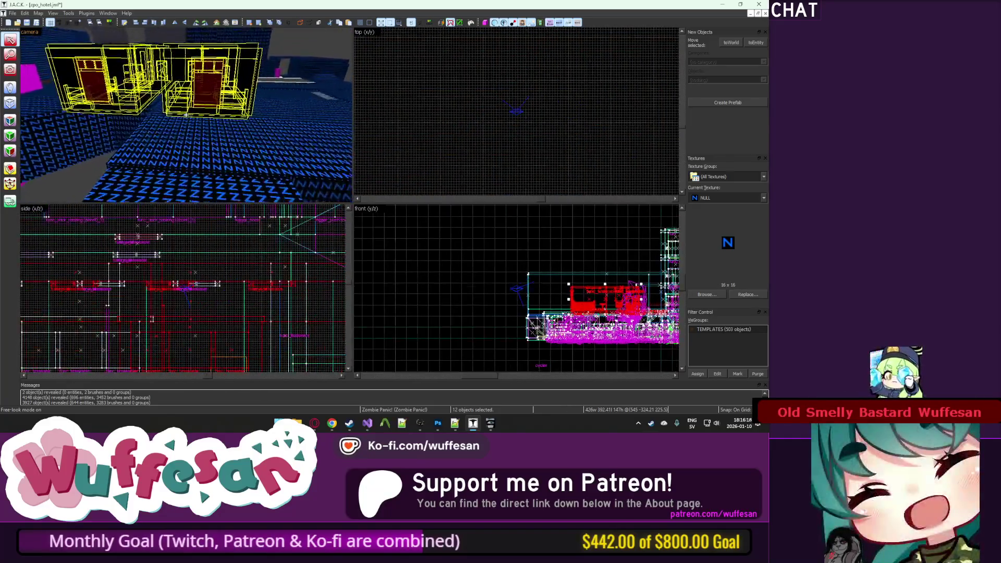
pyautogui.press('w')
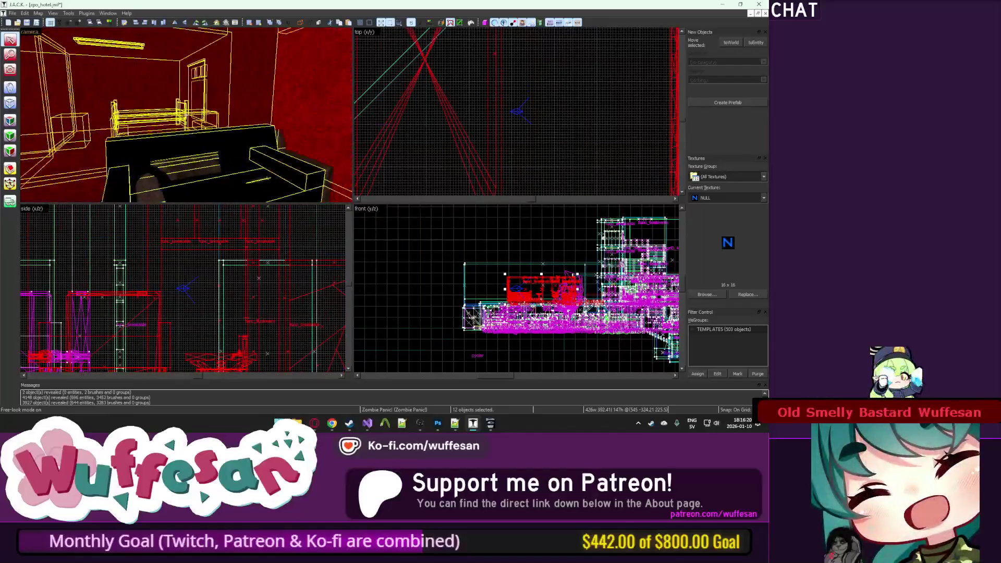
pyautogui.press('s')
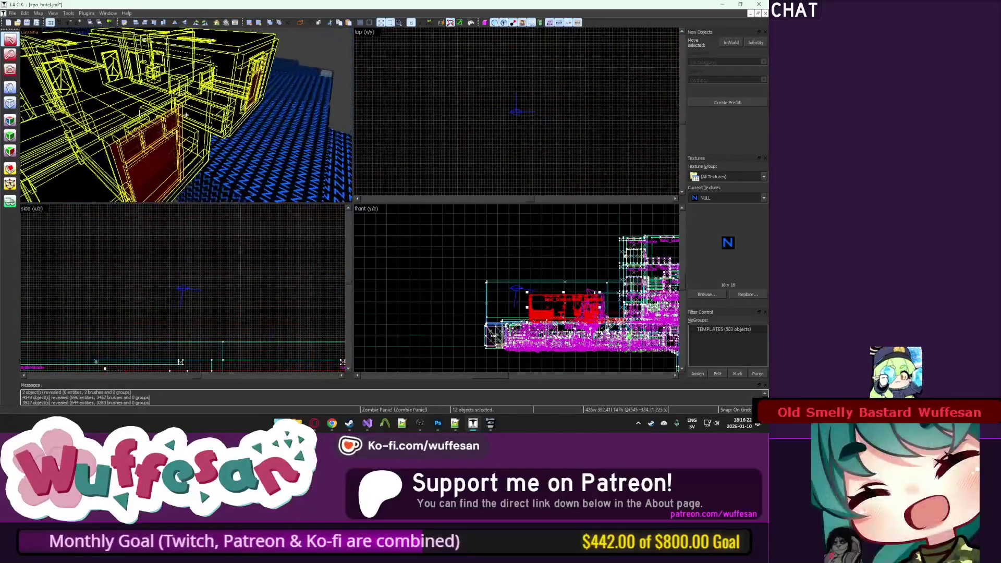
pyautogui.press('w')
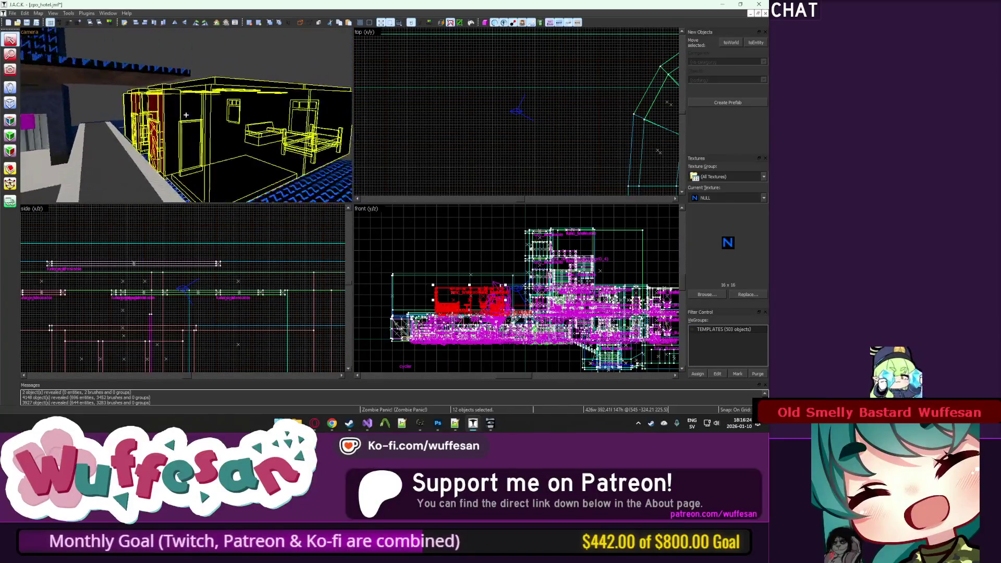
pyautogui.press('w')
pyautogui.press('z')
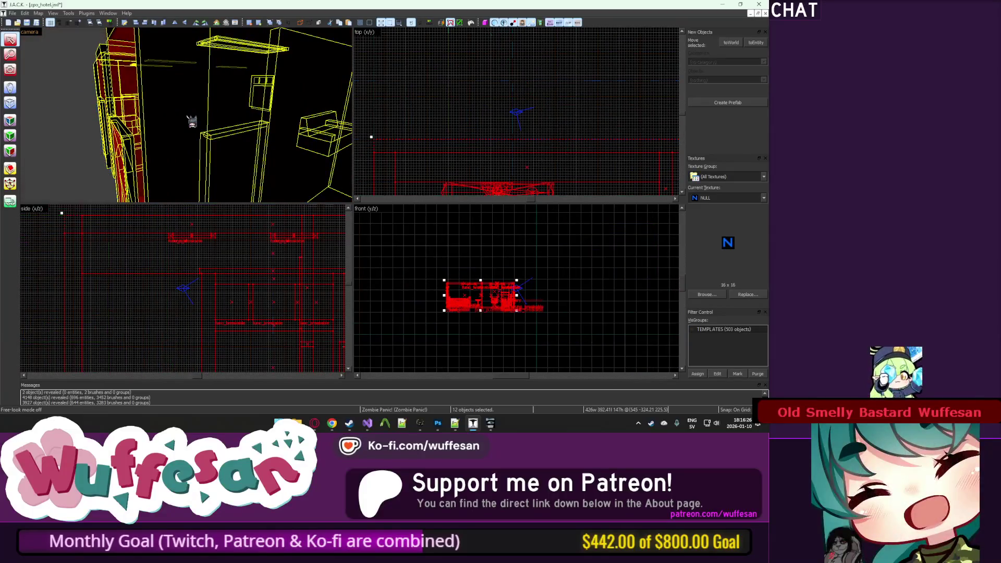
pyautogui.scroll(-3, 511, 110)
pyautogui.press('Escape')
# Step: Box-select the six room objects in the plan, toggling the selection off and back on
pyautogui.moveTo(639, 193); pyautogui.dragTo(531, 94)
pyautogui.press('Escape')
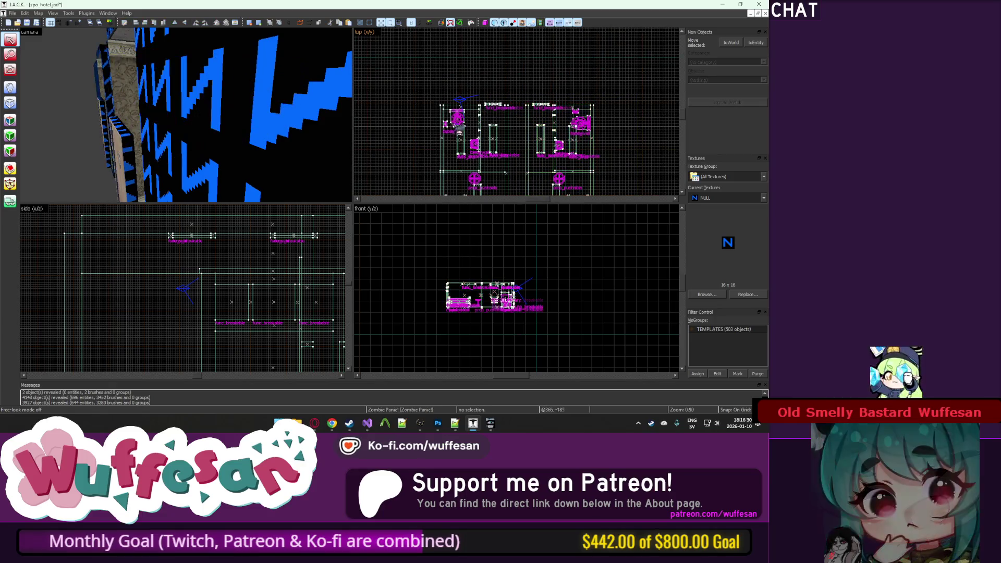
pyautogui.scroll(-2, 445, 97)
pyautogui.hotkey('ctrl', 'z')
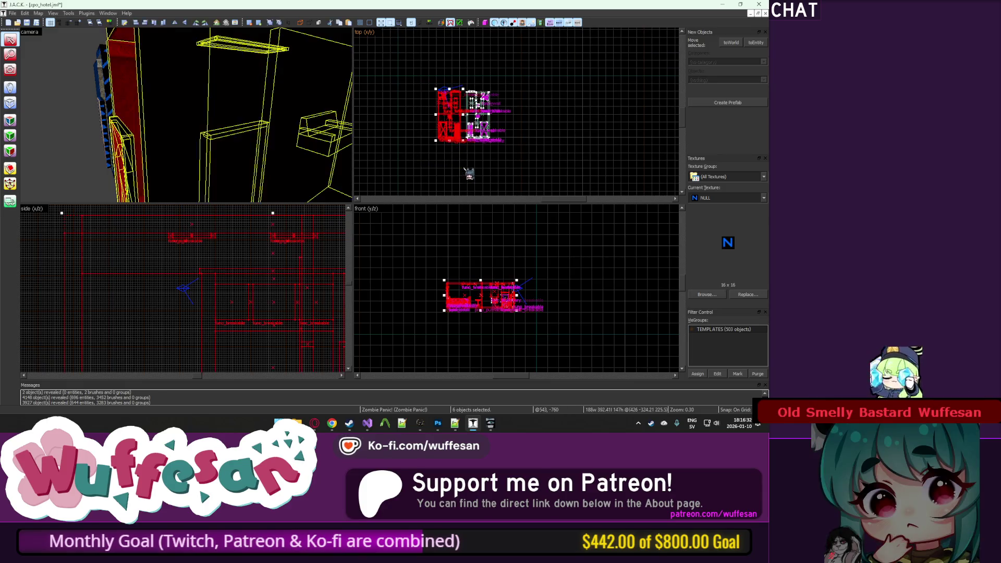
pyautogui.scroll(1, 470, 167)
pyautogui.press('Escape')
pyautogui.hotkey('ctrl', 'z')
pyautogui.scroll(2, 469, 157)
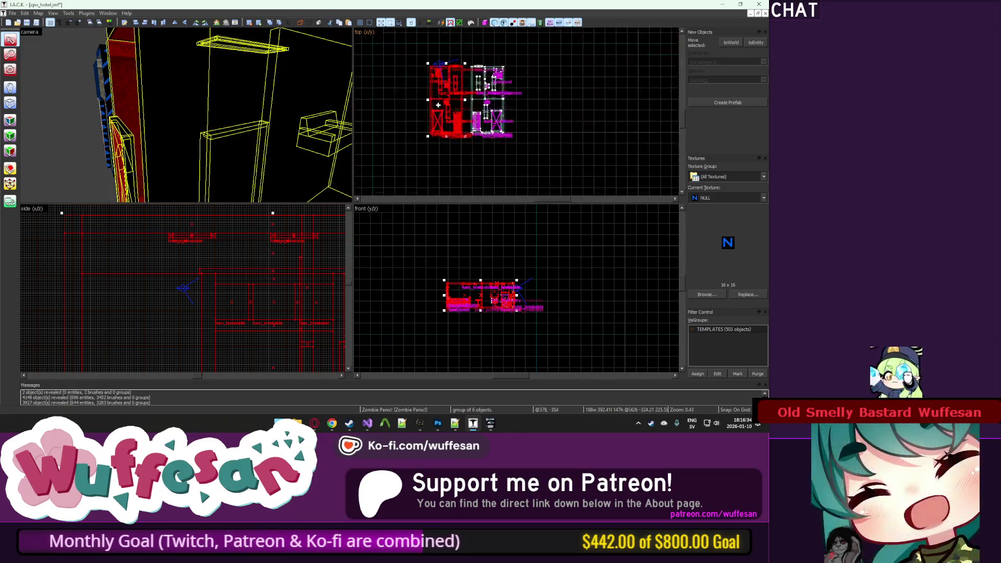
pyautogui.press('Escape')
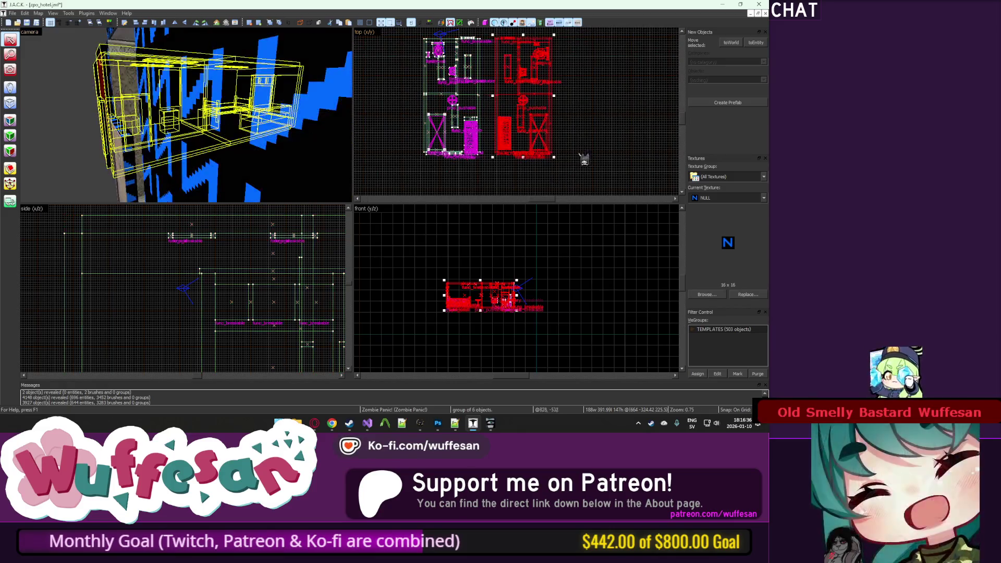
# Step: Reveal all hidden objects and fly the camera down the blue-walled corridor to the rooms
pyautogui.press('u')
pyautogui.press('w')
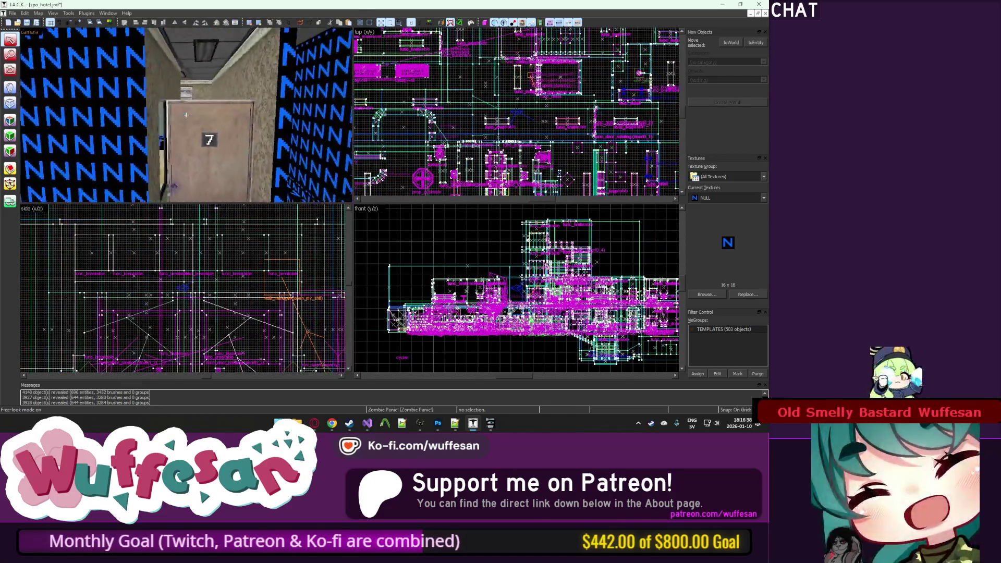
pyautogui.press('w')
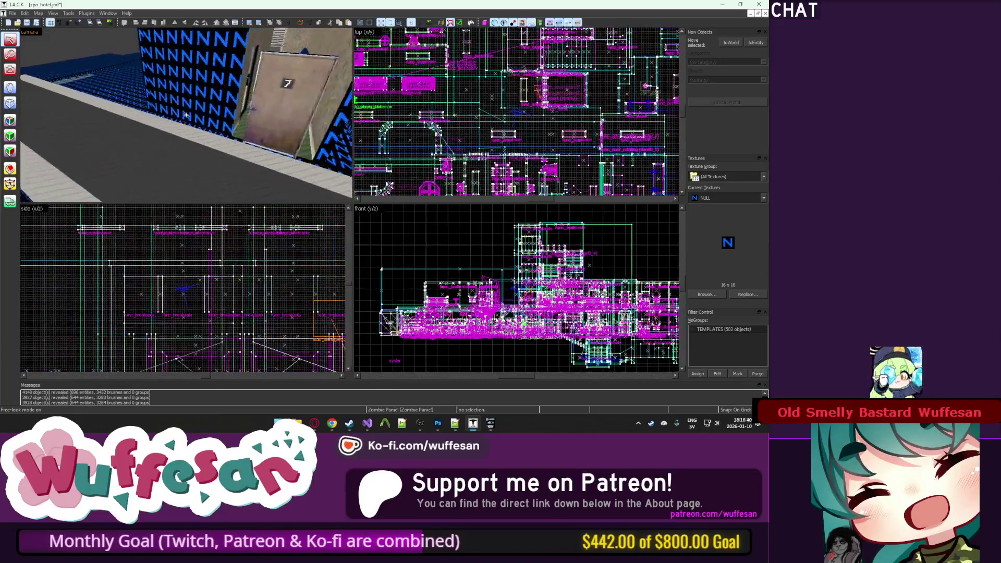
pyautogui.press('w')
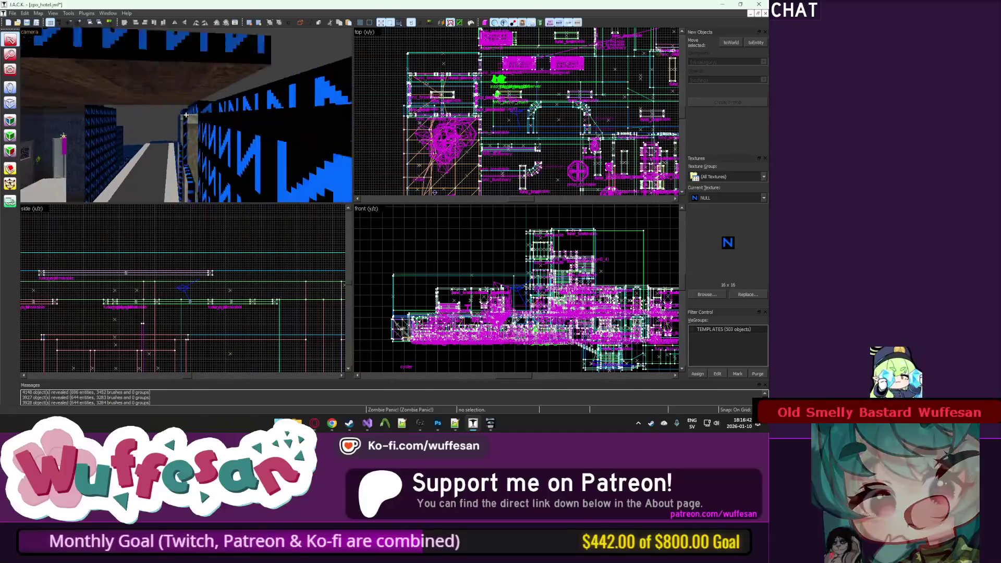
pyautogui.press('w')
pyautogui.press('w')
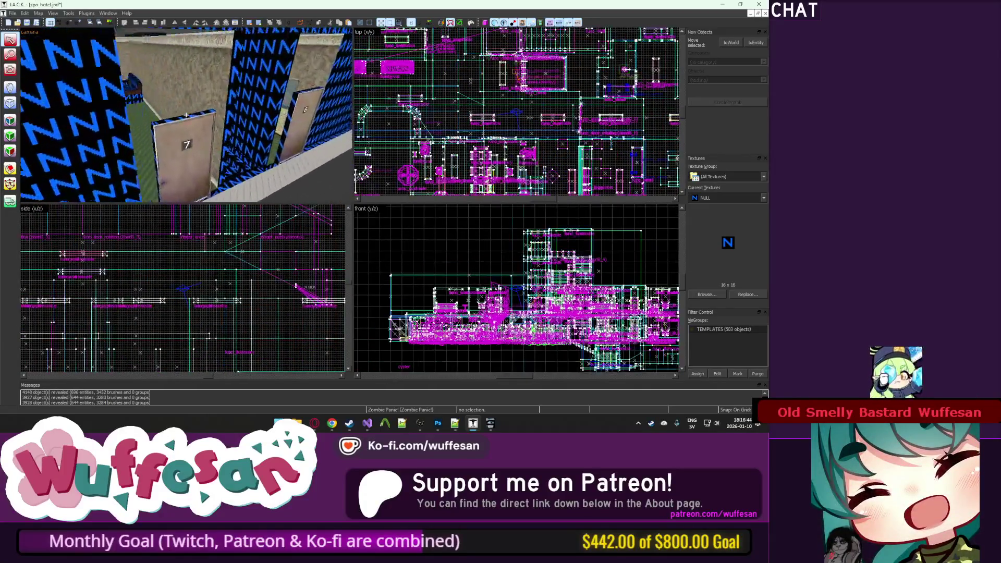
pyautogui.press('w')
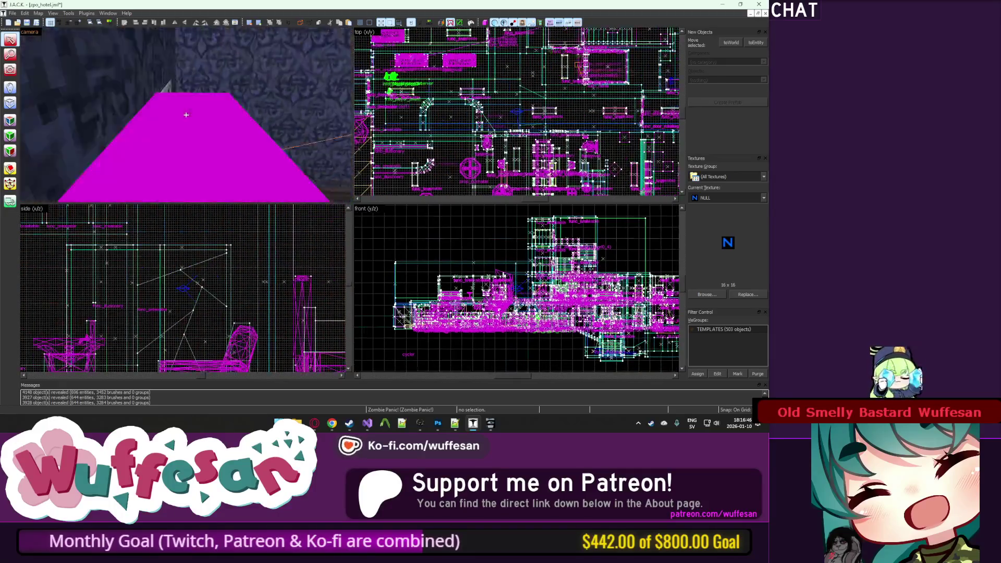
pyautogui.press('w')
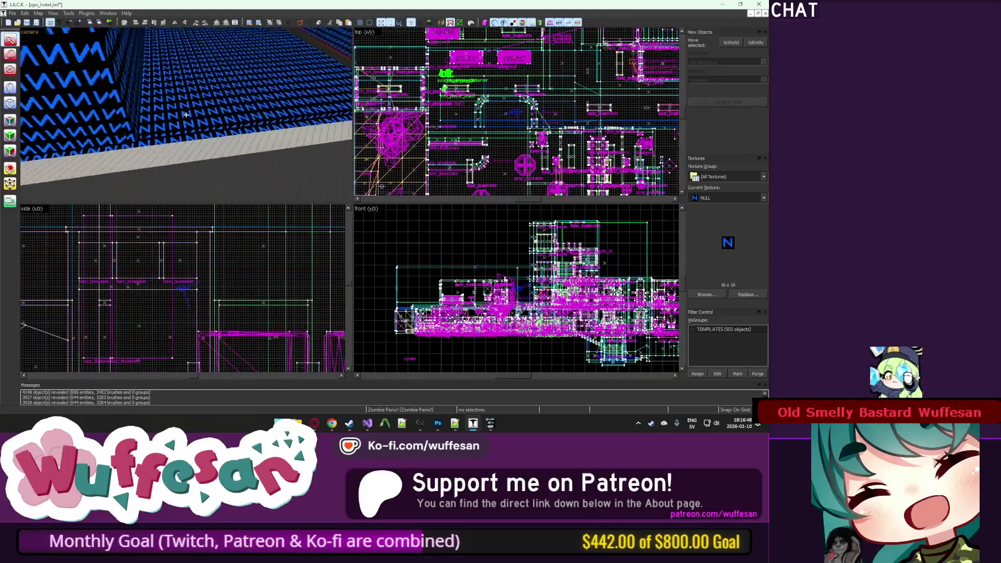
pyautogui.press('w')
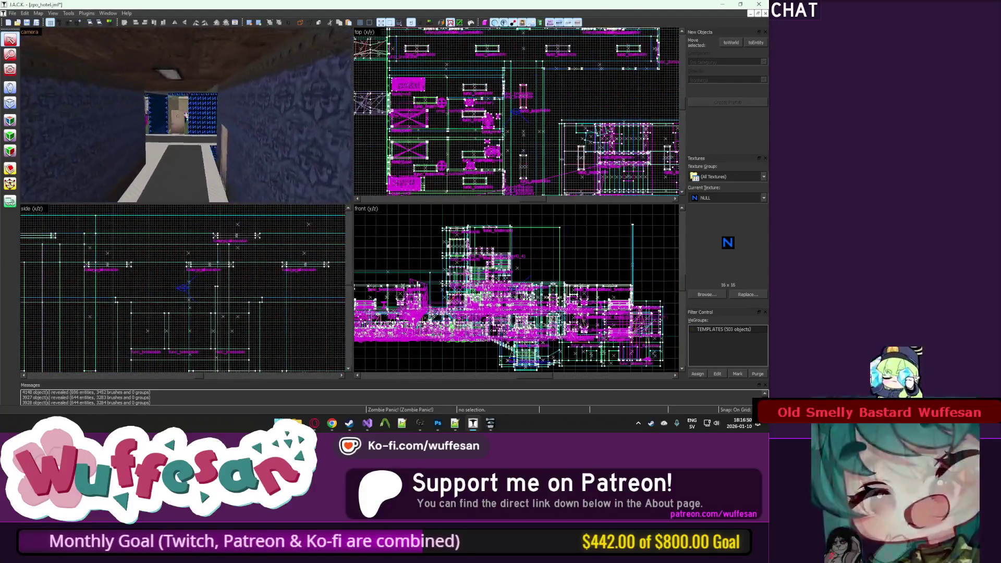
pyautogui.press('w')
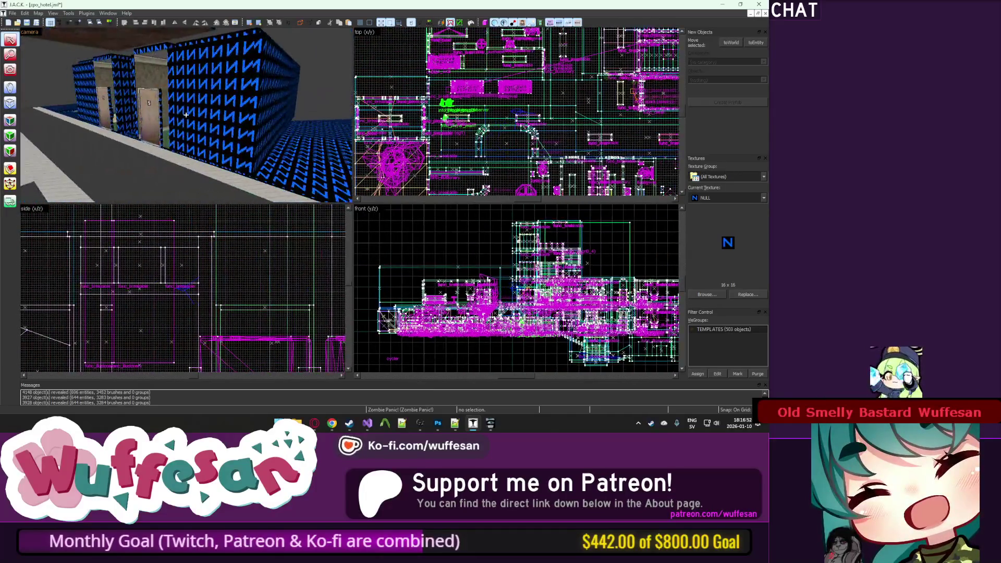
pyautogui.scroll(1, 516, 112)
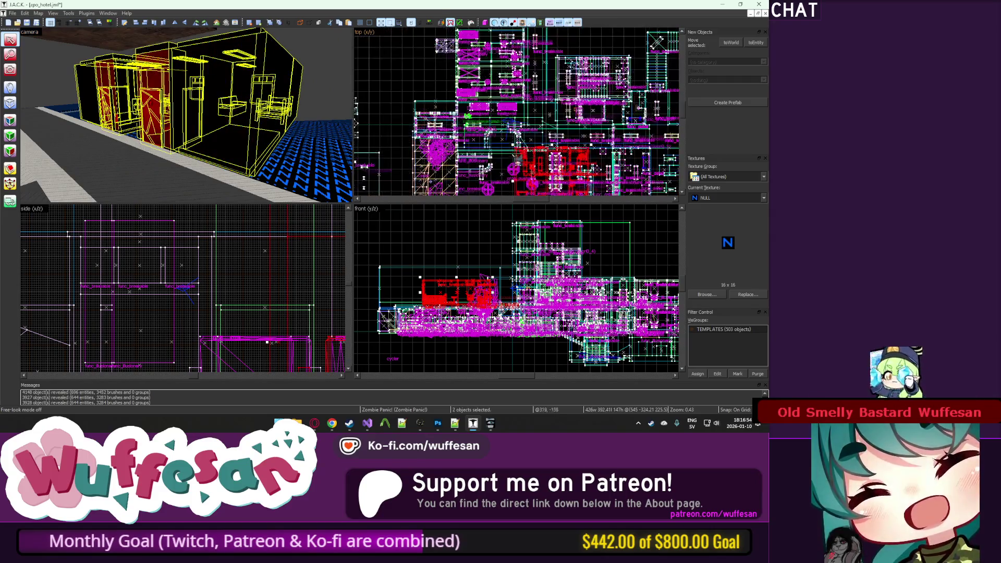
# Step: Fly the camera into the corridor by the numbered doors
pyautogui.scroll(8, 473, 135)
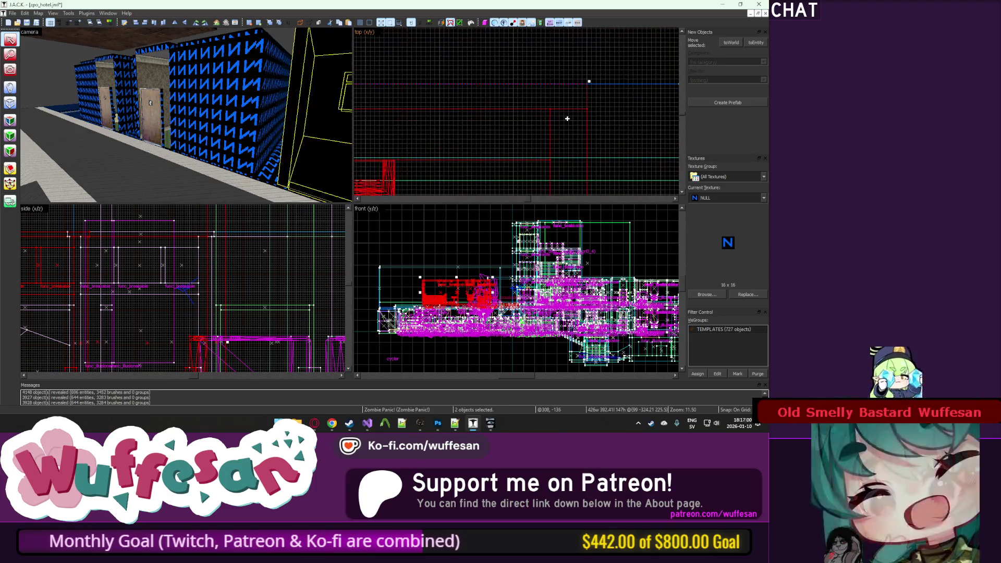
pyautogui.press('Escape')
pyautogui.press('z')
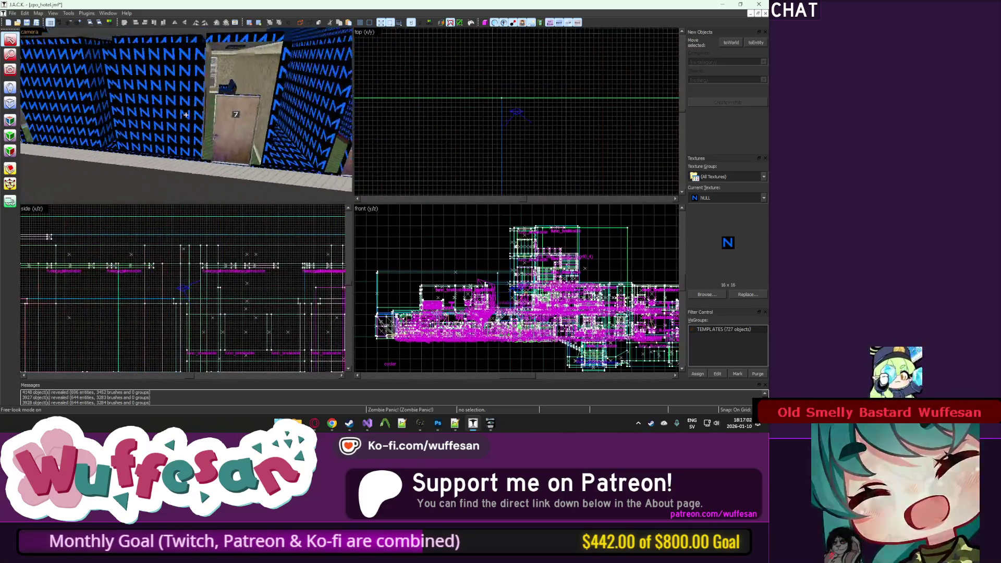
pyautogui.press('z')
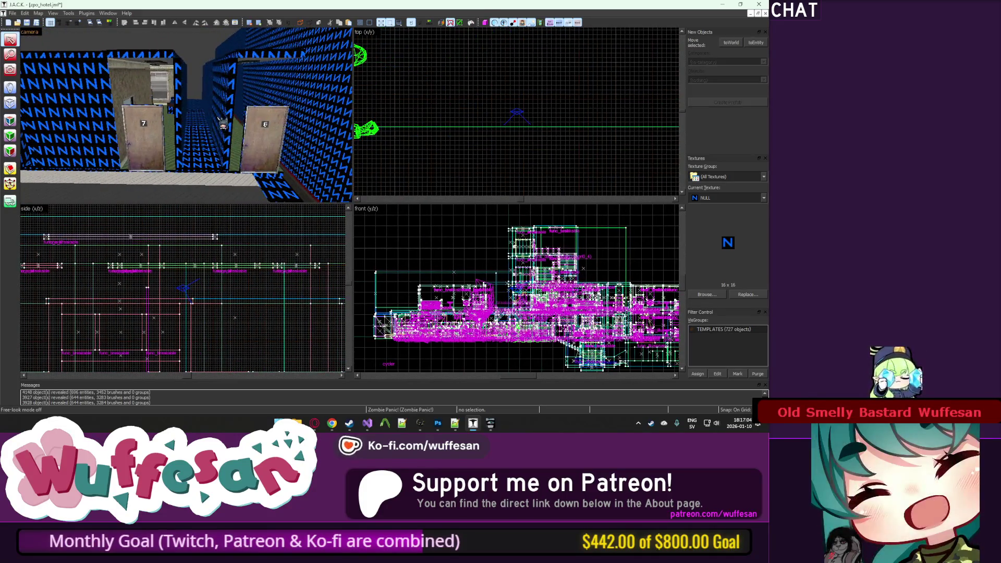
# Step: Select the room groups behind the doors and shift them up and right in the plan
pyautogui.click(222, 124)
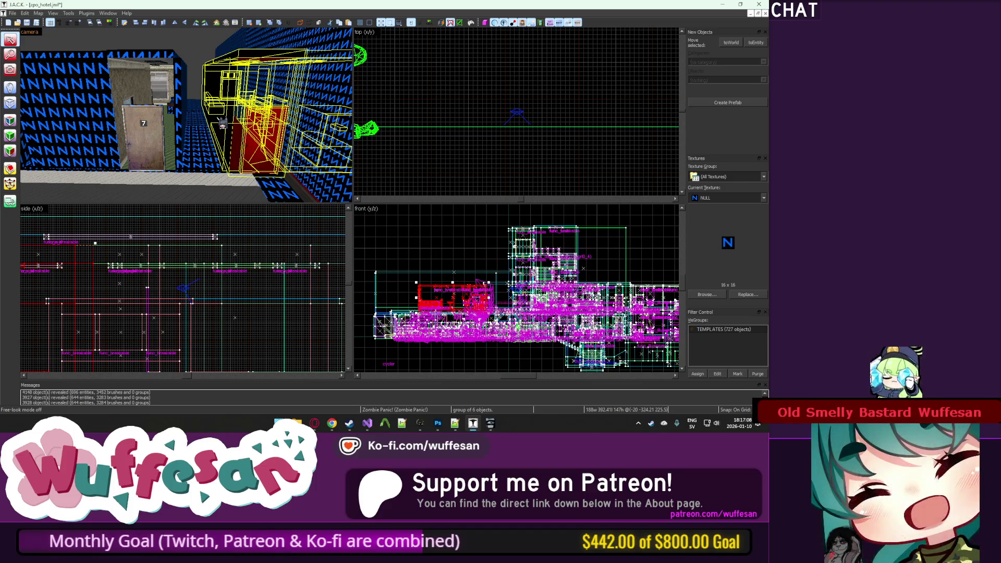
pyautogui.press('s')
pyautogui.keyDown('ctrl'); pyautogui.click(155, 119); pyautogui.keyUp('ctrl')
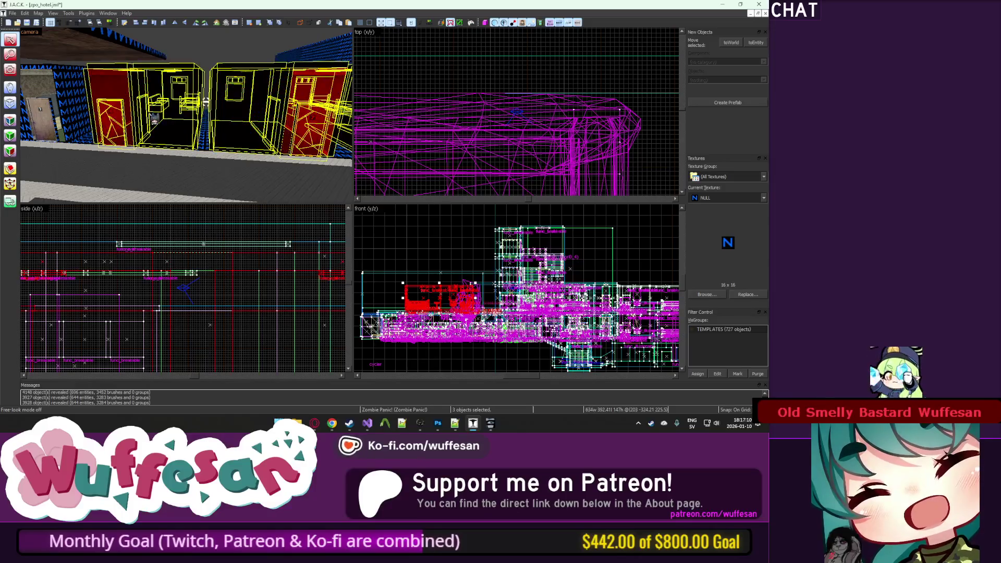
pyautogui.keyDown('ctrl'); pyautogui.click(91, 116); pyautogui.keyUp('ctrl')
pyautogui.press('z')
pyautogui.press('w')
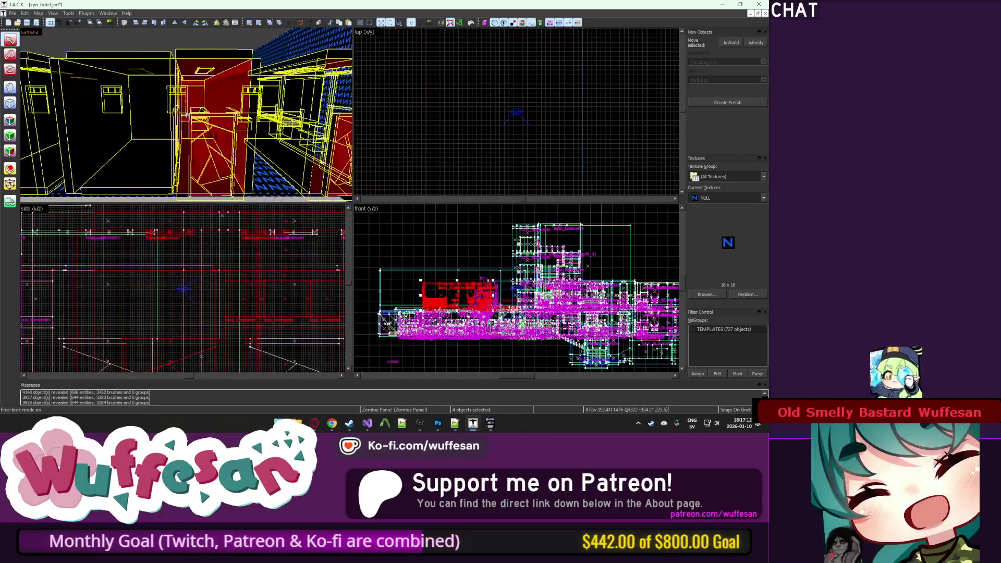
pyautogui.press('z')
pyautogui.press('z')
pyautogui.scroll(5, 416, 148)
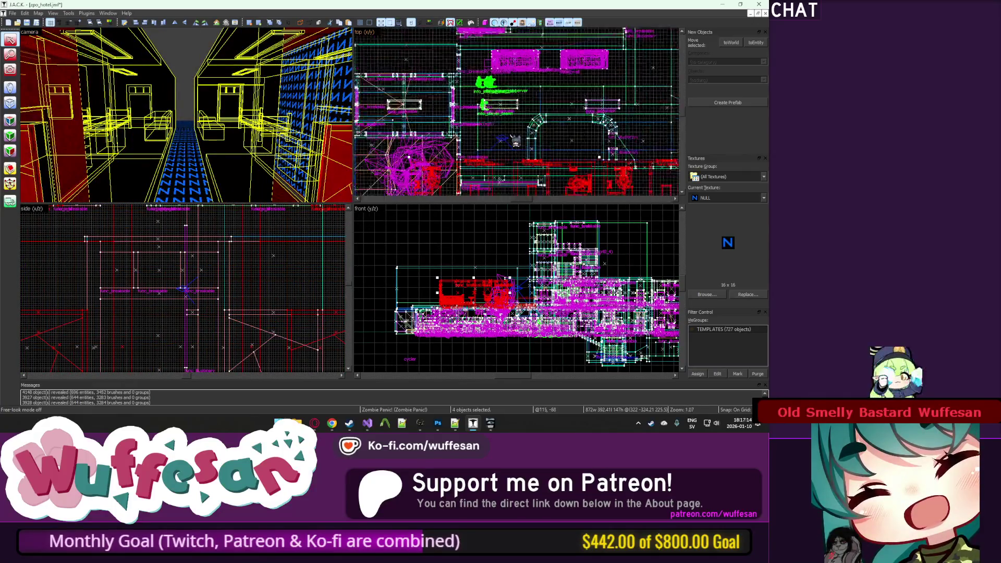
pyautogui.scroll(5, 416, 148)
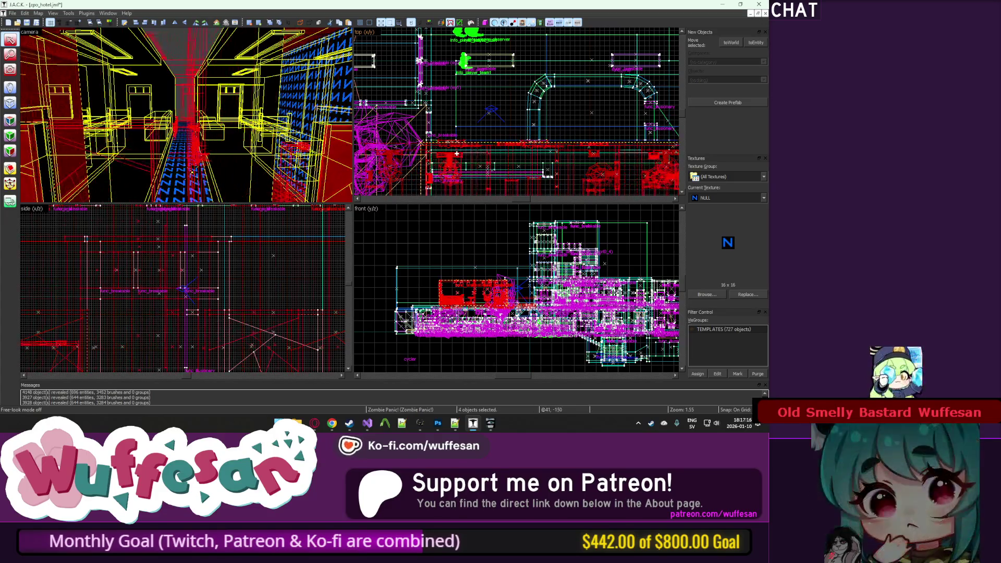
pyautogui.moveTo(473, 156); pyautogui.dragTo(500, 145)
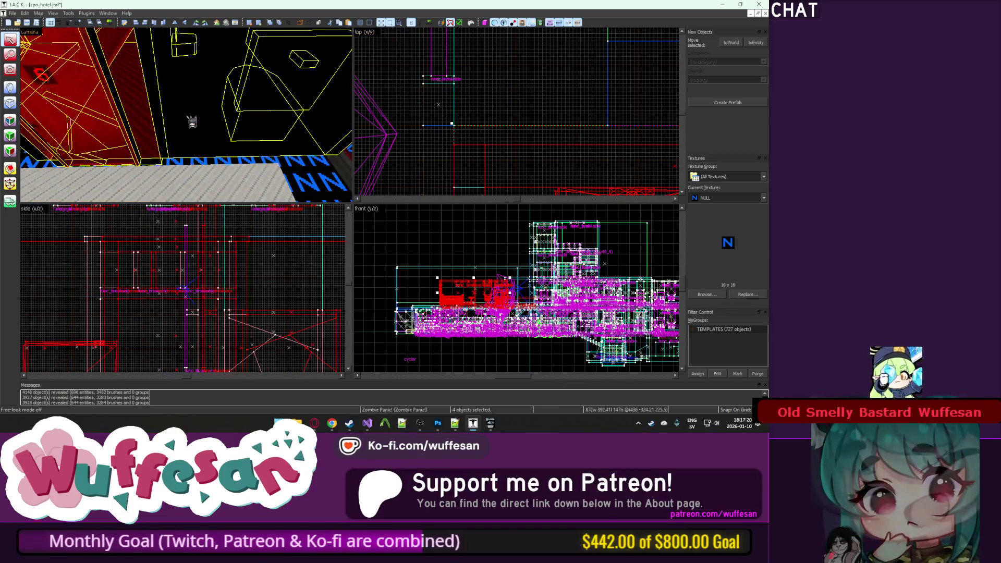
pyautogui.press('Escape')
# Step: Fly along the blue-patterned hallway and back away to view the room
pyautogui.press('w')
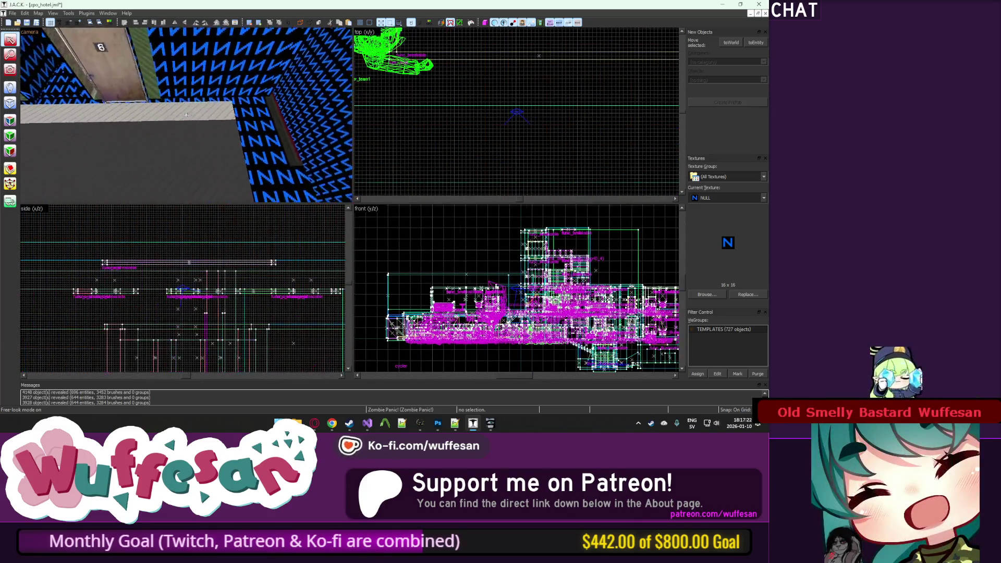
pyautogui.press('w')
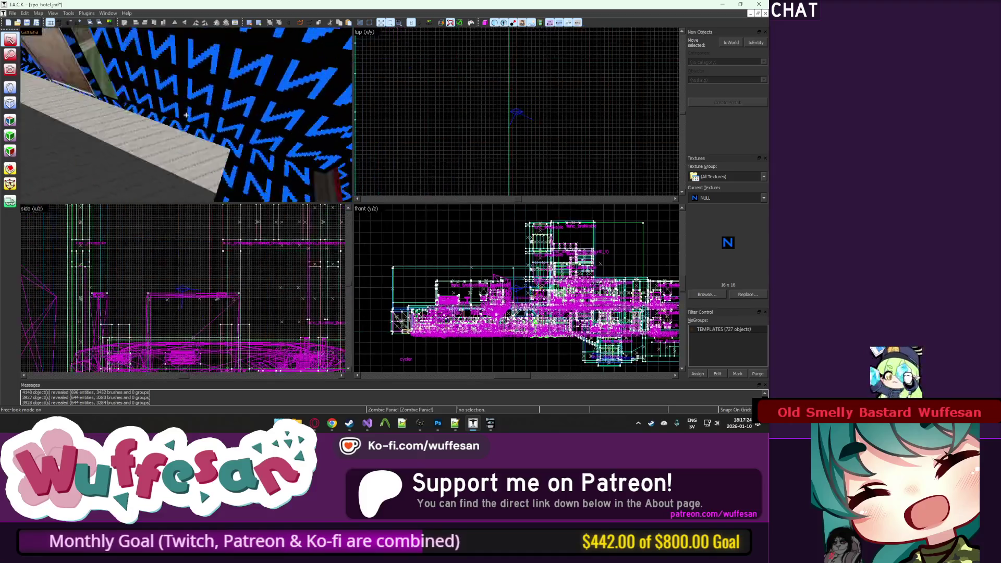
pyautogui.press('w')
pyautogui.press('w')
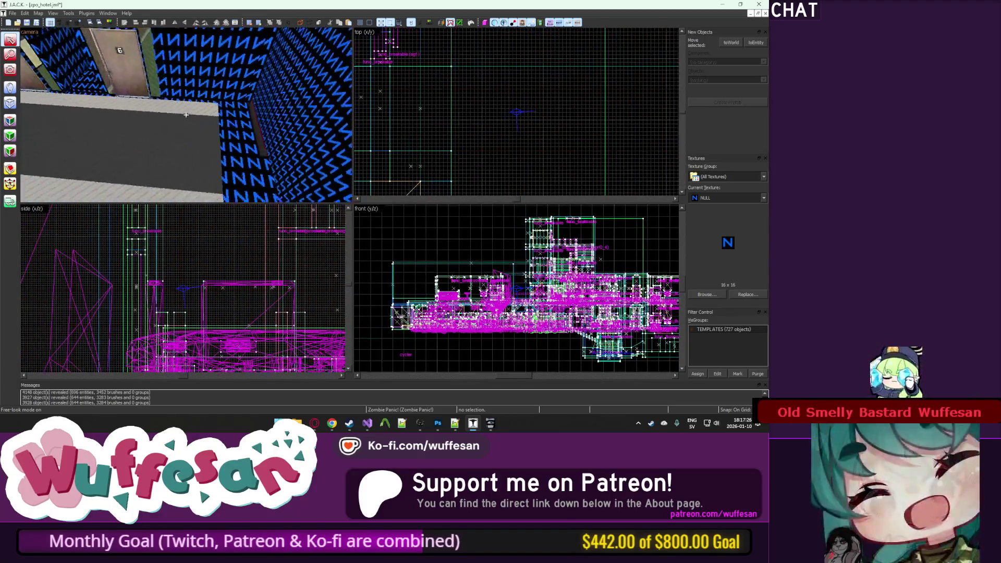
pyautogui.press('z')
pyautogui.press('w')
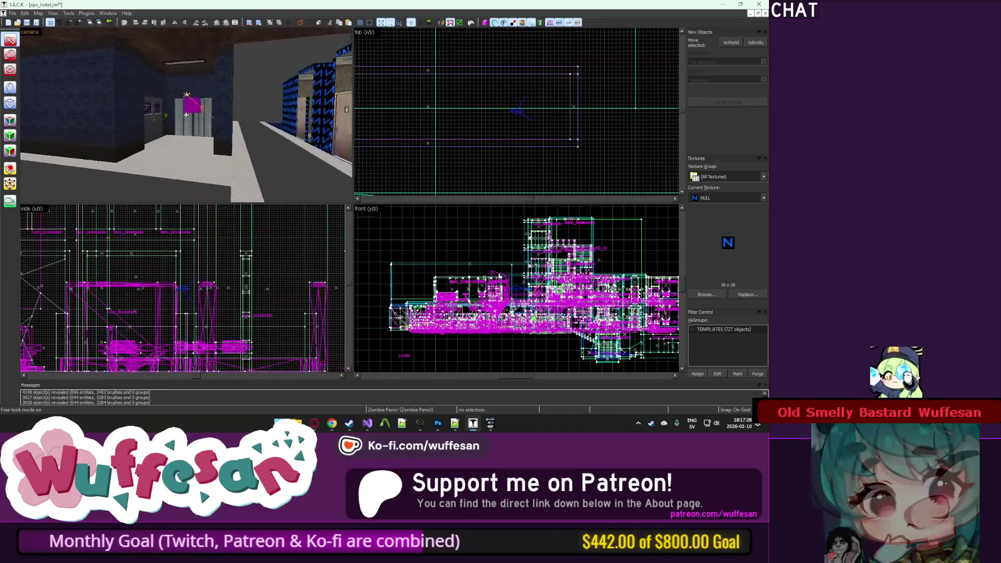
pyautogui.press('w')
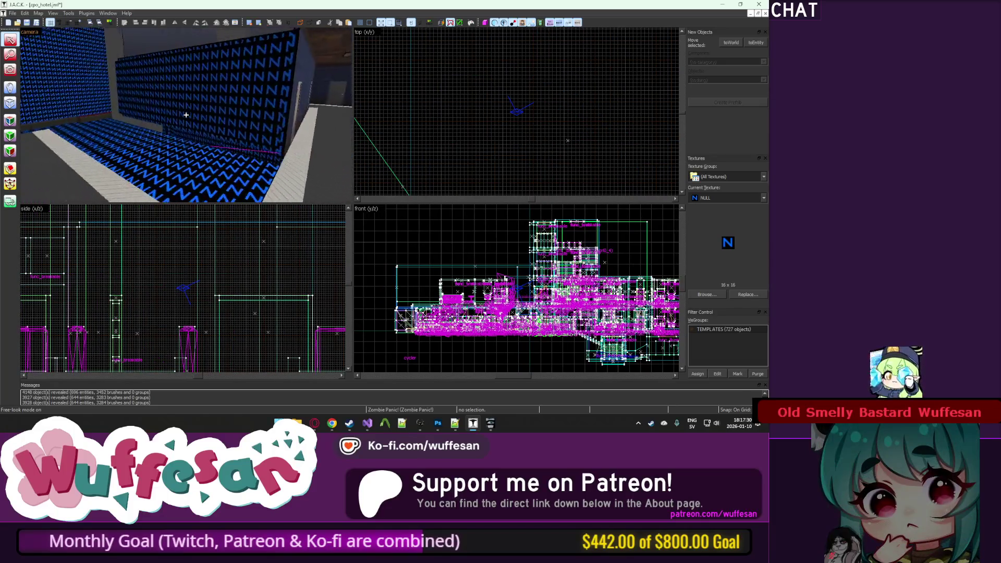
pyautogui.press('s')
pyautogui.press('z')
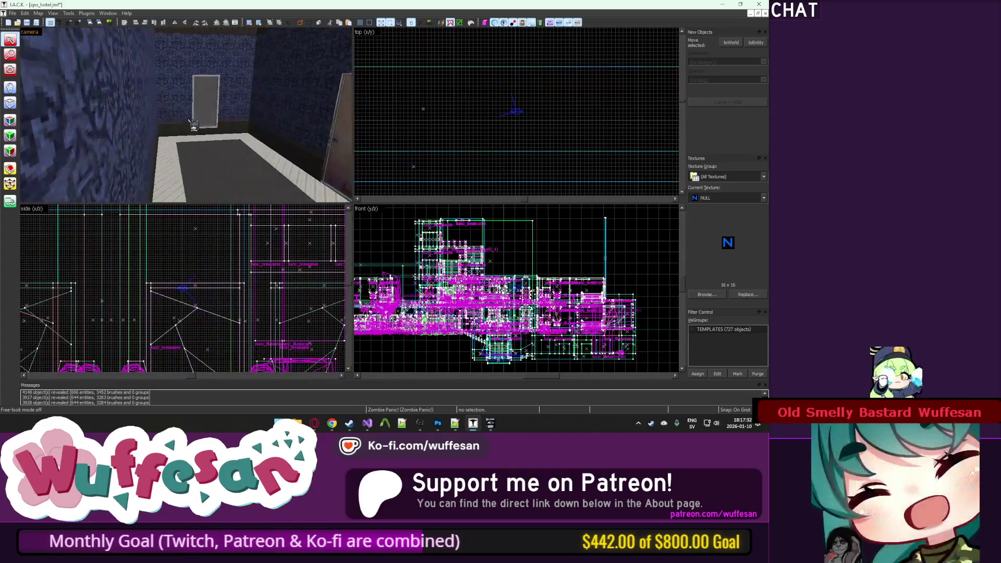
pyautogui.scroll(-5, 516, 112)
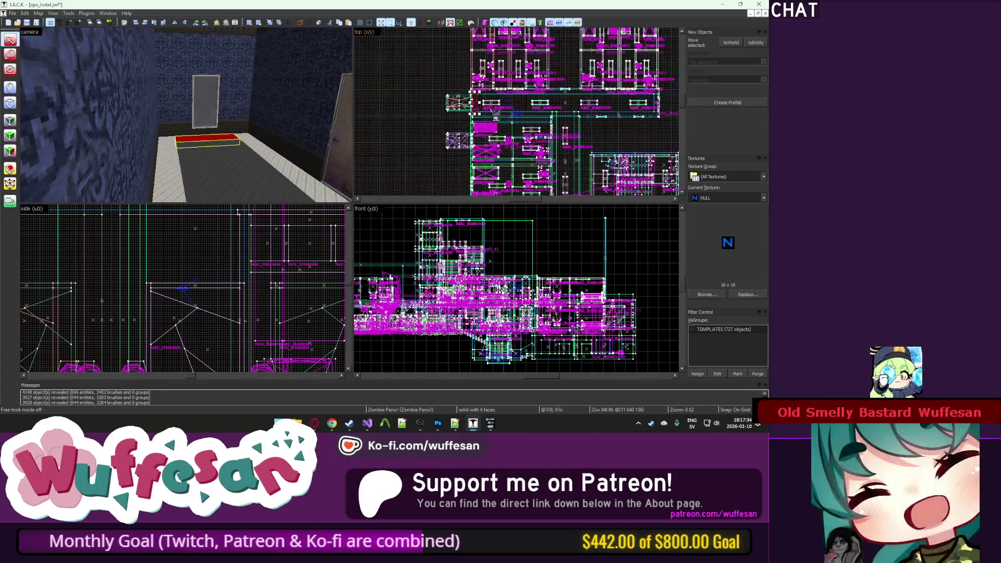
pyautogui.scroll(-2, 480, 141)
pyautogui.scroll(5, 480, 141)
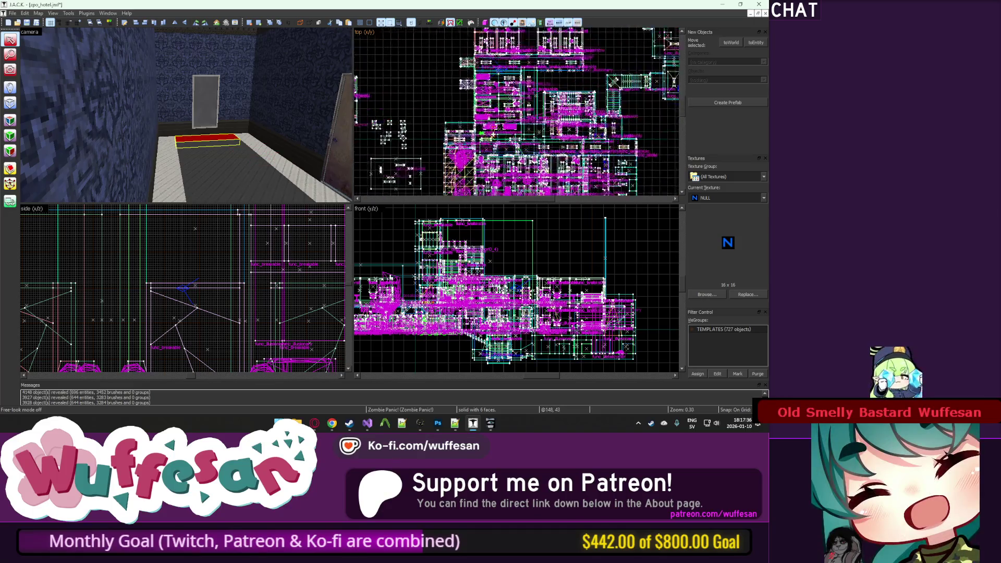
pyautogui.scroll(6, 481, 159)
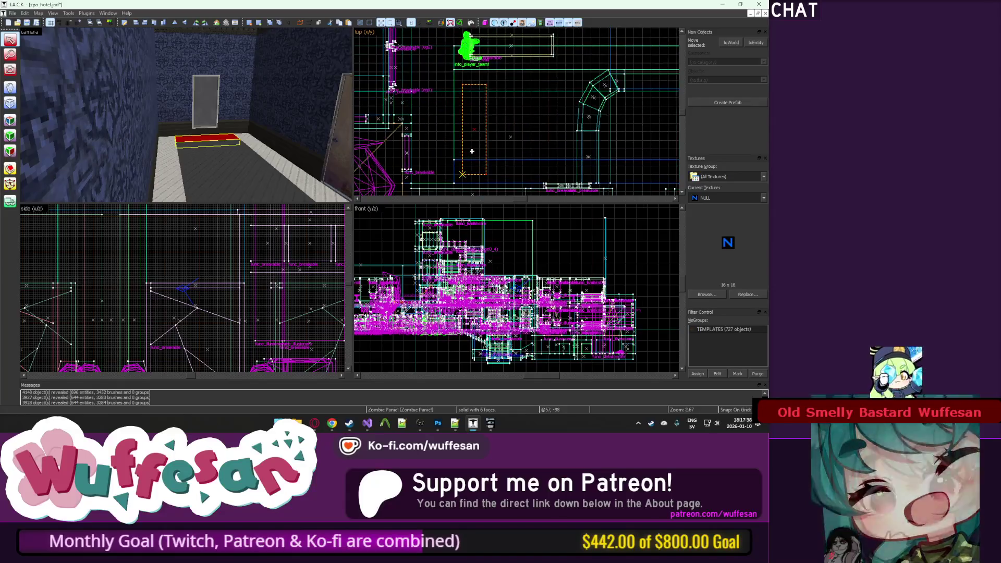
pyautogui.scroll(5, 467, 138)
# Step: Create a floor brush from the drawn outline by the red-floored corner, then undo it
pyautogui.press('z')
pyautogui.press('w')
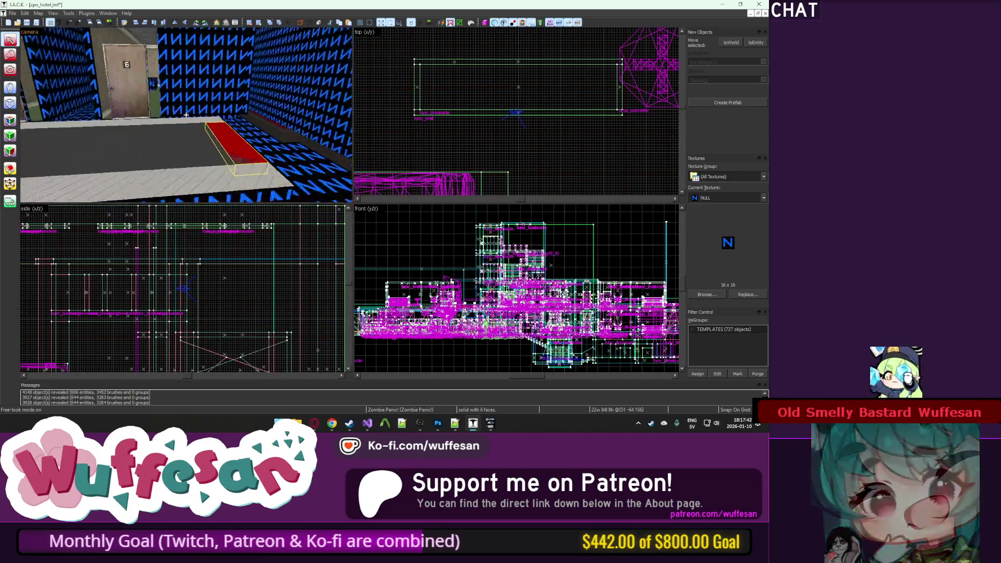
pyautogui.press('z')
pyautogui.scroll(4, 478, 134)
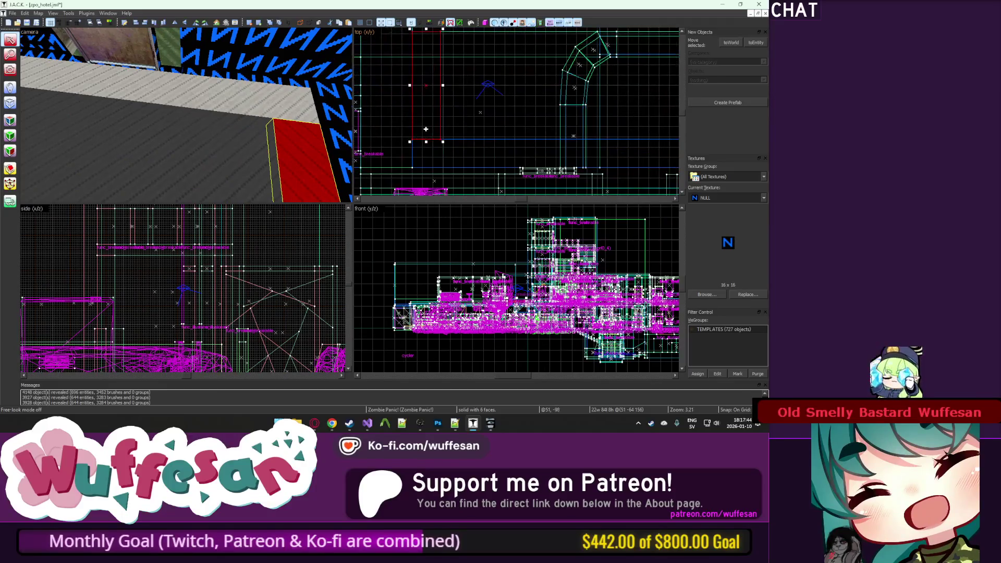
pyautogui.scroll(2, 527, 124)
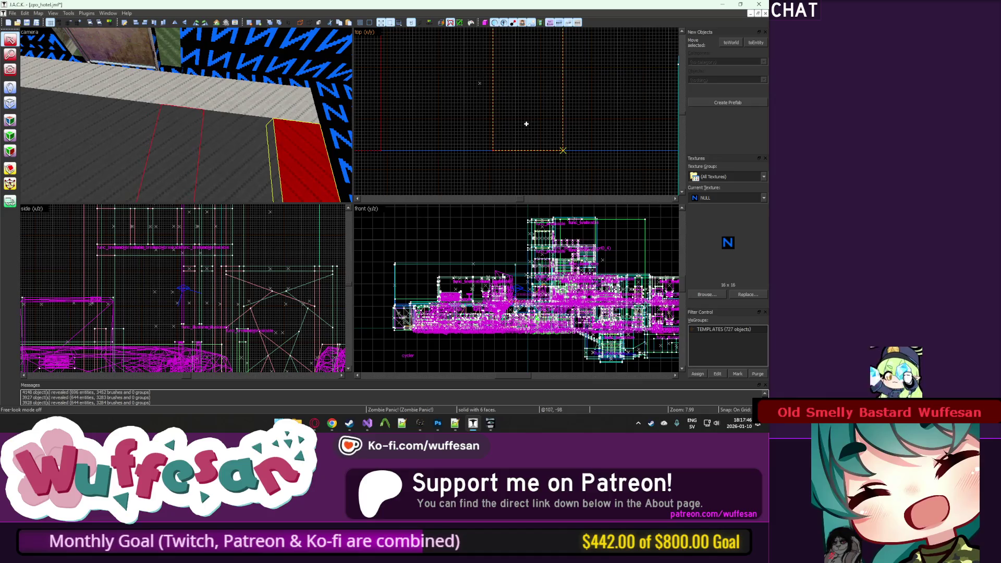
pyautogui.press('Return')
pyautogui.hotkey('ctrl', 'z')
pyautogui.scroll(-7, 483, 125)
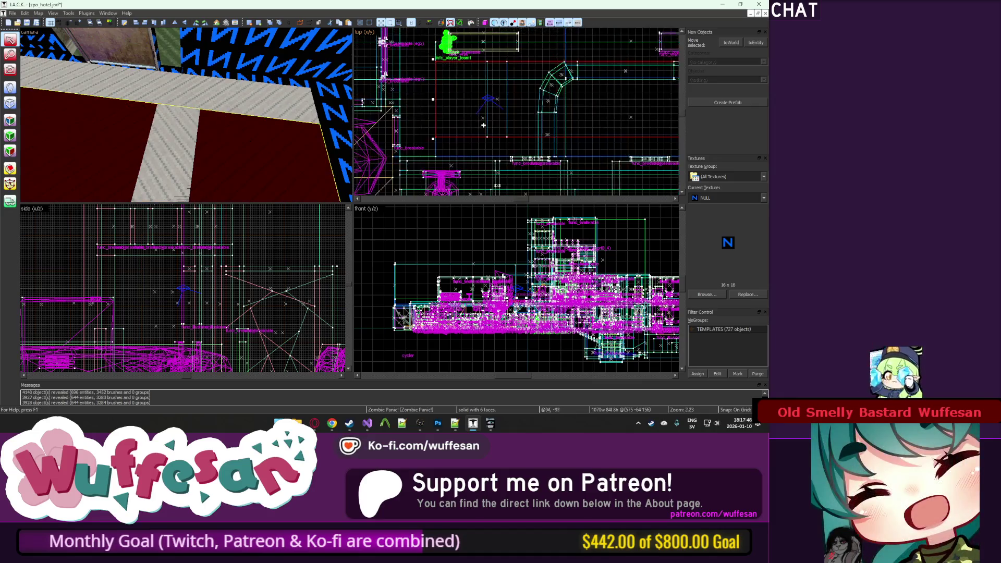
pyautogui.scroll(5, 501, 78)
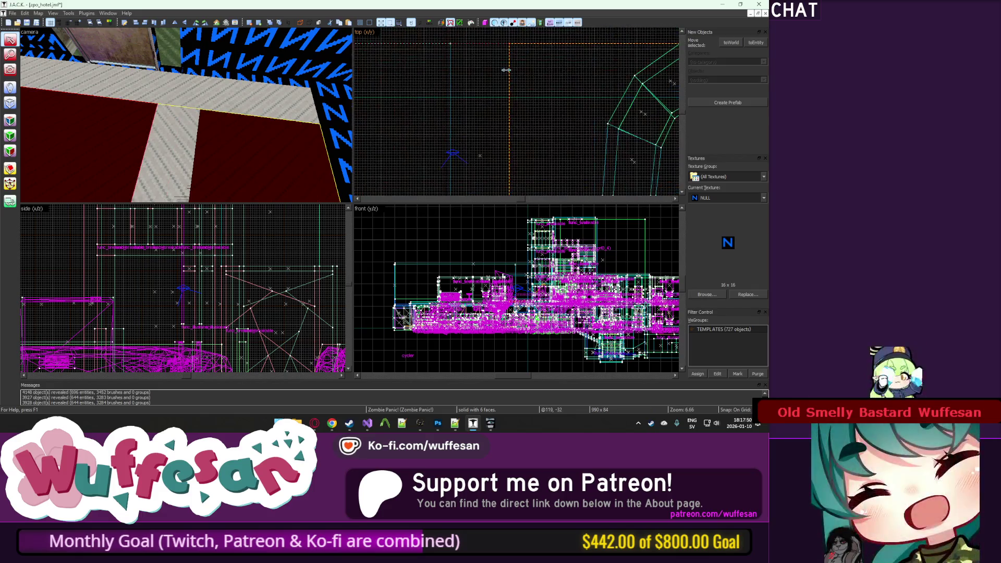
pyautogui.press('z')
pyautogui.press('z')
pyautogui.scroll(-4, 447, 99)
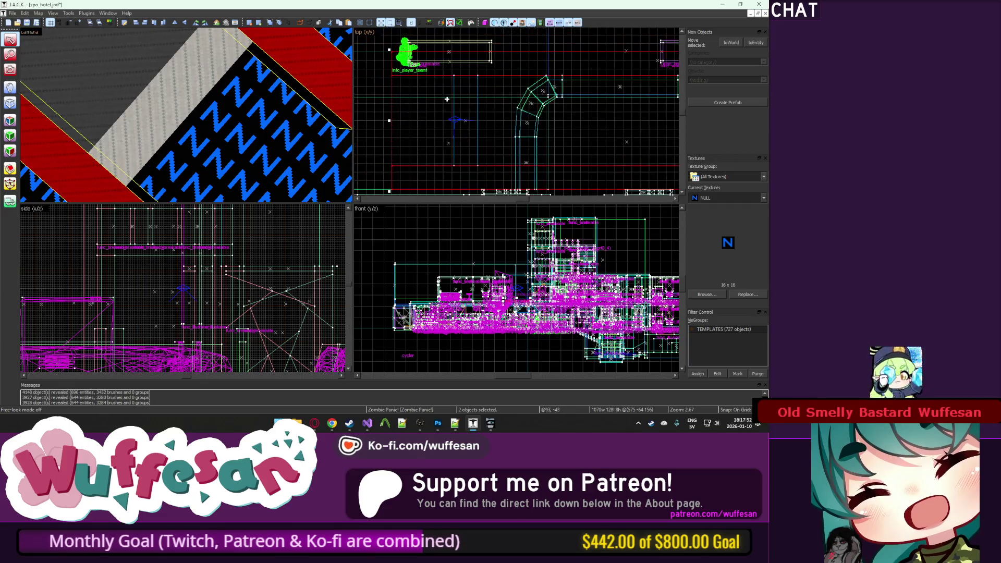
pyautogui.scroll(5, 449, 79)
pyautogui.click(447, 86)
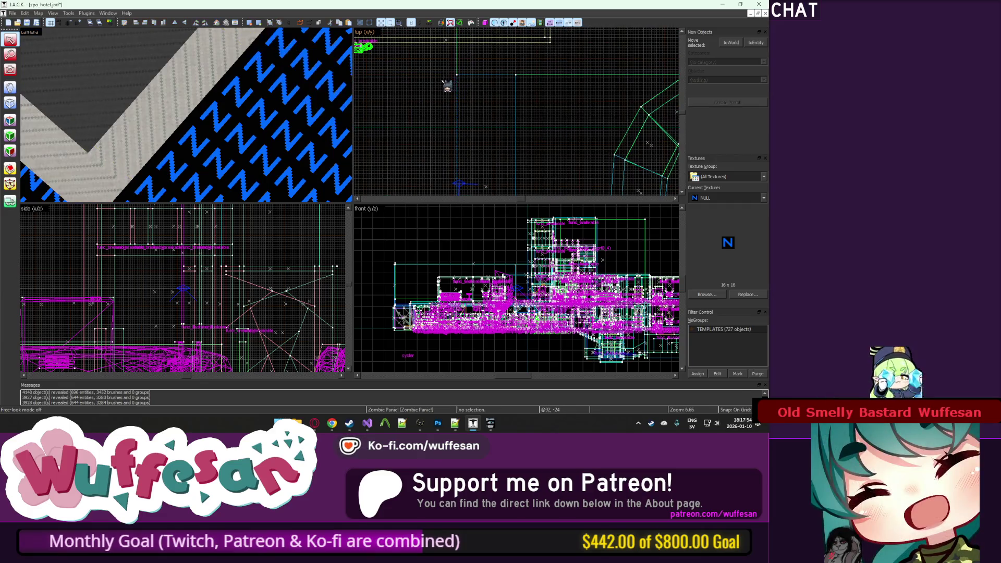
# Step: Select the floor face that should receive carpet in face-texture editing
pyautogui.click(19, 126)
pyautogui.press('z')
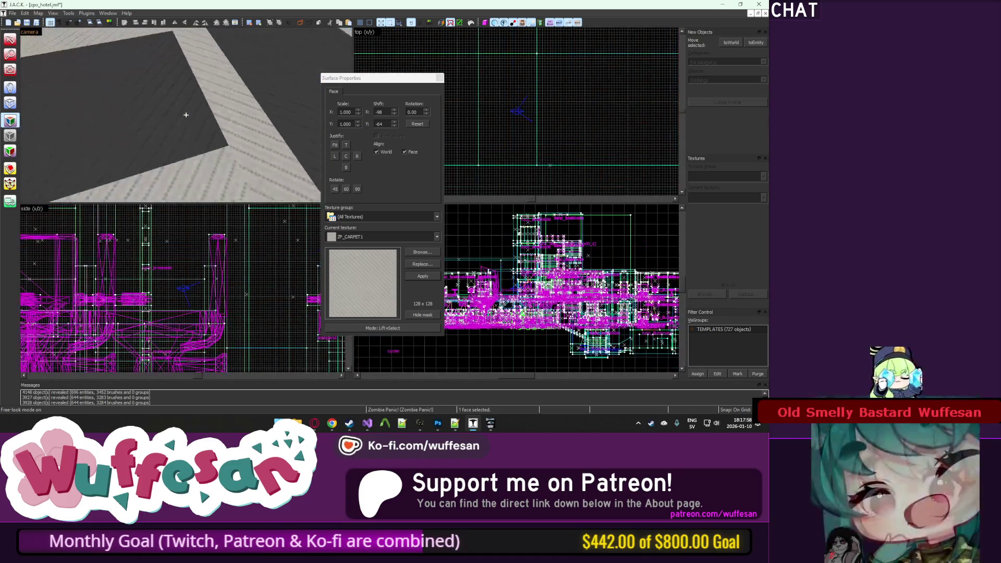
pyautogui.press('z')
pyautogui.click(214, 158)
pyautogui.press('w')
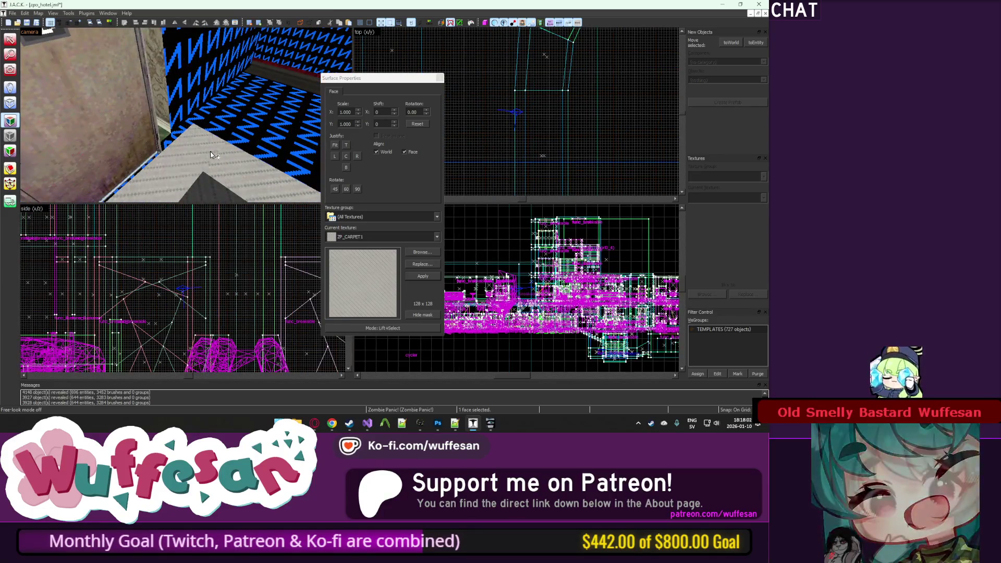
pyautogui.press('w')
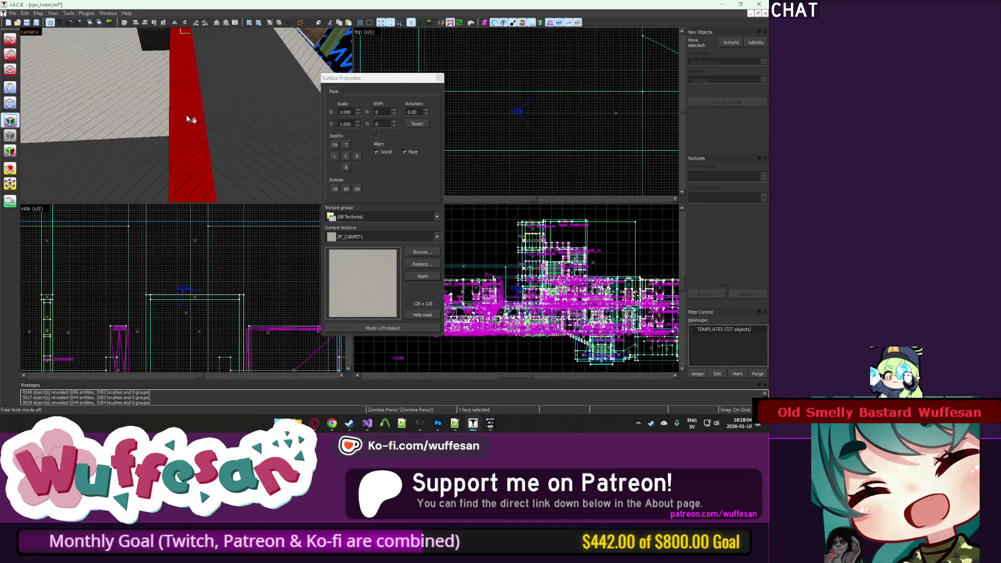
pyautogui.click(440, 78)
# Step: Select the room's carpet brushes, then the middle carpet, then the brush above it
pyautogui.press('z')
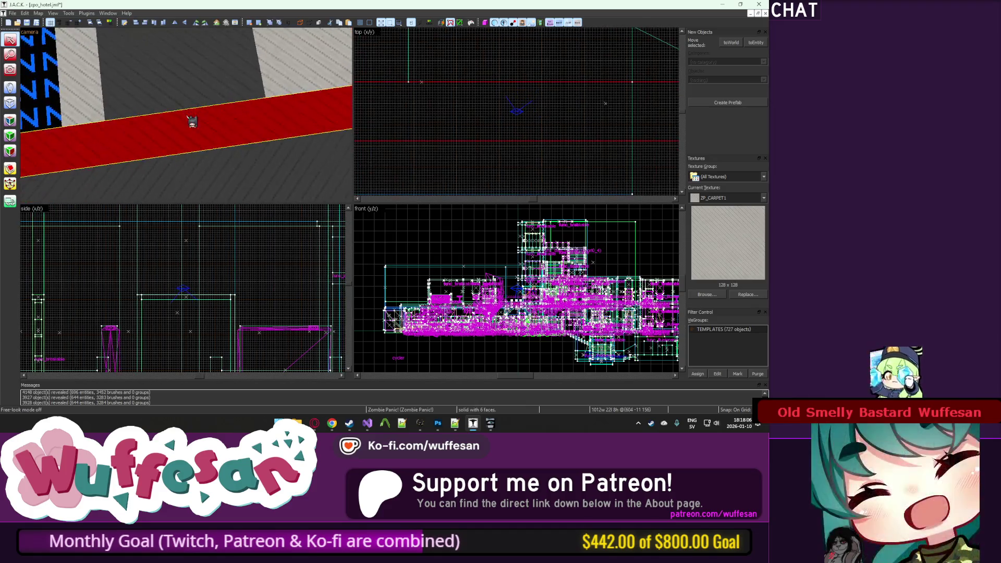
pyautogui.scroll(3, 448, 104)
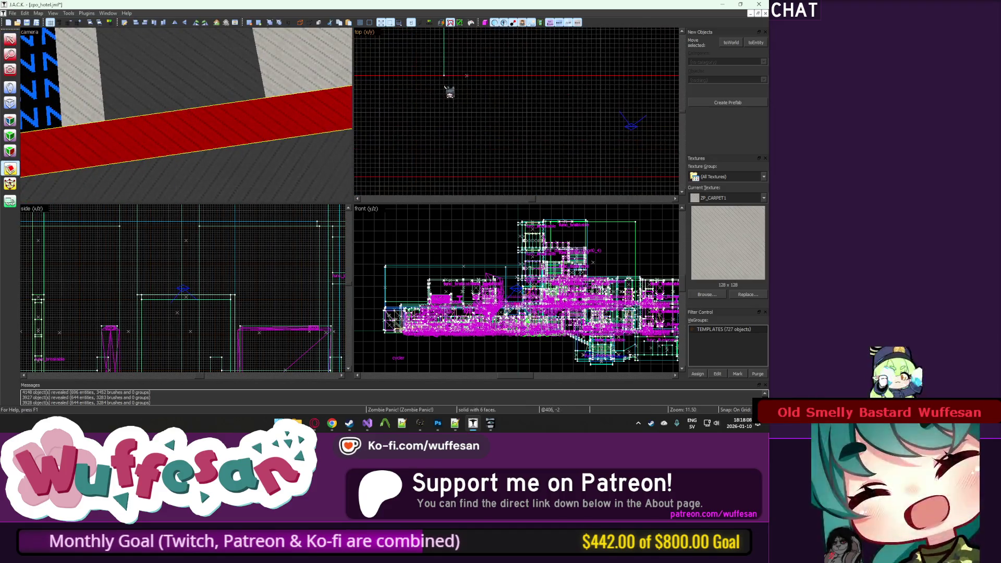
pyautogui.scroll(1, 449, 92)
pyautogui.keyDown('ctrl'); pyautogui.click(573, 95); pyautogui.keyUp('ctrl')
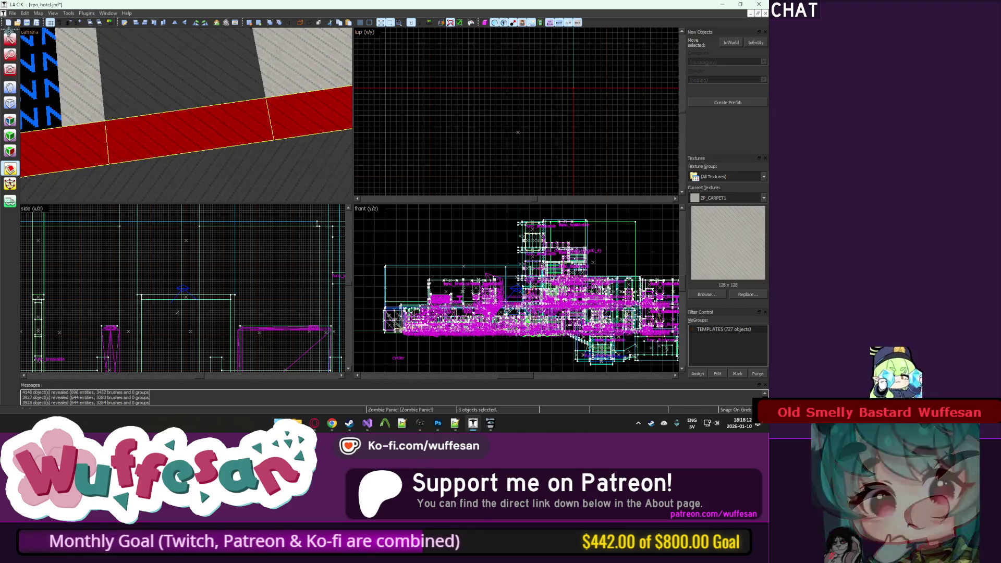
pyautogui.click(10, 38)
pyautogui.click(238, 142)
pyautogui.click(216, 107)
pyautogui.scroll(-5, 536, 116)
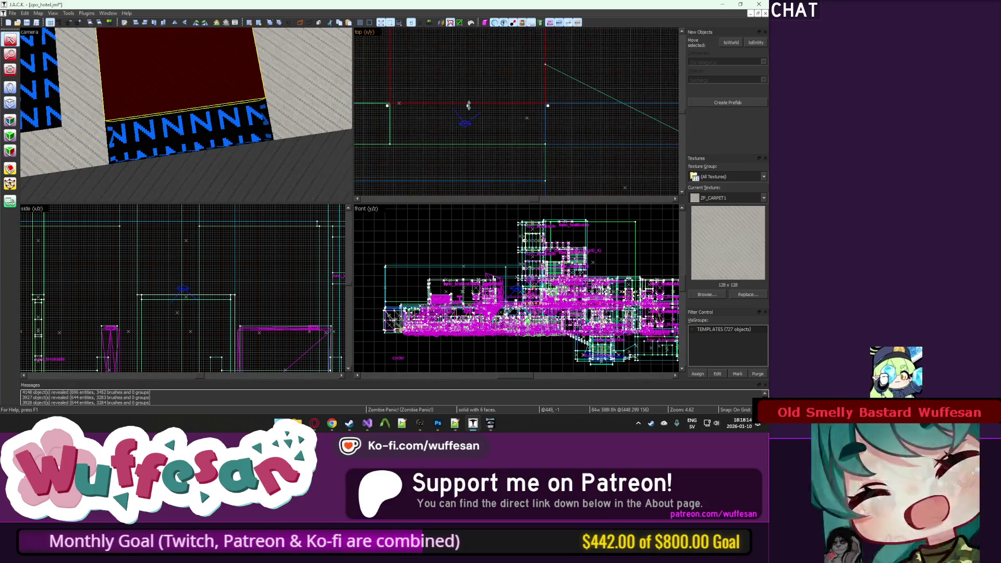
# Step: Sample the black face's NULL texture as the current texture and close face editing
pyautogui.press('z')
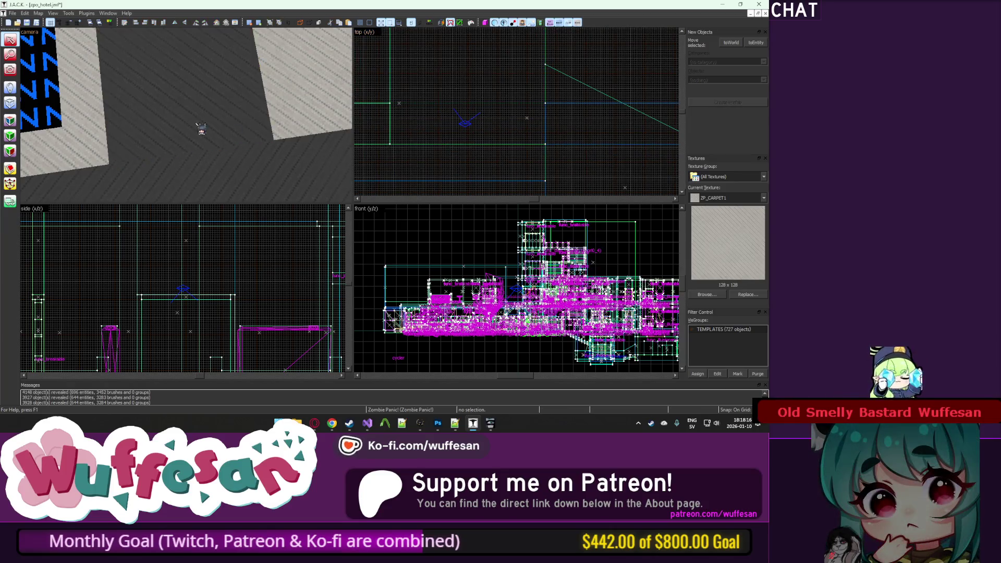
pyautogui.click(10, 121)
pyautogui.click(130, 111)
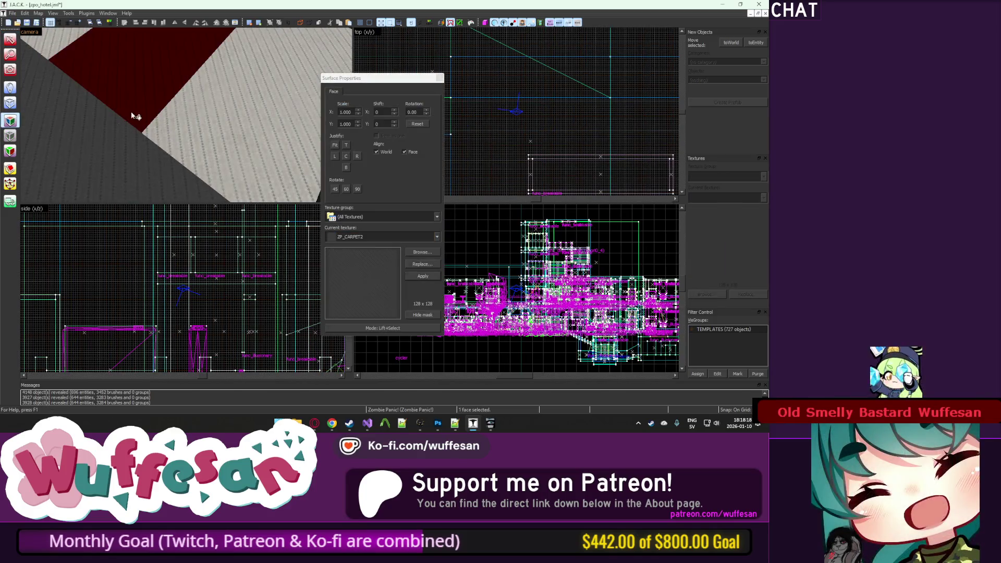
pyautogui.press('z')
pyautogui.click(166, 77)
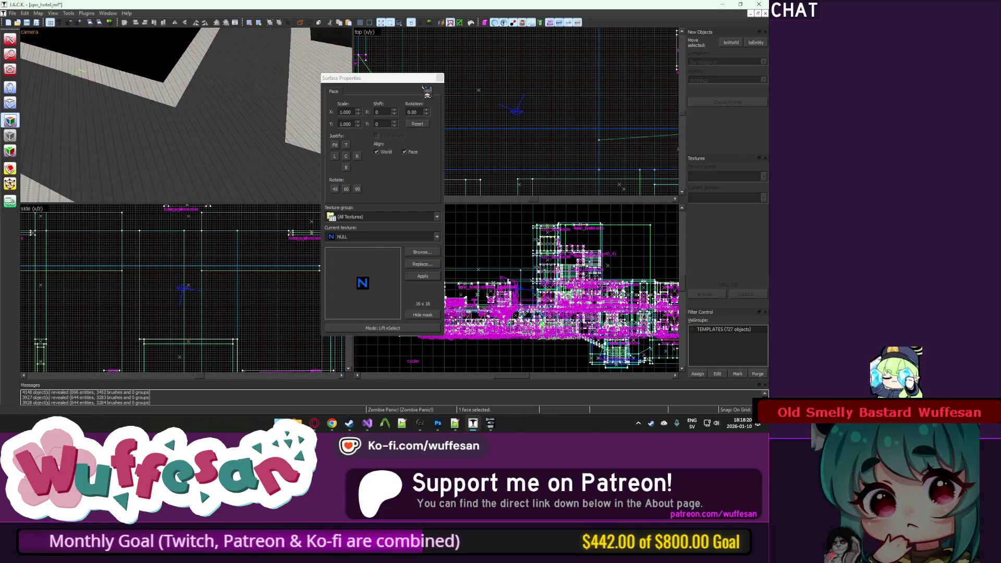
pyautogui.click(439, 78)
# Step: Fly back to the room doors and drag the room group onto the TEMPLATES visgroup
pyautogui.press('z')
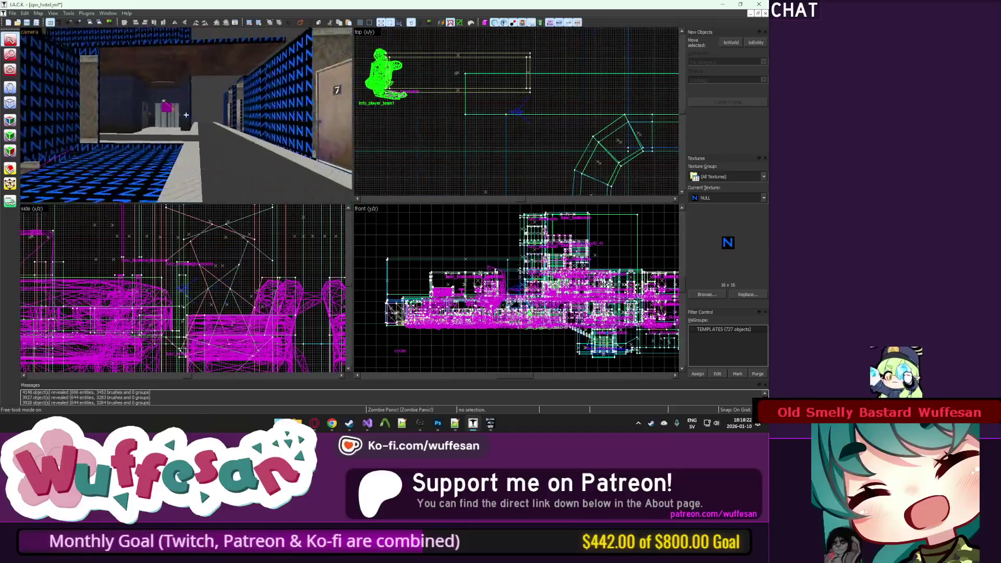
pyautogui.press('w')
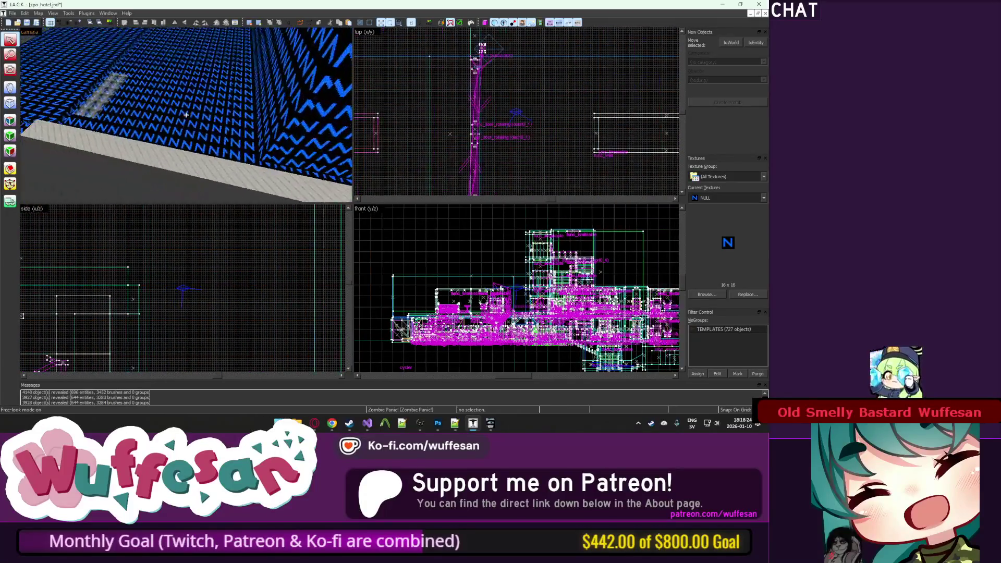
pyautogui.press('s')
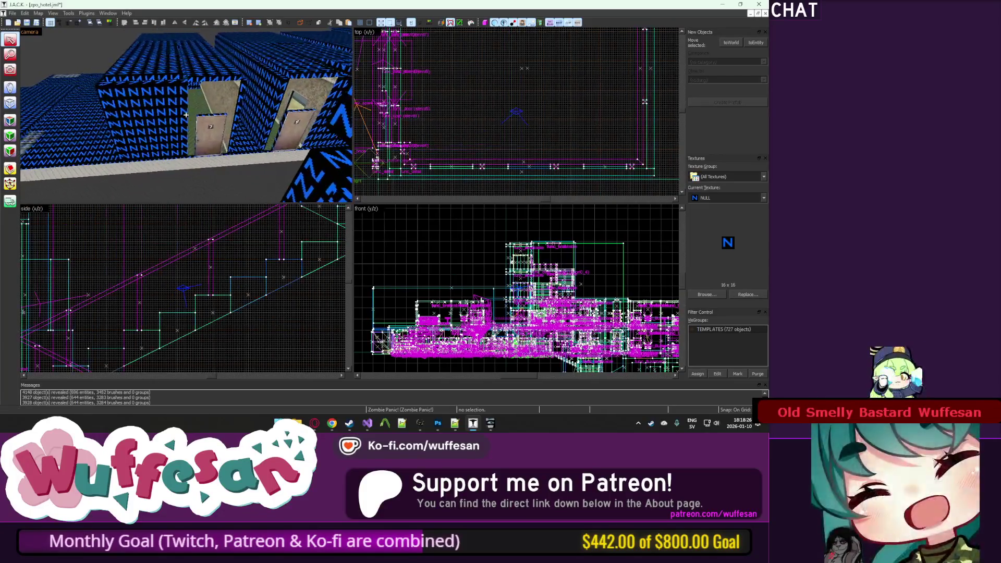
pyautogui.press('z')
pyautogui.scroll(-7, 441, 133)
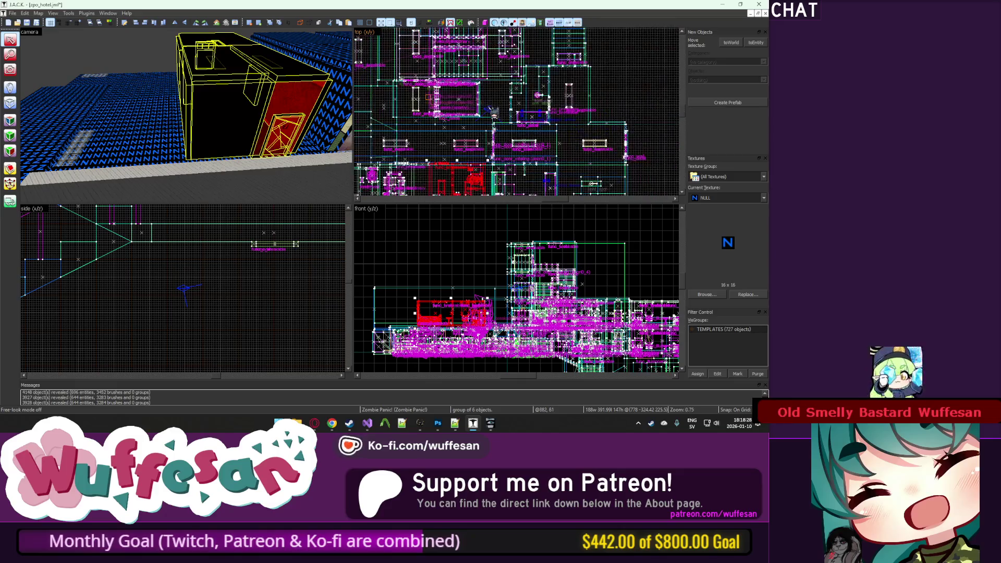
pyautogui.moveTo(430, 134); pyautogui.dragTo(537, 134)
pyautogui.scroll(10, 532, 134)
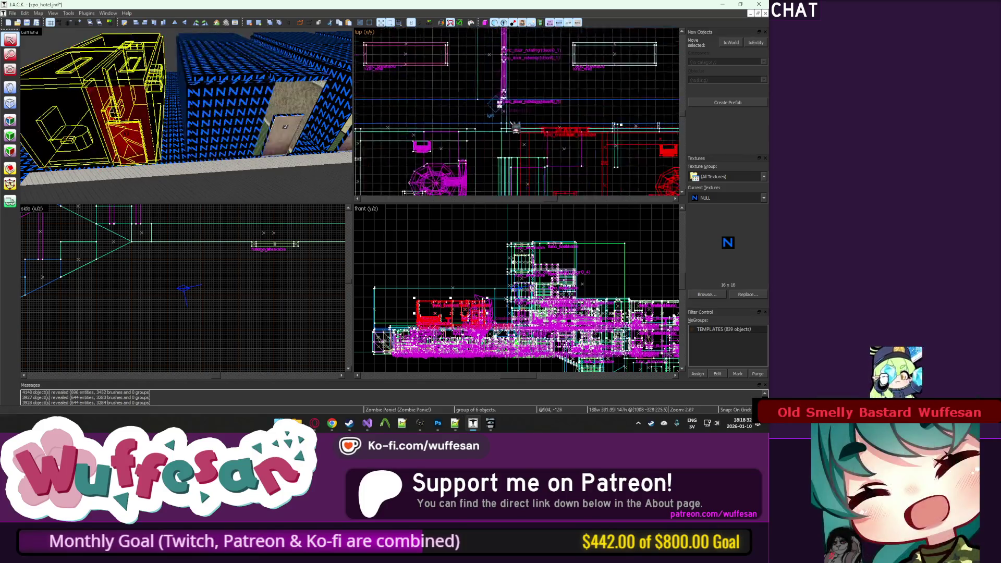
pyautogui.scroll(-1, 554, 119)
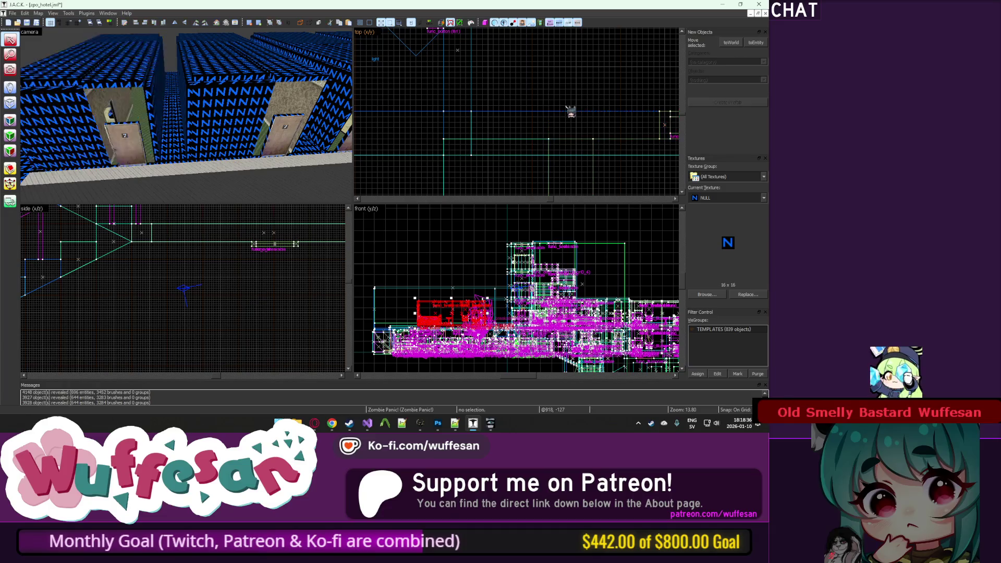
pyautogui.press('w')
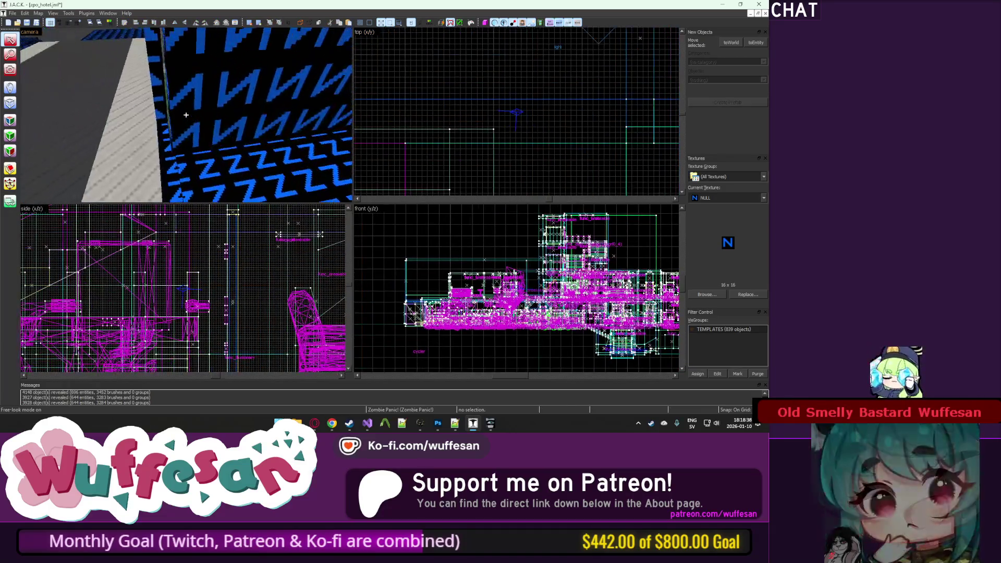
pyautogui.press('w')
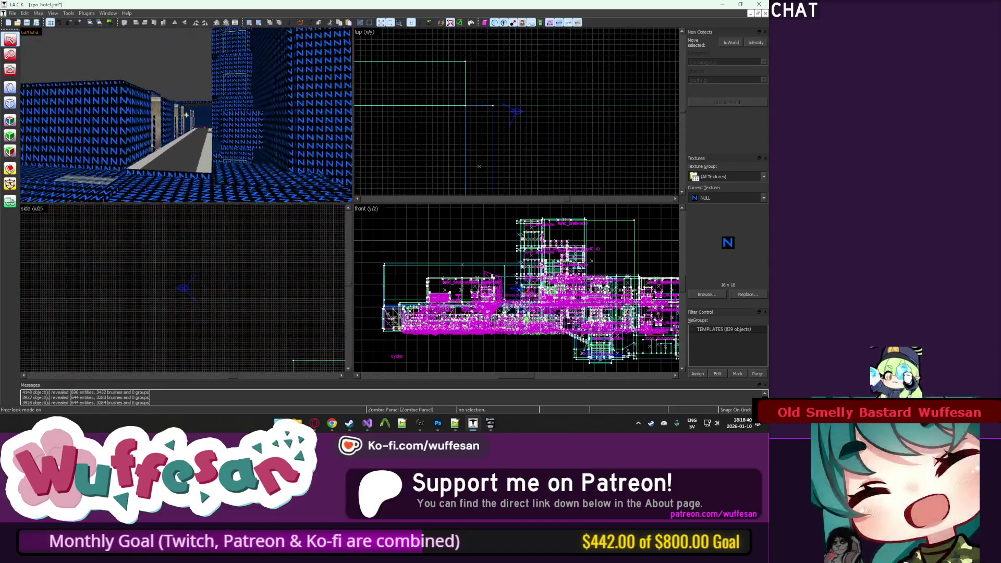
pyautogui.press('z')
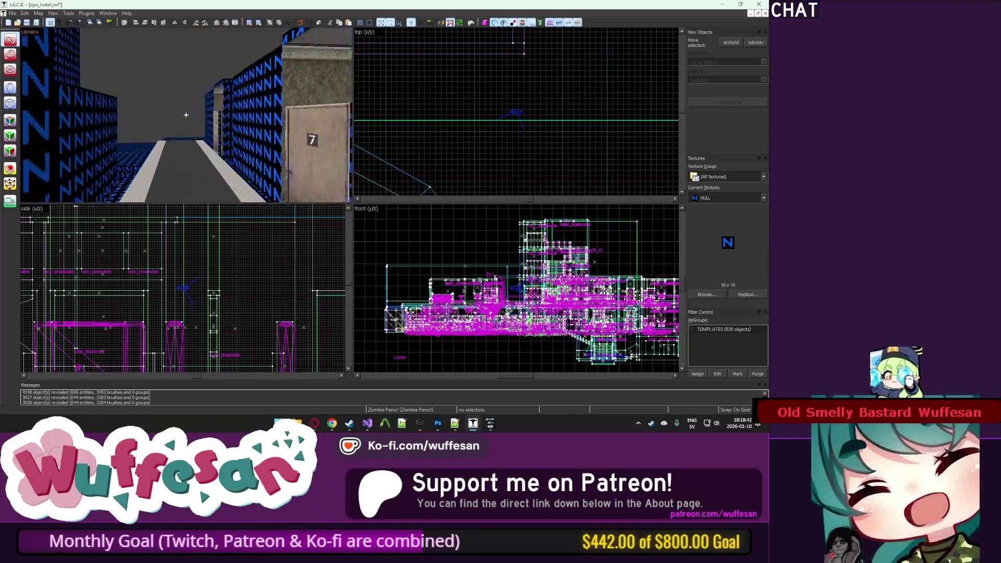
pyautogui.press('w')
pyautogui.press('w')
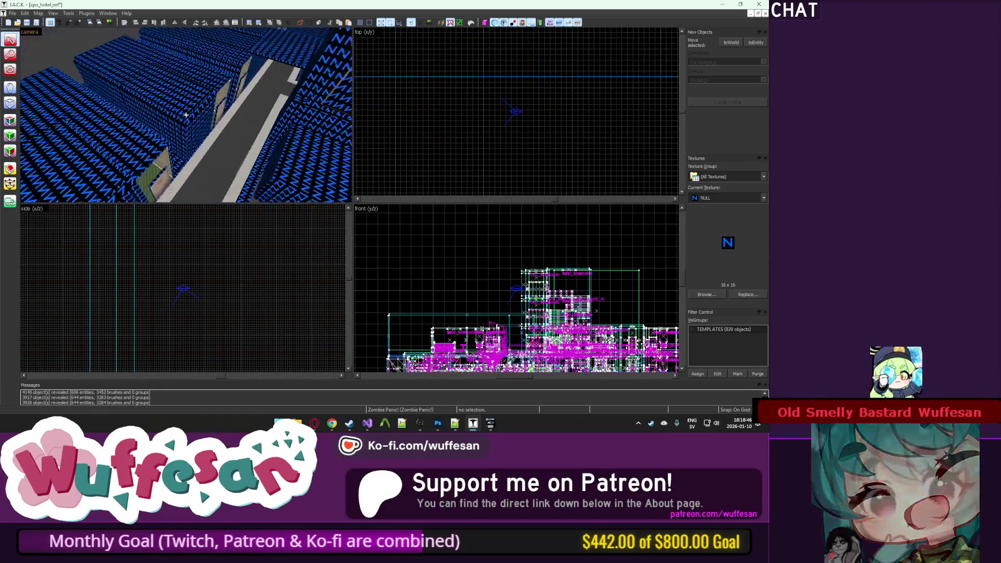
pyautogui.press('z')
pyautogui.click(192, 120)
pyautogui.hotkey('ctrl', 'shift', 'e')
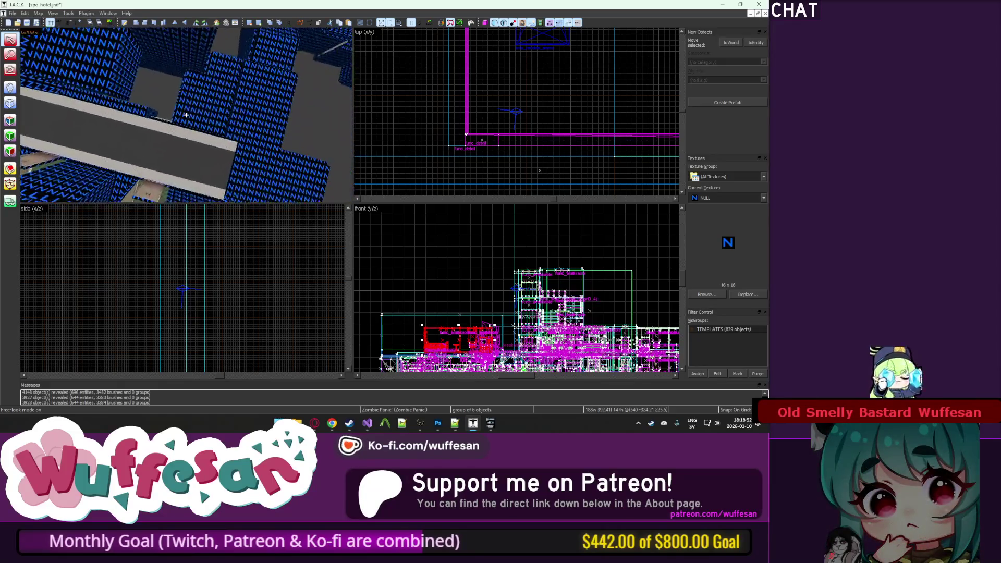
pyautogui.press('w')
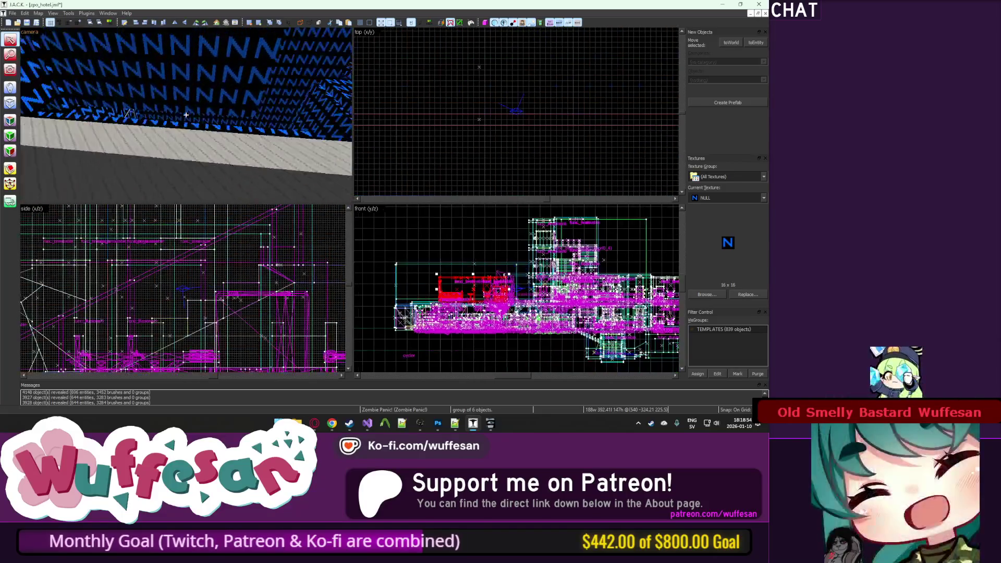
pyautogui.press('w')
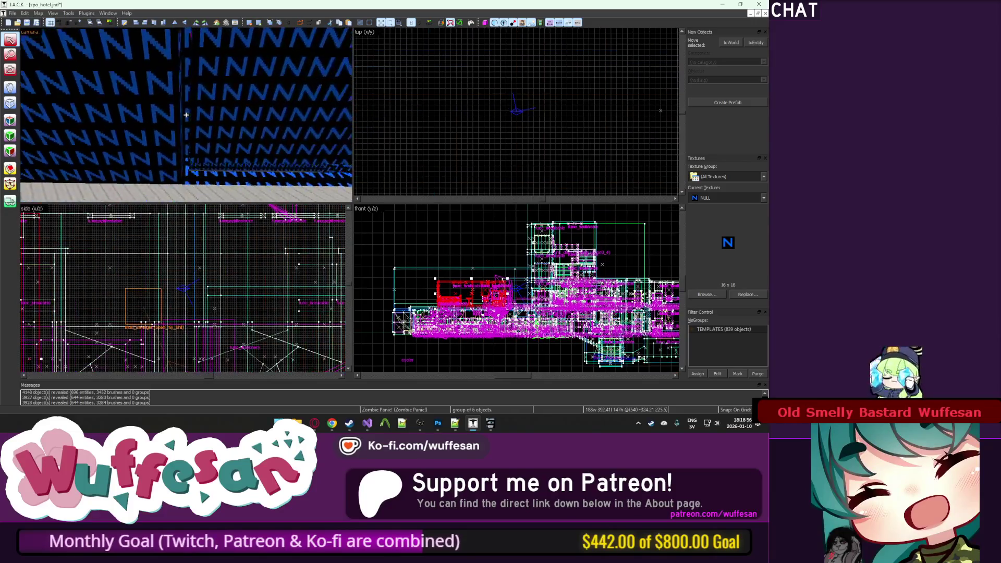
pyautogui.press('z')
pyautogui.press('w')
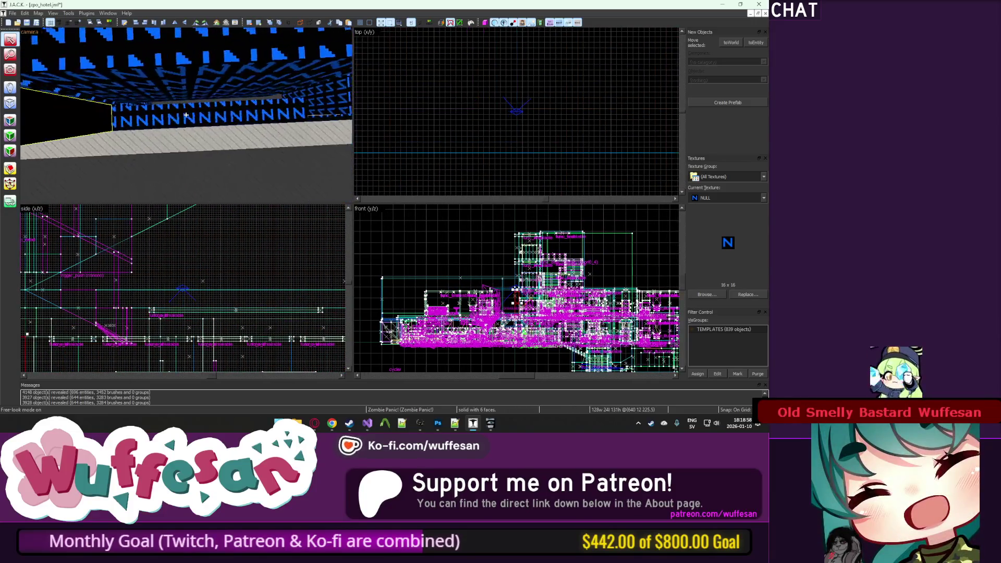
pyautogui.press('z')
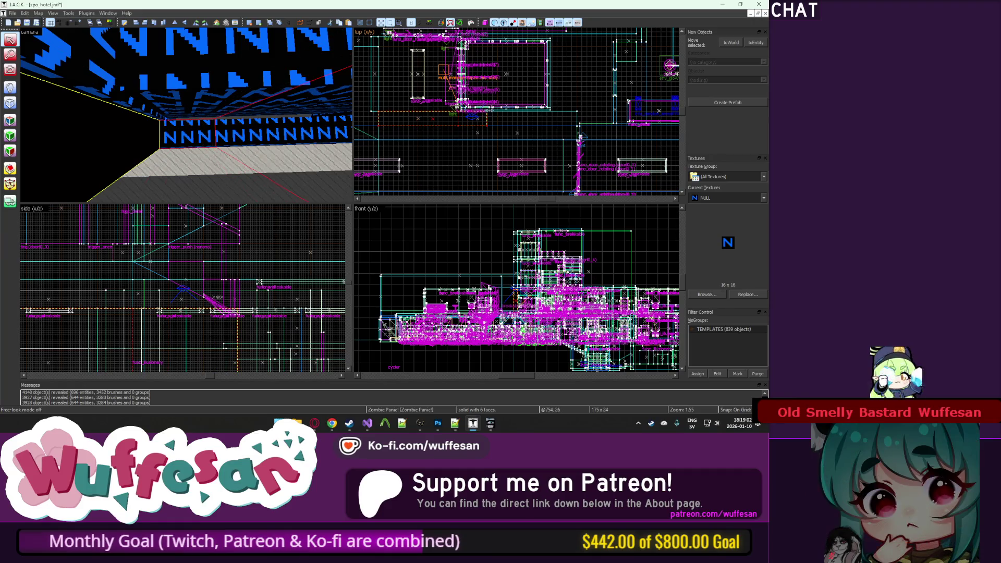
pyautogui.scroll(-1, 491, 110)
pyautogui.scroll(9, 555, 112)
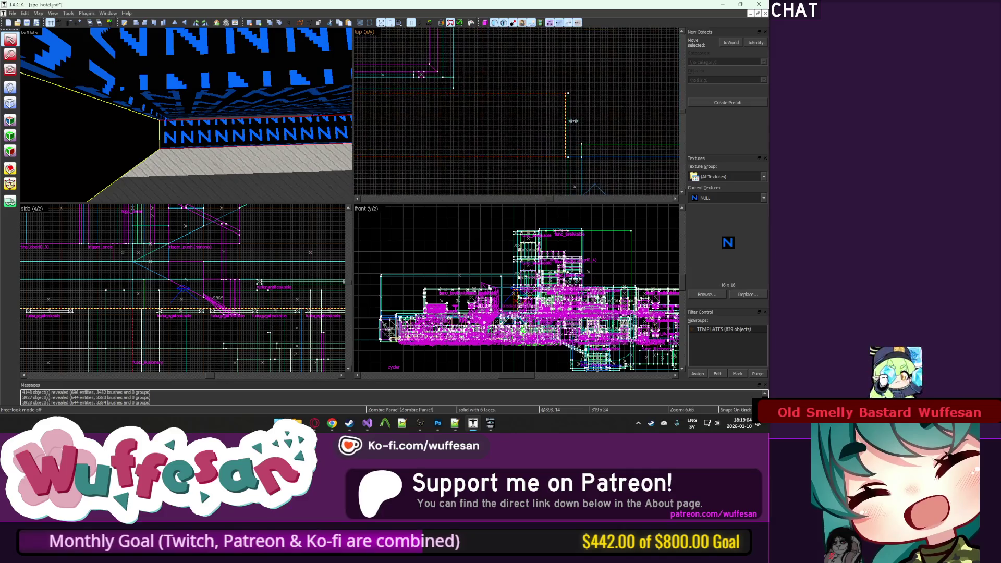
pyautogui.press('s')
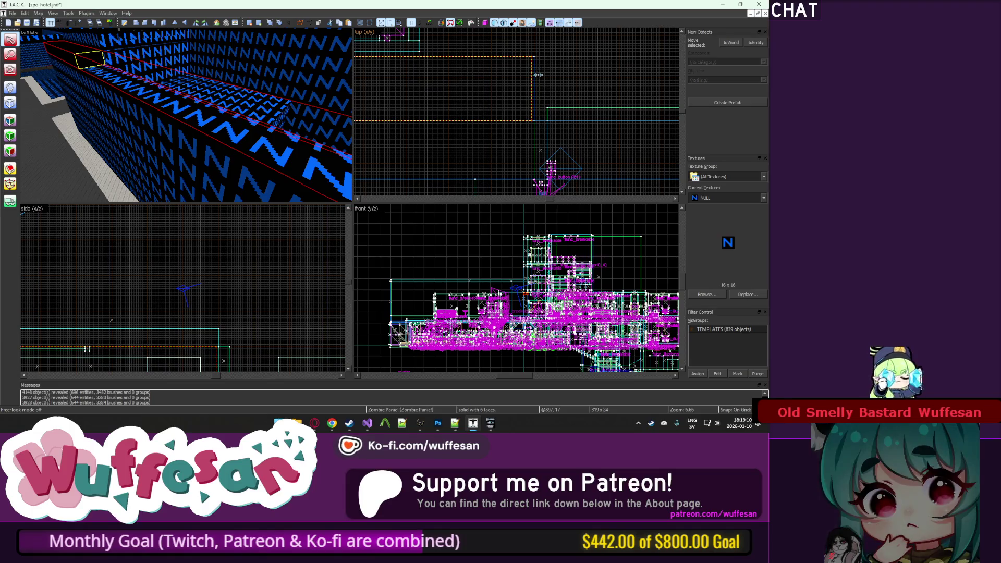
pyautogui.press('w')
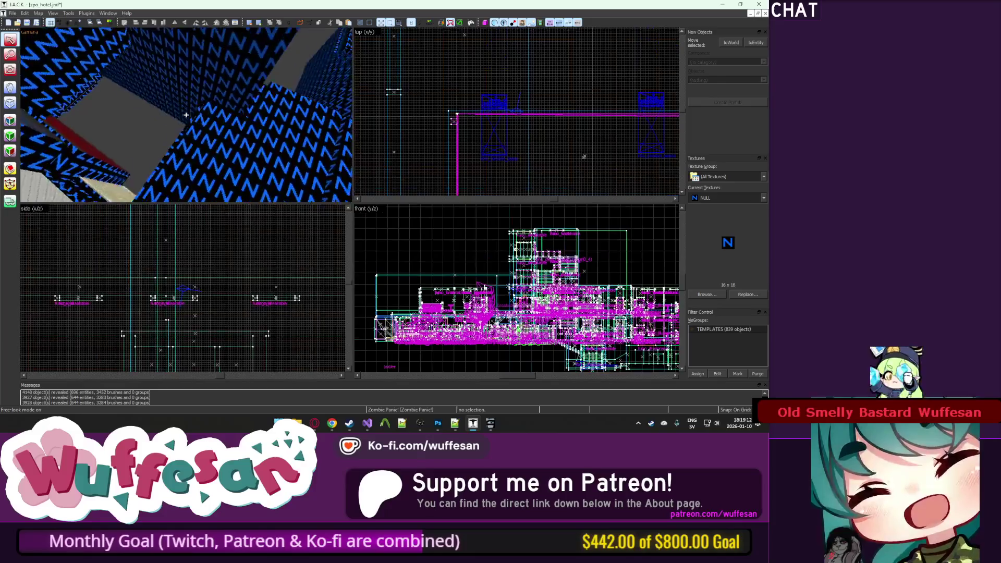
pyautogui.press('w')
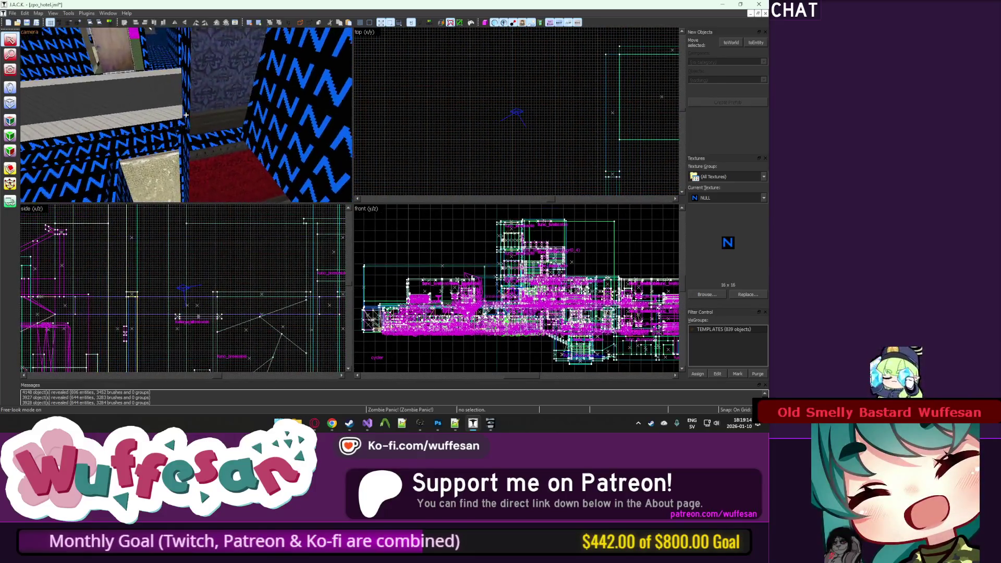
pyautogui.press('w')
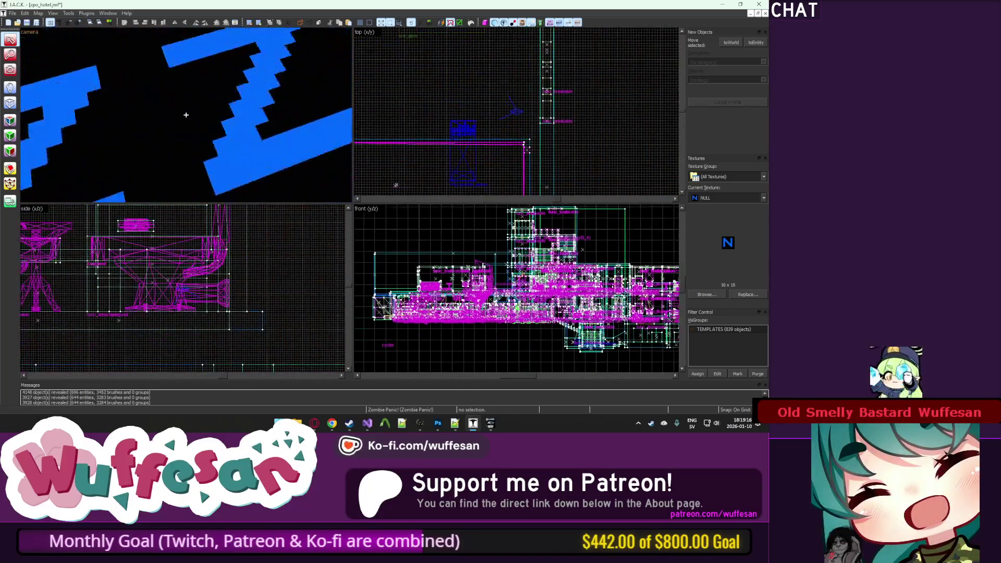
pyautogui.press('w')
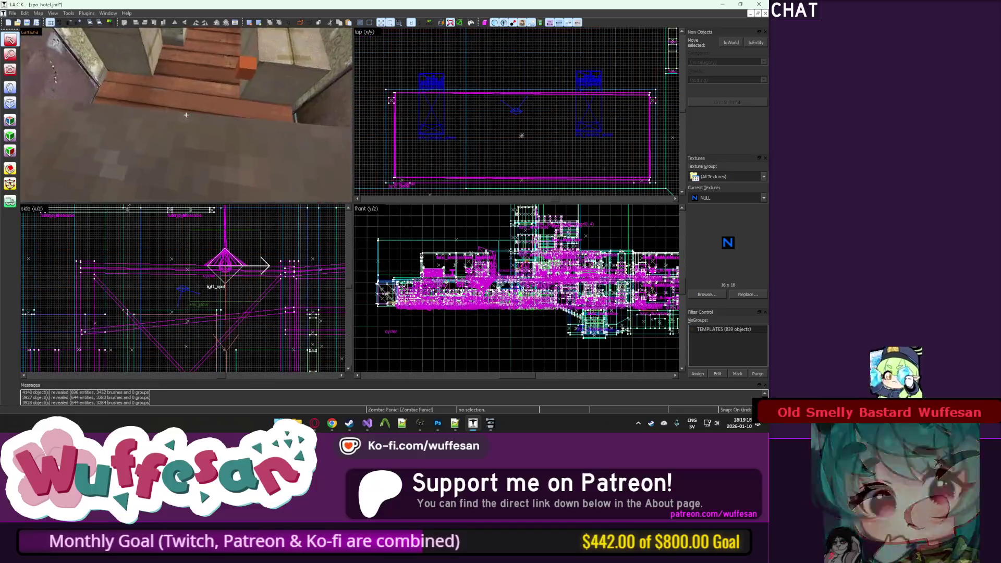
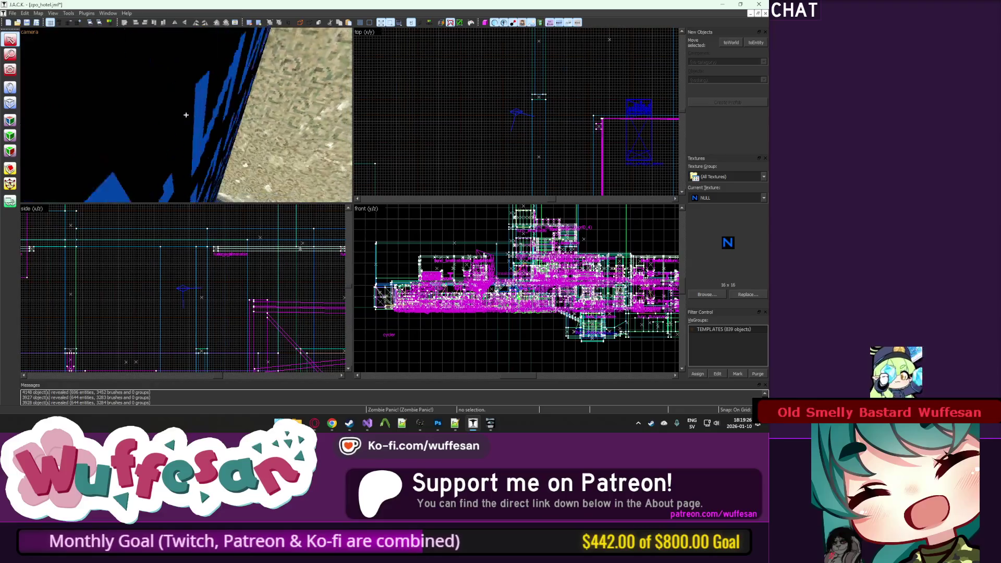
# Step: Fly the 3D camera through the hotel rooms to the doorway beside the wooden floor
pyautogui.press('z')
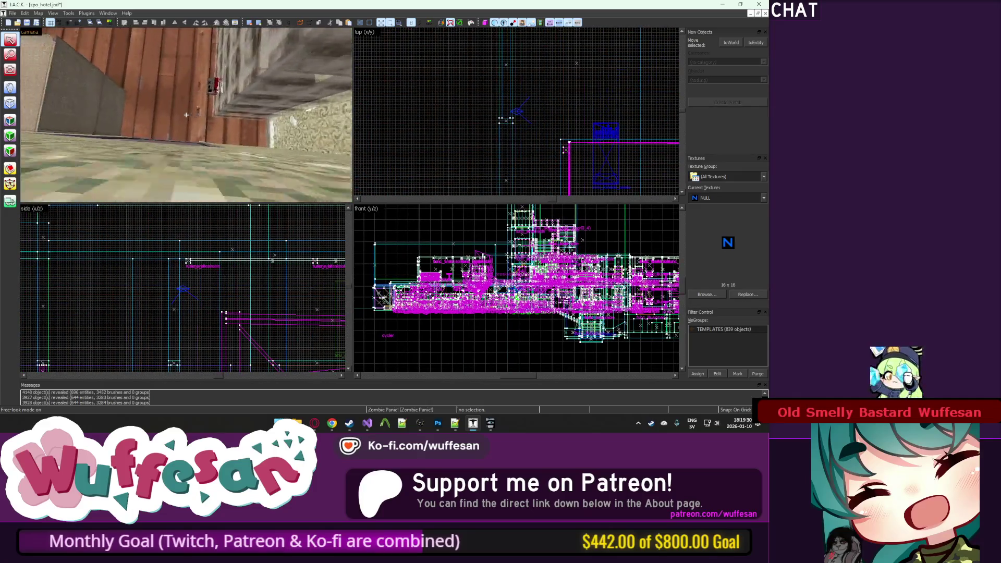
pyautogui.press('w')
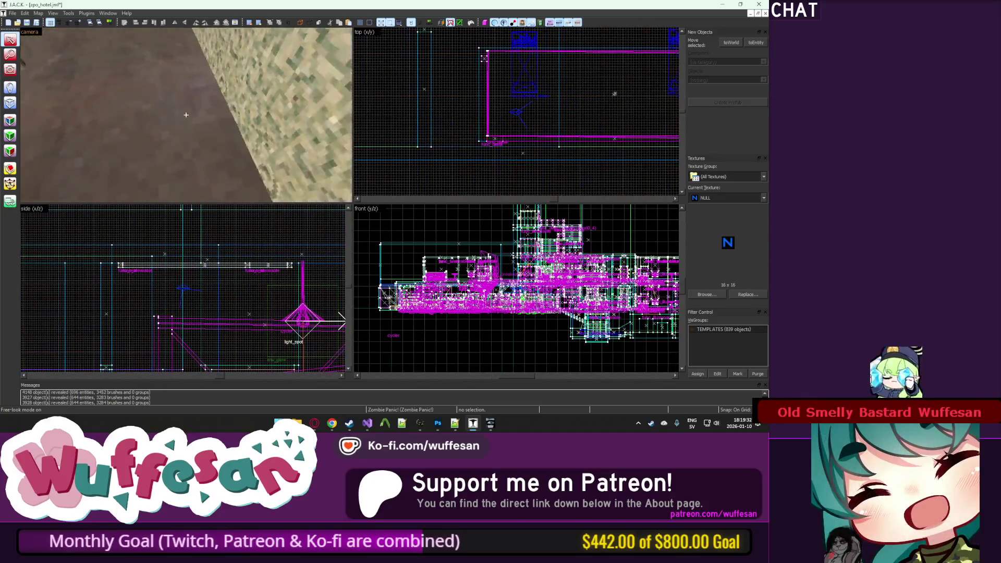
pyautogui.press('w')
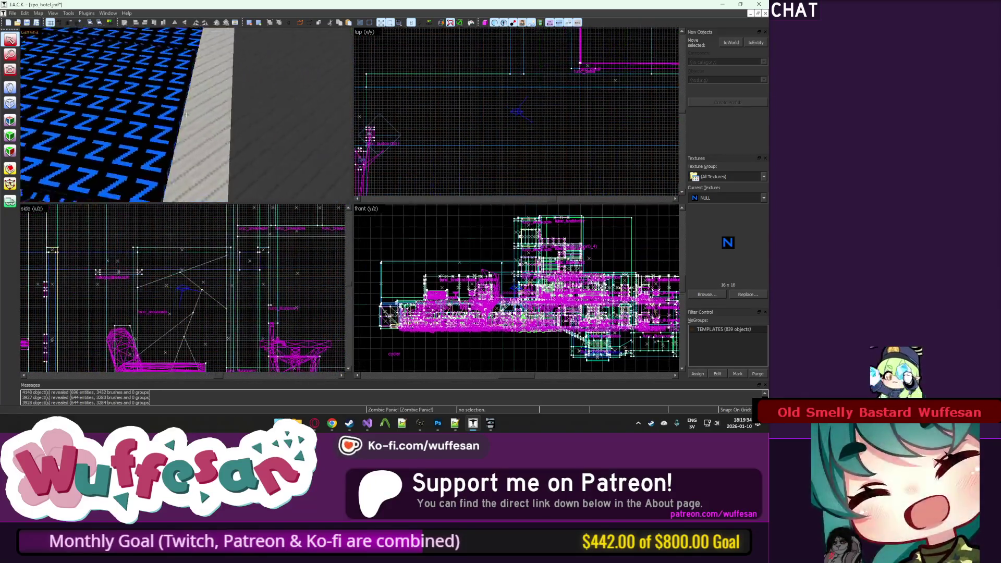
pyautogui.press('w')
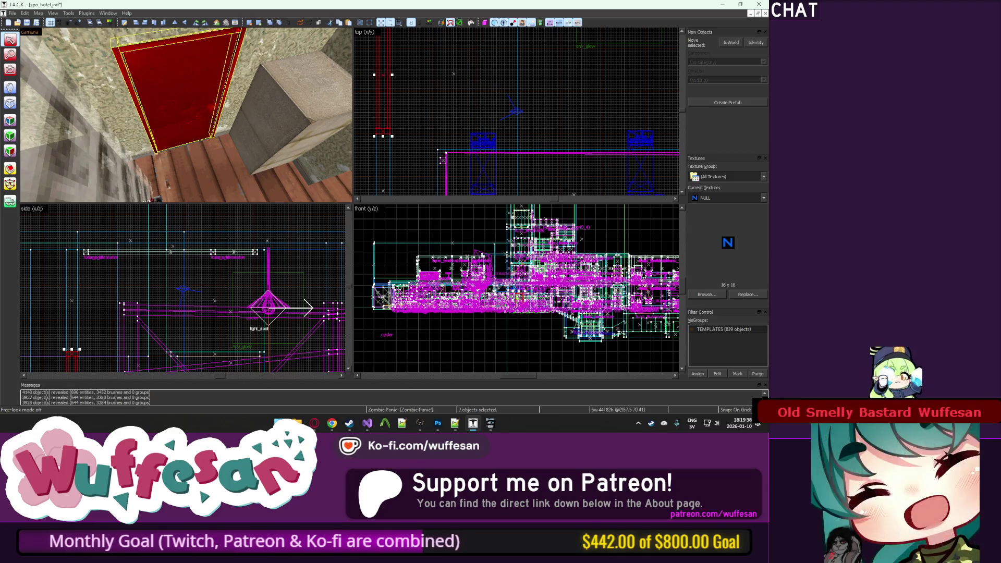
pyautogui.press('z')
pyautogui.press('w')
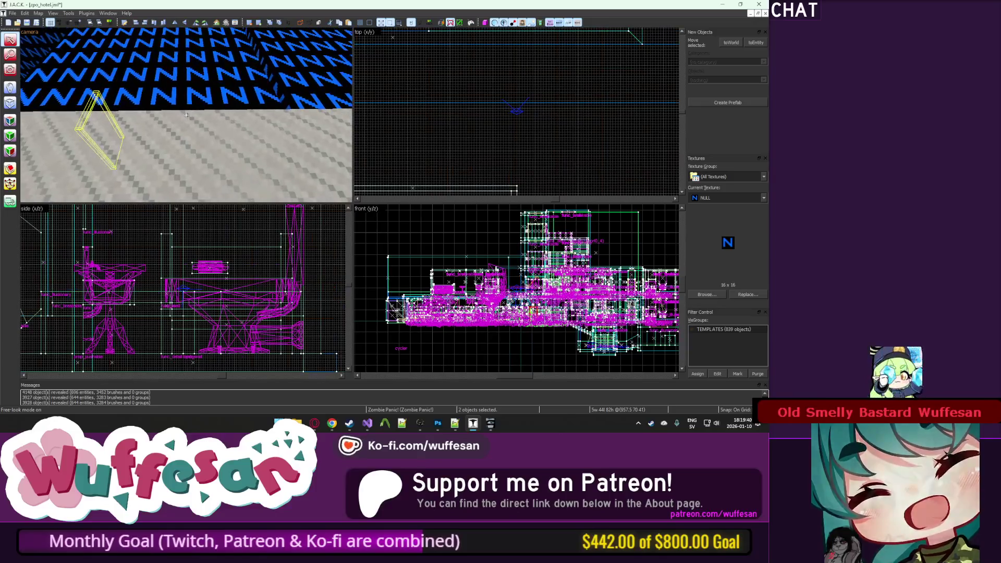
pyautogui.press('z')
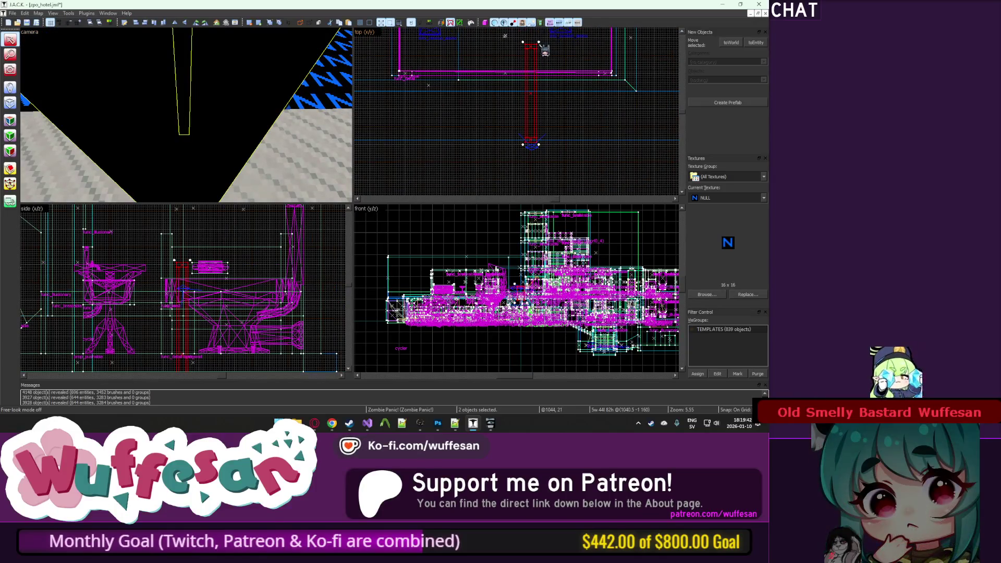
pyautogui.press('w')
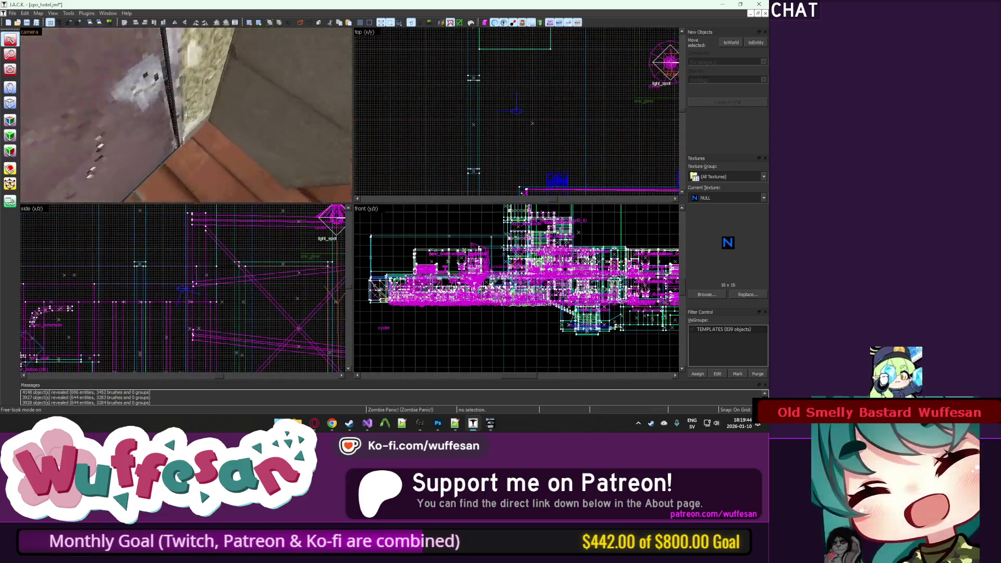
pyautogui.press('z')
# Step: Select the wall brush beside the door, then clear it and fly into the blue N-patterned room
pyautogui.click(176, 150)
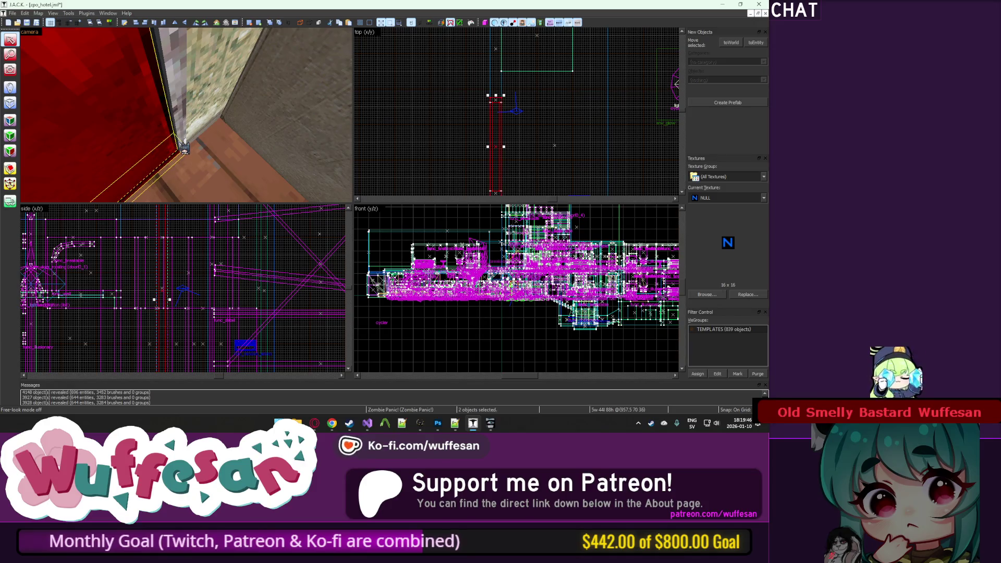
pyautogui.press('Escape')
pyautogui.press('z')
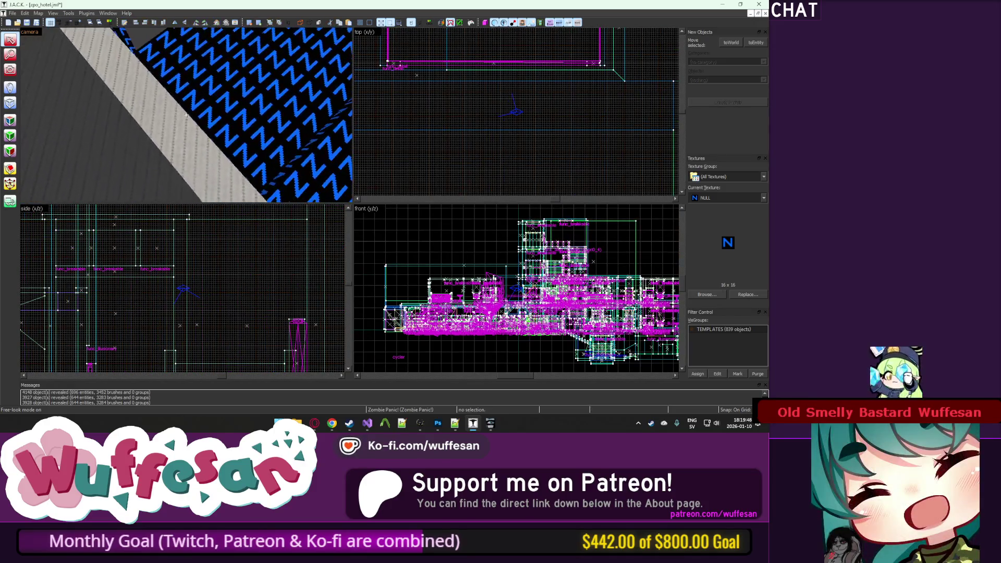
pyautogui.press('w')
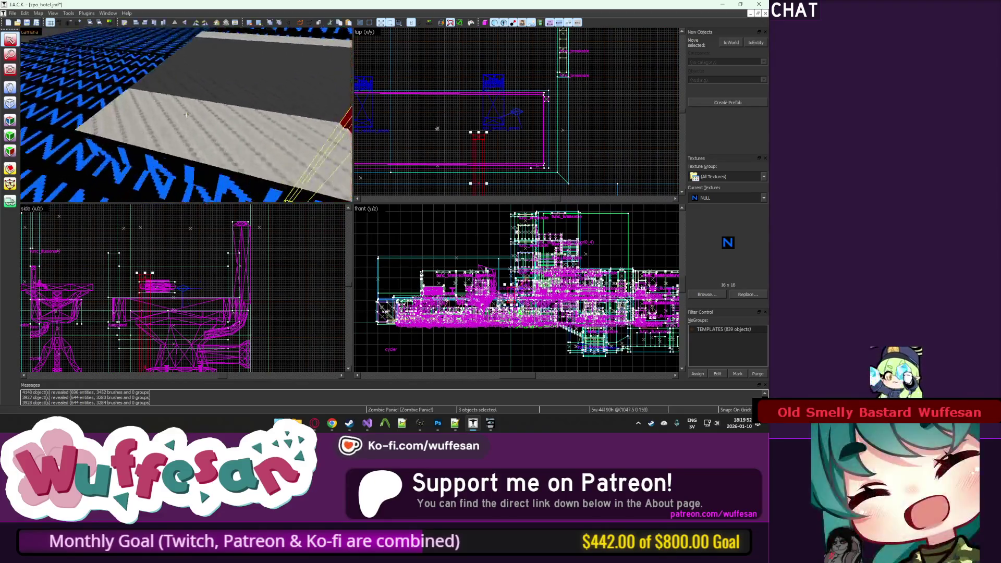
# Step: Select the narrow red fixture brush, cancel a trial rotation, and move it one grid step up-left
pyautogui.press('z')
pyautogui.click(431, 129)
pyautogui.click(438, 97)
pyautogui.moveTo(444, 87); pyautogui.dragTo(490, 138)
pyautogui.press('Escape')
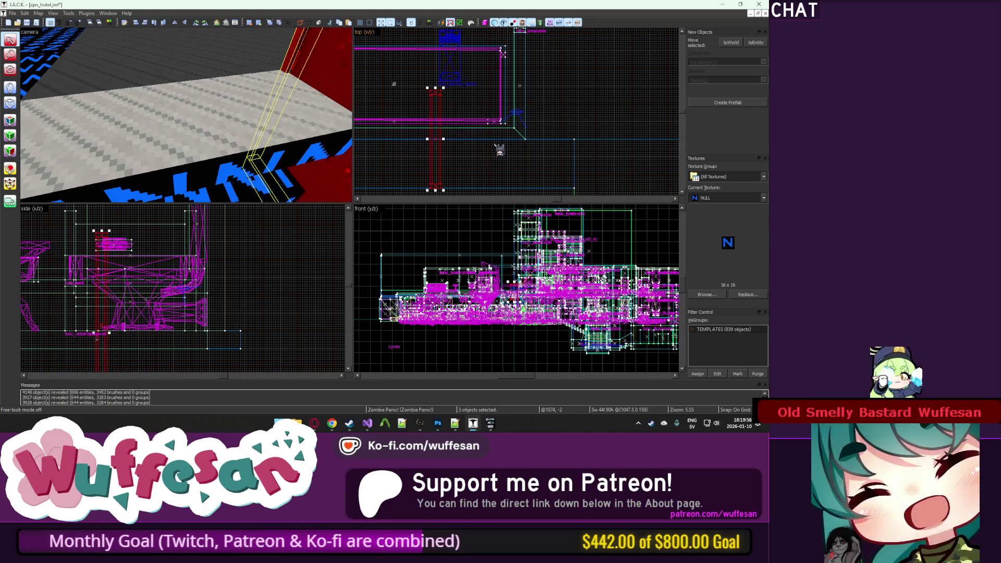
pyautogui.moveTo(448, 105); pyautogui.dragTo(444, 90)
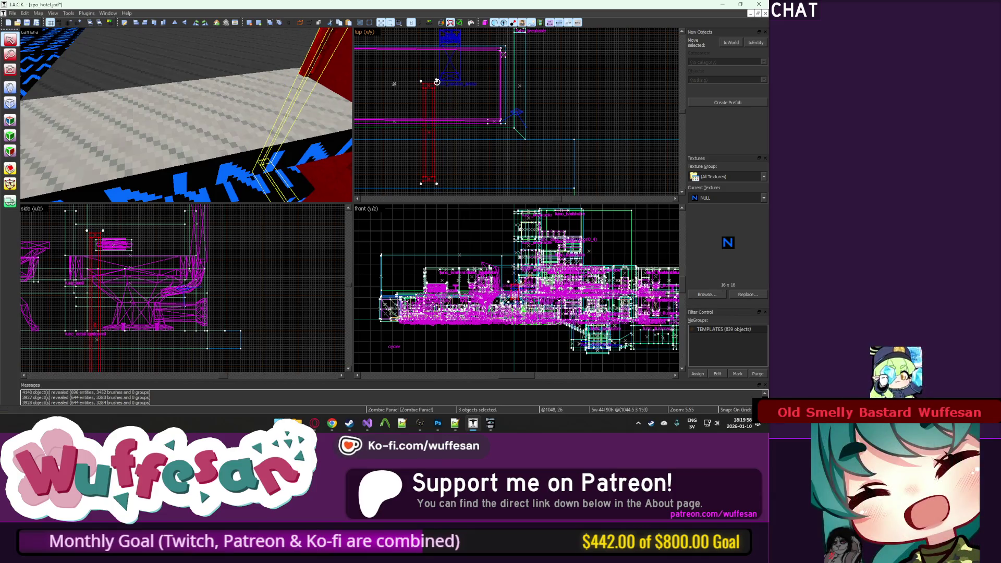
# Step: Inspect the moved fixture up close in the 3D view, then clear the selection
pyautogui.scroll(4, 489, 136)
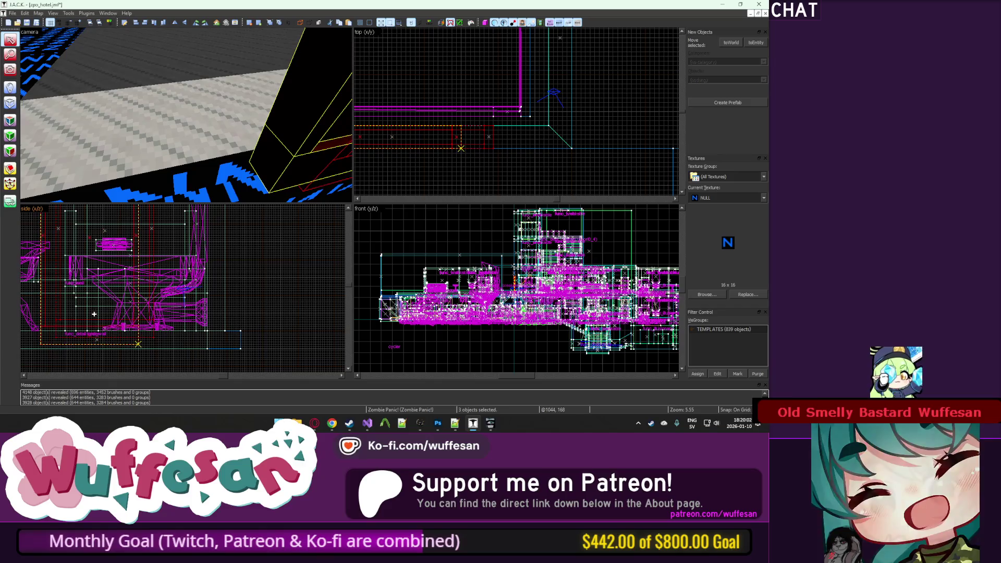
pyautogui.press('z')
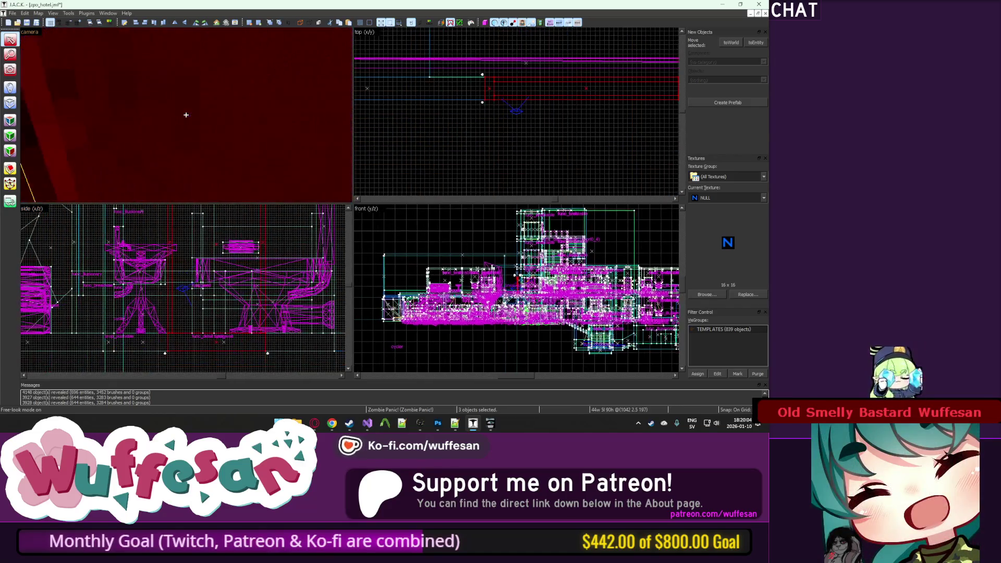
pyautogui.press('z')
pyautogui.scroll(-3, 187, 115)
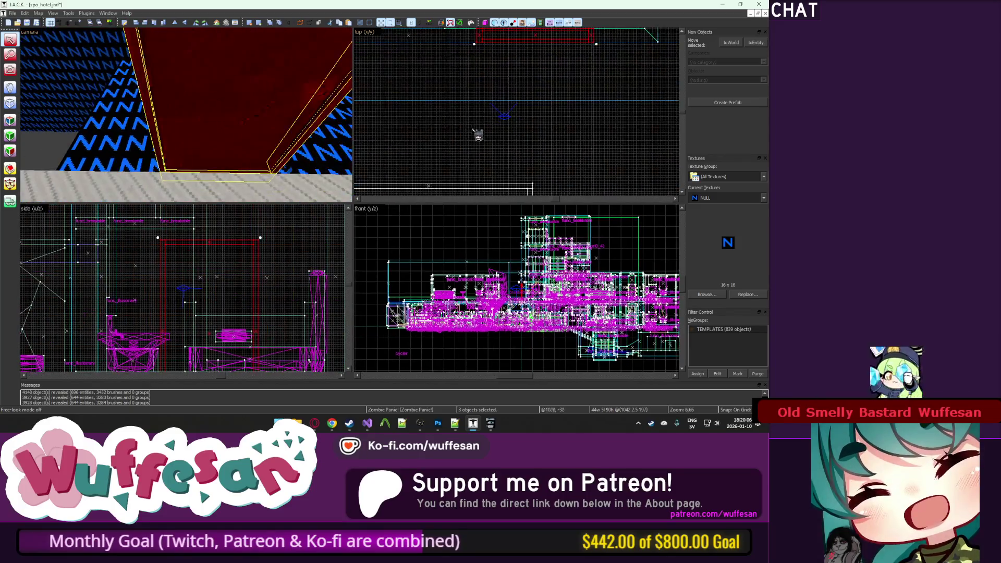
pyautogui.scroll(-2, 477, 134)
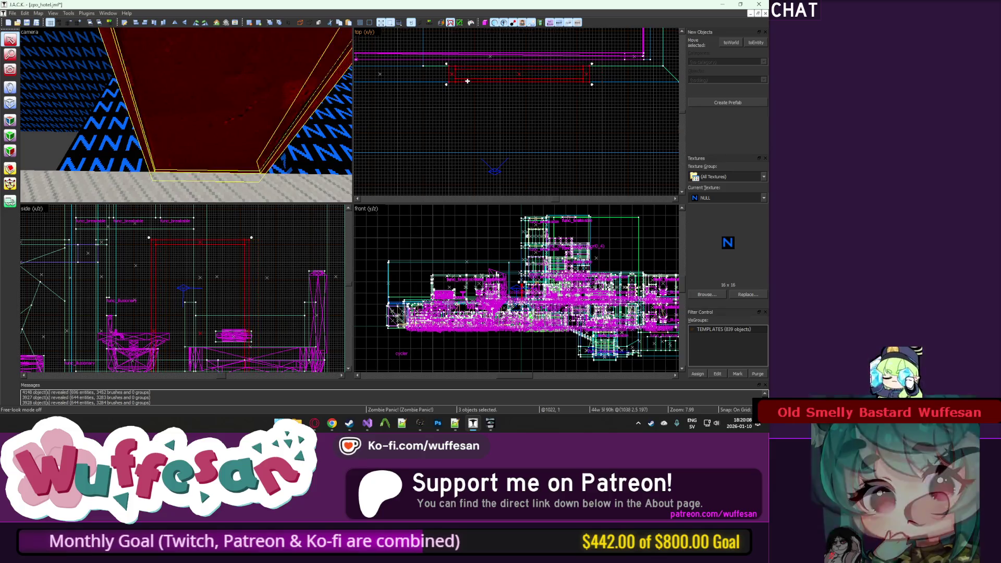
pyautogui.scroll(-3, 474, 89)
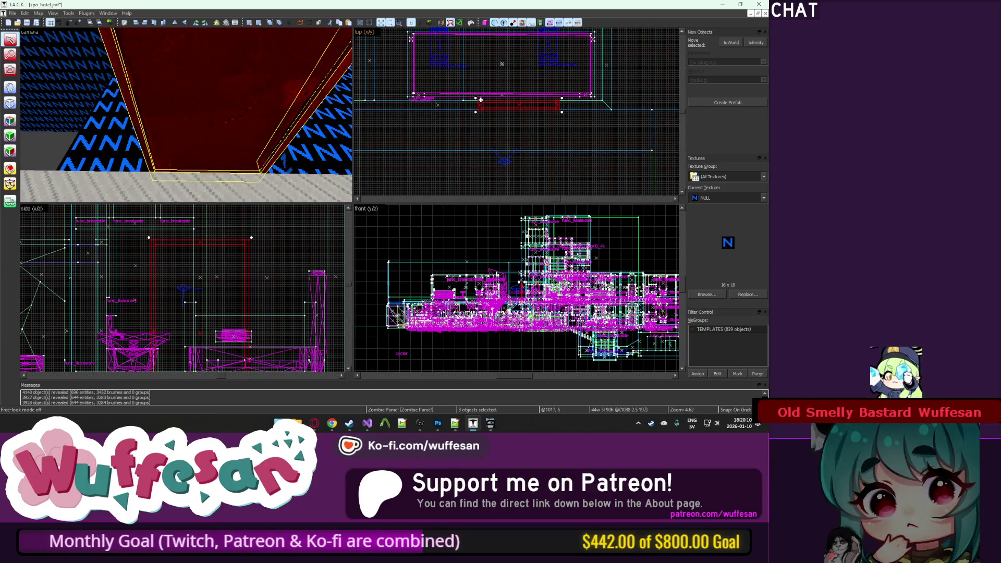
pyautogui.press('Escape')
pyautogui.press('z')
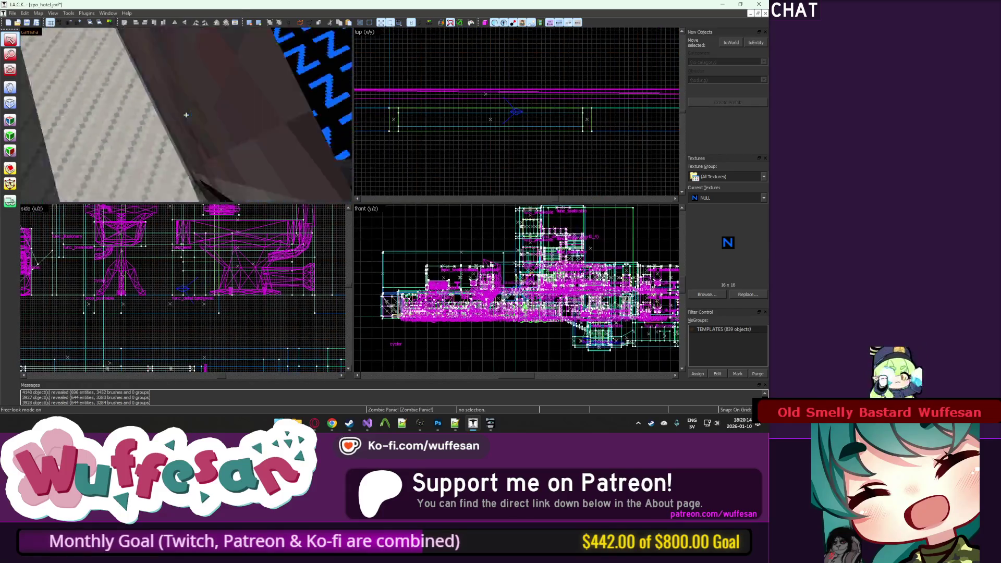
# Step: Select the long red ceiling solid and turn the camera to look down on it
pyautogui.press('z')
pyautogui.scroll(-5, 412, 123)
pyautogui.scroll(5, 423, 119)
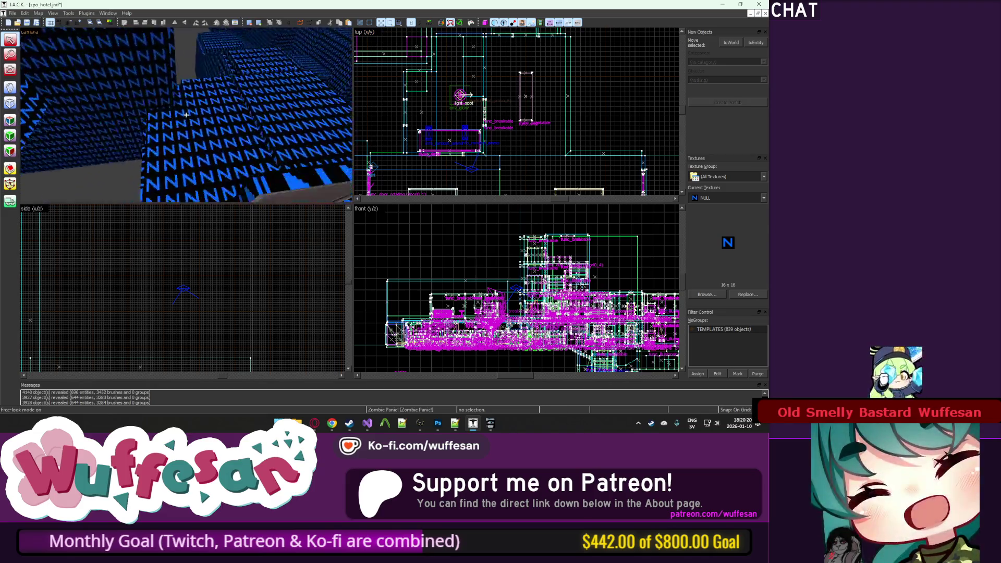
pyautogui.press('z')
pyautogui.click(192, 121)
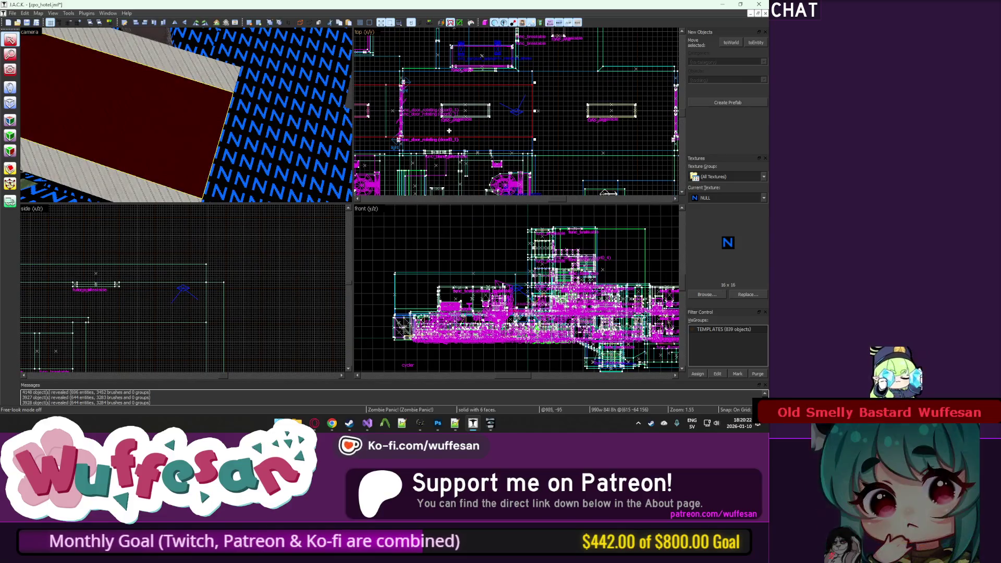
pyautogui.press('z')
pyautogui.moveTo(186, 96); pyautogui.dragTo(241, 126)
pyautogui.scroll(-5, 487, 125)
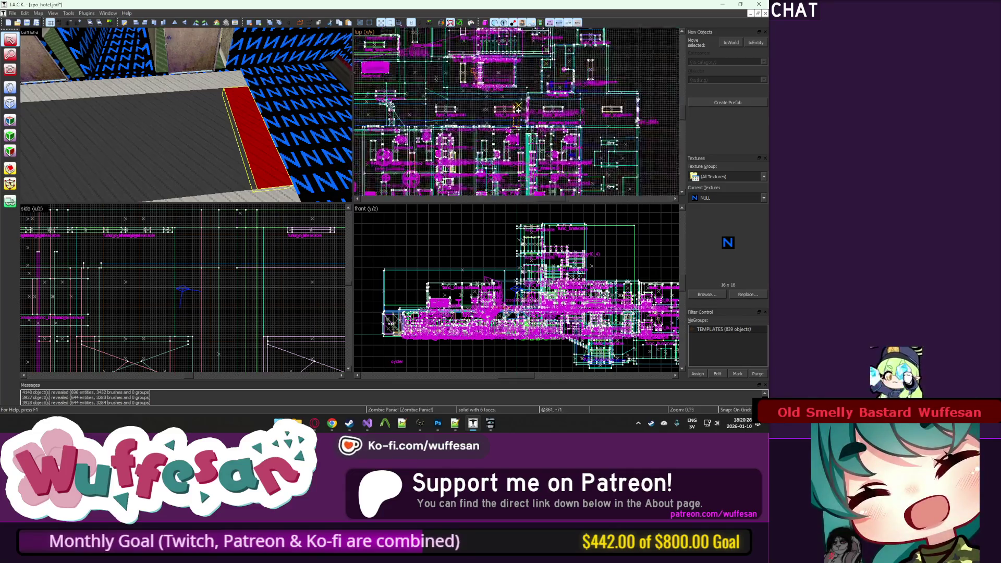
pyautogui.scroll(4, 519, 111)
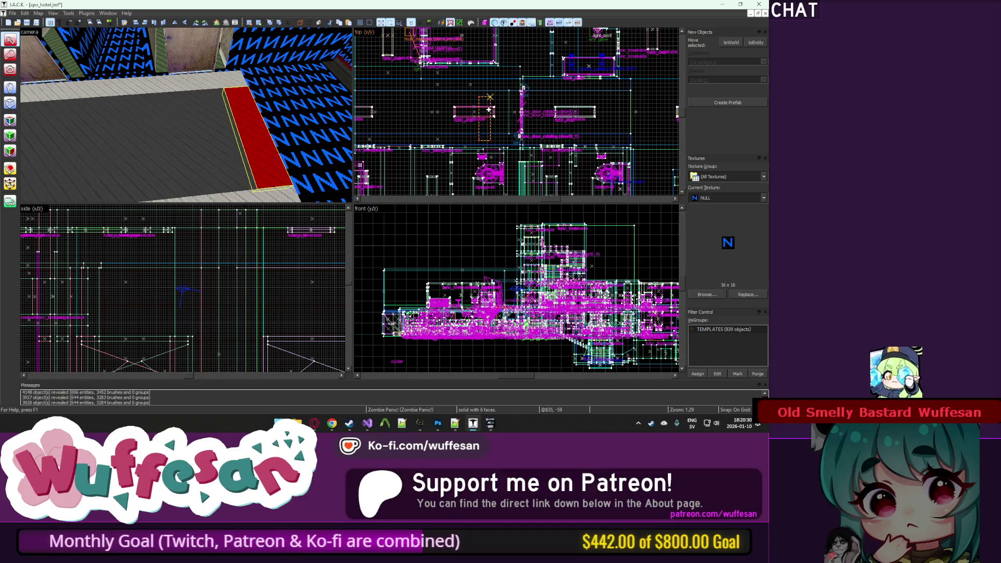
pyautogui.scroll(7, 642, 96)
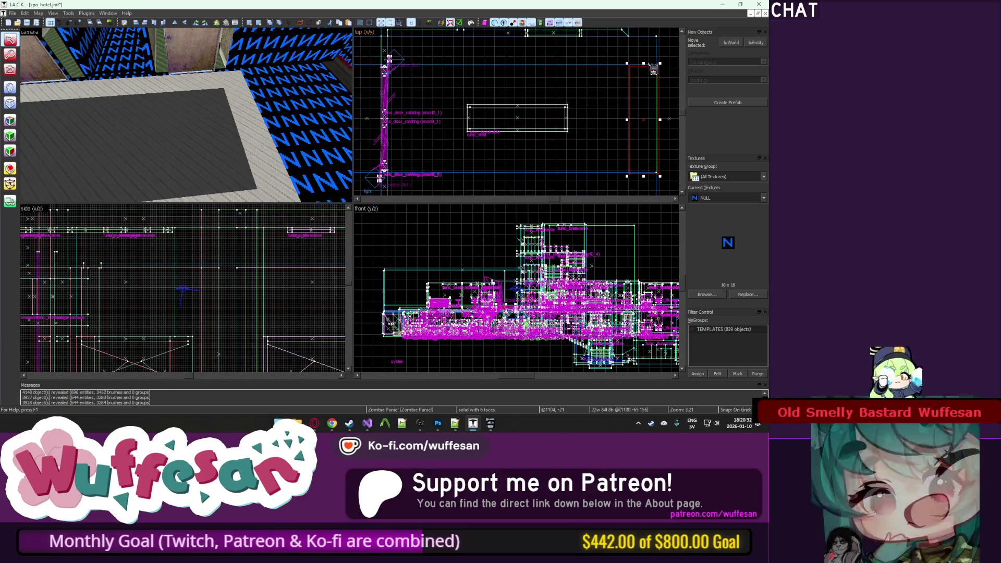
pyautogui.scroll(4, 654, 71)
# Step: Fly up to the red brush, deselect it, and bring up texture settings for its top face
pyautogui.press('z')
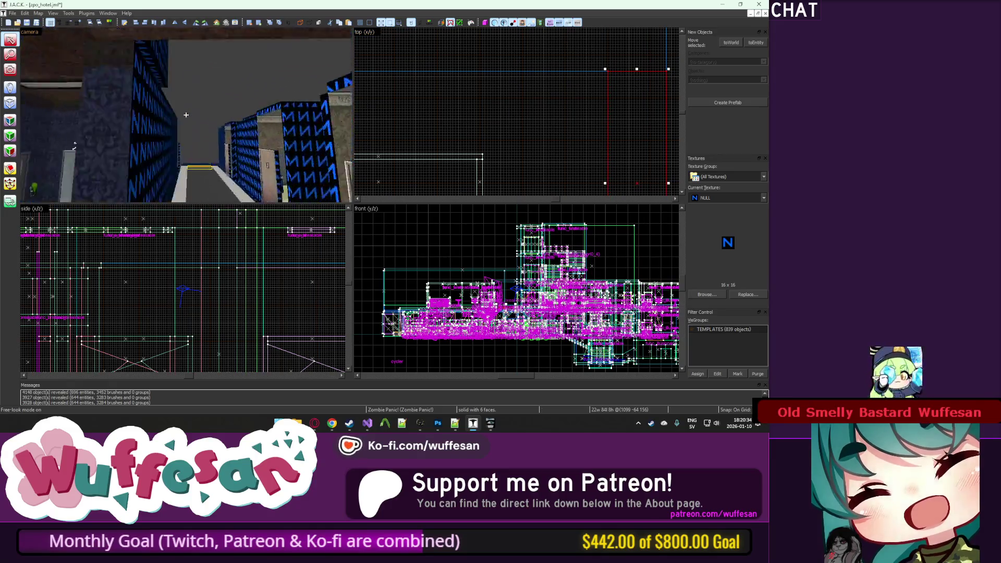
pyautogui.press('w')
pyautogui.press('z')
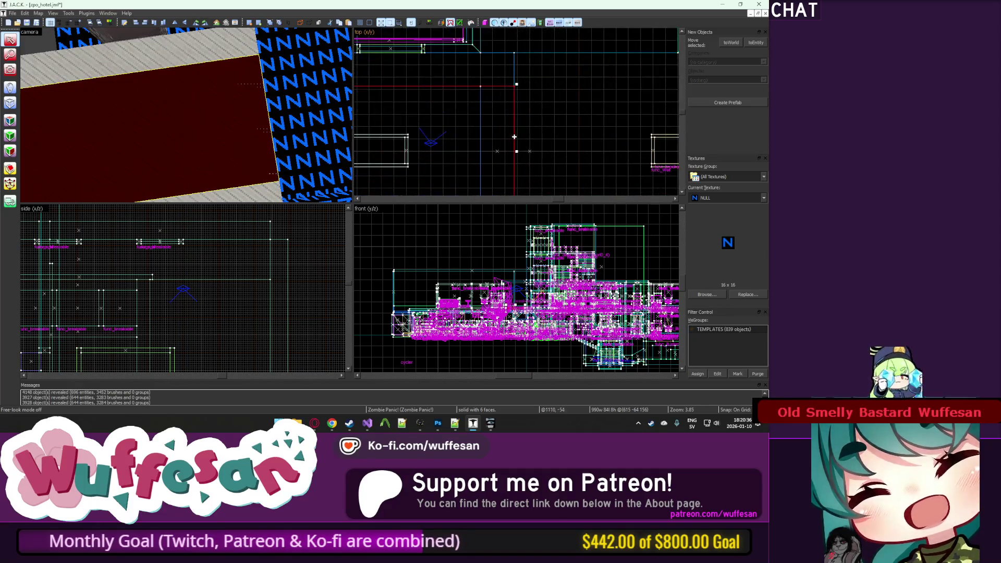
pyautogui.scroll(4, 489, 101)
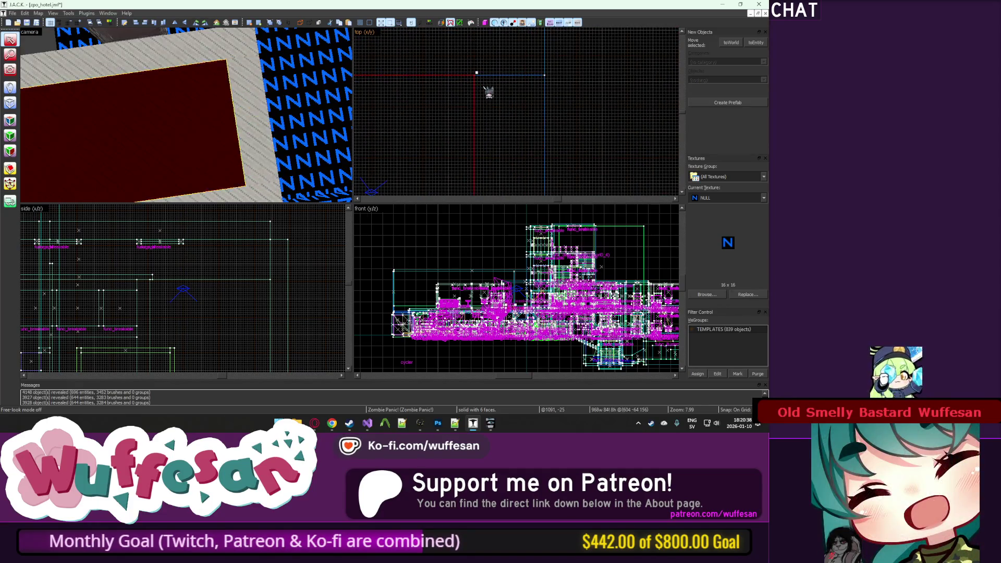
pyautogui.click(30, 108)
pyautogui.click(214, 63)
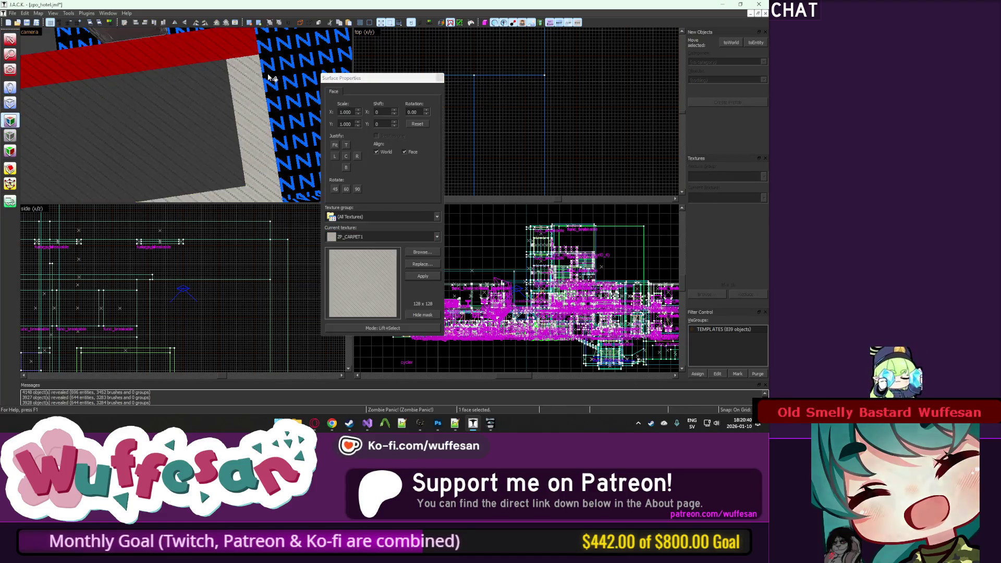
# Step: Close the face-texture dialog and fly the camera forward through the level
pyautogui.hotkey('shift', 's')
pyautogui.press('z')
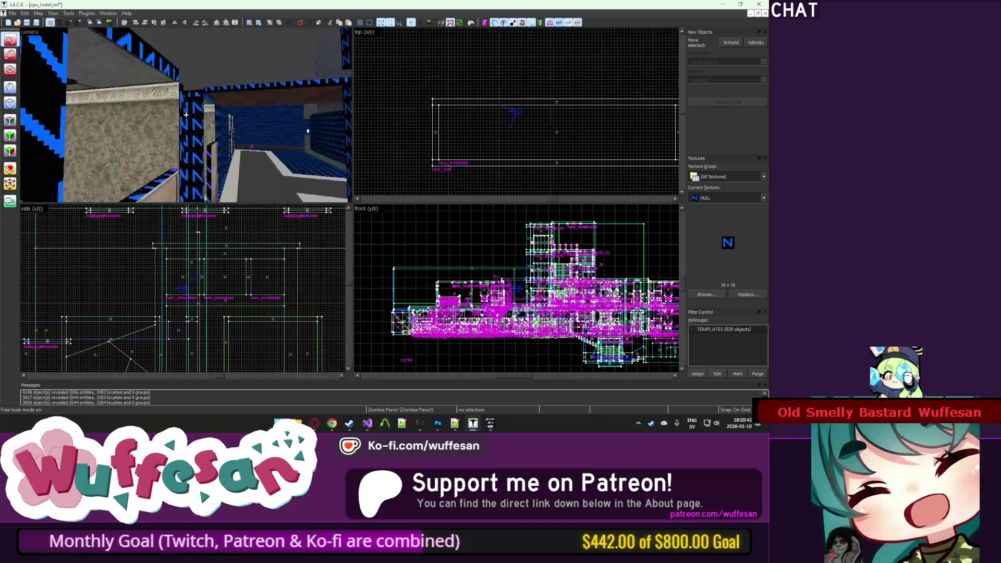
pyautogui.press('w')
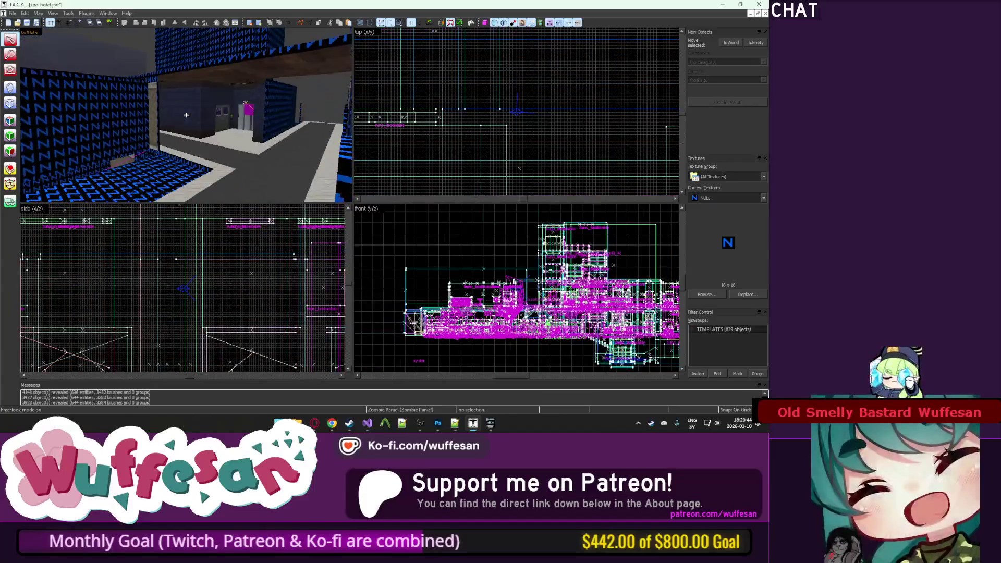
pyautogui.press('z')
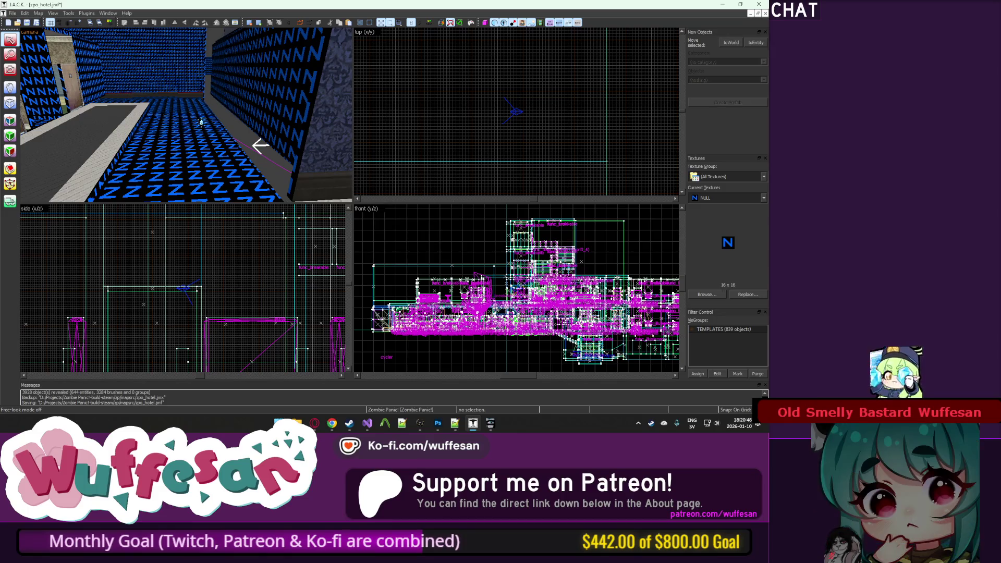
# Step: Fly along the blue-wallpapered corridor to the lift area and select the hotel room door
pyautogui.press('z')
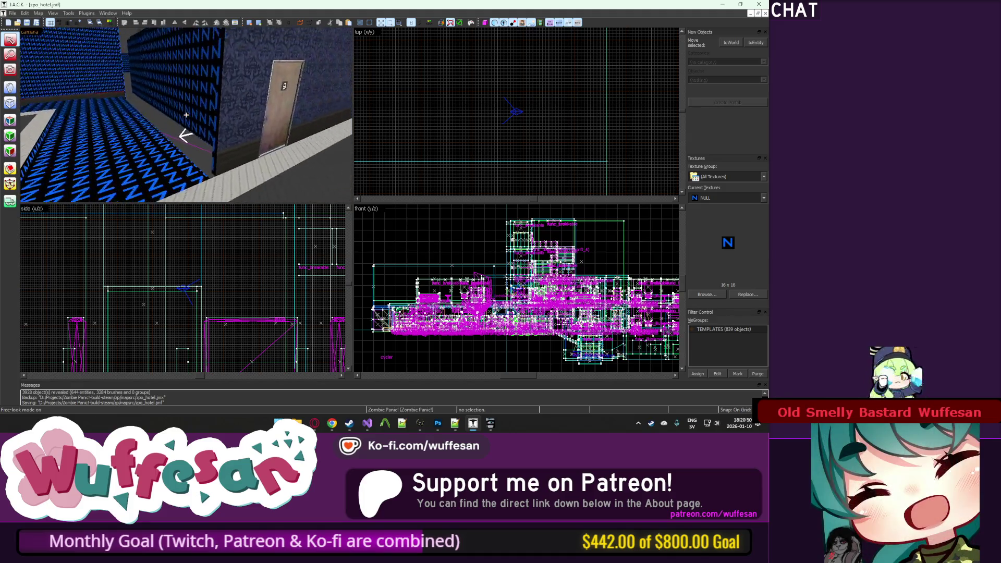
pyautogui.press('w')
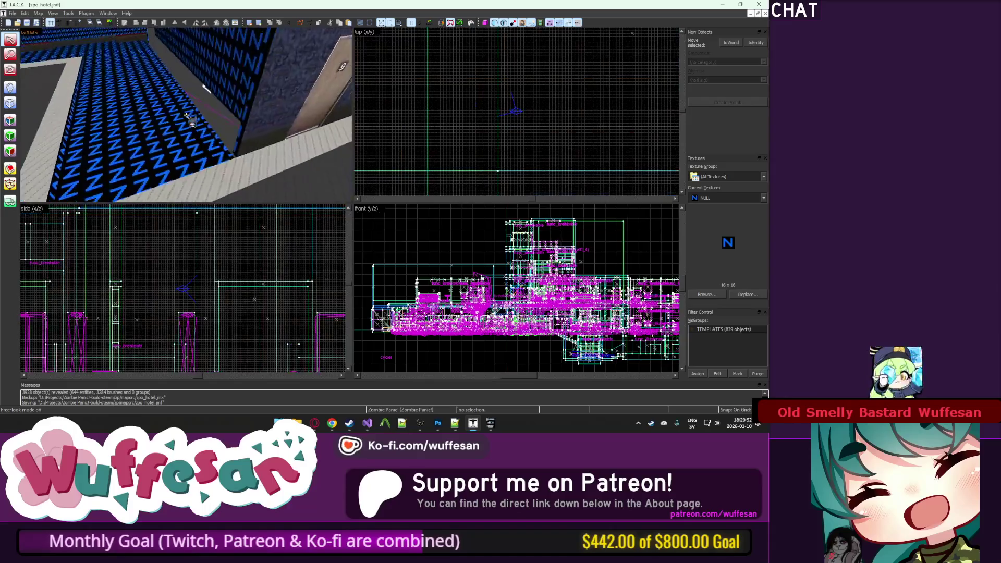
pyautogui.click(187, 115)
pyautogui.press('w')
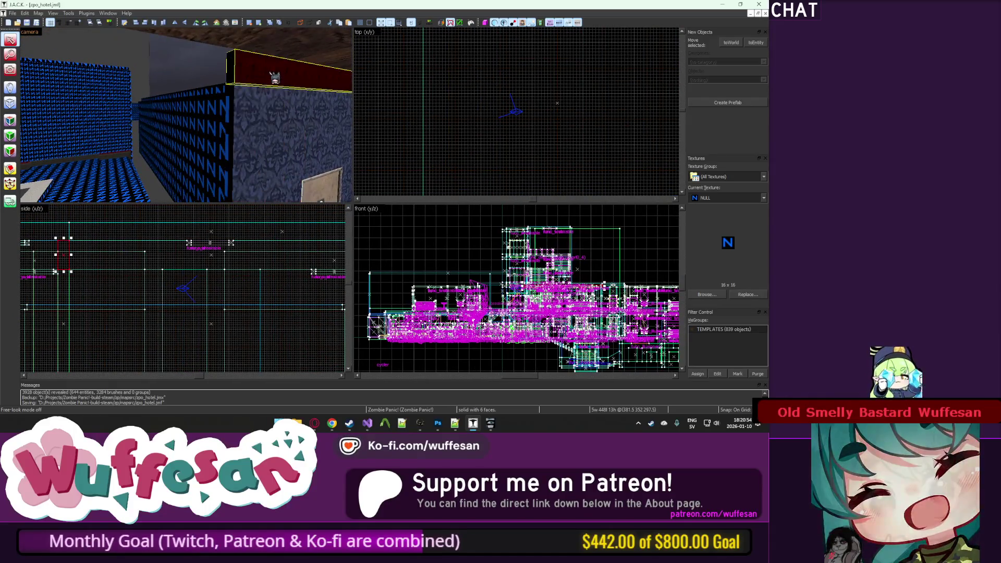
pyautogui.press('w')
pyautogui.press('z')
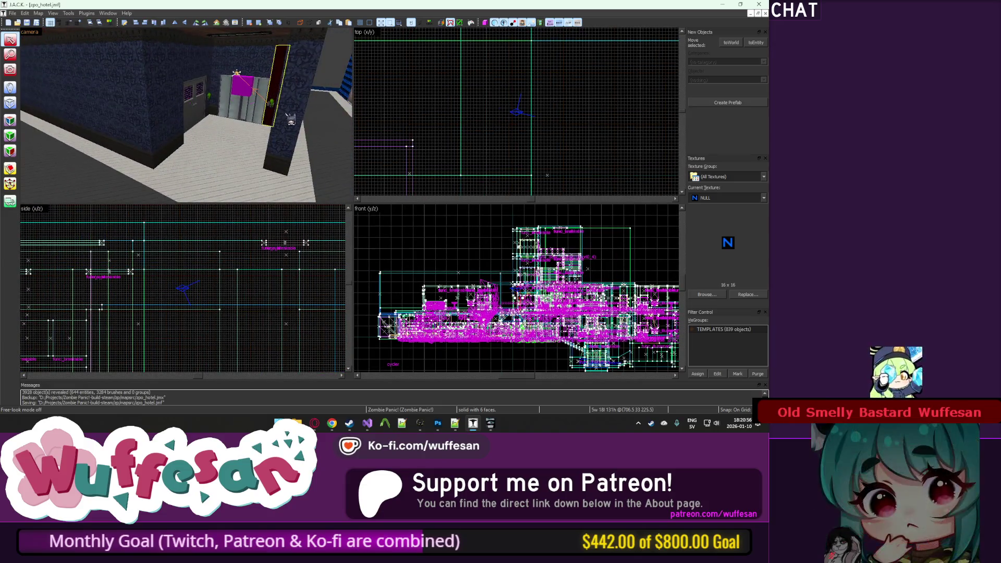
pyautogui.press('s')
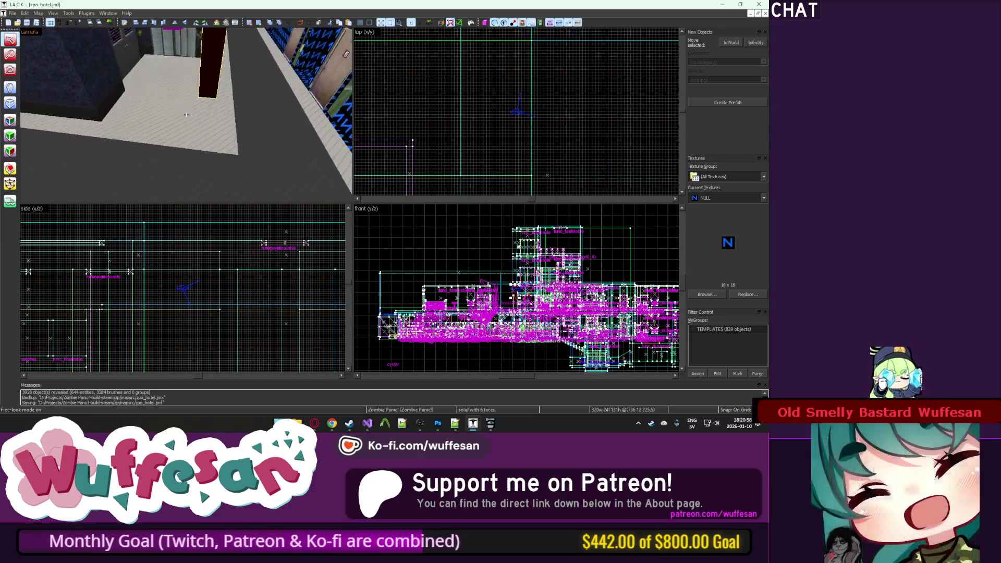
pyautogui.scroll(-5, 550, 108)
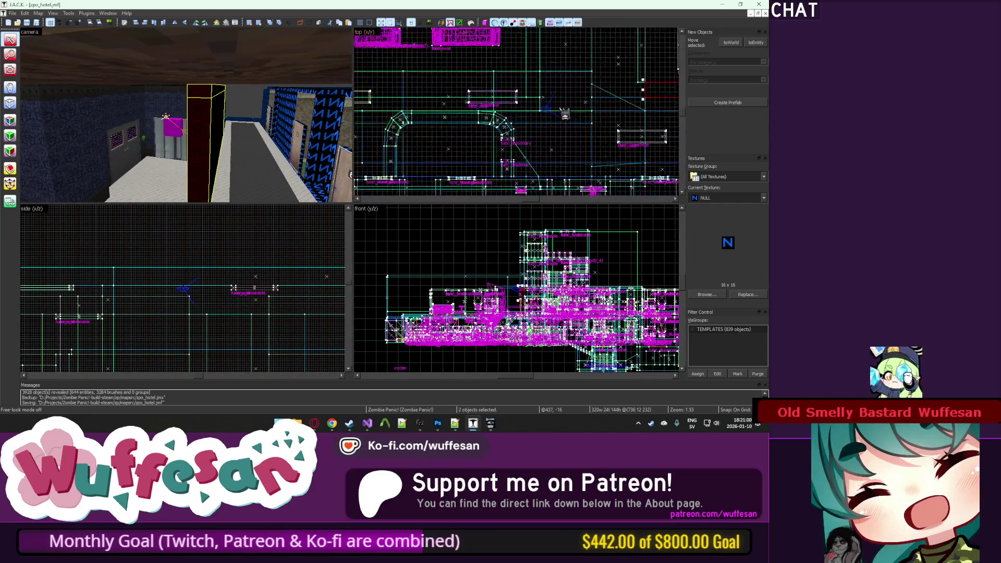
# Step: Paste a copy of the black NULL block and slide it left along the hallway
pyautogui.hotkey('ctrl', 'v')
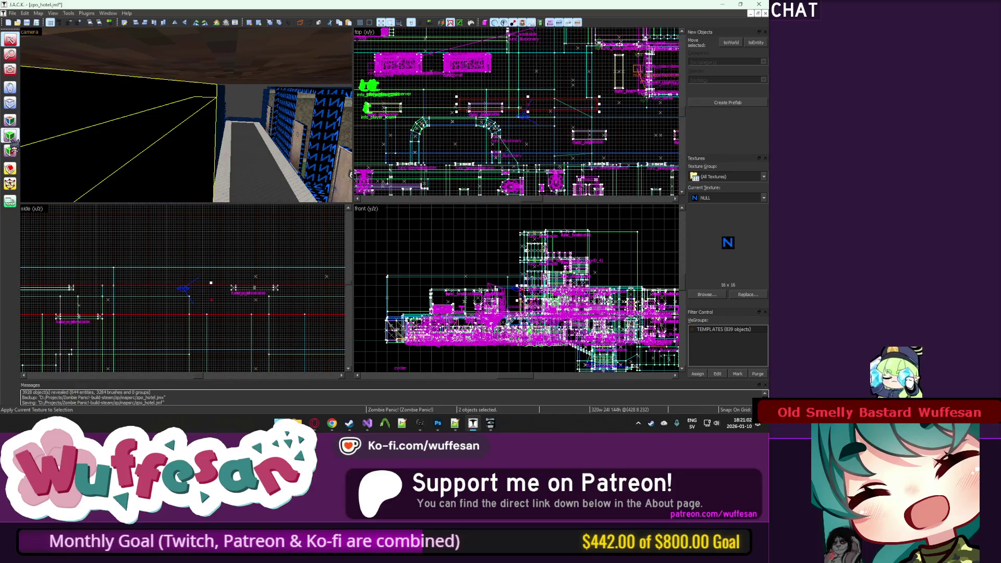
pyautogui.scroll(5, 472, 116)
pyautogui.moveTo(527, 115); pyautogui.dragTo(473, 116)
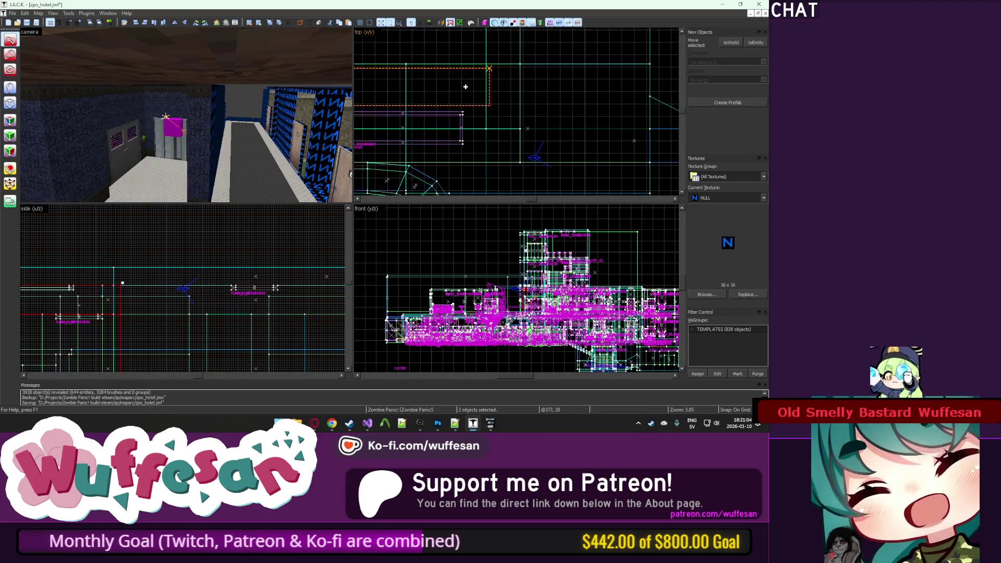
# Step: Stretch the pasted block's lower edge upward and view it from the blue corridor
pyautogui.scroll(-4, 473, 116)
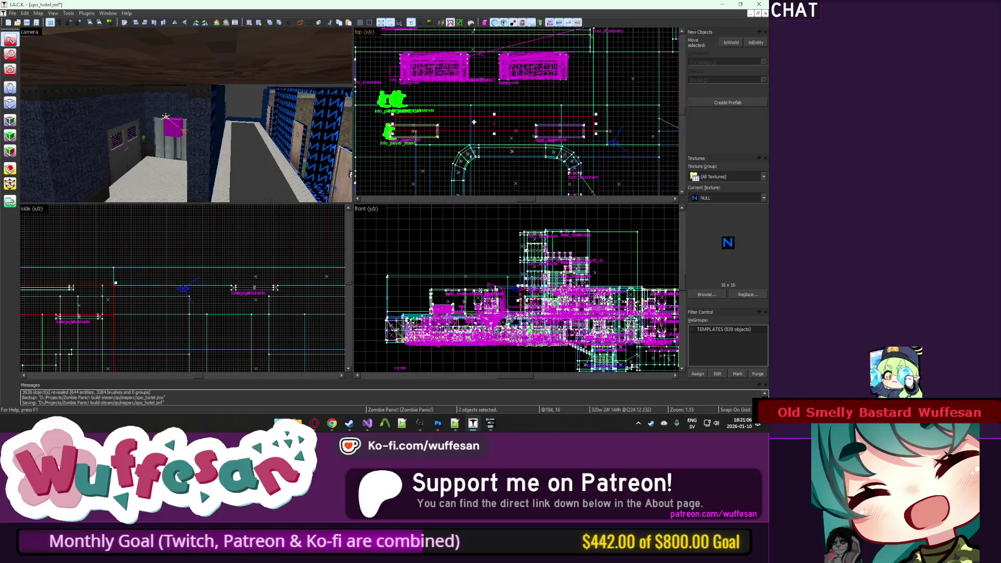
pyautogui.scroll(4, 414, 119)
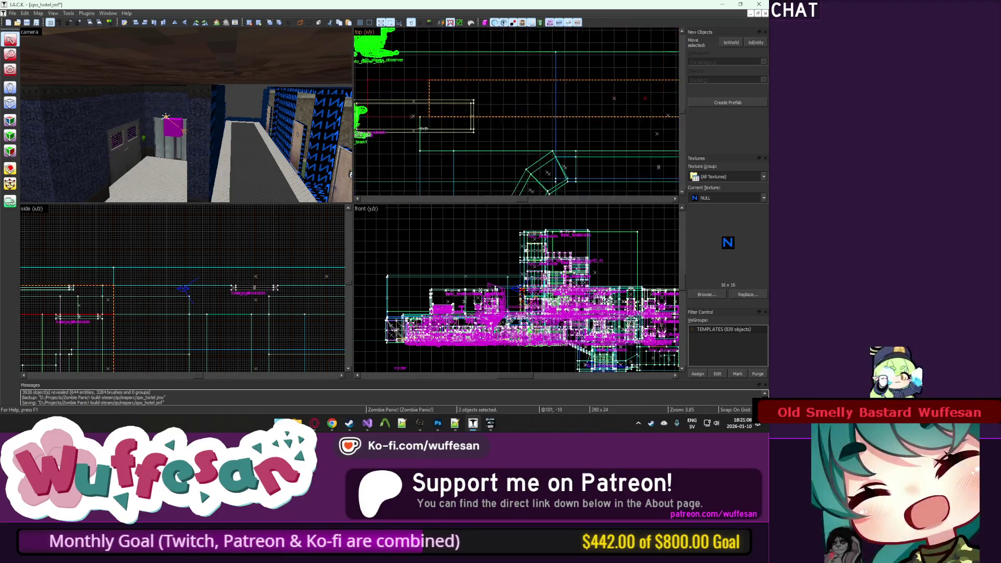
pyautogui.moveTo(423, 115); pyautogui.dragTo(419, 87)
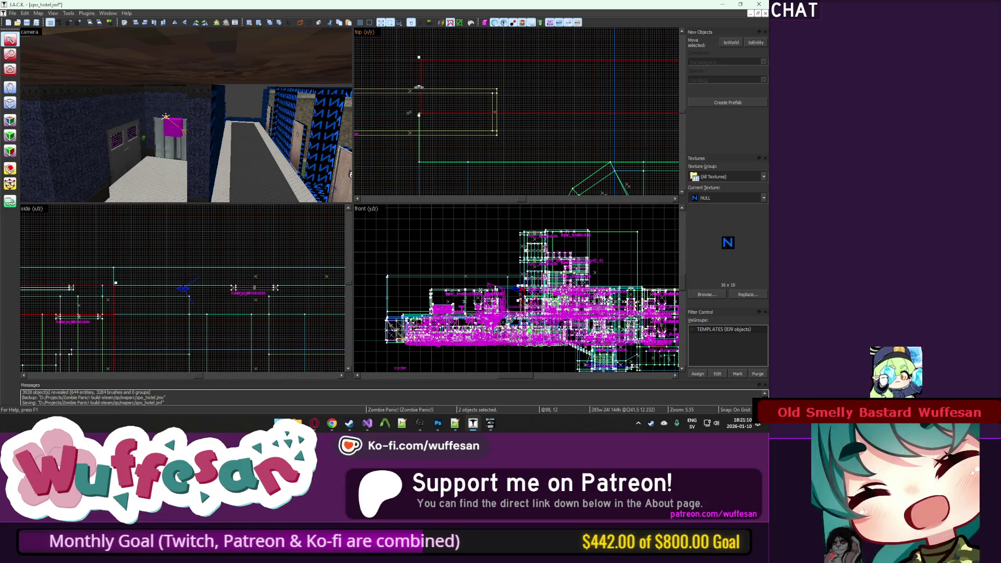
pyautogui.press('z')
pyautogui.press('w')
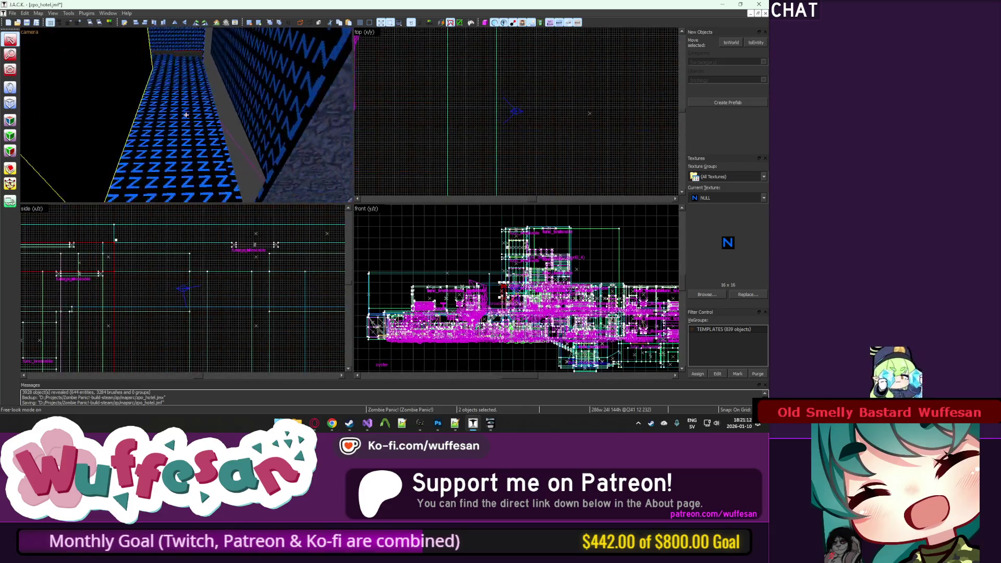
pyautogui.press('z')
pyautogui.scroll(-2, 572, 109)
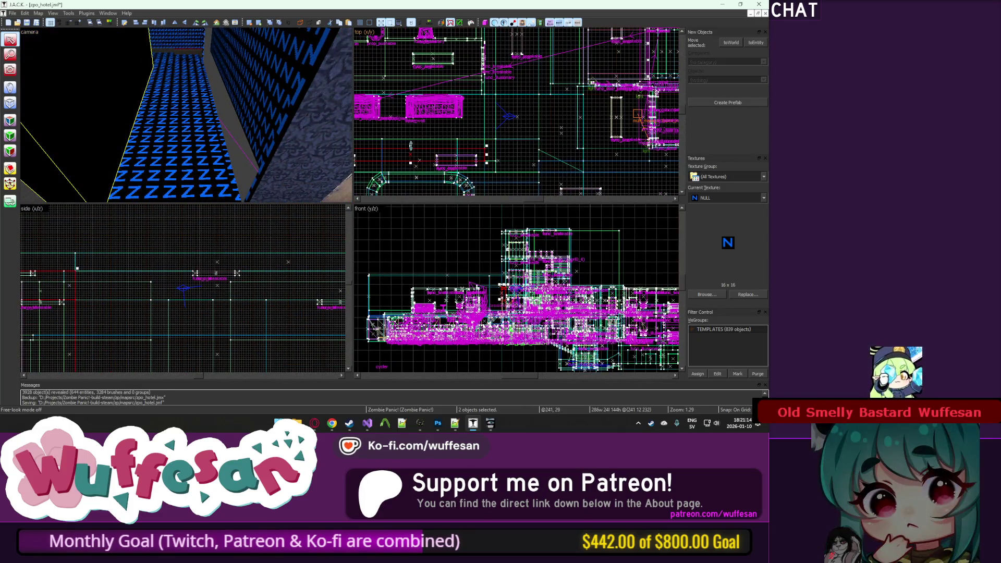
# Step: Fly the camera past the NULL-textured wall into the next corridor and look down at the floor
pyautogui.press('z')
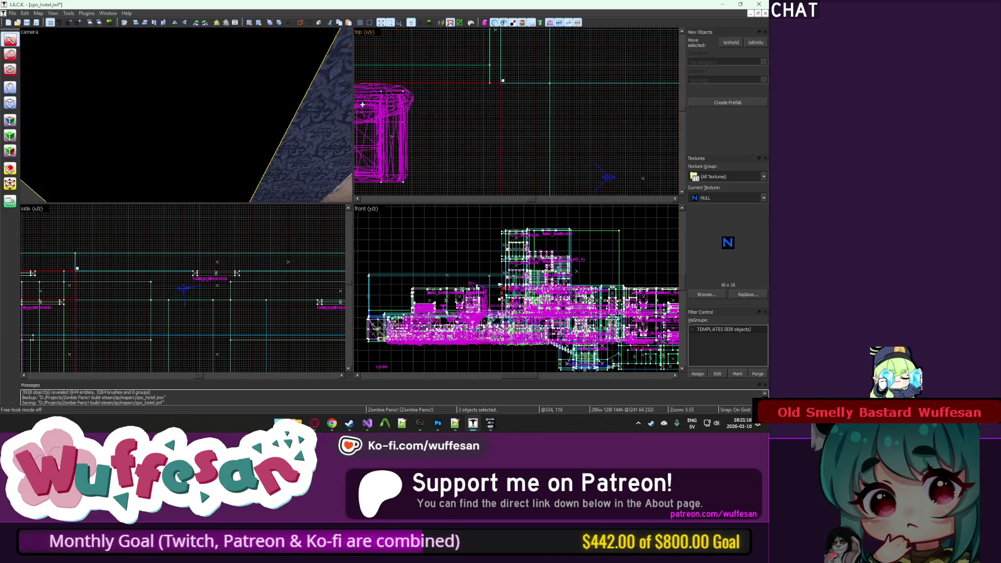
pyautogui.press('s')
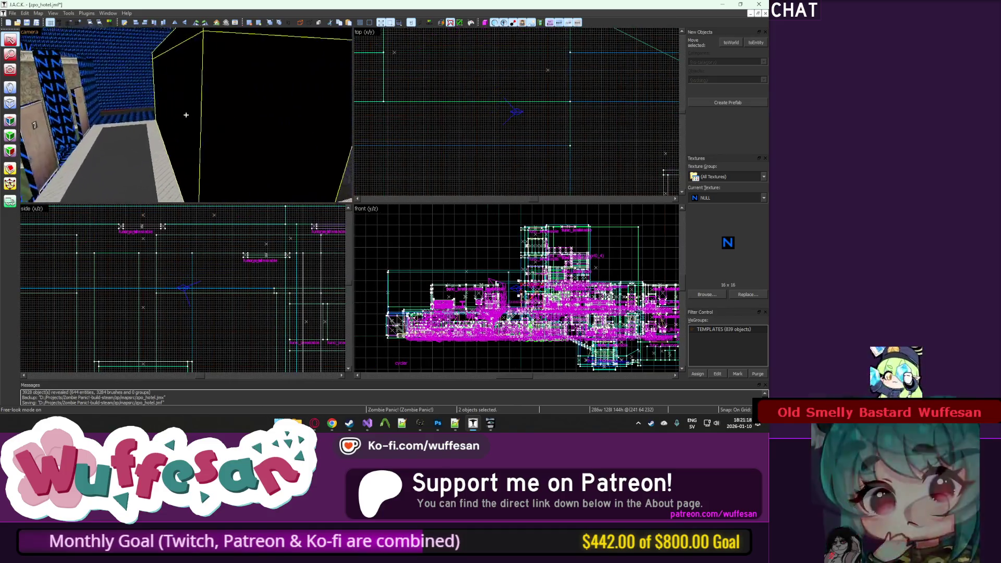
pyautogui.press('w')
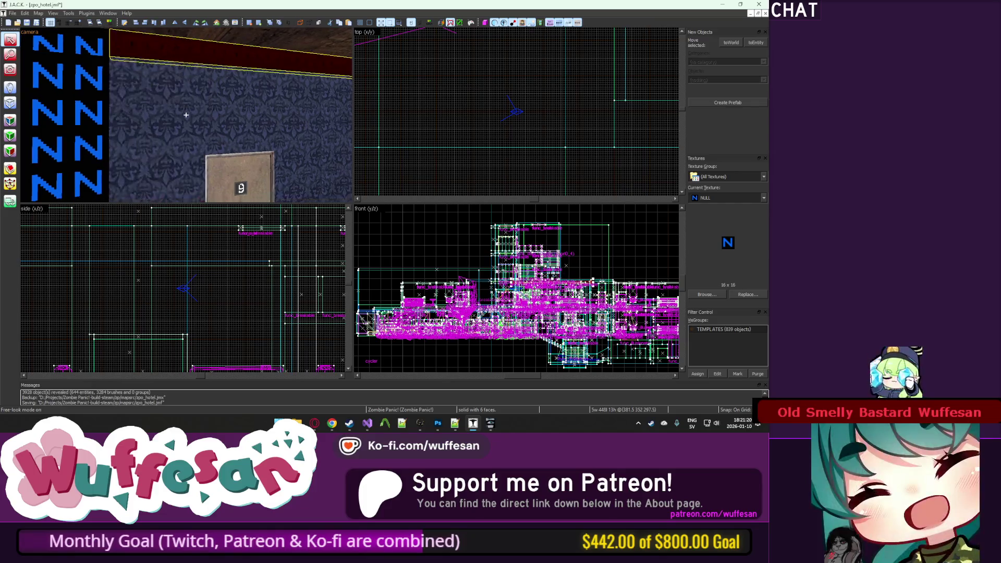
pyautogui.press('s')
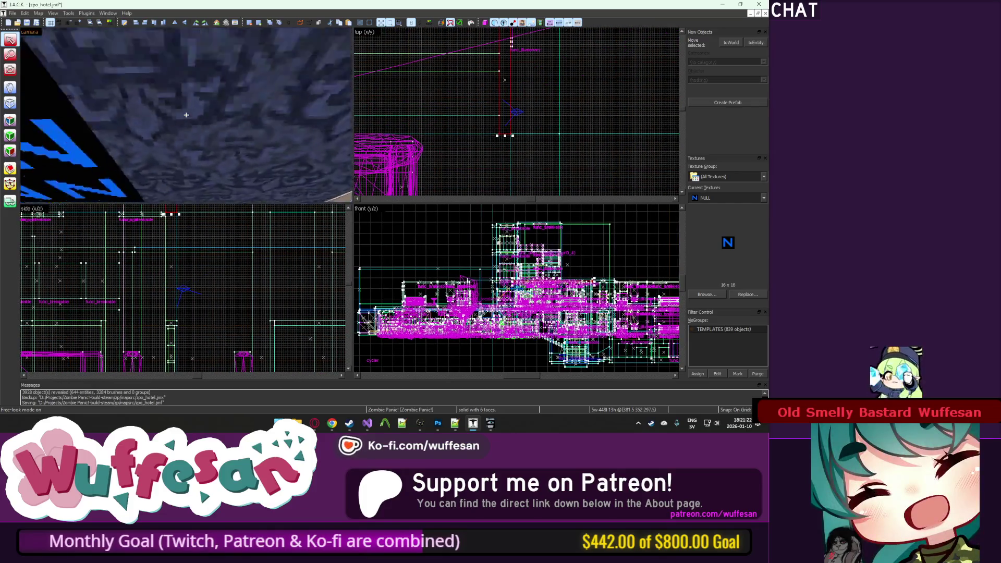
pyautogui.press('w')
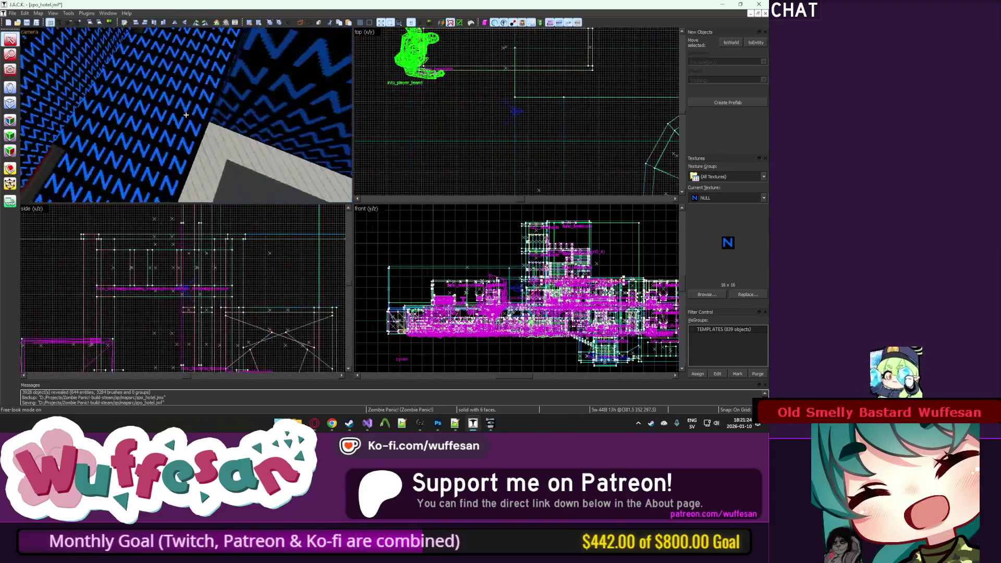
pyautogui.press('z')
pyautogui.moveTo(198, 127); pyautogui.dragTo(48, 113)
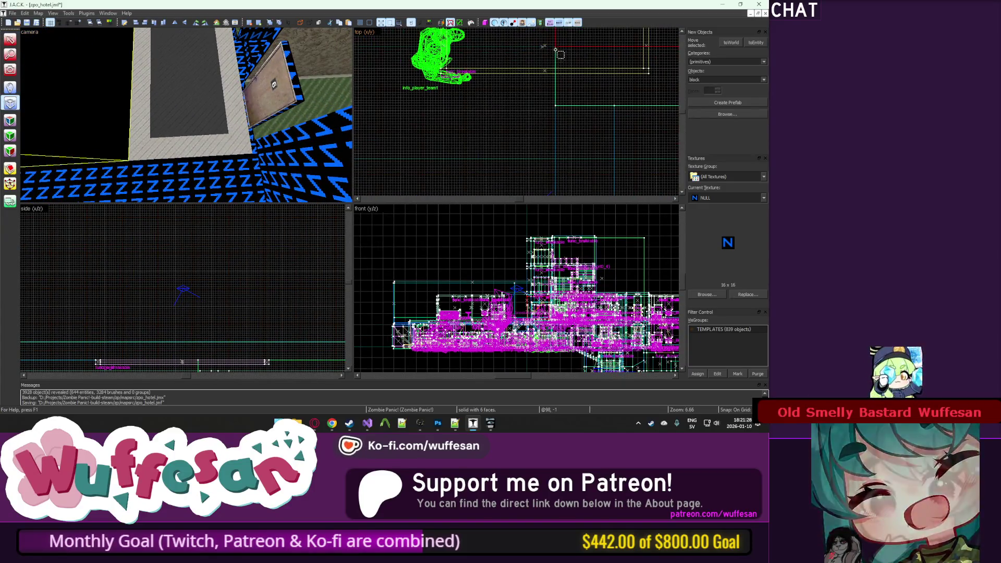
pyautogui.scroll(5, 552, 63)
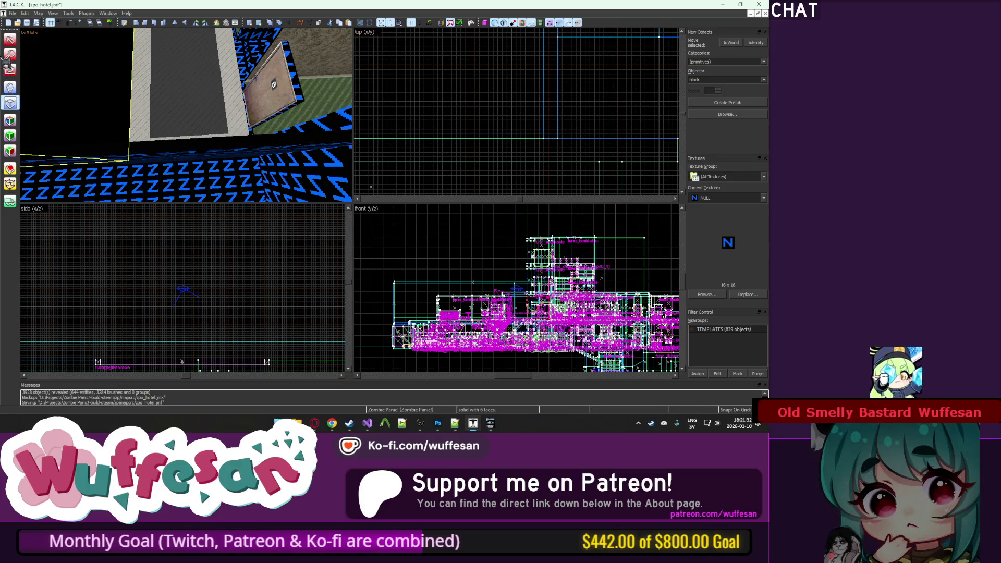
pyautogui.press('s')
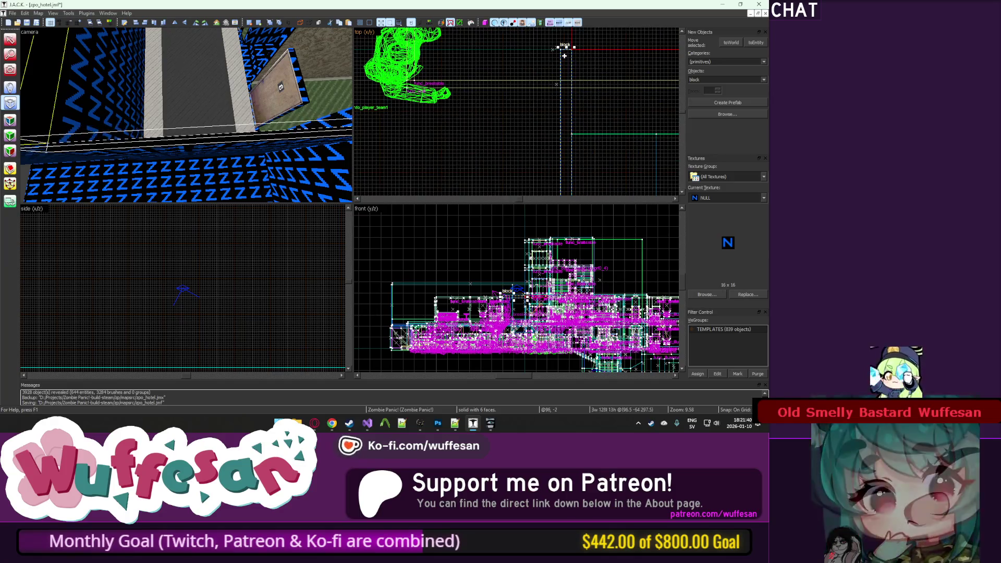
# Step: Swing the camera up along the wall and fly down the corridor to view the thin strip
pyautogui.press('z')
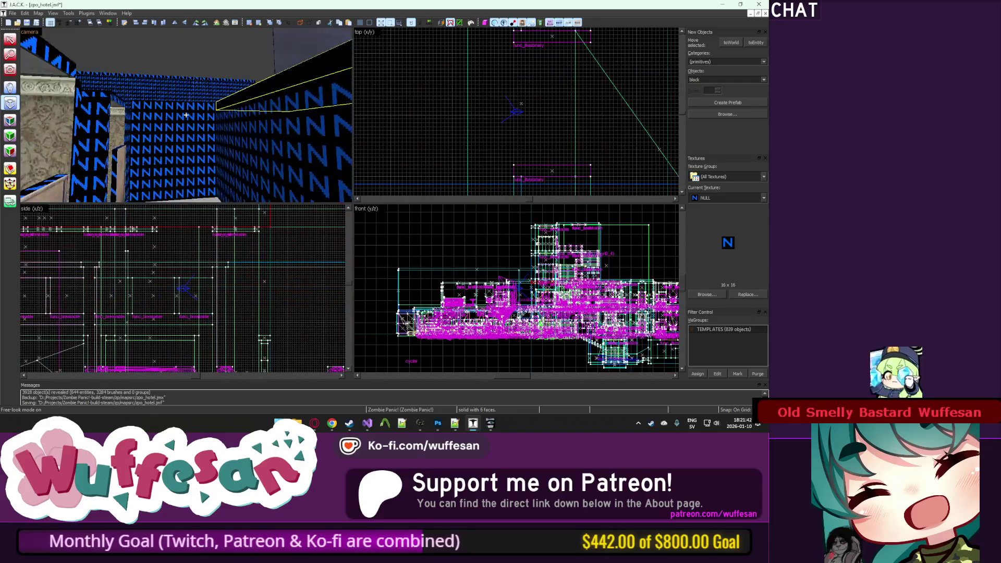
pyautogui.press('z')
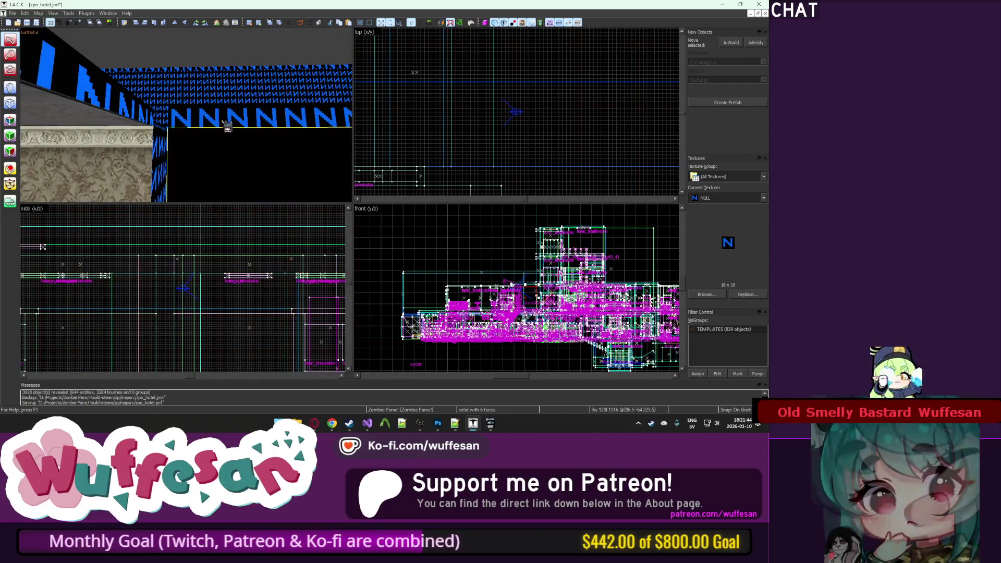
pyautogui.scroll(-5, 429, 131)
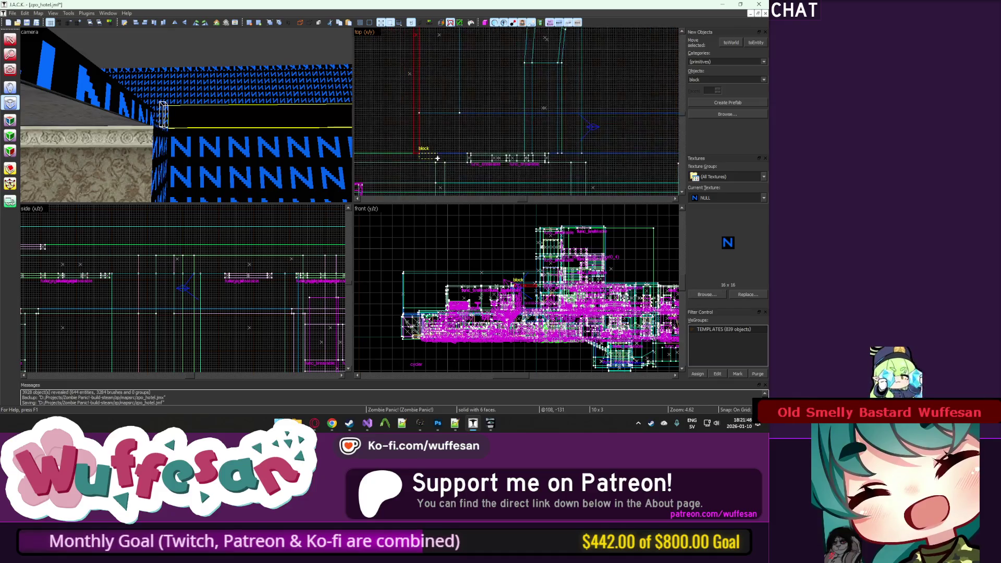
pyautogui.scroll(-5, 437, 159)
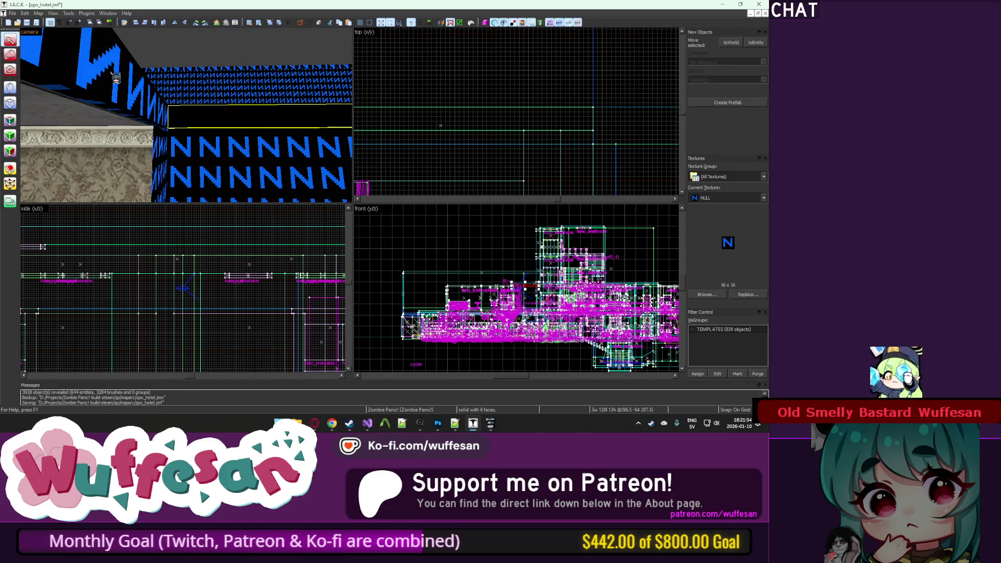
pyautogui.press('z')
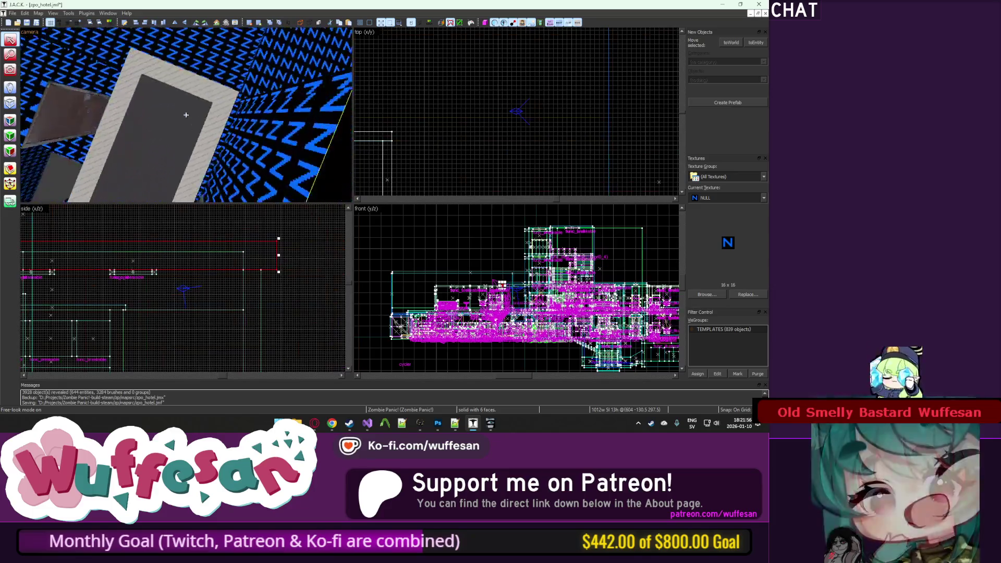
pyautogui.press('w')
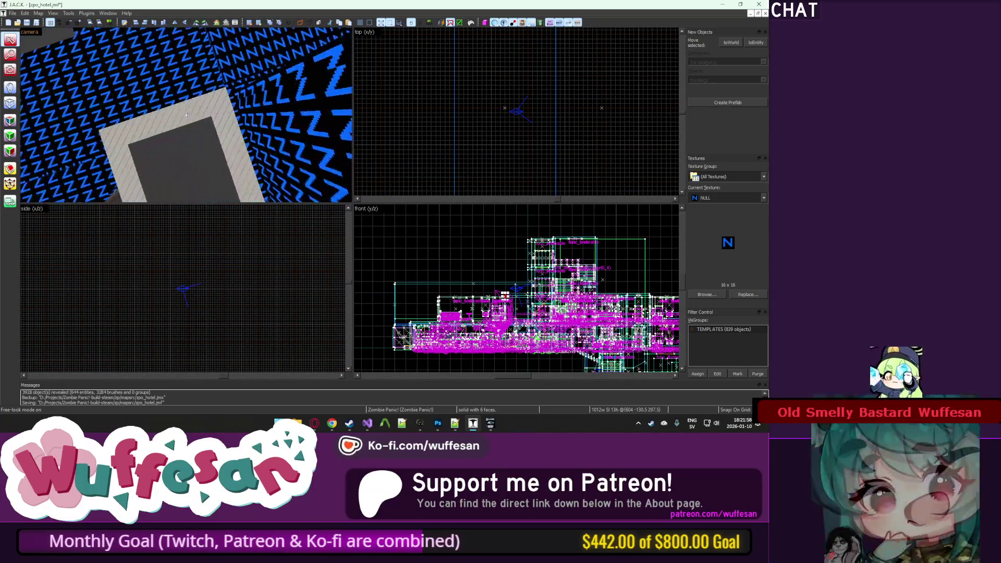
pyautogui.press('w')
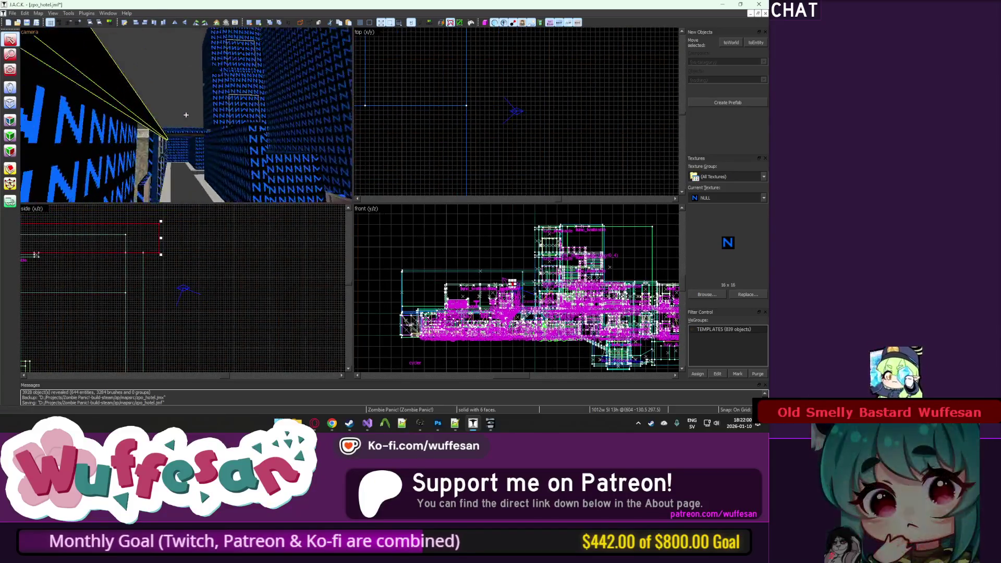
pyautogui.press('w')
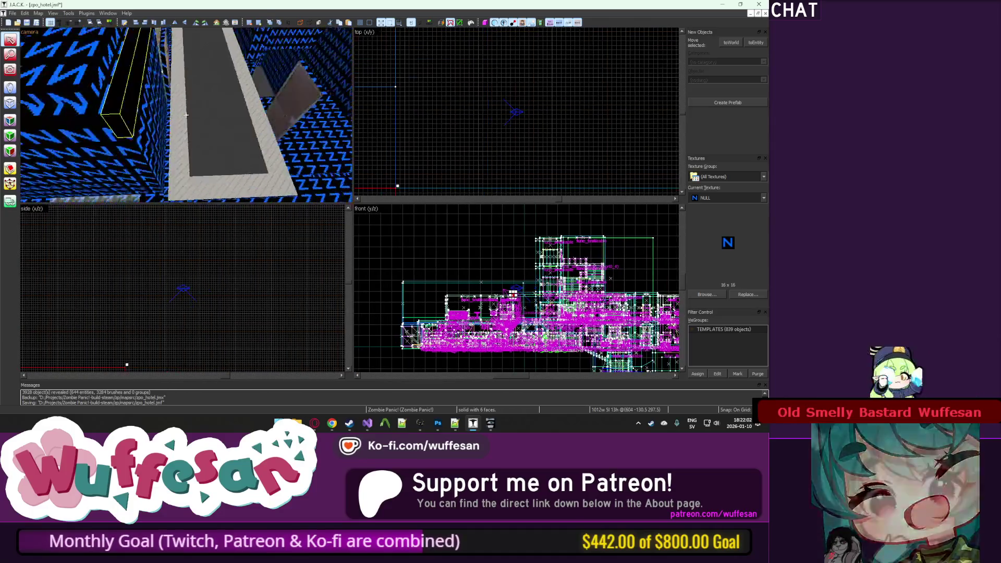
pyautogui.press('z')
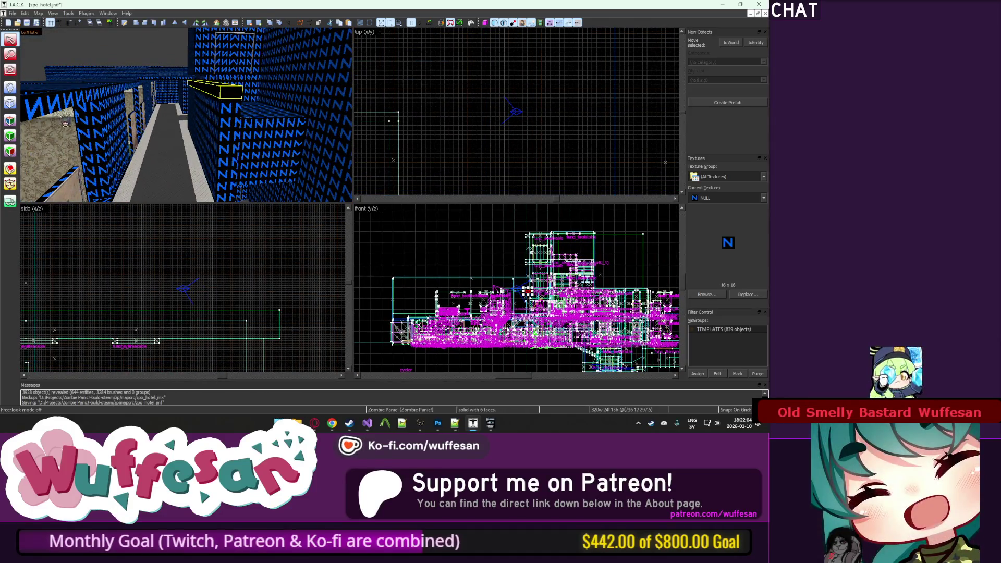
# Step: Draw a new 320 × 24 × 135 NULL block brush along the hallway with the Block tool
pyautogui.scroll(5, 486, 91)
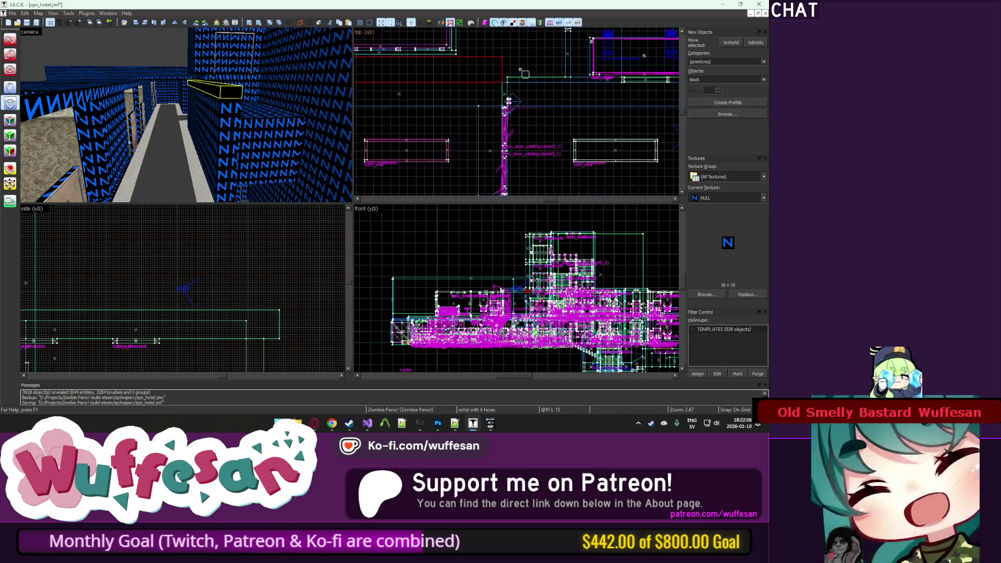
pyautogui.scroll(-8, 559, 81)
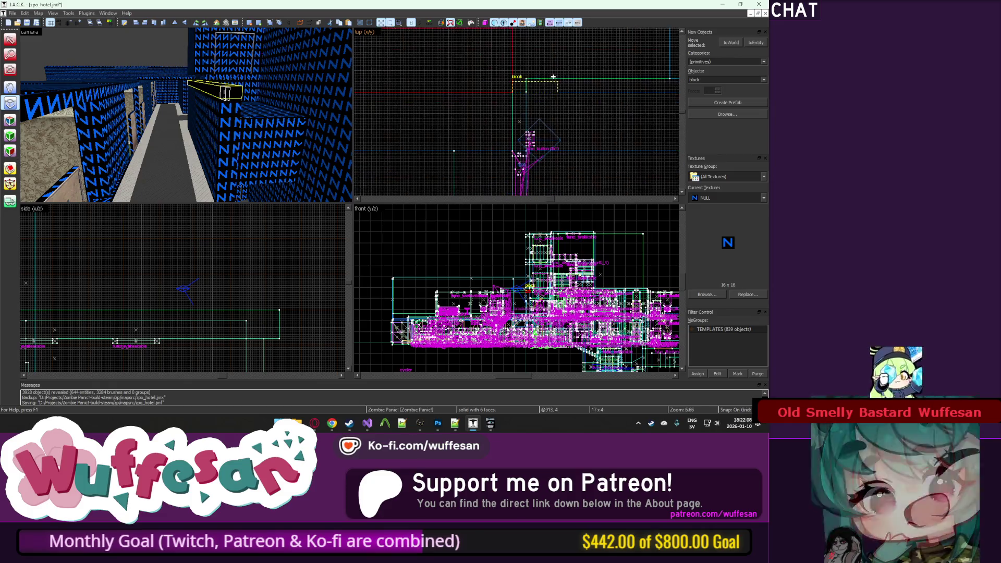
pyautogui.scroll(6, 582, 71)
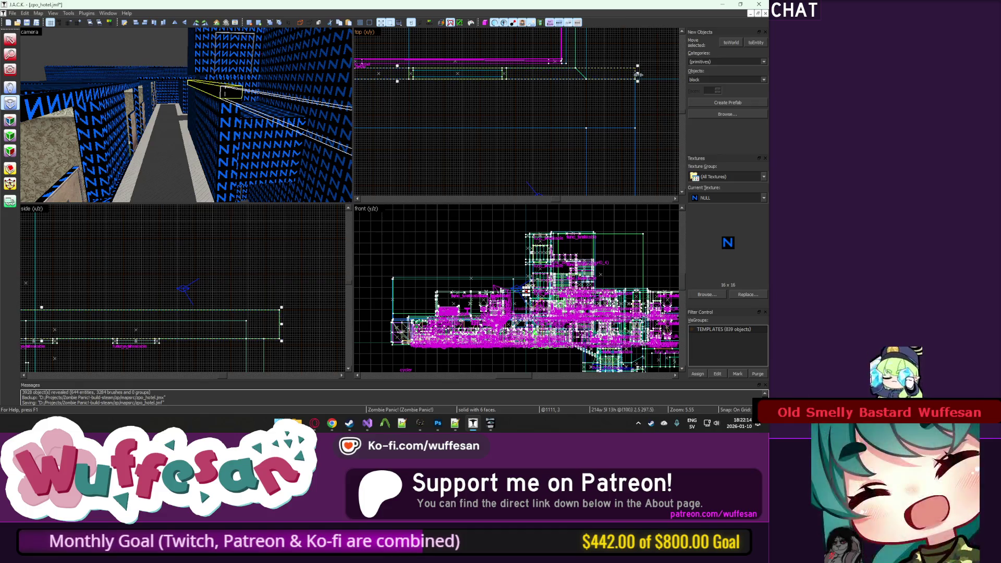
pyautogui.moveTo(636, 79)
pyautogui.mouseDown()
pyautogui.moveTo(634, 172)
pyautogui.moveTo(632, 138)
pyautogui.moveTo(619, 152)
pyautogui.mouseUp()
pyautogui.scroll(3, 625, 143)
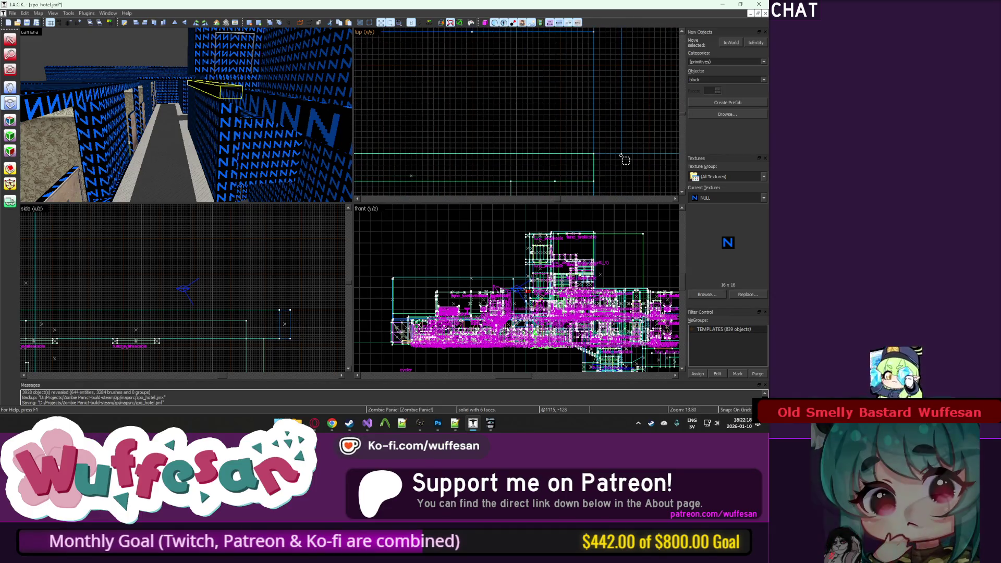
pyautogui.click(11, 103)
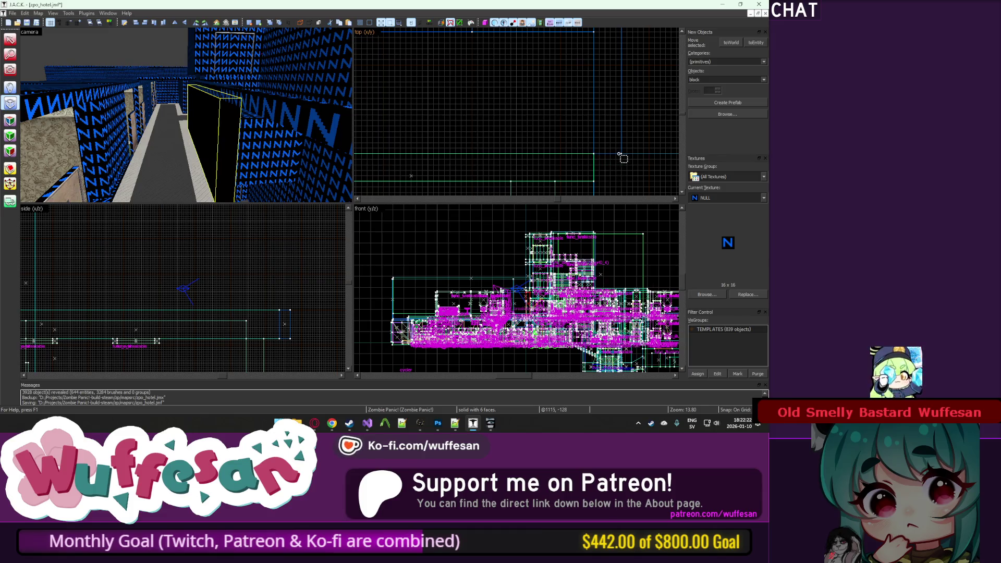
pyautogui.scroll(-4, 583, 136)
pyautogui.moveTo(583, 150)
pyautogui.mouseDown()
pyautogui.moveTo(583, 95)
pyautogui.moveTo(590, 113)
pyautogui.moveTo(543, 94)
pyautogui.moveTo(441, 110)
pyautogui.moveTo(462, 98)
pyautogui.moveTo(405, 95)
pyautogui.mouseUp()
pyautogui.scroll(3, 583, 94)
pyautogui.scroll(-6, 462, 98)
pyautogui.scroll(4, 428, 96)
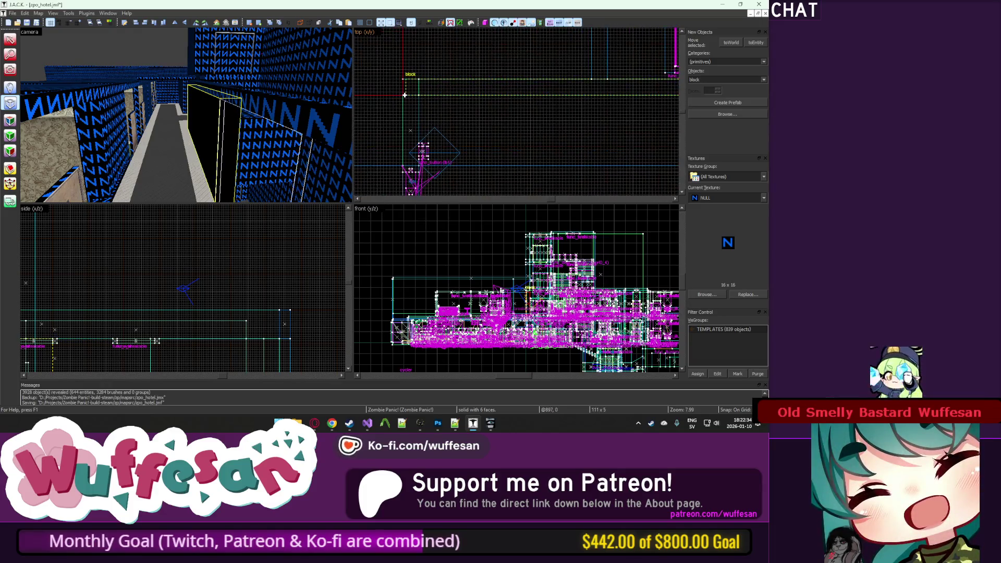
pyautogui.click(10, 40)
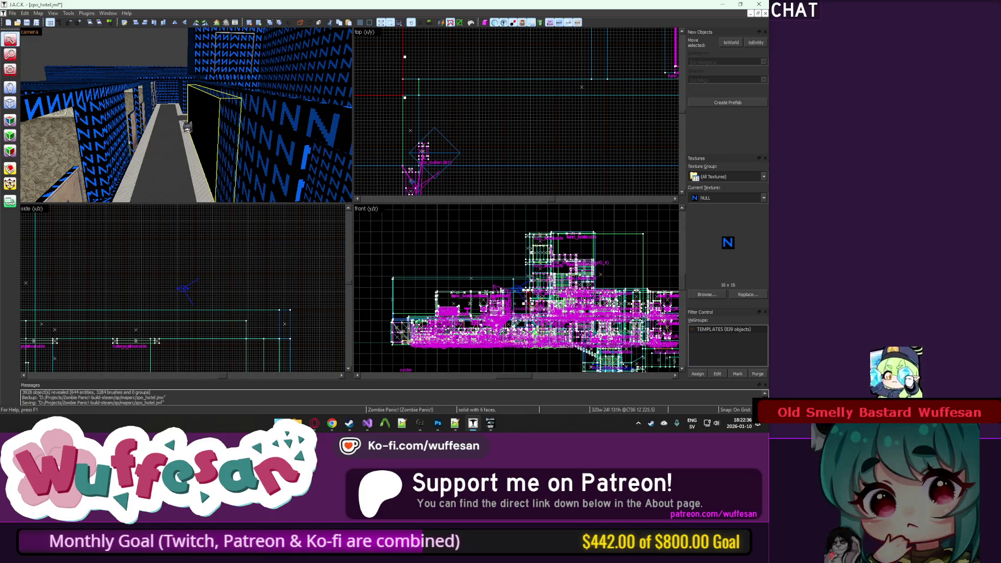
# Step: Fly the camera to face the new black block, select it in the top view, then deselect
pyautogui.press('z')
pyautogui.press('z')
pyautogui.press('w')
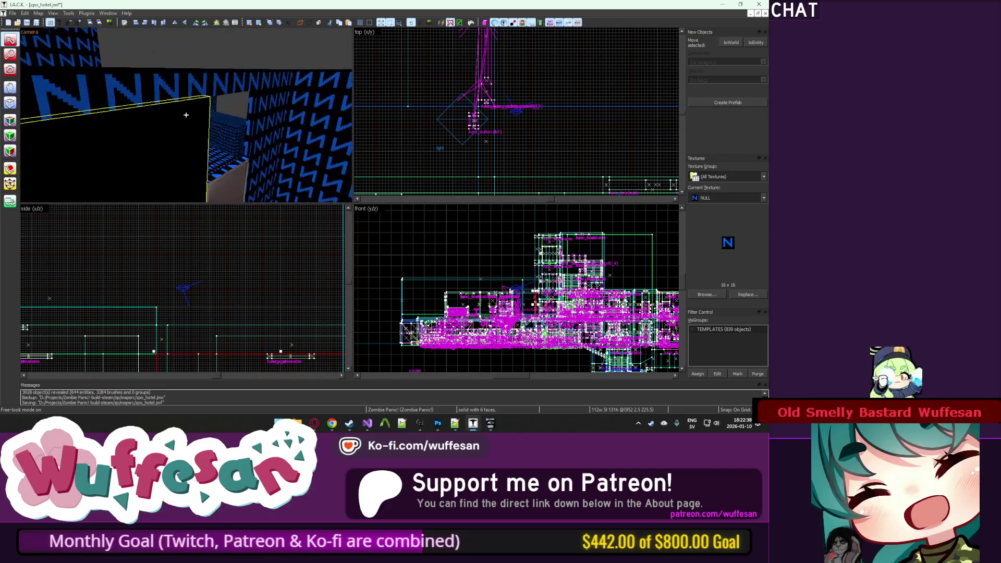
pyautogui.press('w')
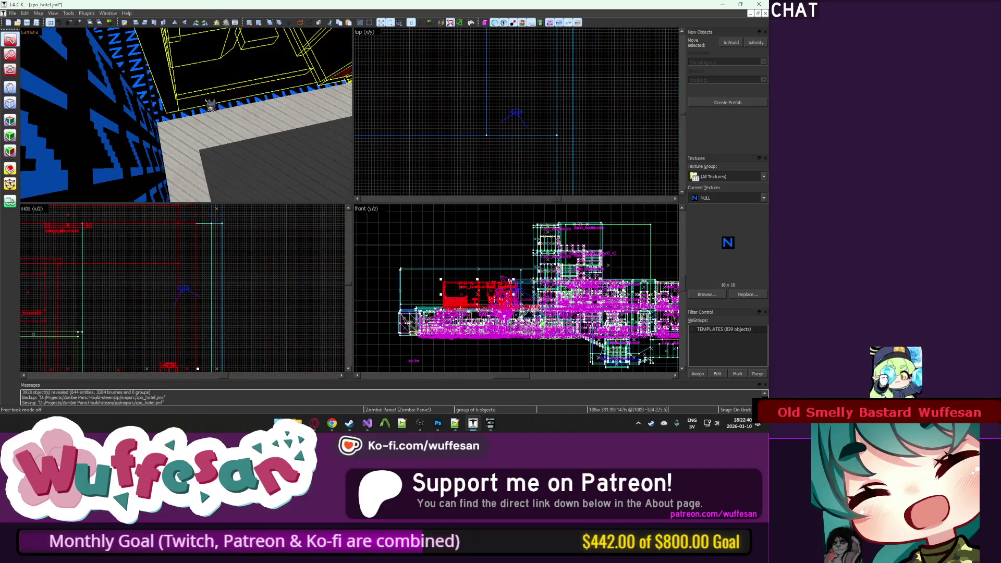
pyautogui.scroll(5, 457, 141)
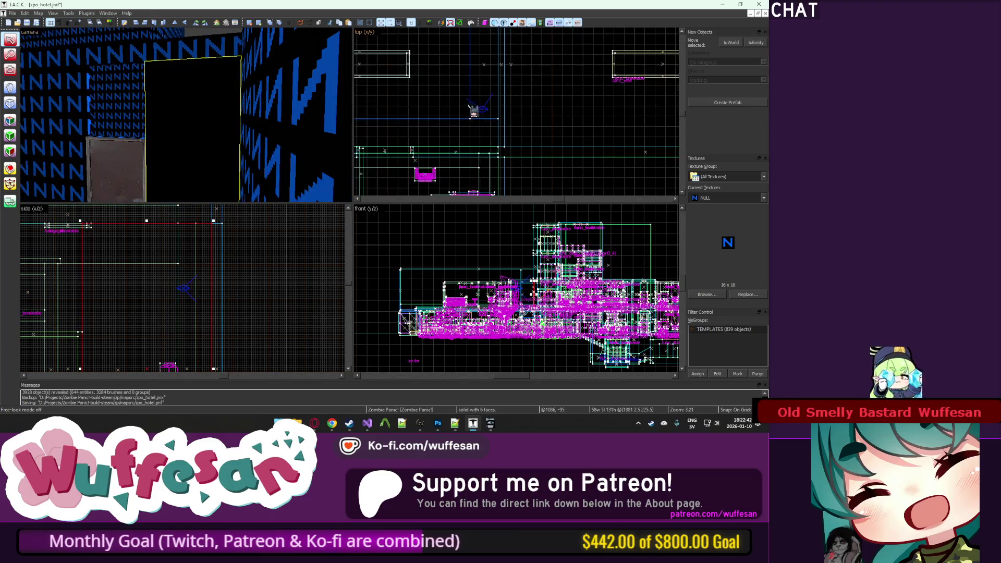
pyautogui.scroll(5, 456, 141)
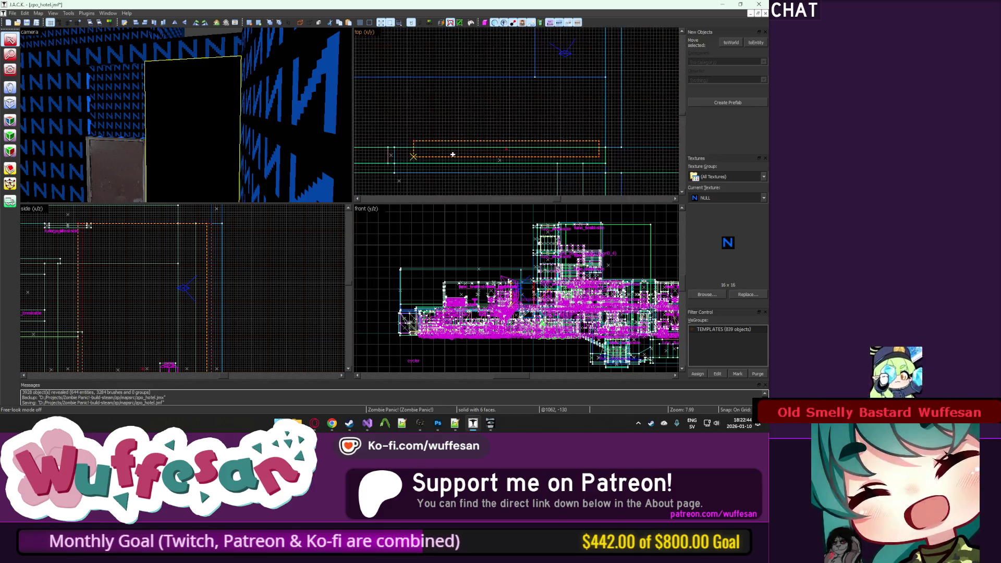
pyautogui.click(582, 155)
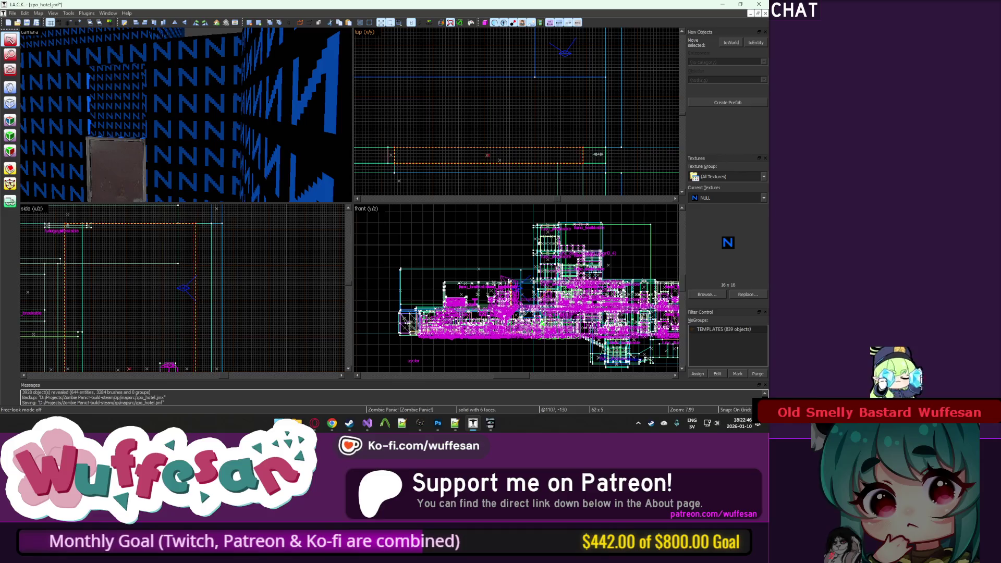
pyautogui.press('Escape')
pyautogui.press('z')
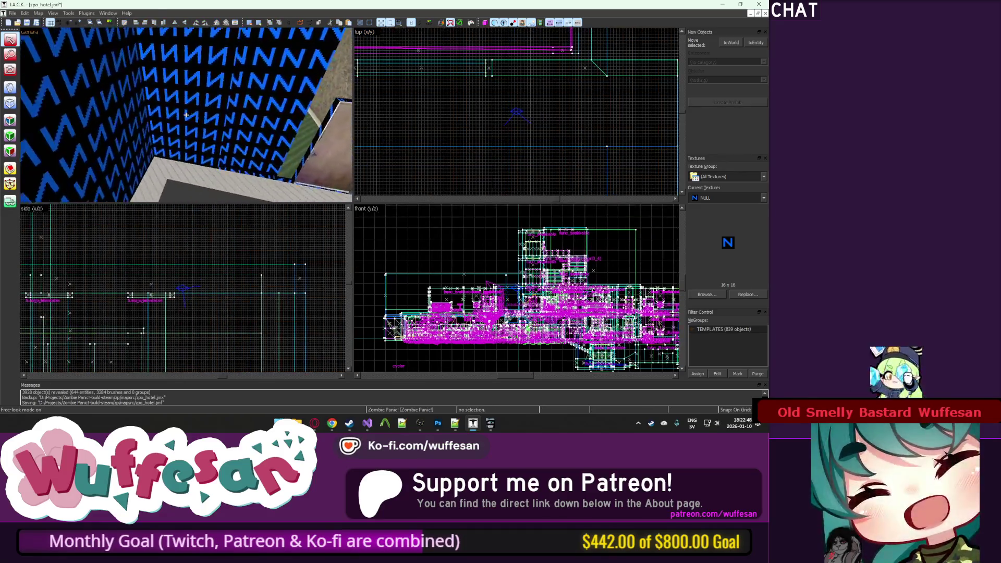
pyautogui.press('z')
pyautogui.scroll(-7, 589, 155)
pyautogui.scroll(7, 590, 155)
# Step: Isolate the 6-object group, stretch one solid's left edge far along the hallway, then unhide all
pyautogui.click(590, 154)
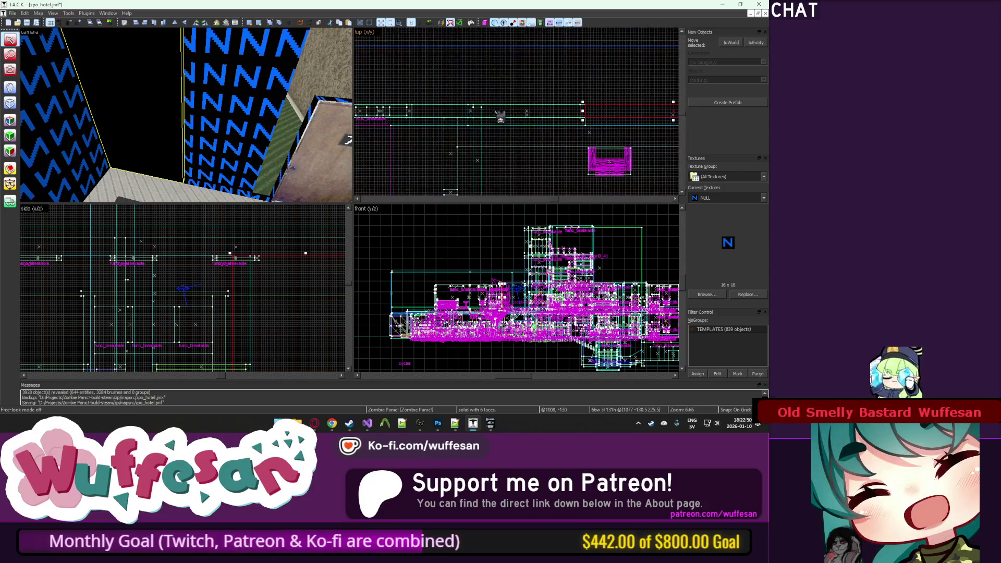
pyautogui.hotkey('ctrl', 'h')
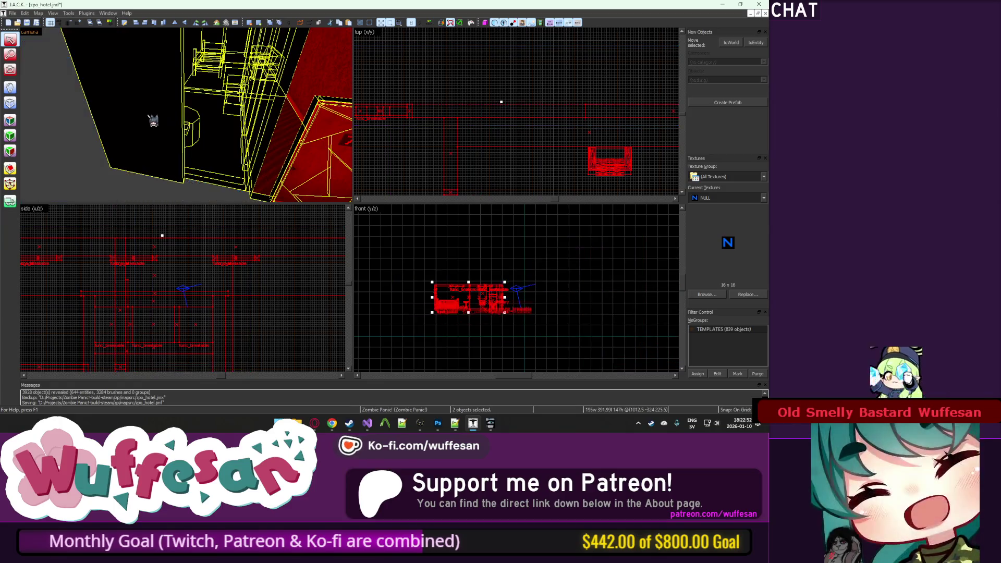
pyautogui.click(603, 106)
pyautogui.moveTo(584, 111); pyautogui.dragTo(411, 101)
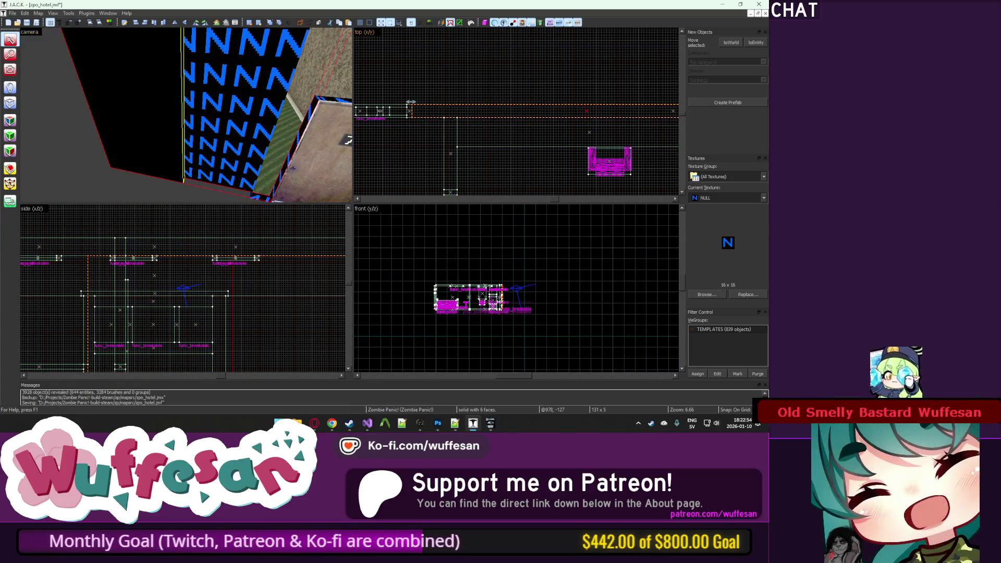
pyautogui.press('u')
pyautogui.press('z')
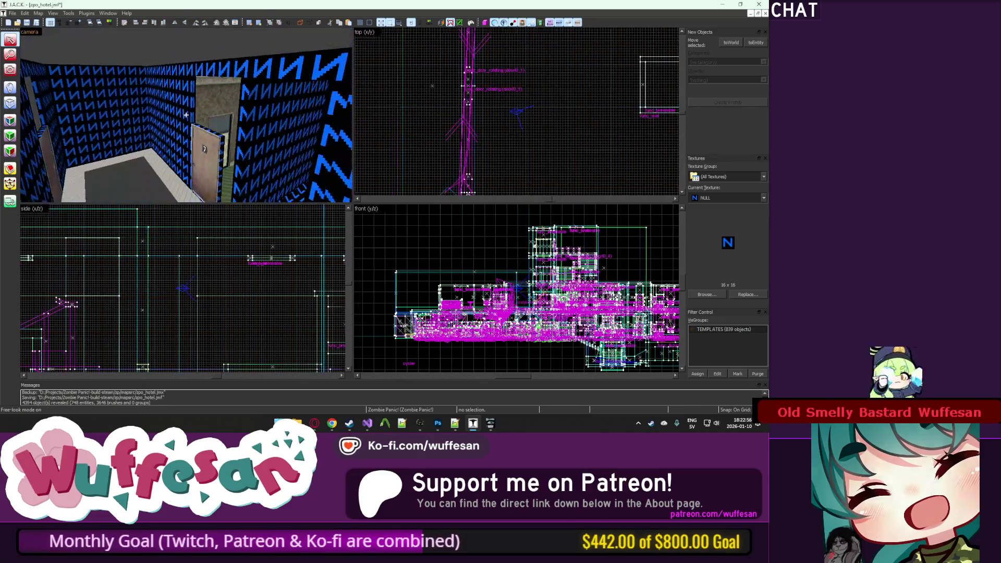
pyautogui.press('z')
pyautogui.scroll(5, 480, 113)
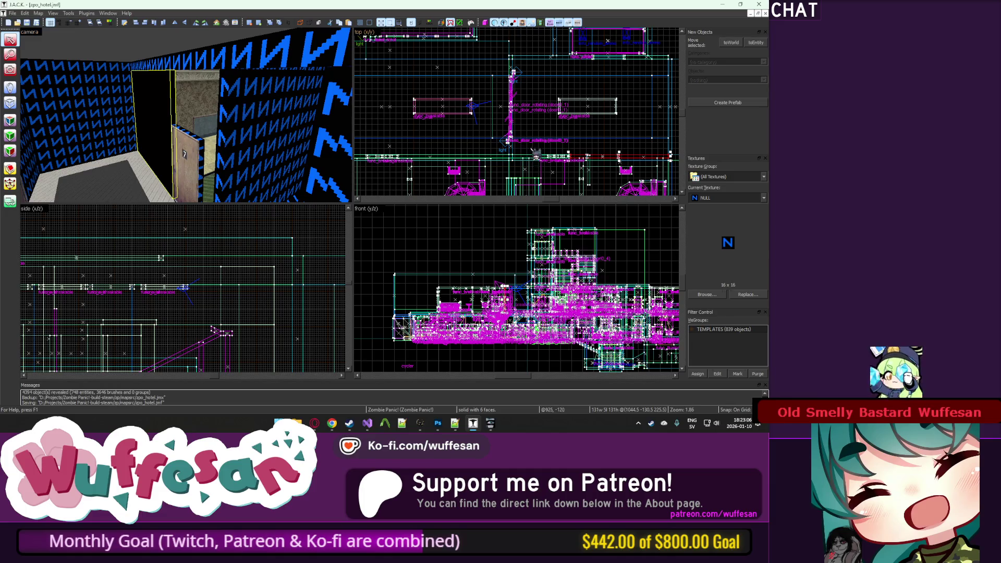
pyautogui.scroll(5, 536, 153)
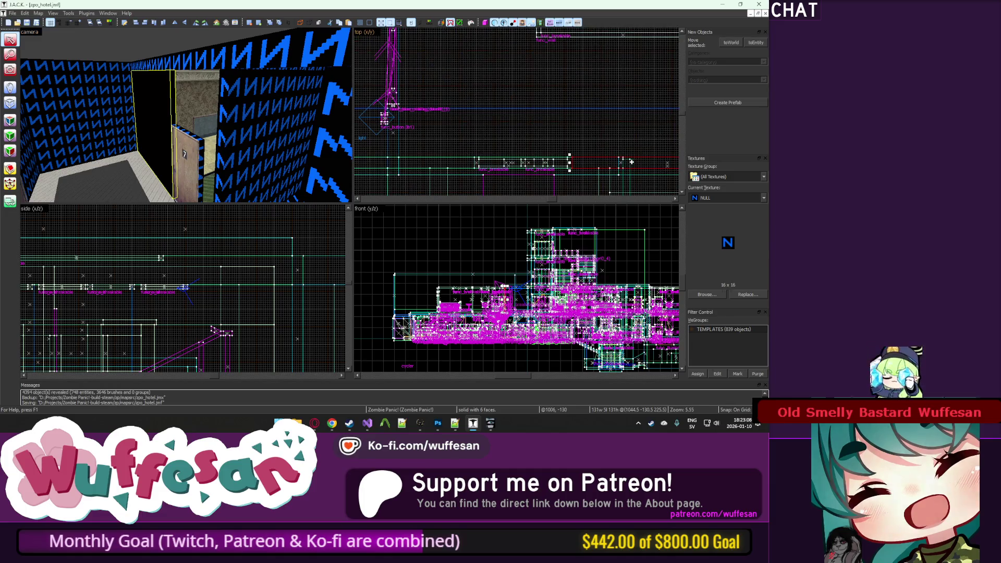
pyautogui.scroll(-1, 631, 161)
pyautogui.click(408, 157)
pyautogui.scroll(3, 564, 163)
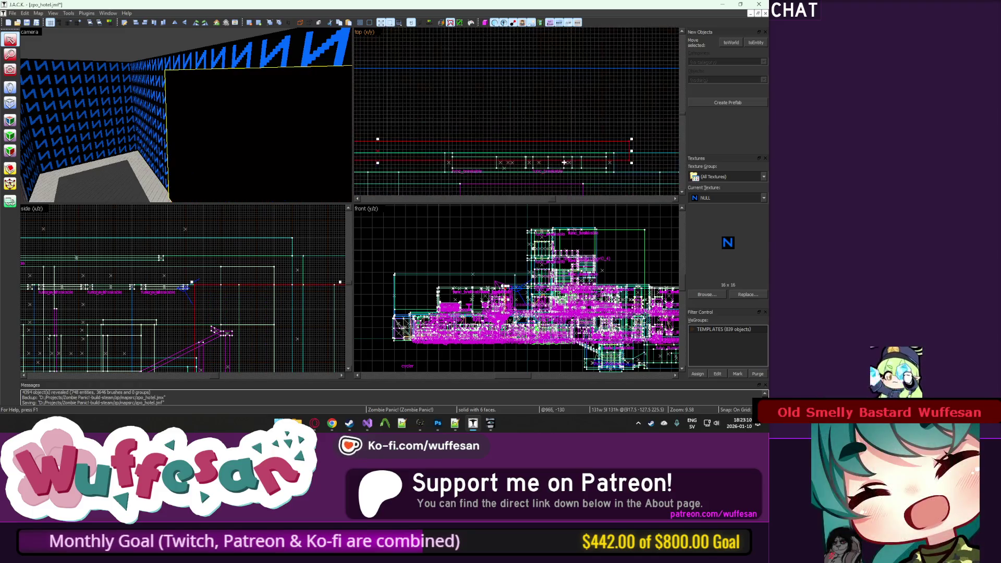
pyautogui.press('z')
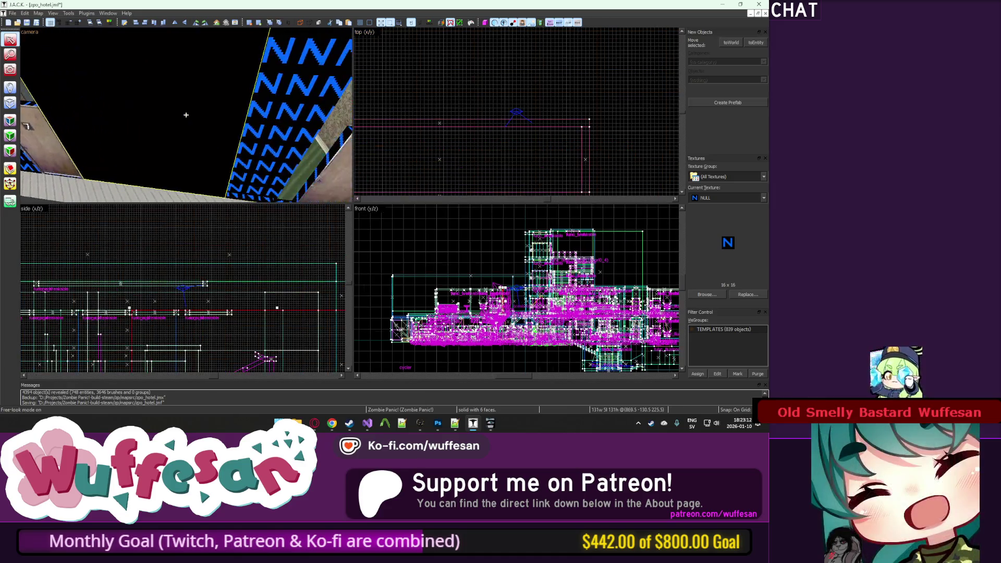
pyautogui.press('z')
pyautogui.scroll(-8, 517, 112)
pyautogui.scroll(3, 518, 129)
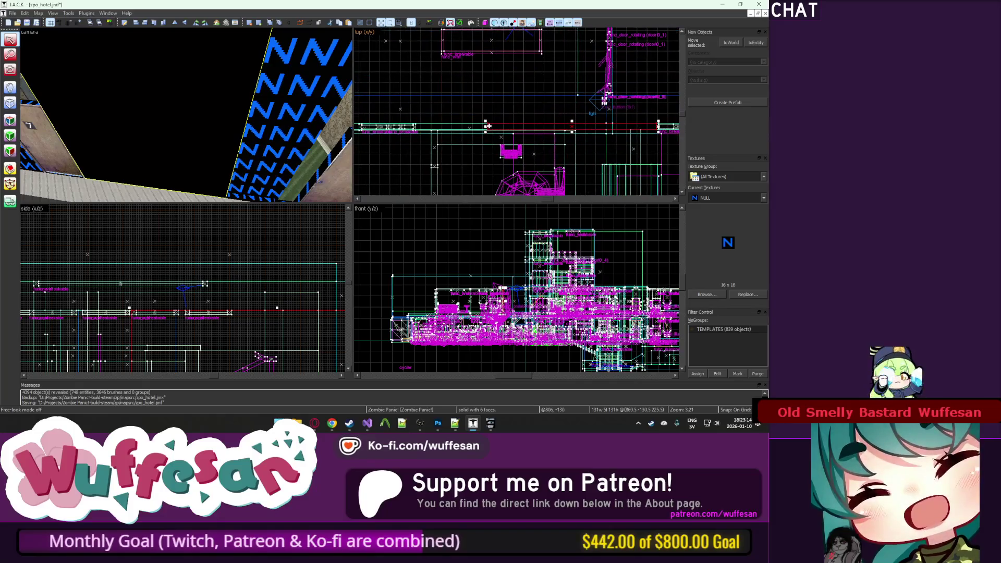
pyautogui.scroll(5, 470, 124)
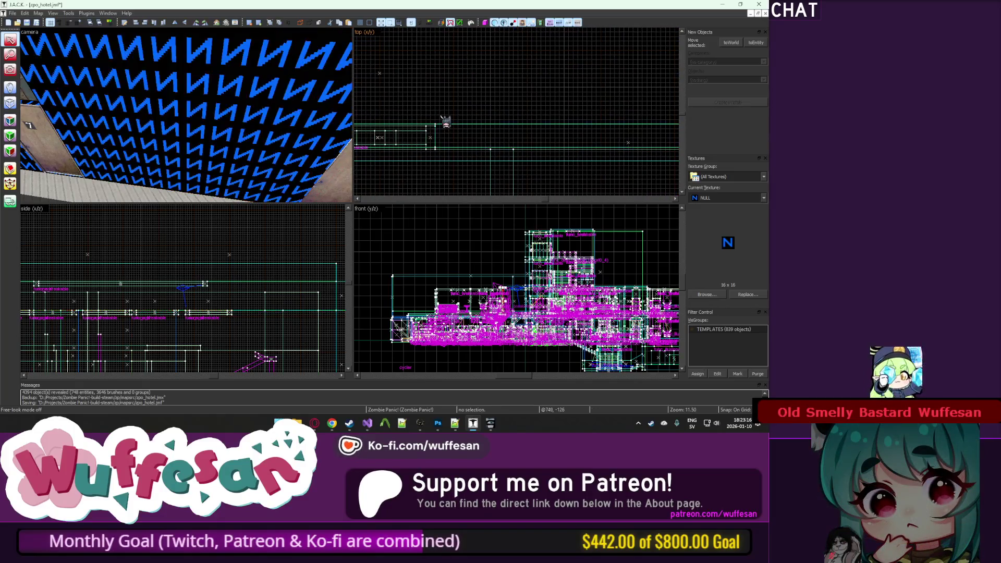
pyautogui.click(322, 137)
pyautogui.hotkey('ctrl', 'shift', 'e')
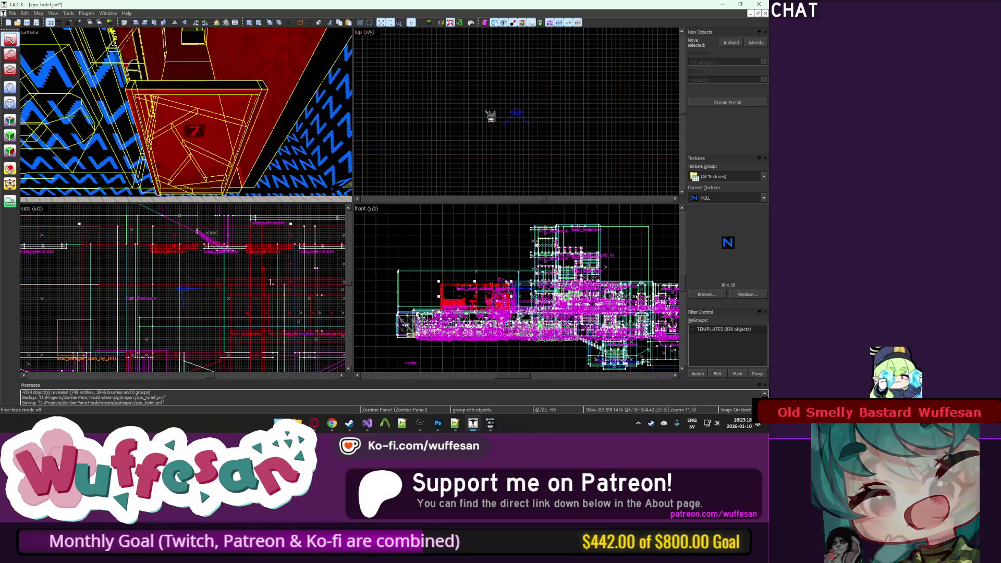
pyautogui.scroll(4, 498, 162)
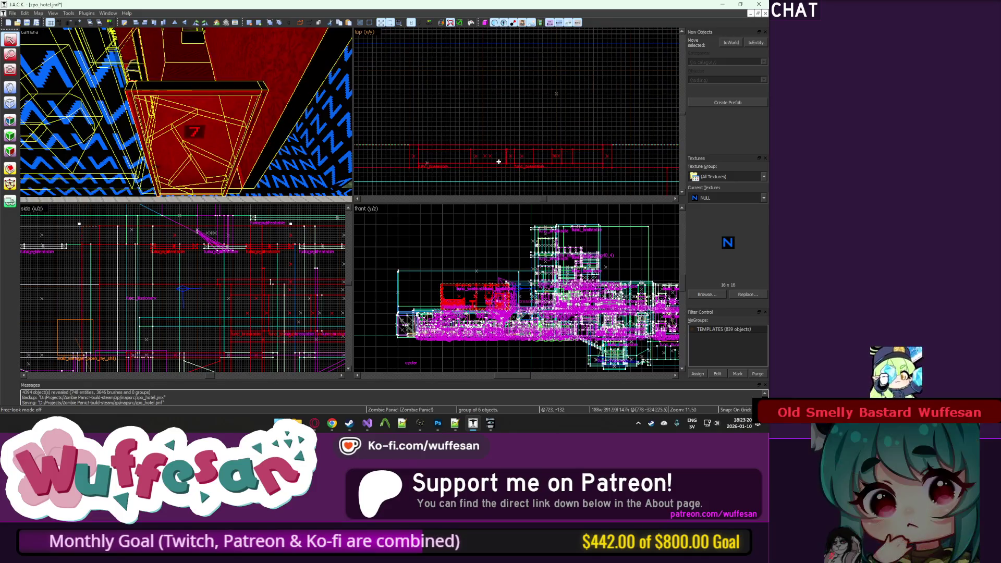
pyautogui.hotkey('ctrl', 'shift', 'e')
pyautogui.scroll(2, 464, 121)
pyautogui.press('z')
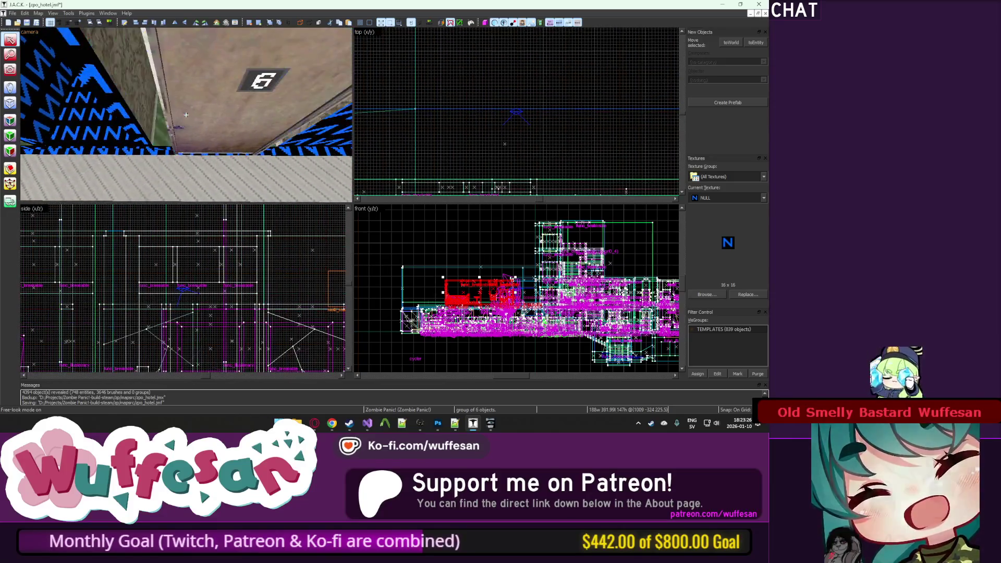
pyautogui.press('z')
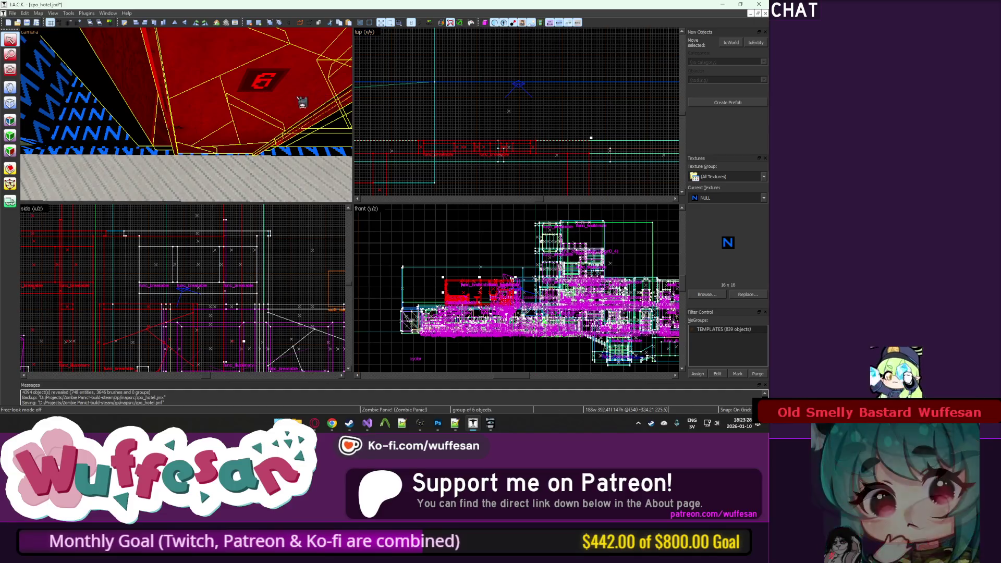
pyautogui.press('Up')
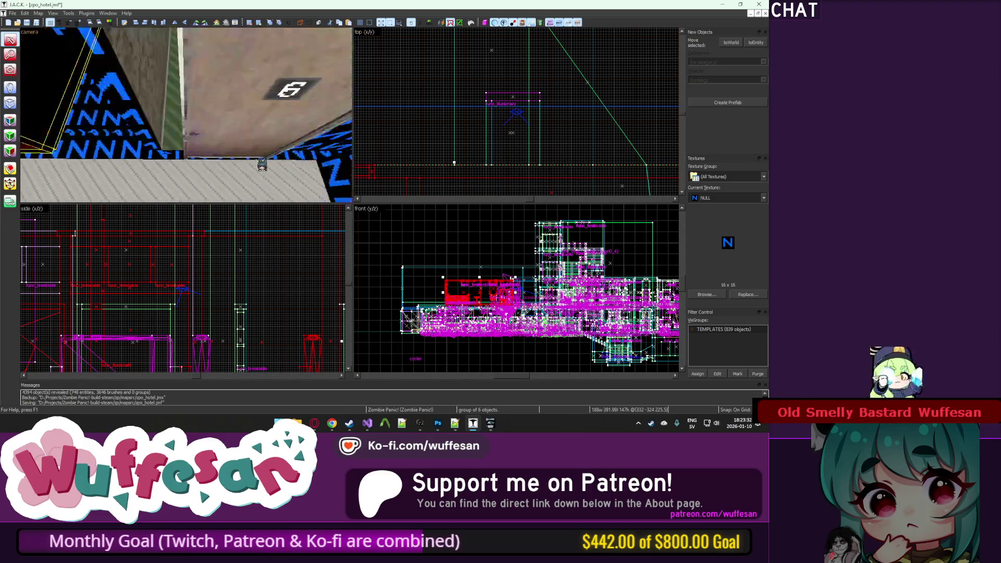
pyautogui.press('Up')
pyautogui.press('Escape')
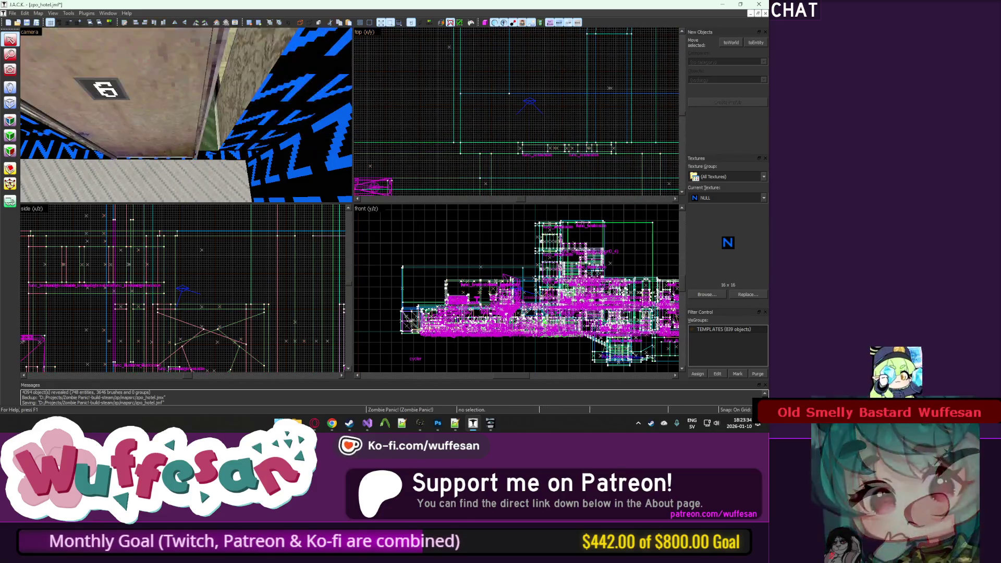
pyautogui.press('w')
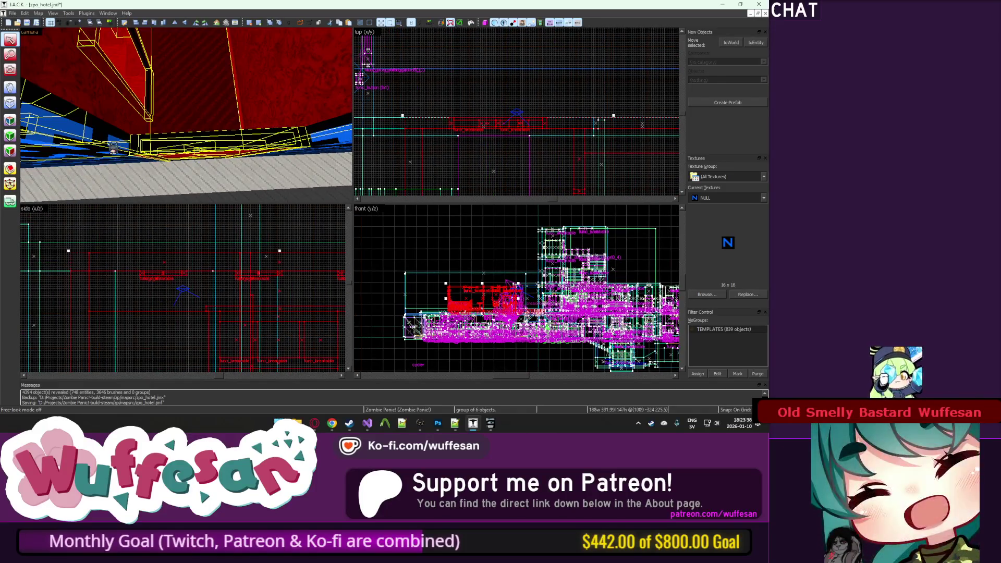
pyautogui.scroll(1, 429, 132)
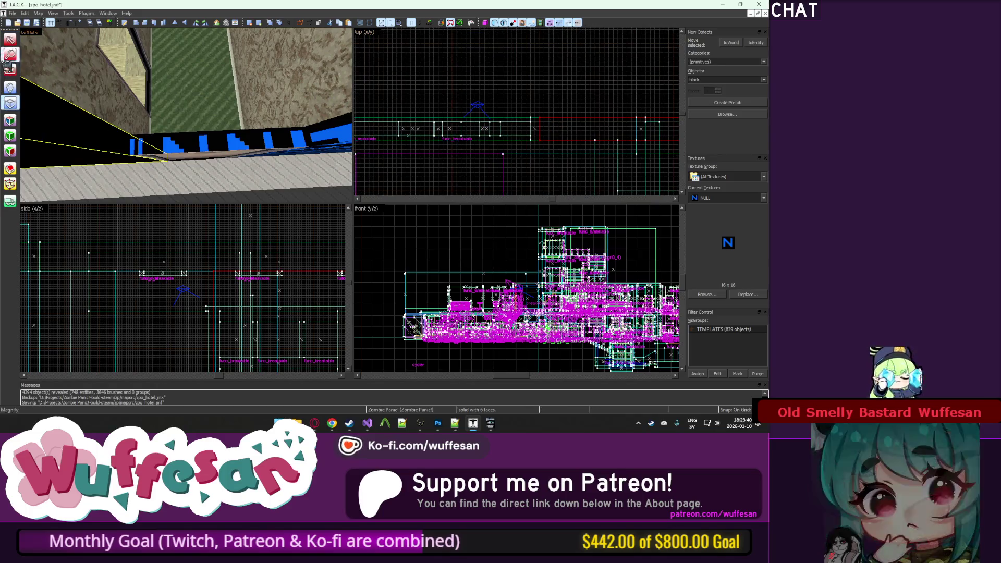
pyautogui.press('w')
pyautogui.press('z')
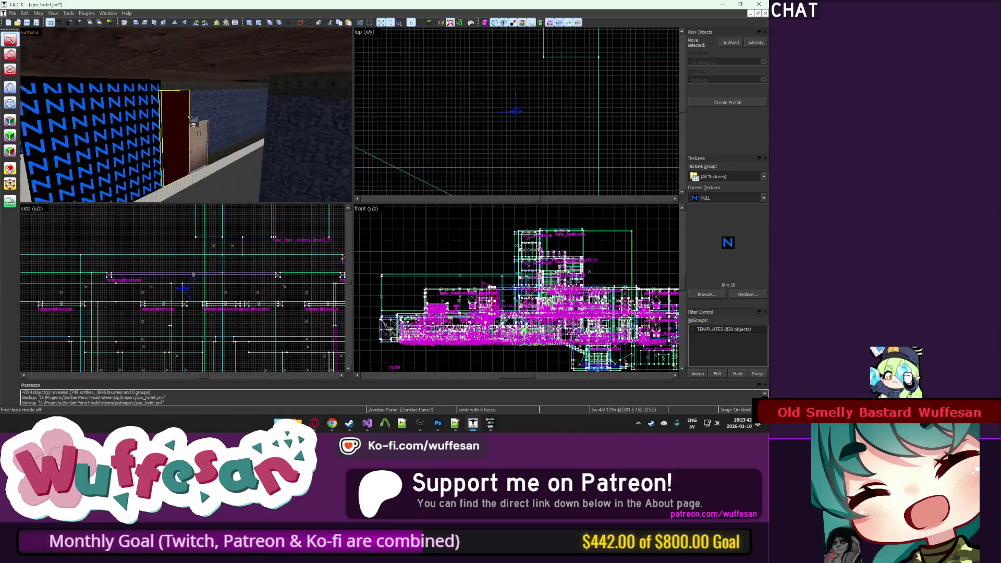
pyautogui.press('z')
pyautogui.press('w')
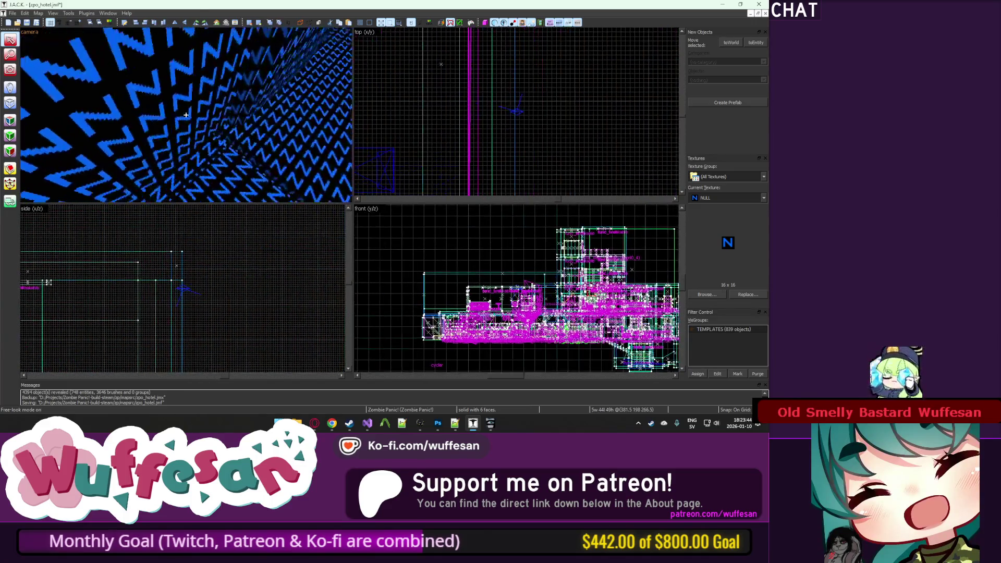
pyautogui.press('w')
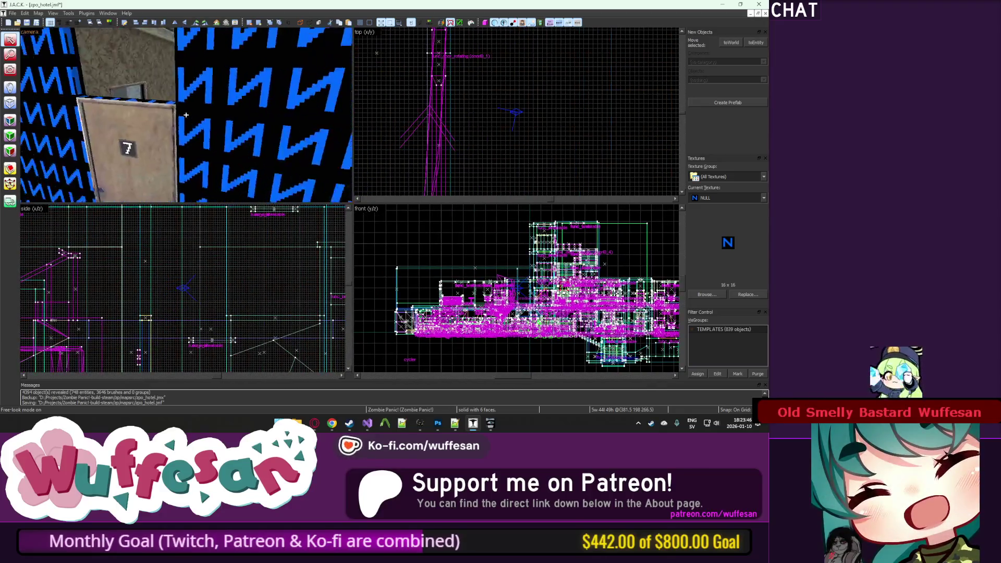
pyautogui.press('w')
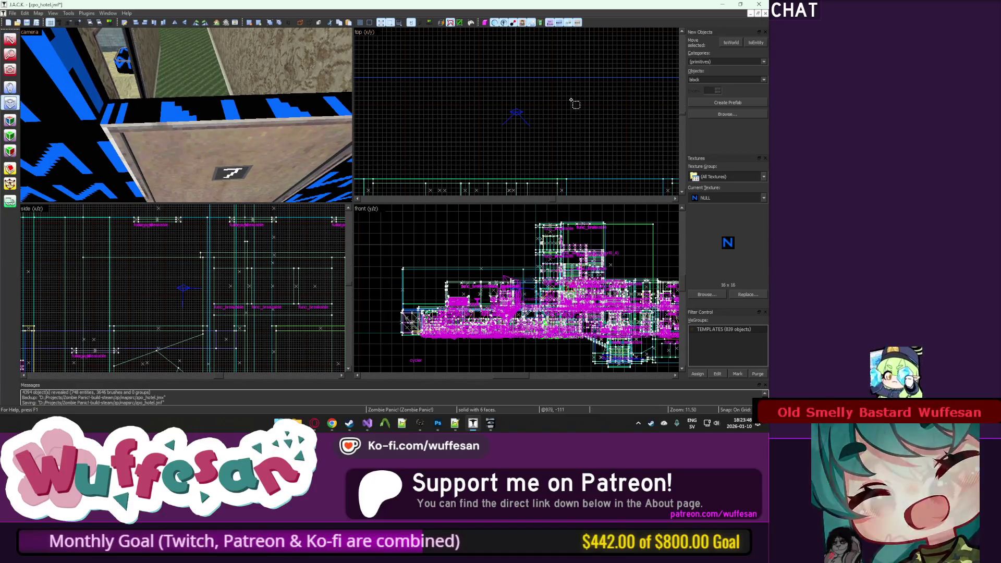
pyautogui.press('Down')
pyautogui.press('Left')
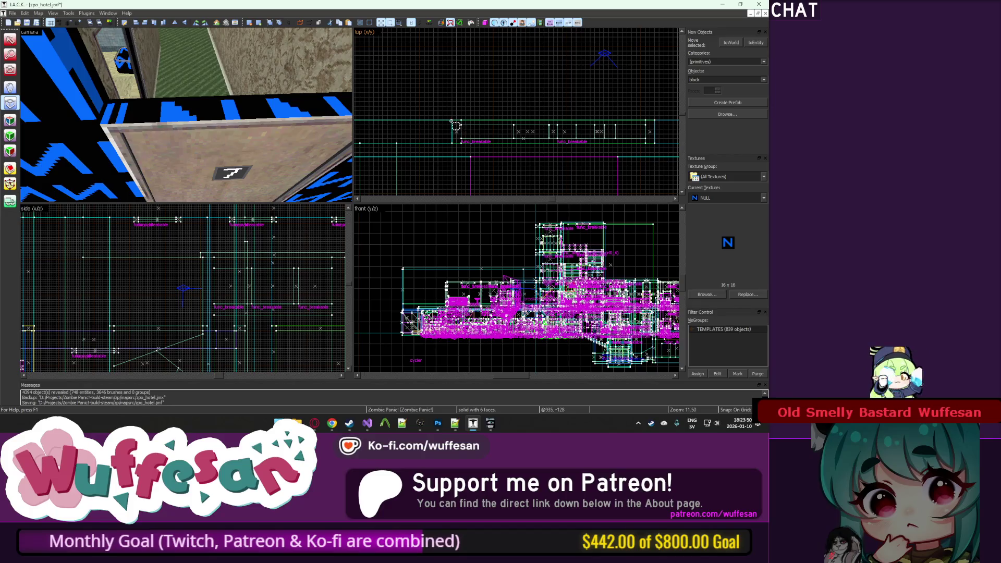
pyautogui.click(658, 150)
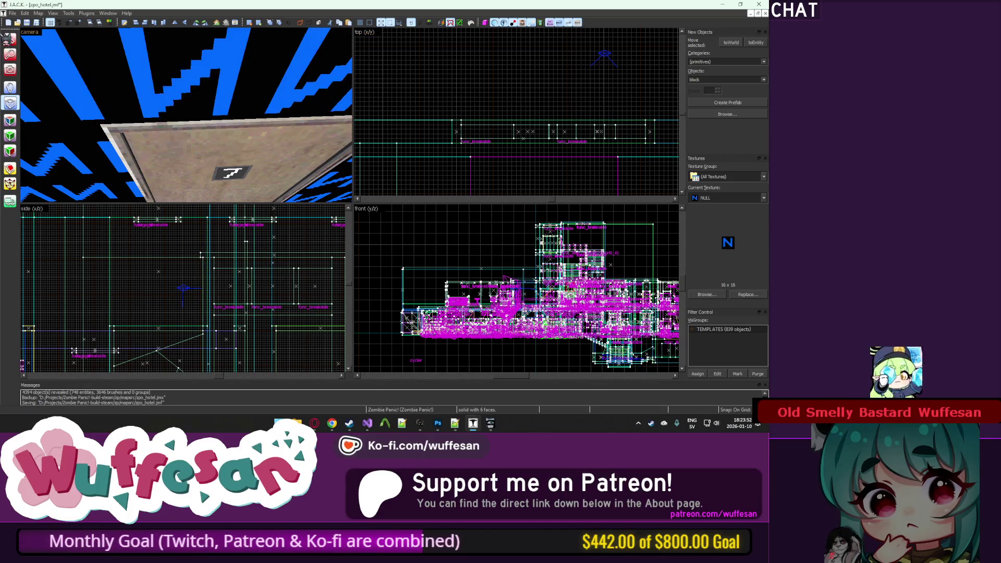
pyautogui.scroll(-3, 564, 142)
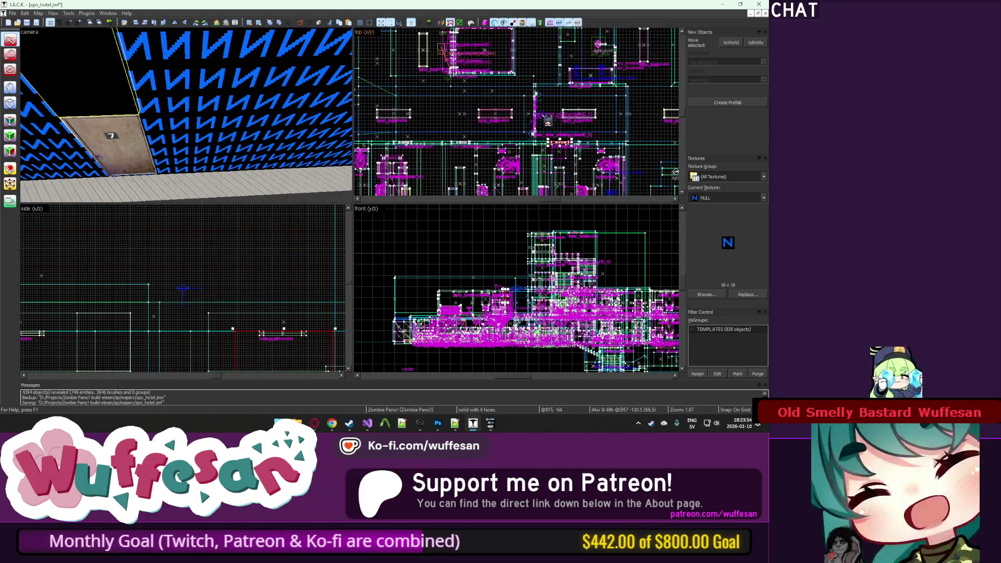
pyautogui.scroll(2, 565, 142)
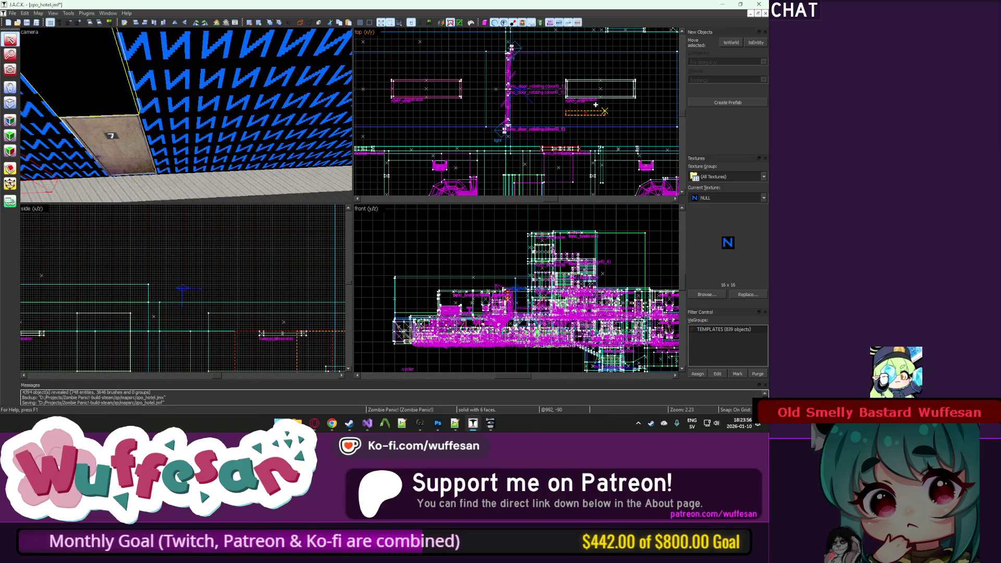
pyautogui.scroll(7, 596, 105)
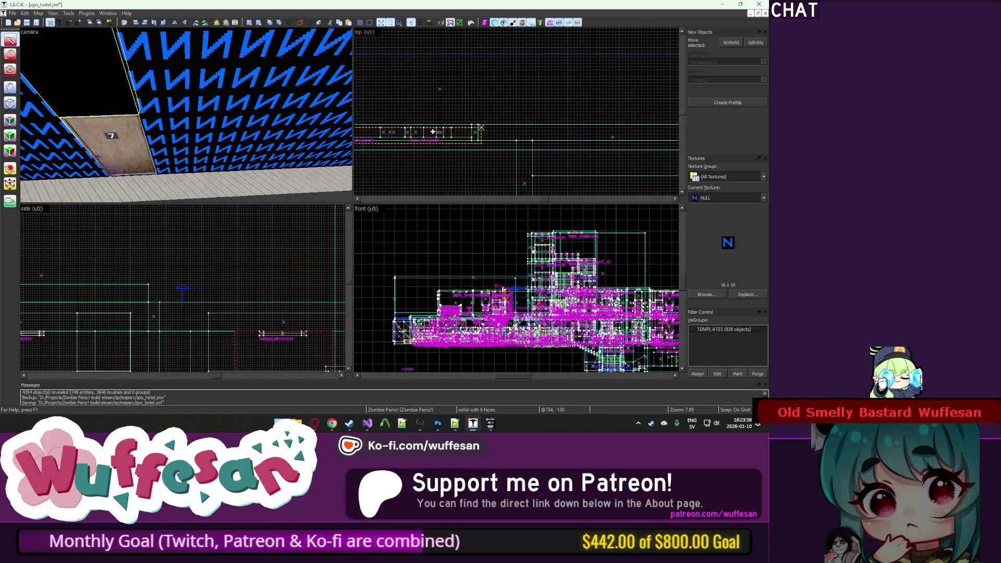
pyautogui.press('z')
pyautogui.press('z')
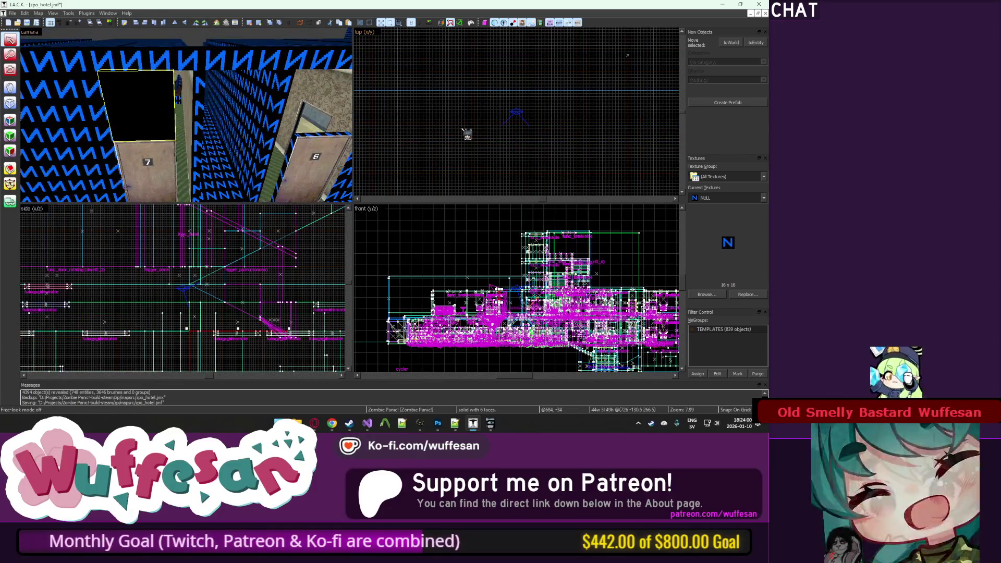
pyautogui.scroll(-9, 467, 134)
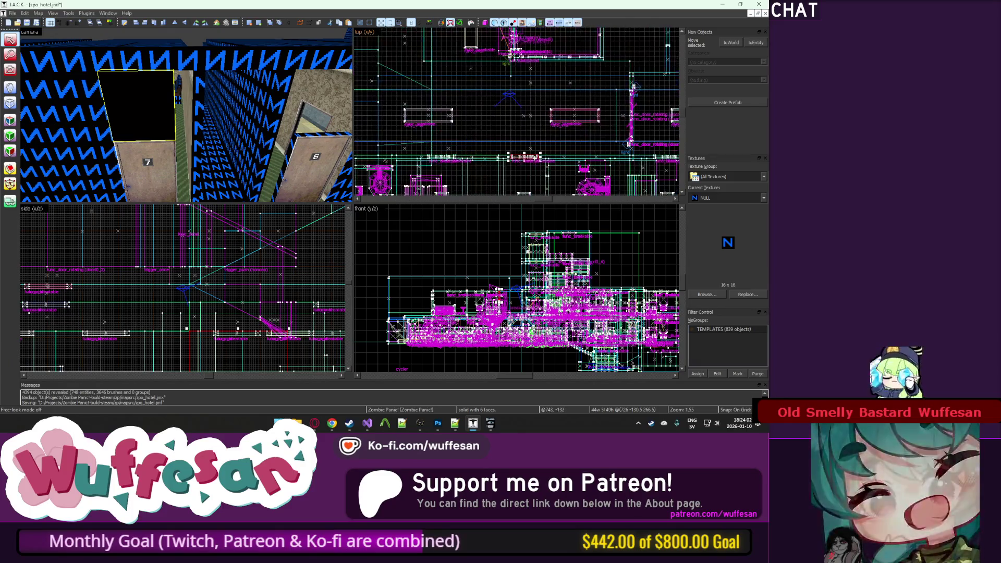
pyautogui.scroll(8, 487, 180)
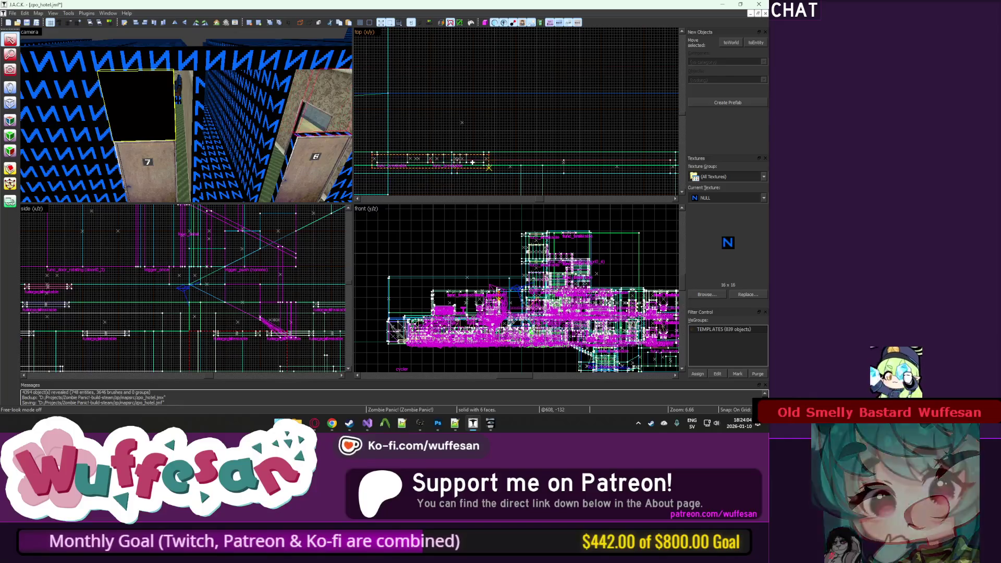
pyautogui.click(473, 160)
pyautogui.scroll(-5, 472, 160)
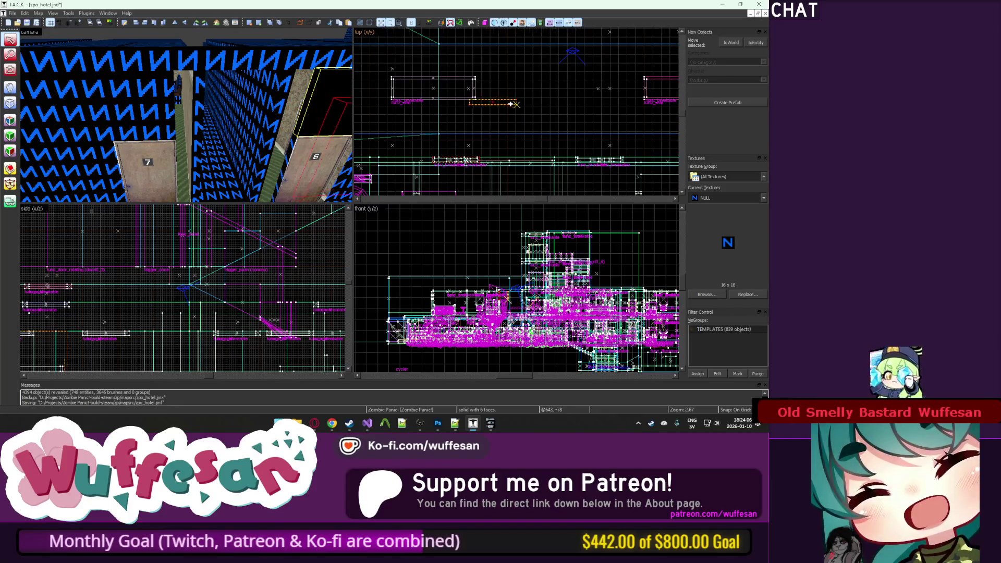
pyautogui.scroll(-4, 512, 104)
pyautogui.scroll(-3, 494, 104)
pyautogui.scroll(8, 382, 149)
pyautogui.scroll(-6, 493, 85)
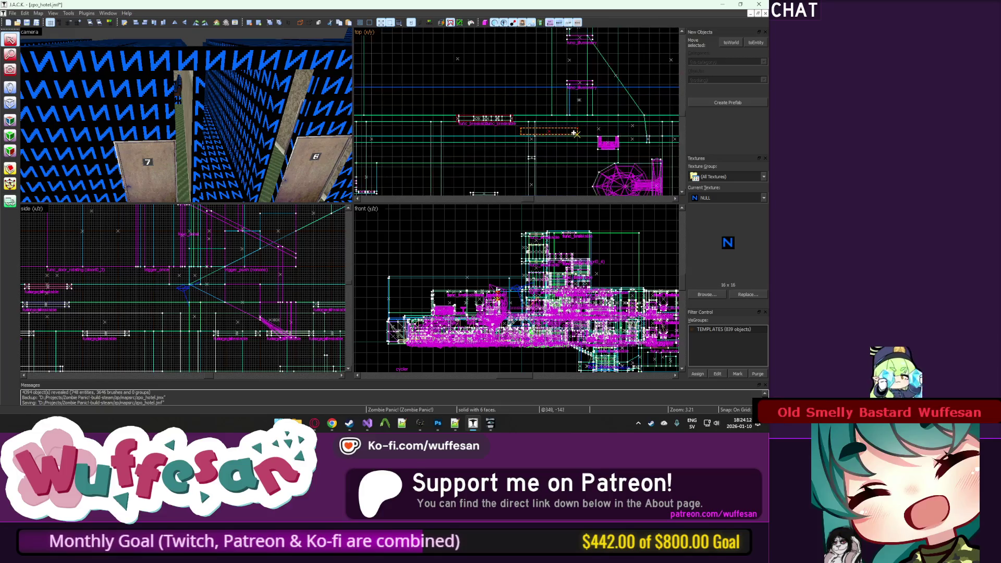
pyautogui.scroll(6, 574, 133)
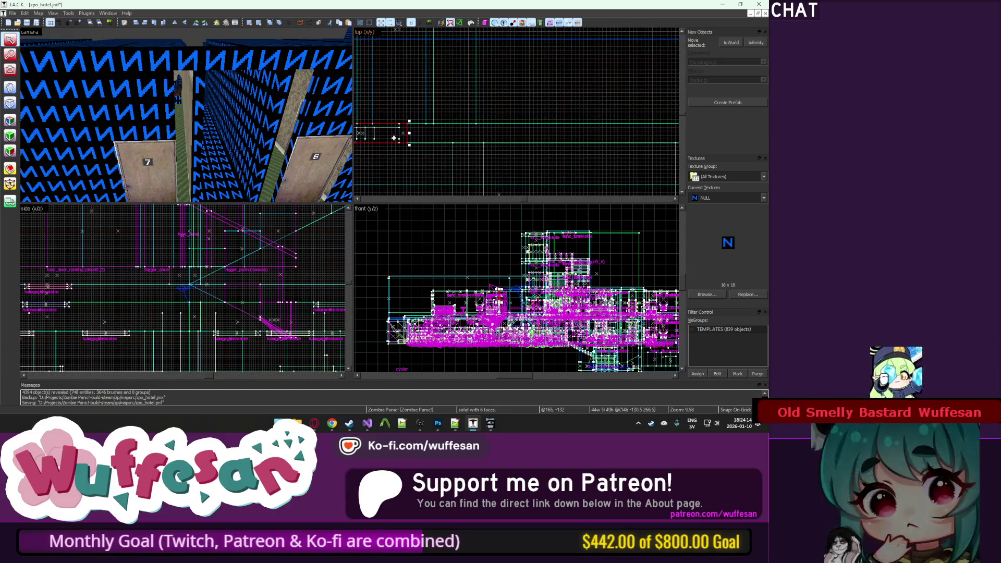
pyautogui.press('w')
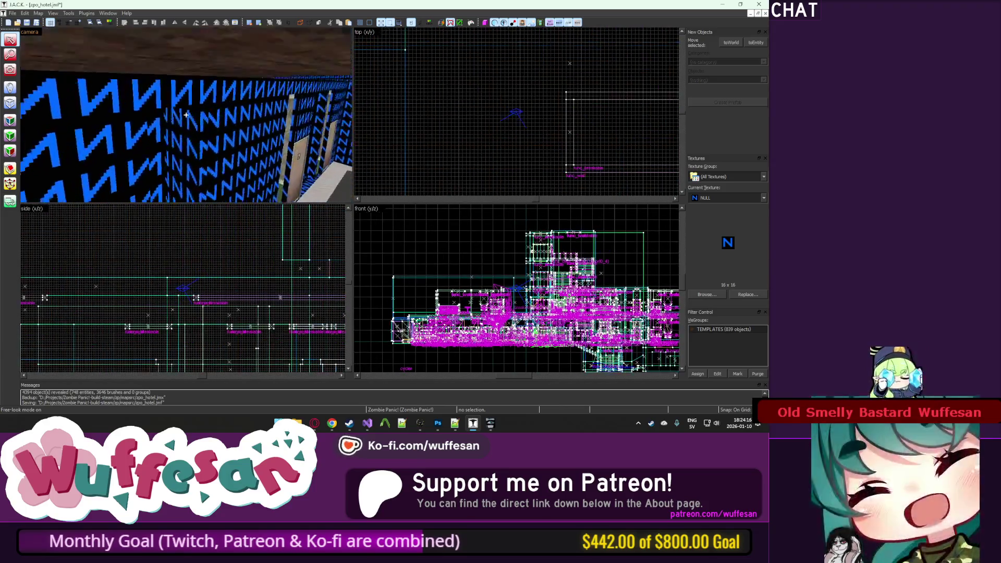
pyautogui.press('w')
pyautogui.click(187, 115)
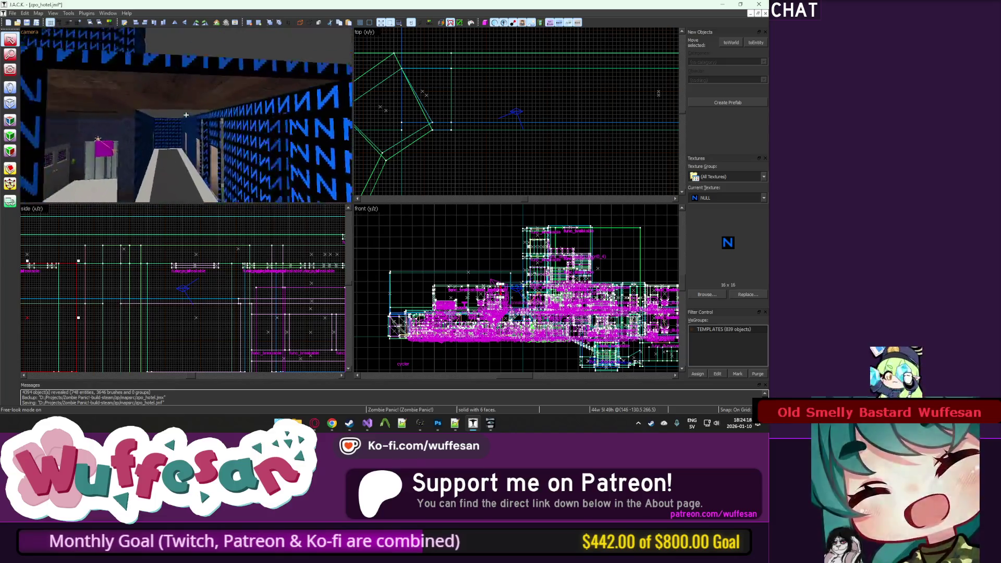
pyautogui.press('w')
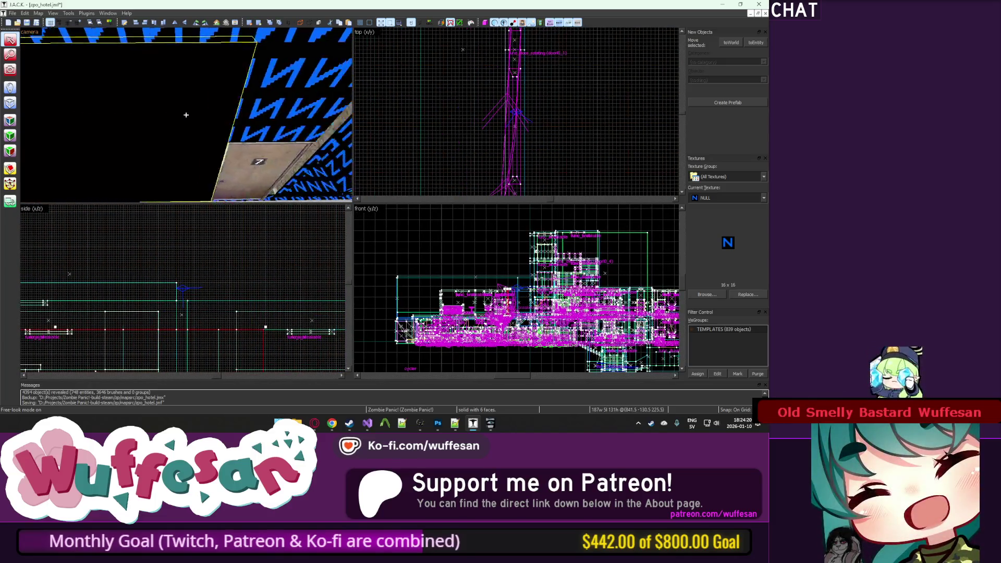
pyautogui.press('z')
pyautogui.scroll(5, 478, 154)
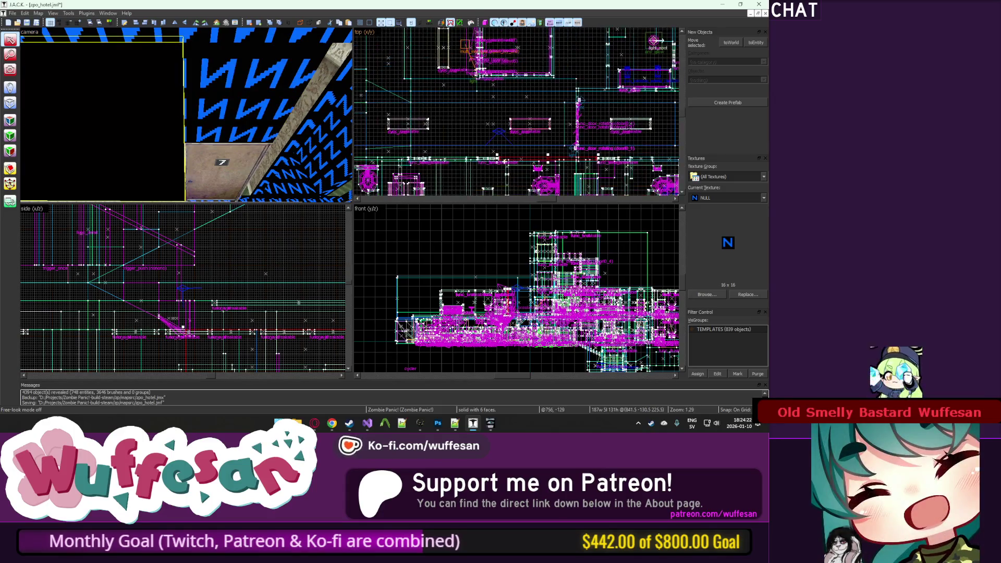
pyautogui.press('Left')
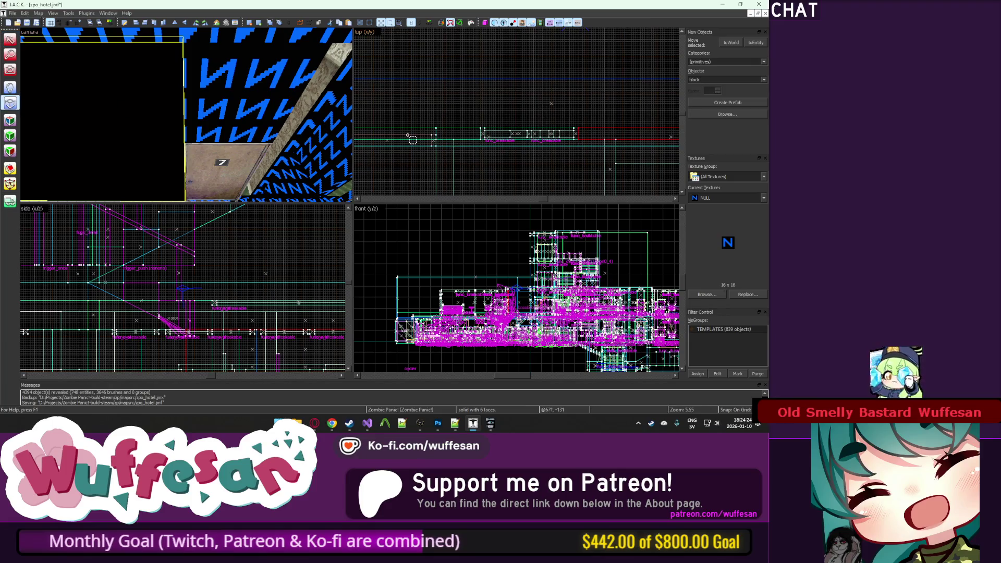
pyautogui.scroll(4, 476, 128)
pyautogui.scroll(-4, 490, 134)
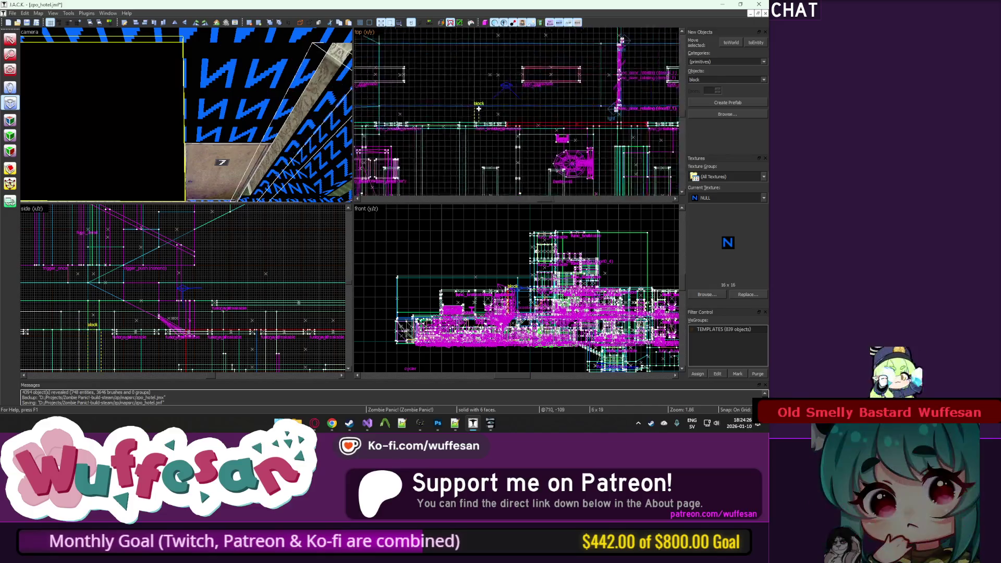
pyautogui.scroll(3, 403, 123)
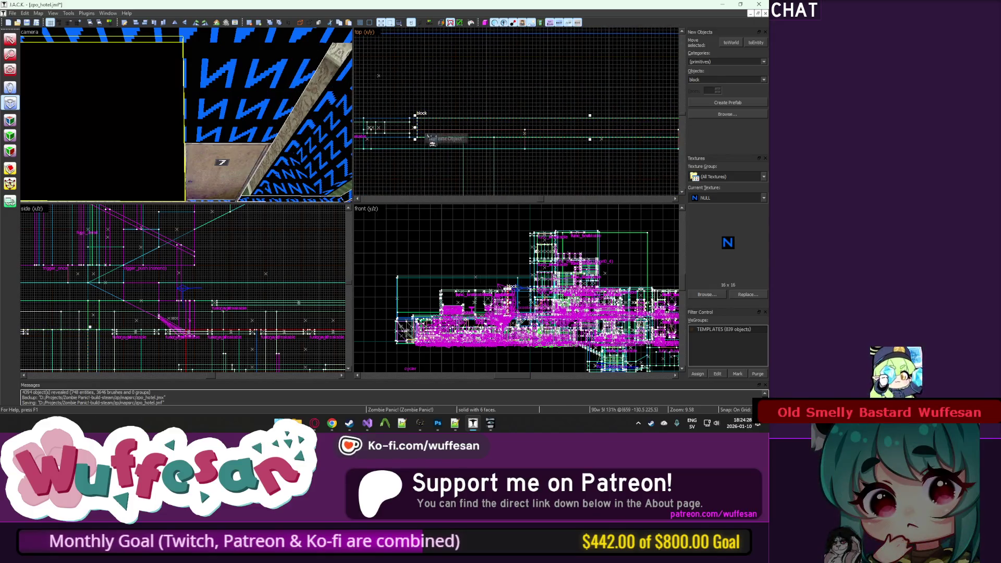
pyautogui.click(10, 39)
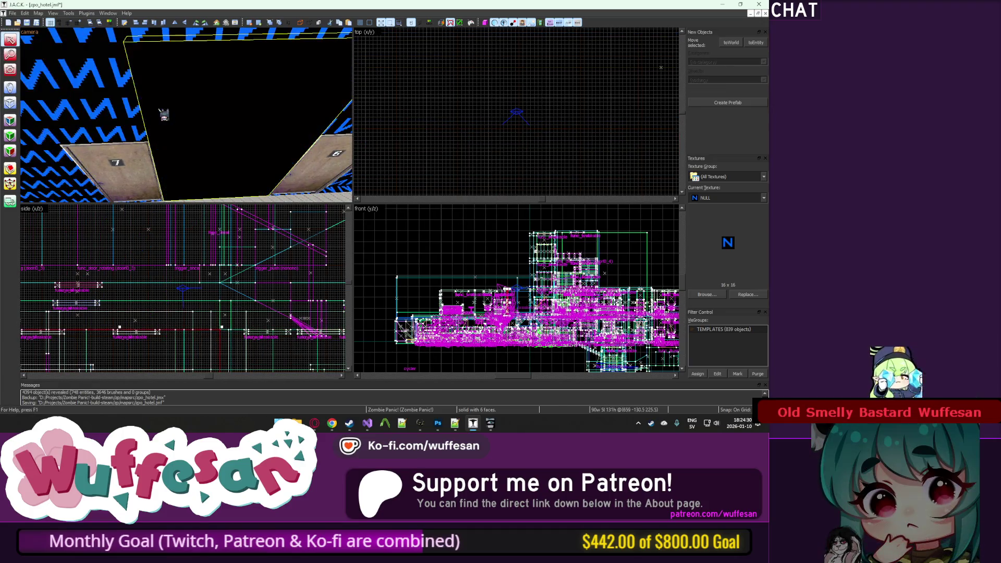
pyautogui.scroll(-4, 527, 117)
pyautogui.click(528, 117)
pyautogui.scroll(3, 528, 117)
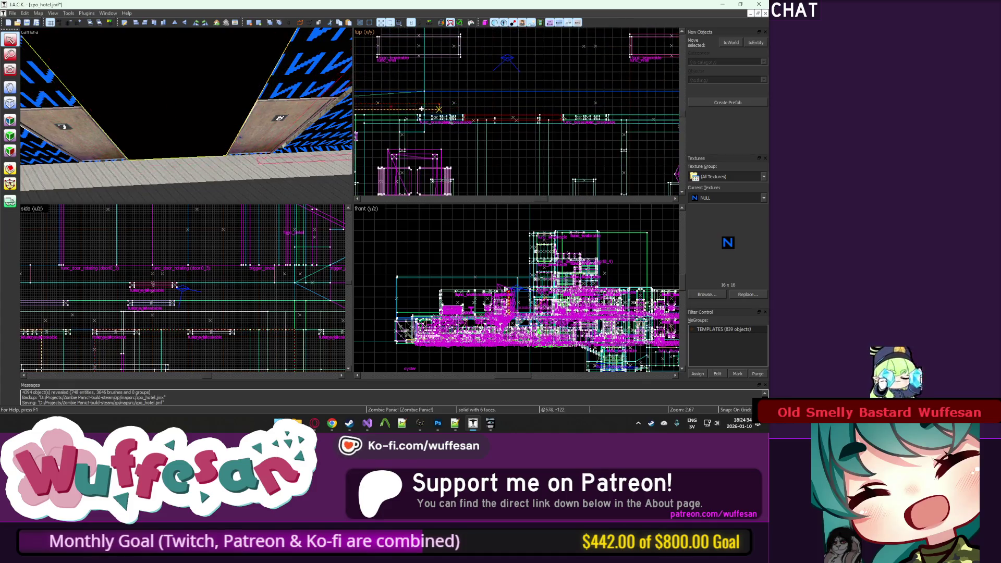
pyautogui.scroll(8, 421, 109)
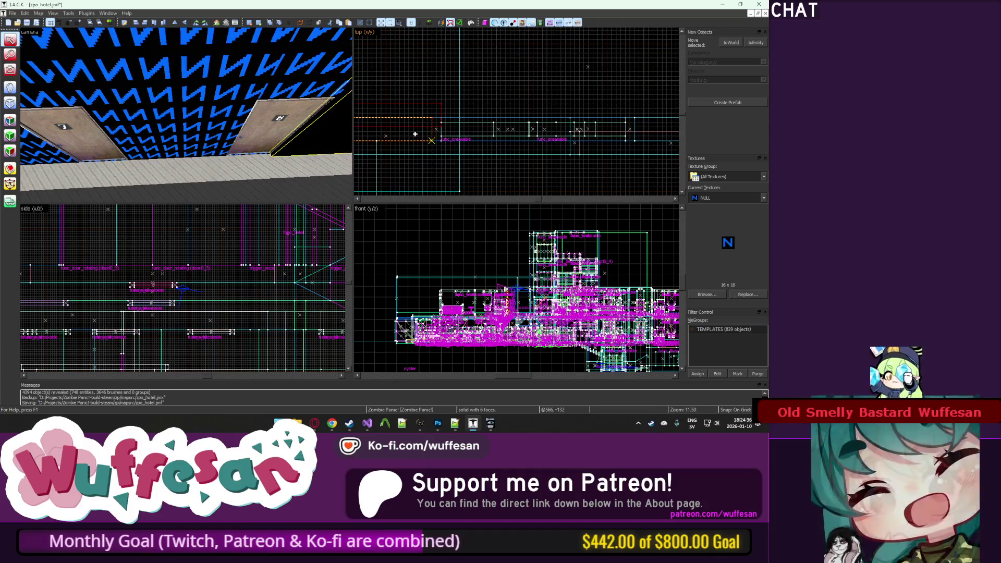
pyautogui.press('z')
pyautogui.press('z')
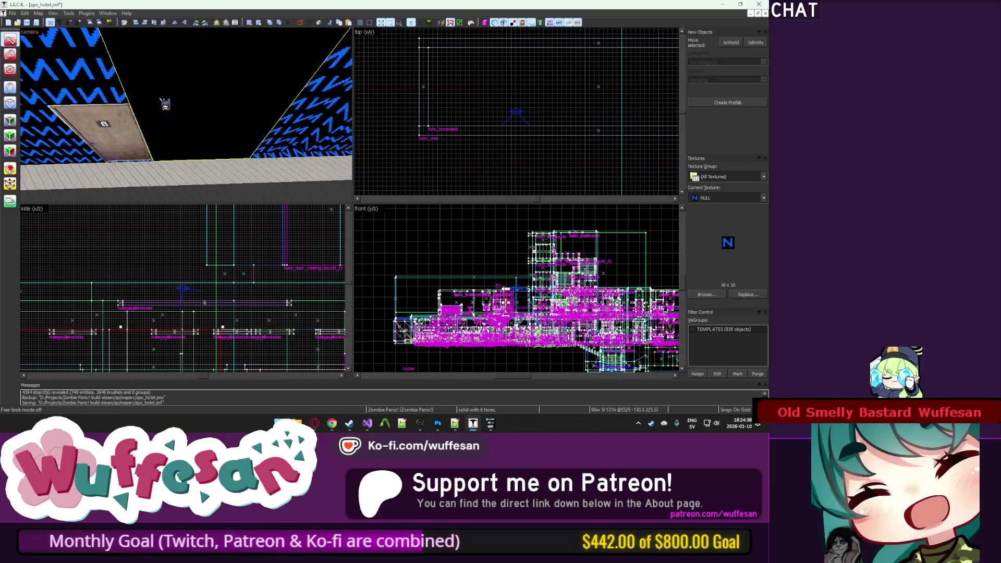
pyautogui.scroll(-6, 571, 130)
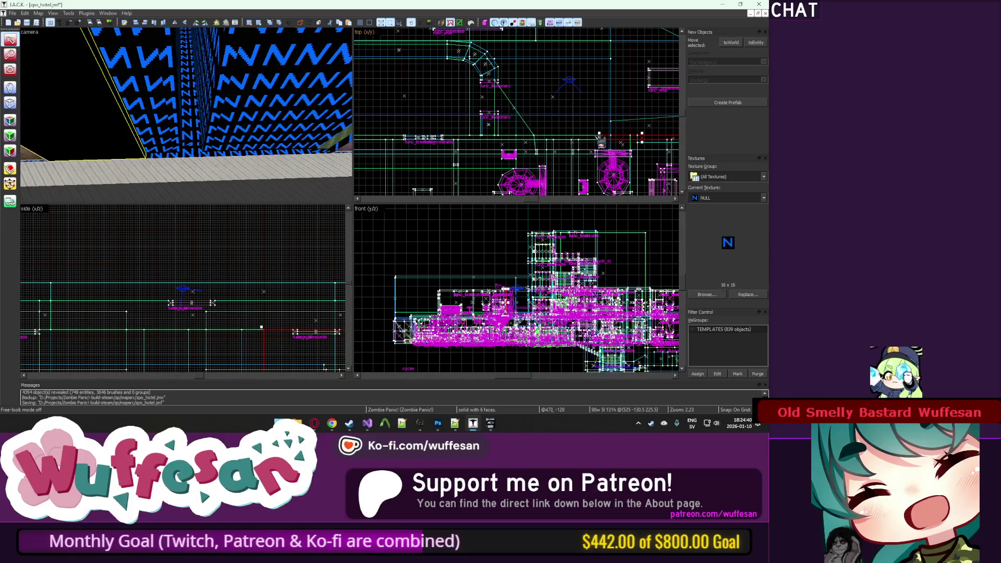
pyautogui.click(599, 136)
pyautogui.scroll(8, 600, 134)
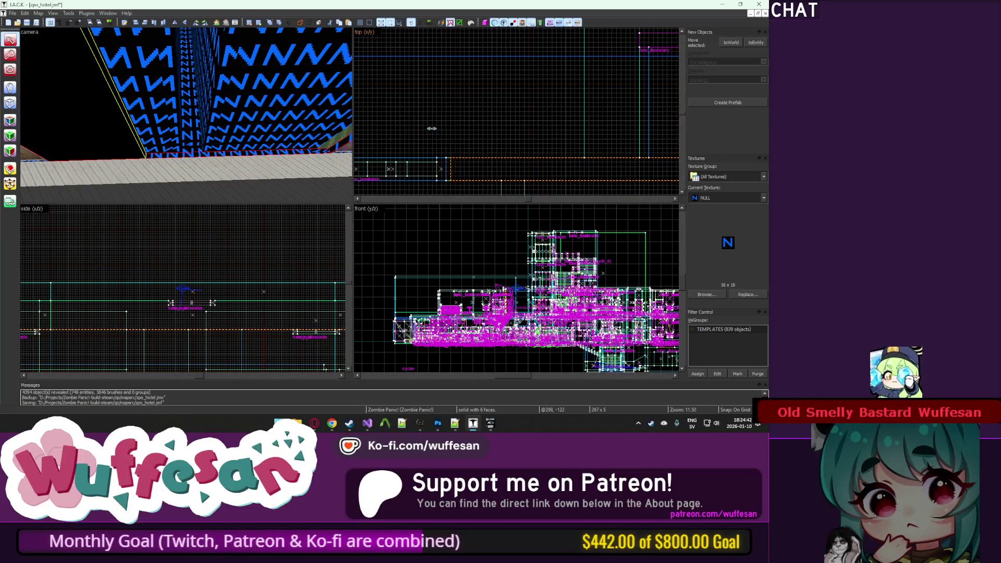
pyautogui.press('z')
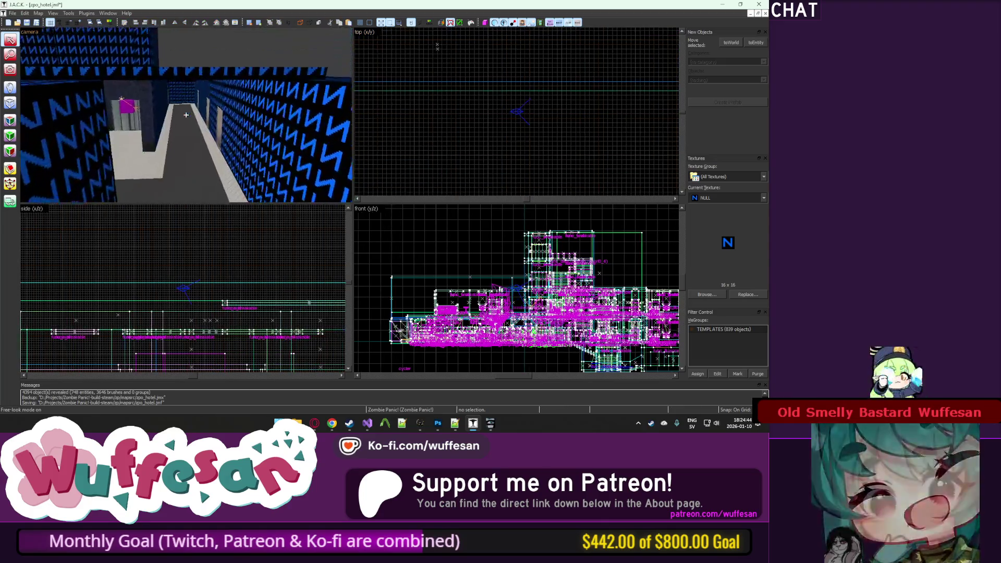
# Step: Select the stray green block in the doorway beside the blue hallway and delete it
pyautogui.press('w')
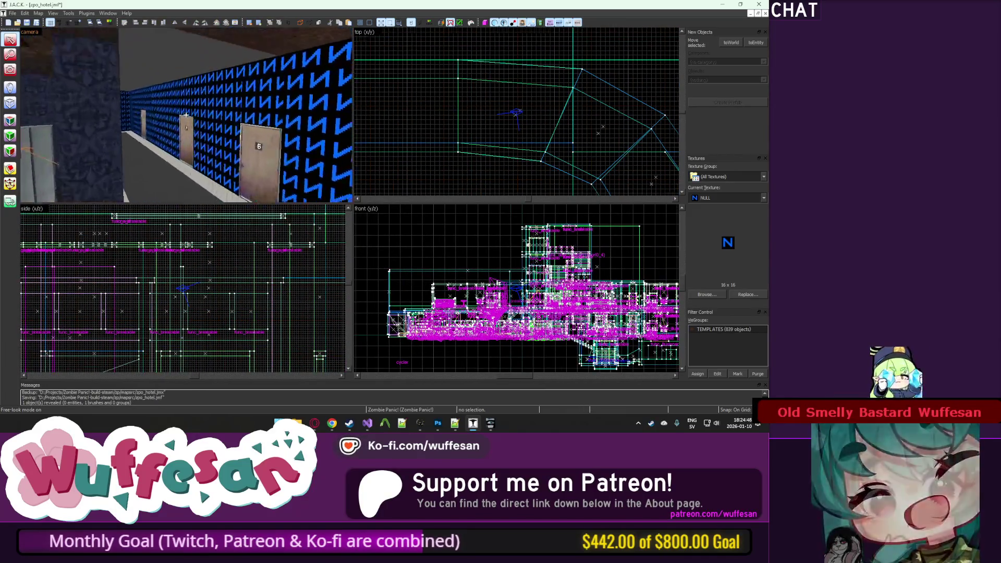
pyautogui.press('z')
pyautogui.click(216, 122)
pyautogui.scroll(-5, 526, 123)
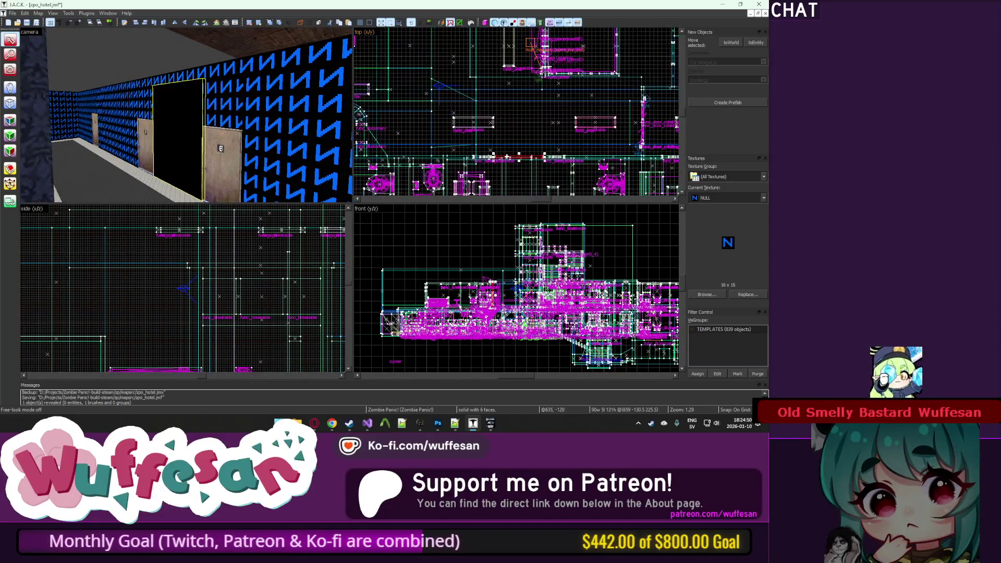
pyautogui.scroll(-2, 526, 123)
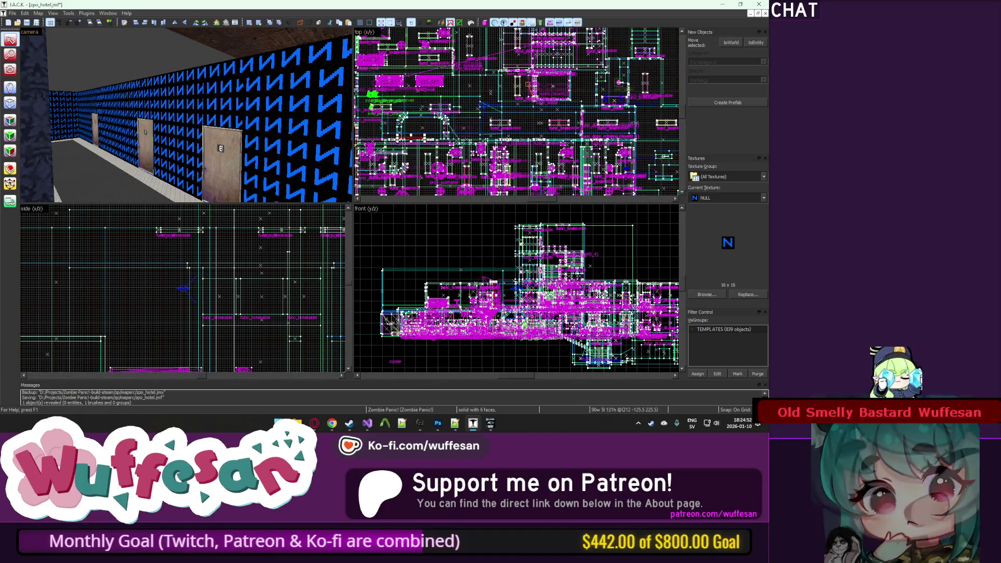
pyautogui.press('z')
pyautogui.scroll(2, 511, 113)
pyautogui.scroll(13, 605, 108)
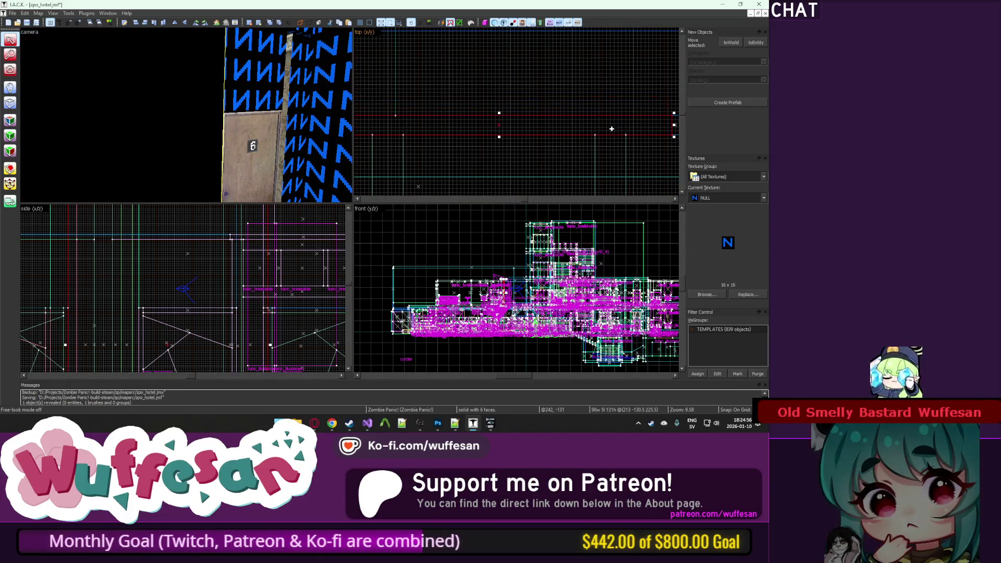
pyautogui.press('w')
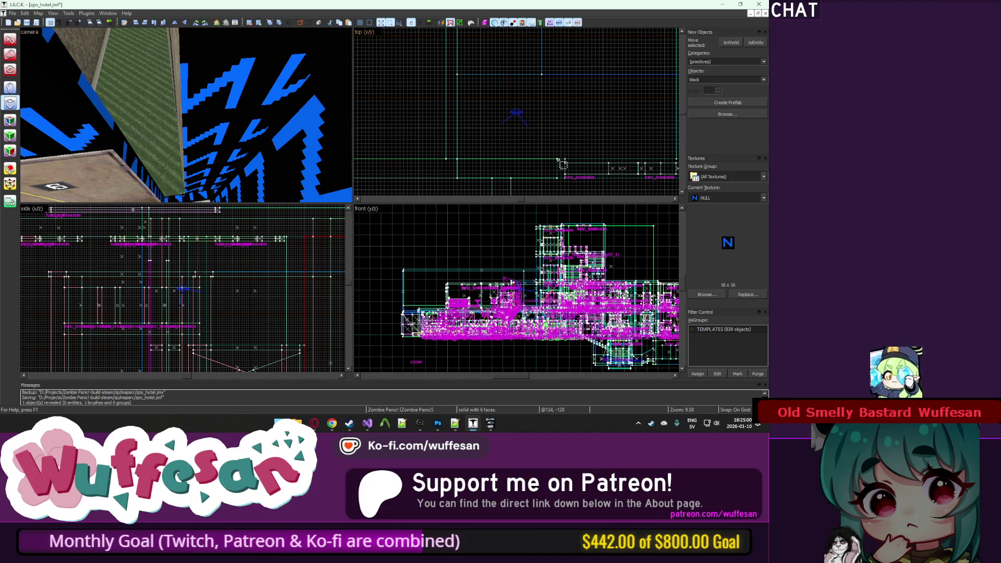
pyautogui.press('Delete')
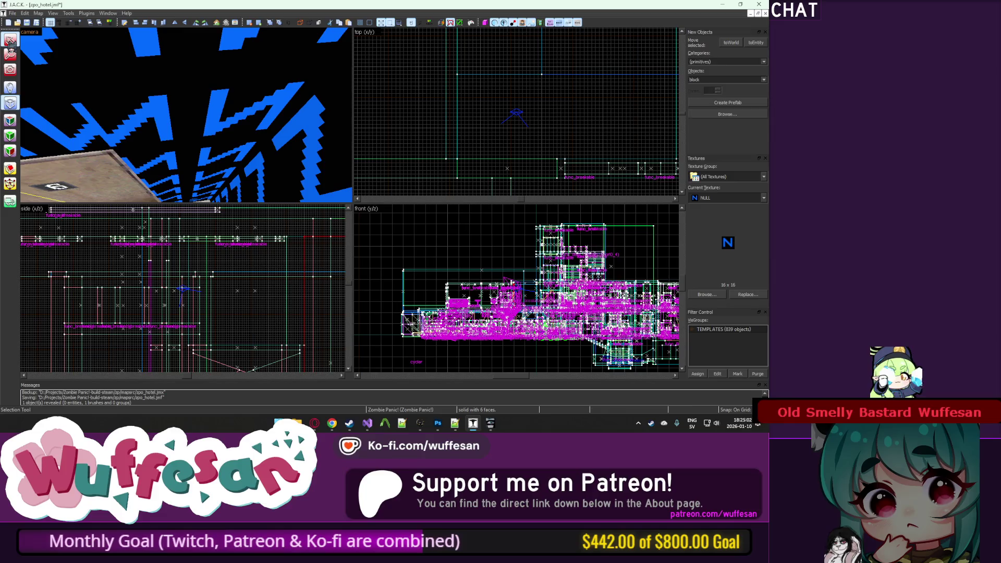
# Step: Fly down the N-patterned corridor and zoom the top view to check the result
pyautogui.press('z')
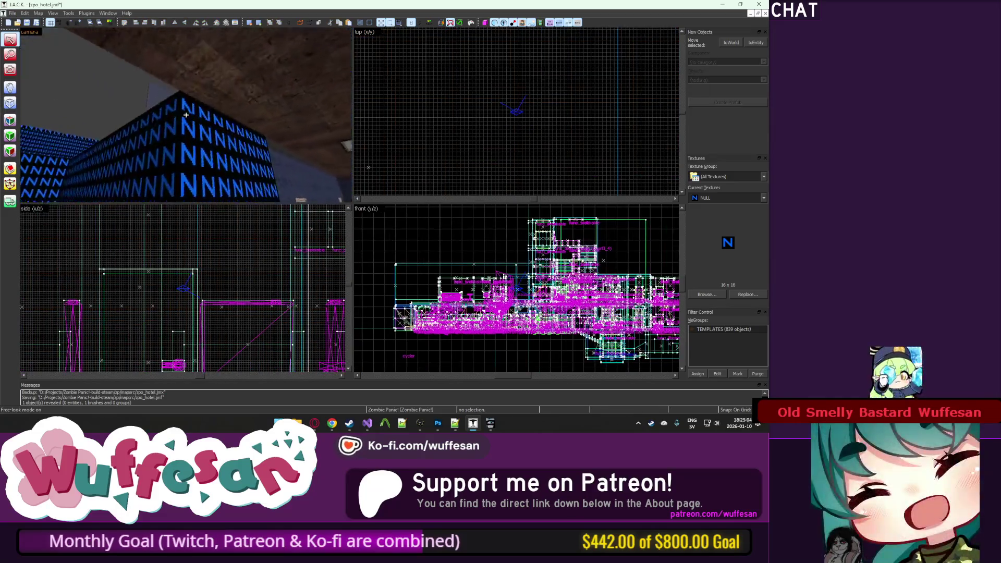
pyautogui.press('z')
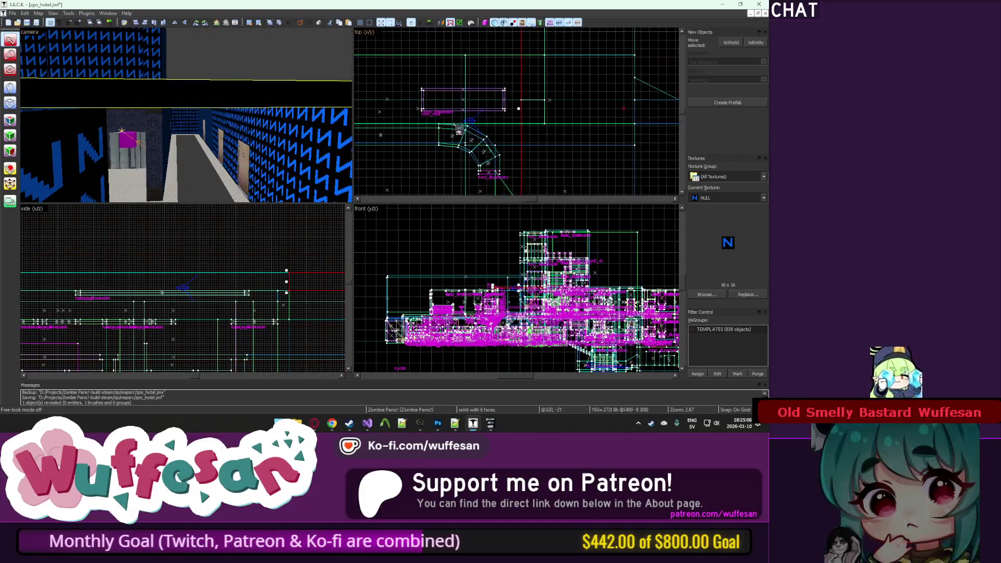
pyautogui.scroll(4, 509, 172)
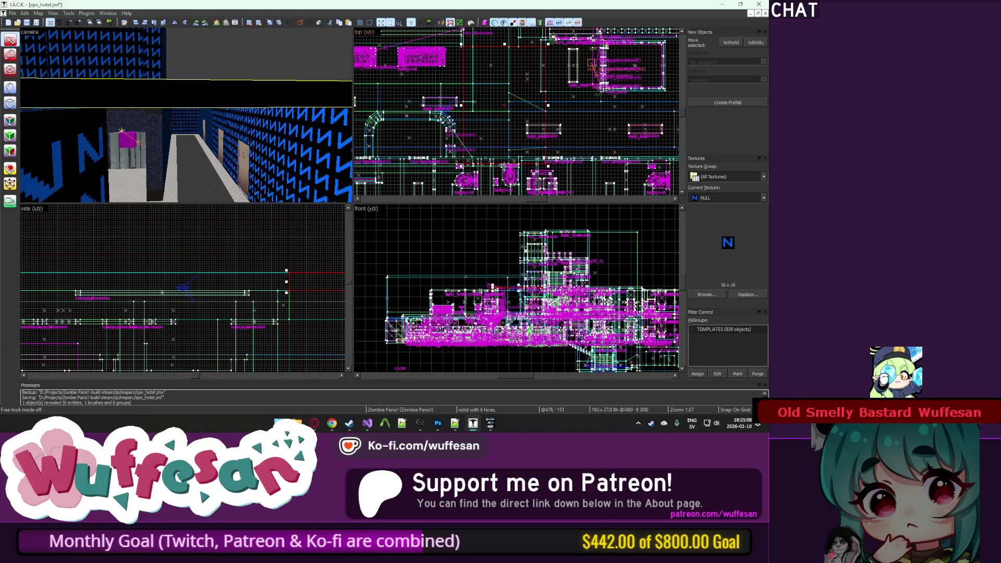
pyautogui.scroll(5, 516, 100)
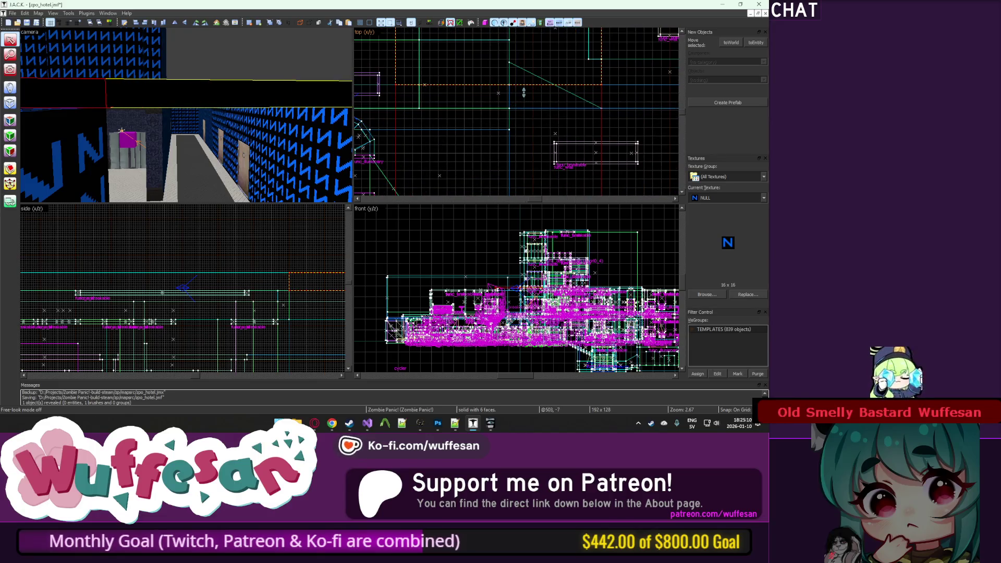
pyautogui.scroll(-9, 524, 92)
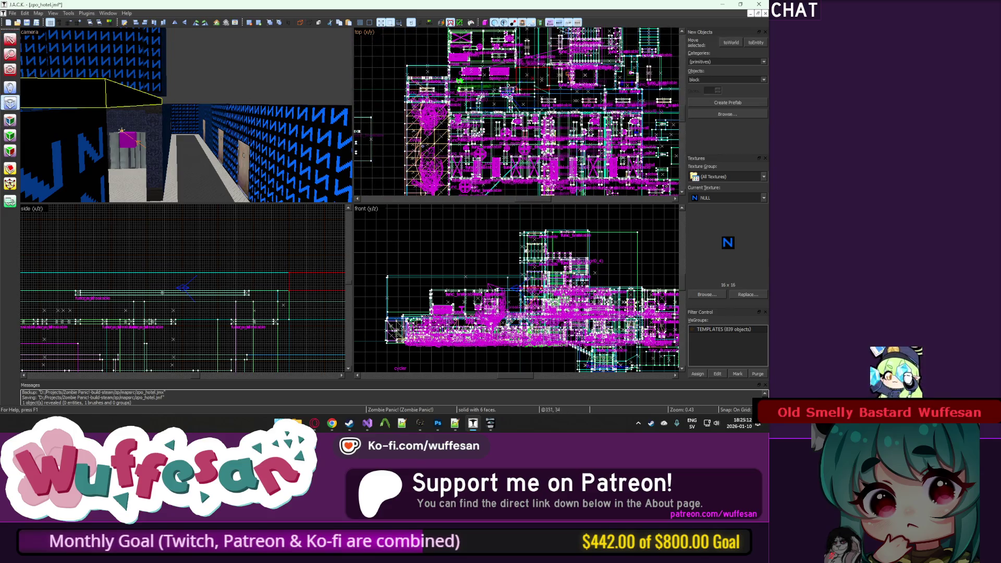
pyautogui.scroll(15, 415, 68)
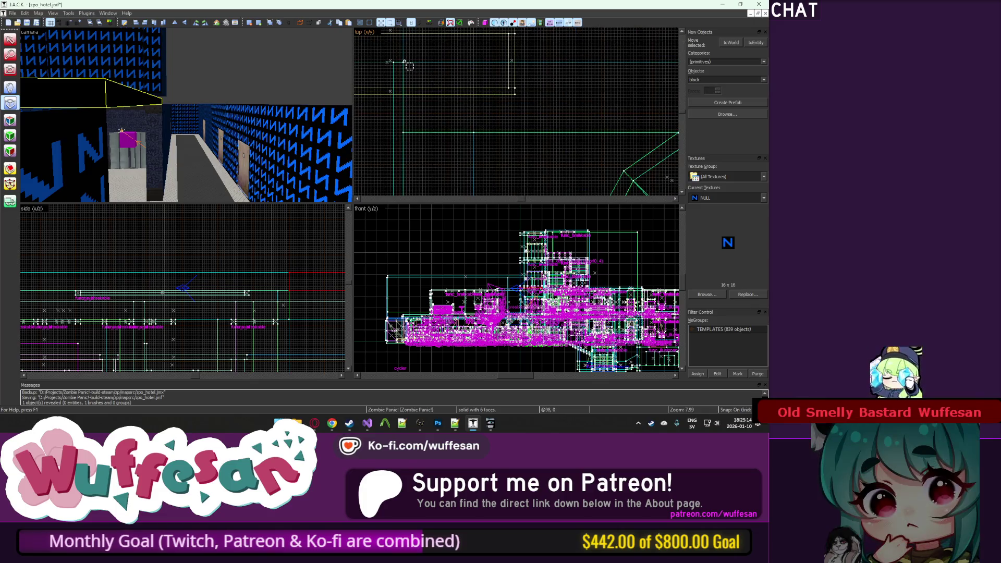
pyautogui.scroll(-15, 461, 92)
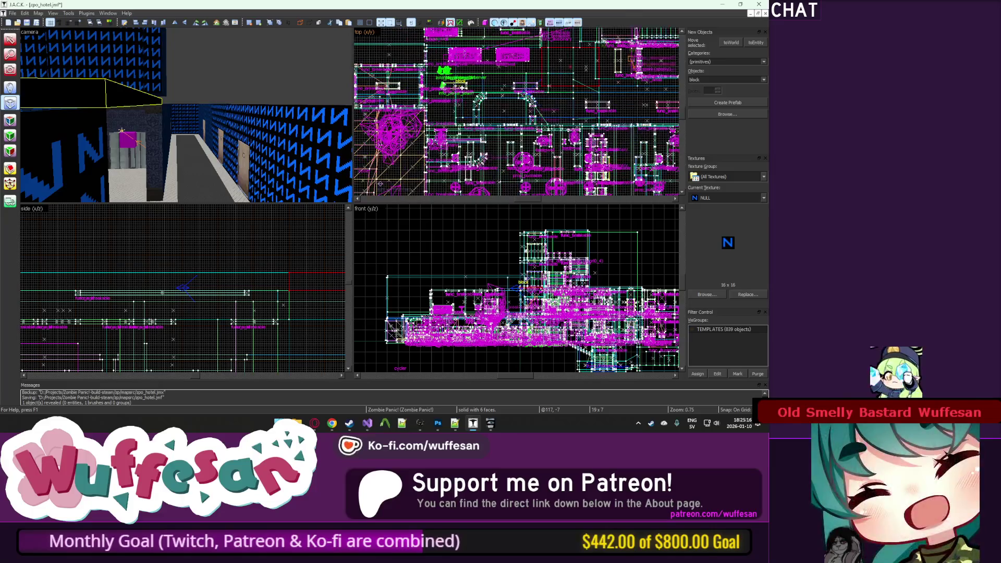
pyautogui.scroll(10, 670, 125)
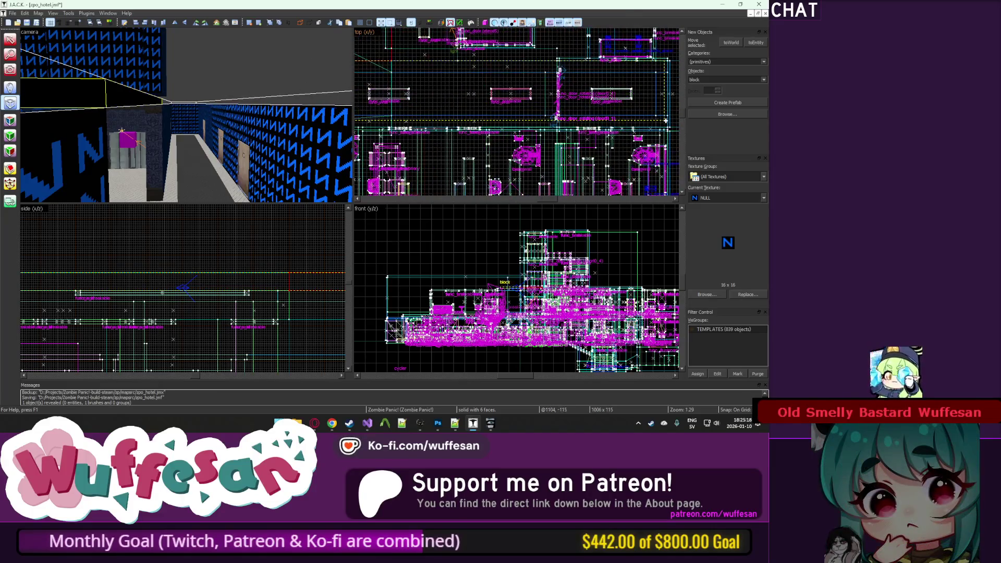
pyautogui.scroll(5, 670, 125)
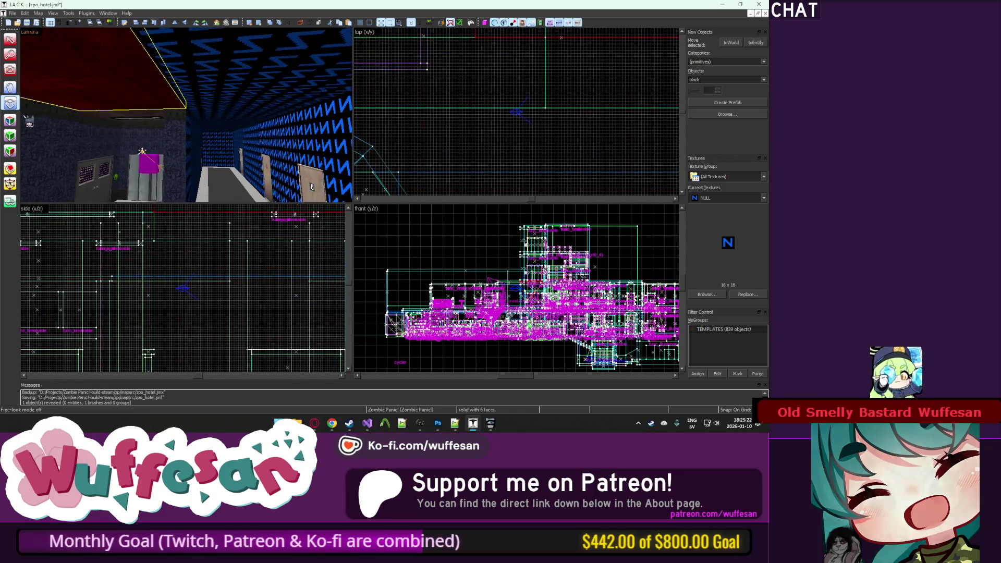
# Step: Check a hallway wall face's texture, then select the solid ahead and aim at a blue wall
pyautogui.hotkey('shift', 'a')
pyautogui.click(137, 62)
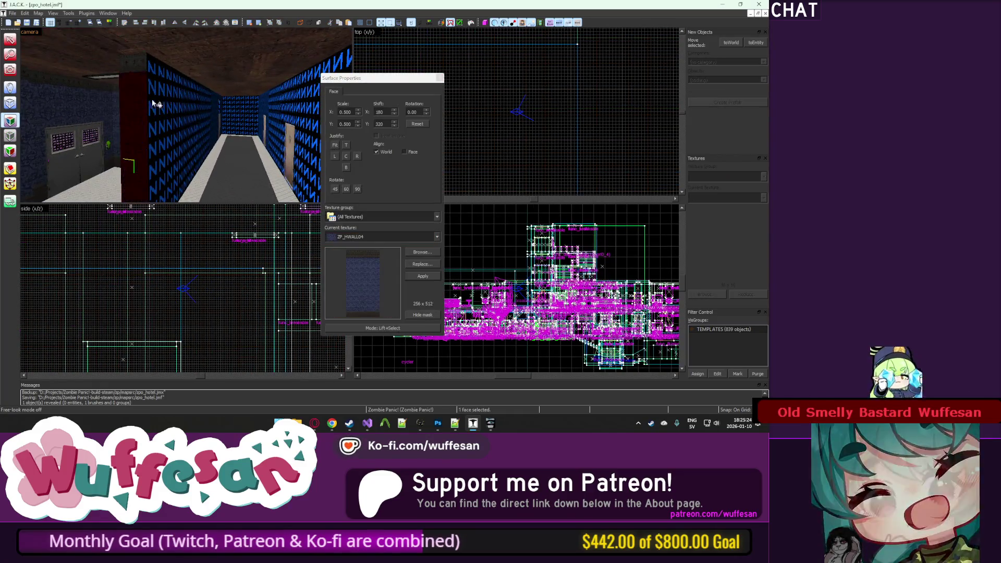
pyautogui.press('z')
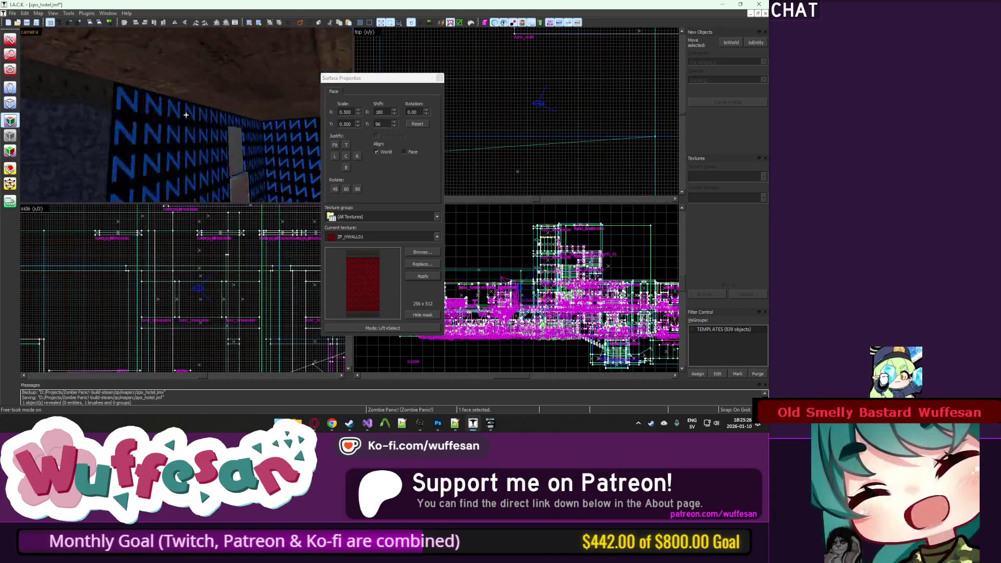
pyautogui.press('z')
pyautogui.press('z')
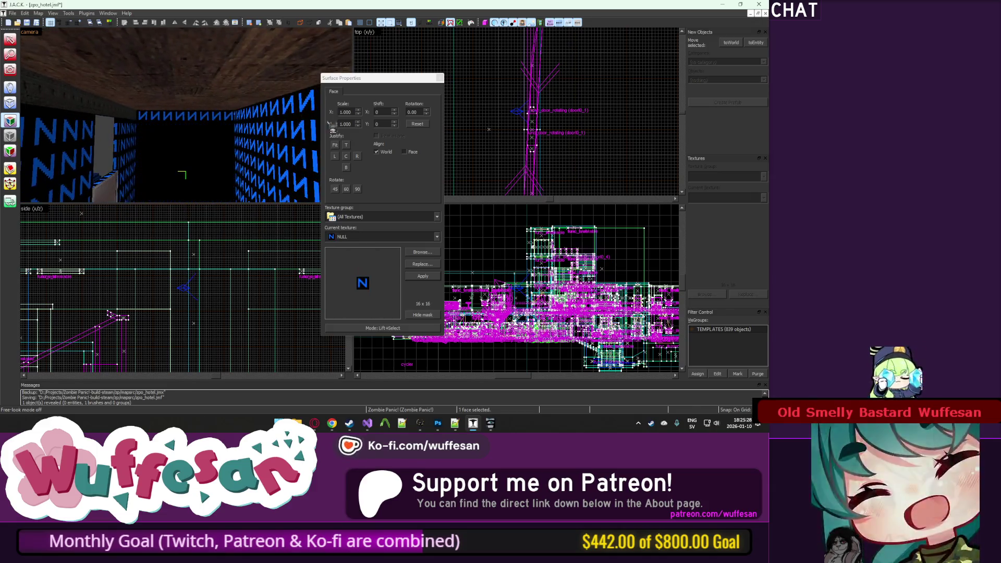
pyautogui.hotkey('shift', 's')
pyautogui.press('z')
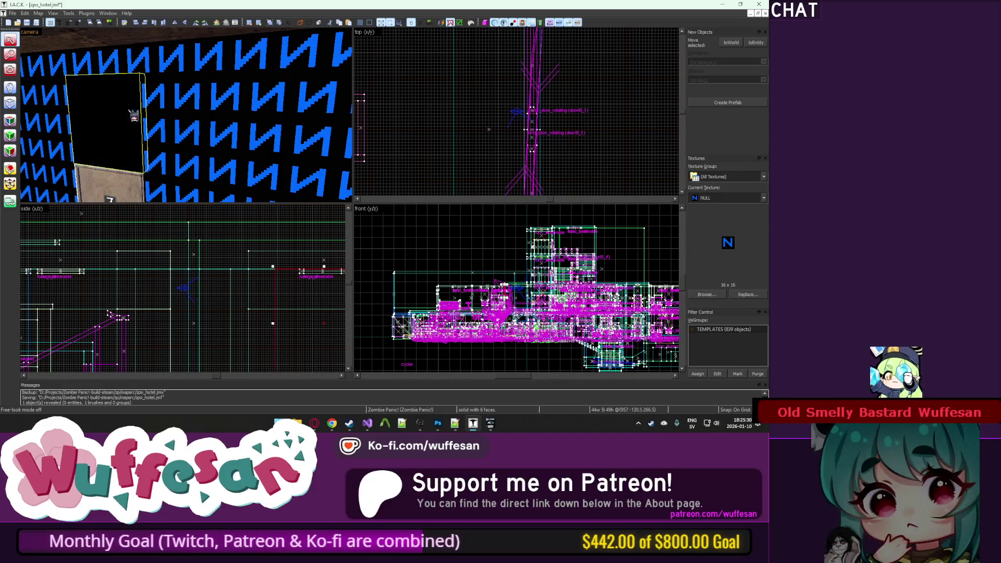
pyautogui.click(186, 114)
pyautogui.press('z')
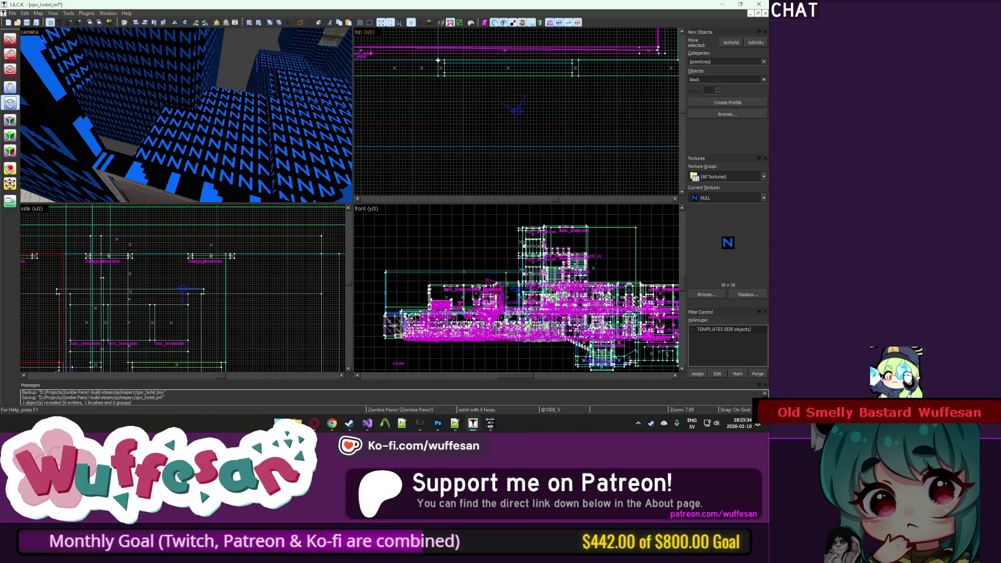
pyautogui.press('z')
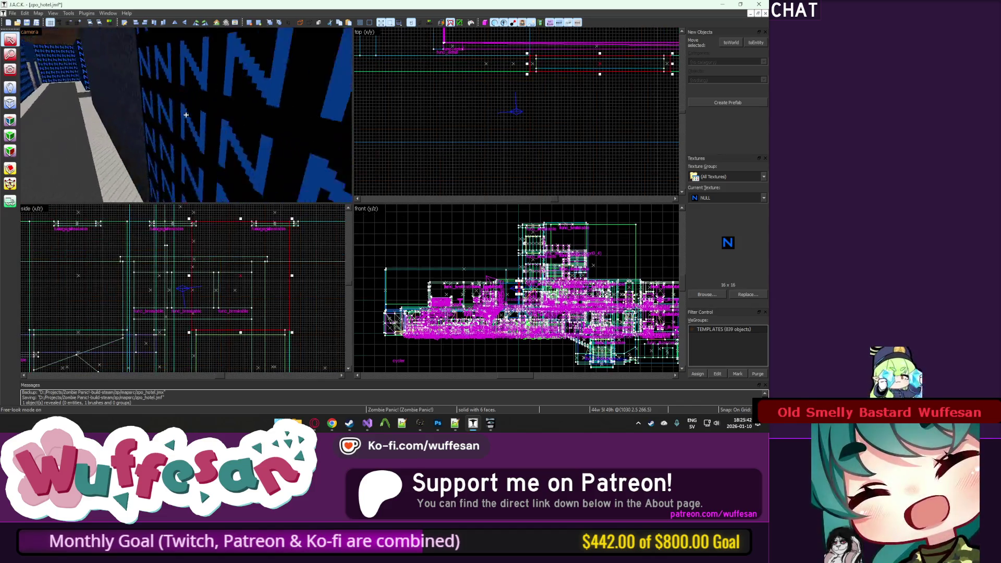
# Step: Pick the blue ZP_HWALL04 wallpaper face and fly to the N-textured wall corner
pyautogui.hotkey('shift', 'a')
pyautogui.click(191, 126)
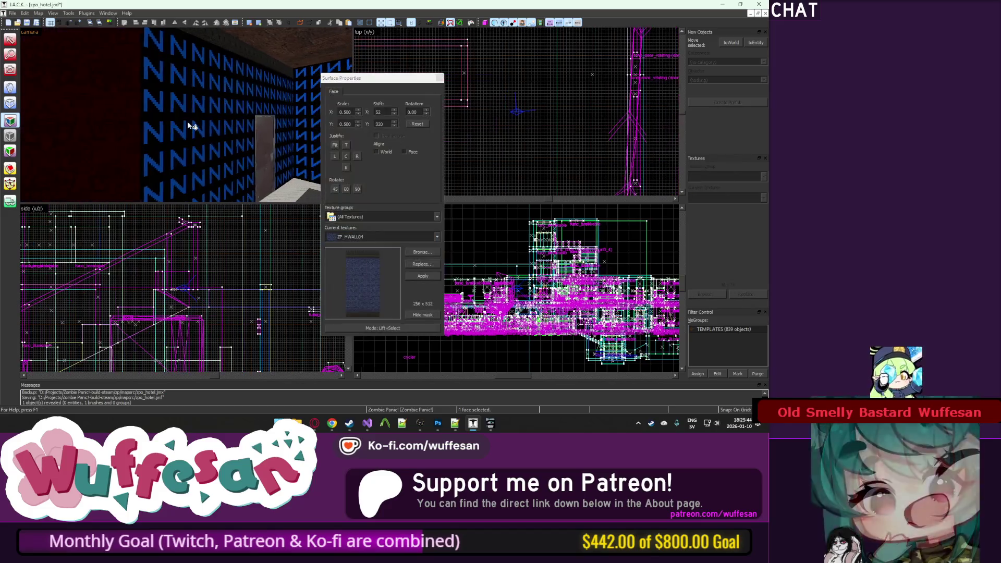
pyautogui.press('z')
pyautogui.press('z')
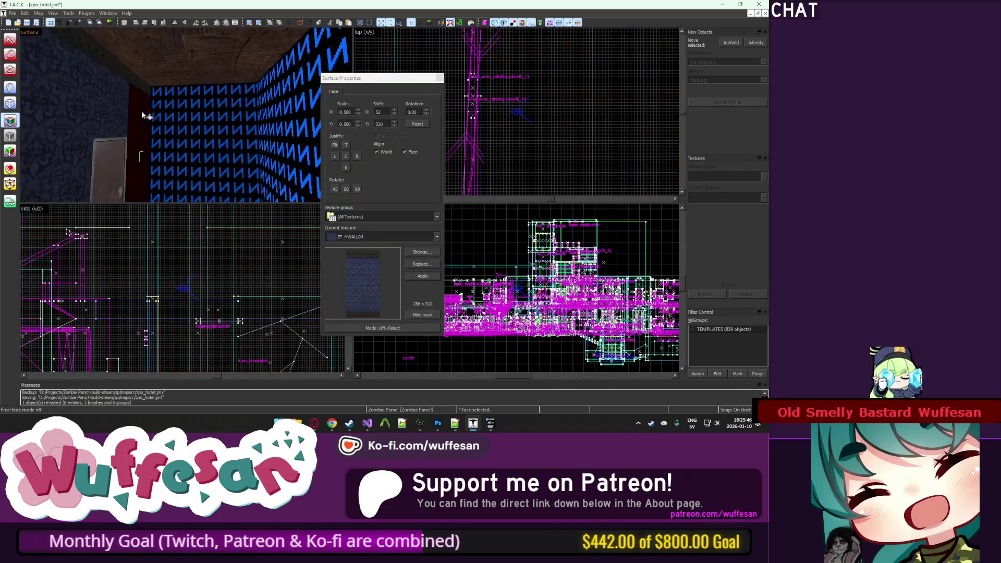
pyautogui.press('z')
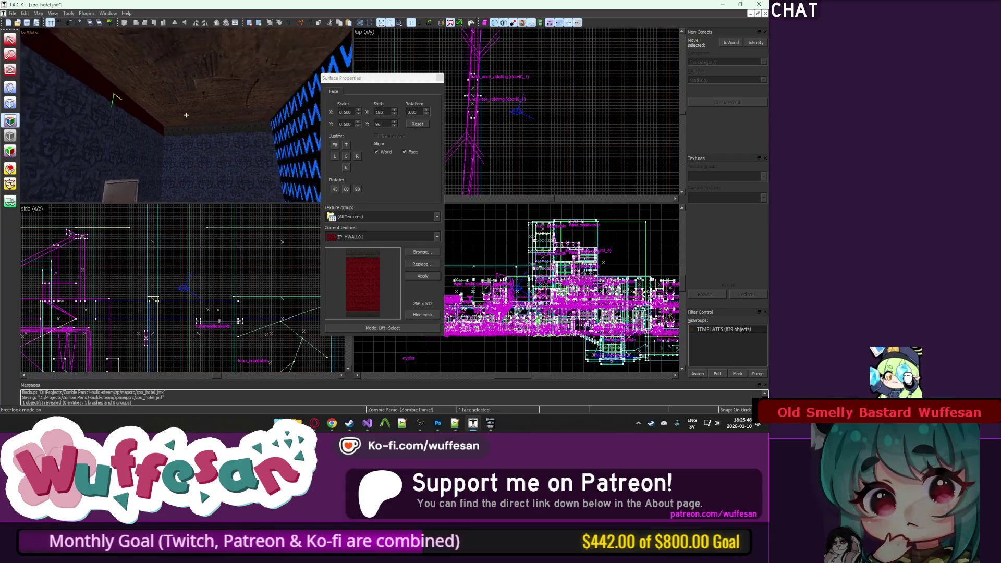
pyautogui.press('s')
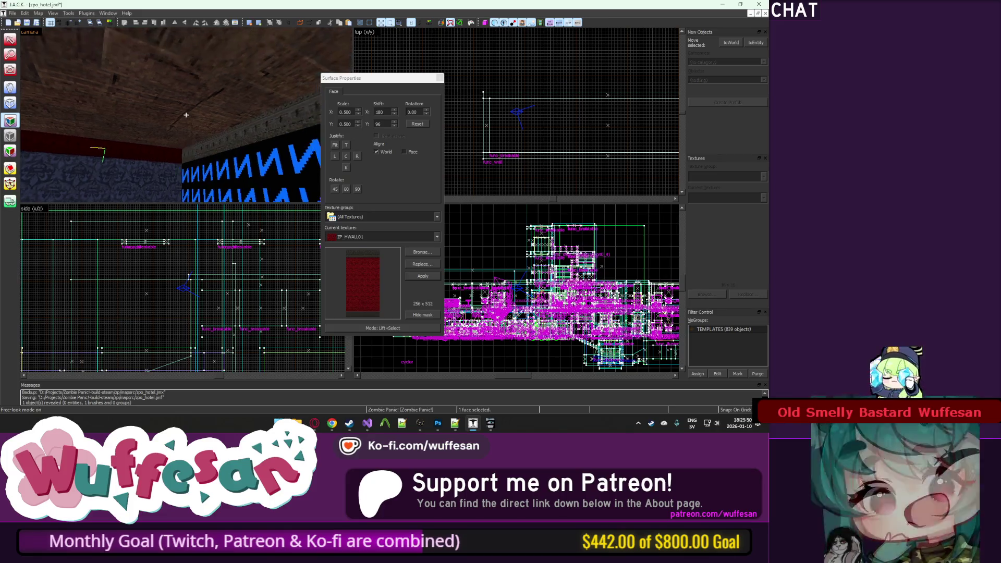
pyautogui.press('w')
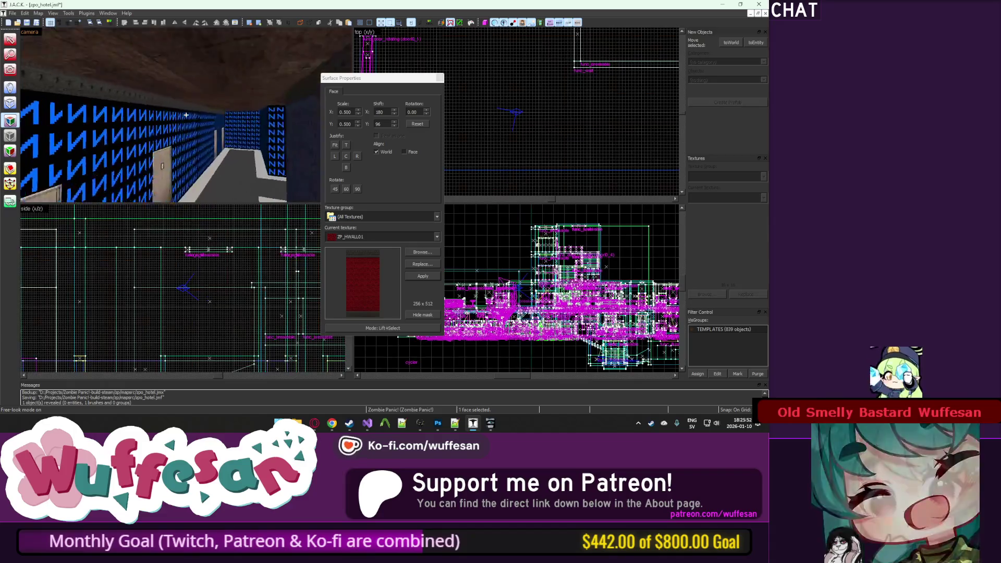
pyautogui.press('z')
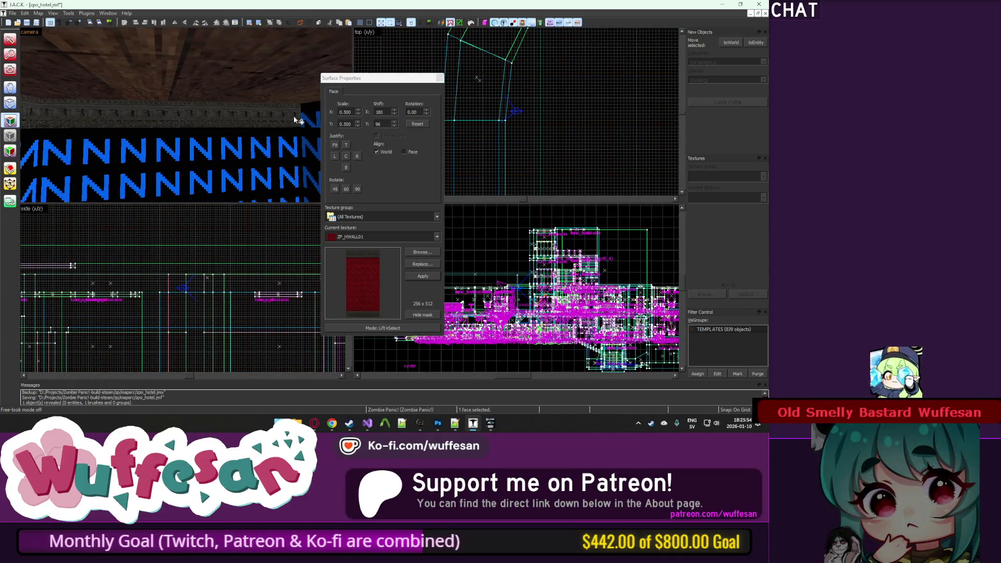
pyautogui.press('z')
pyautogui.press('s')
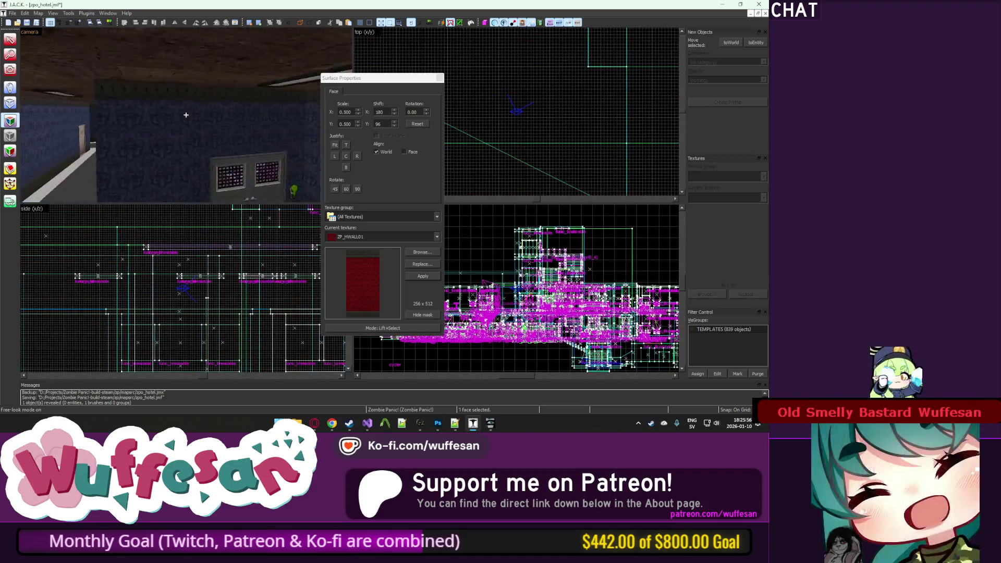
# Step: Apply ZP_HWALL04 to another corridor wall face and close the face texture properties
pyautogui.click(186, 115)
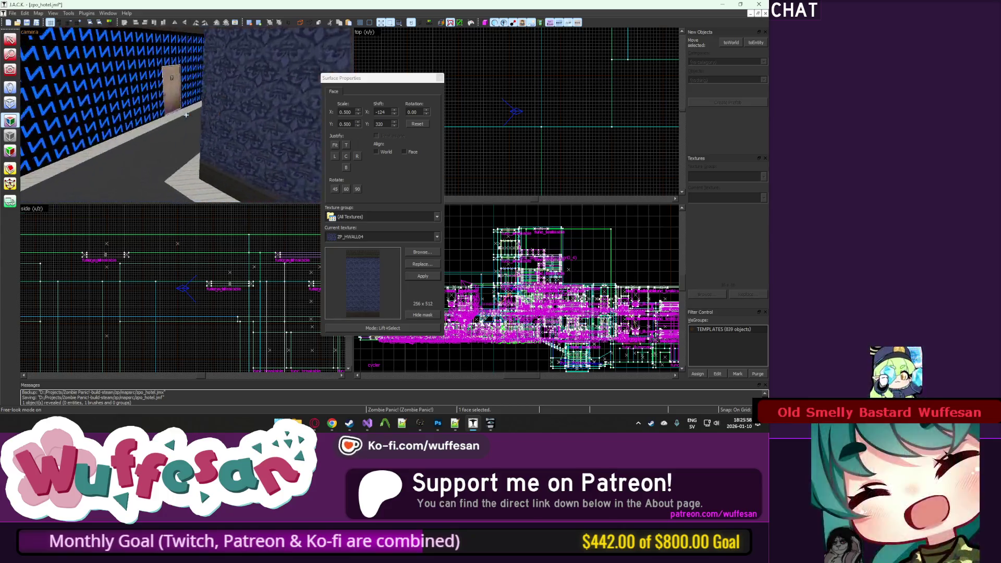
pyautogui.press('z')
pyautogui.press('w')
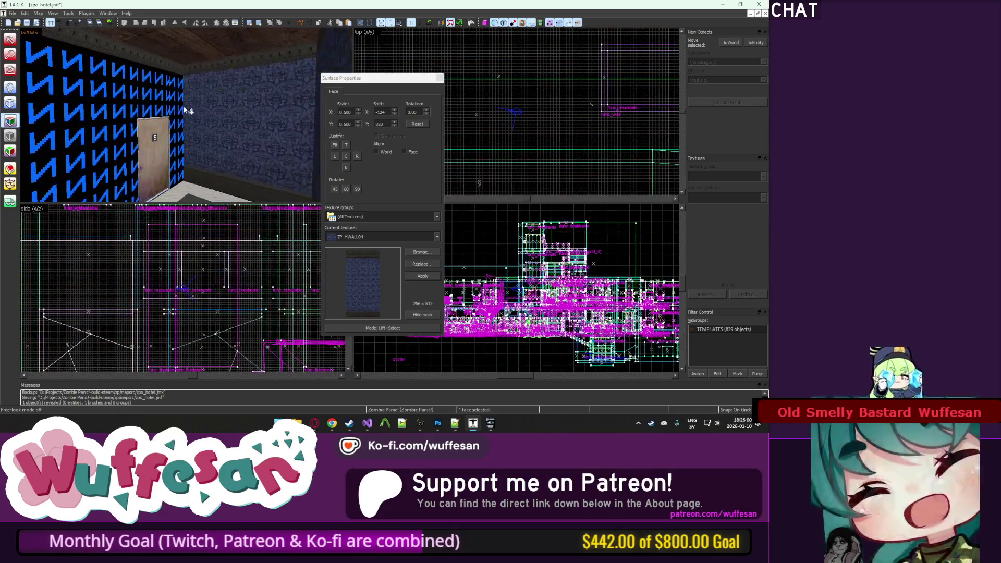
pyautogui.press('Left')
pyautogui.press('Left')
pyautogui.press('Left')
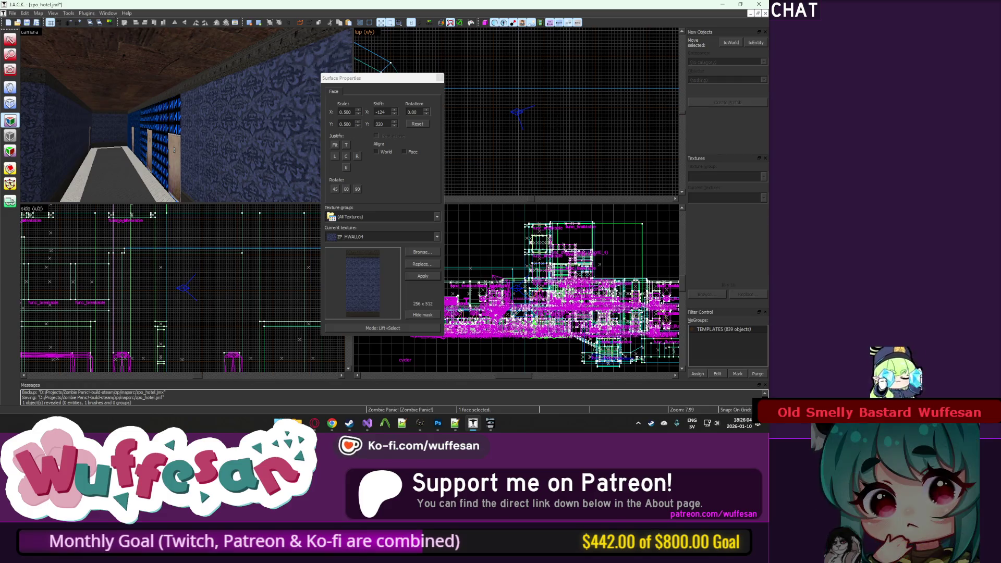
pyautogui.press('Escape')
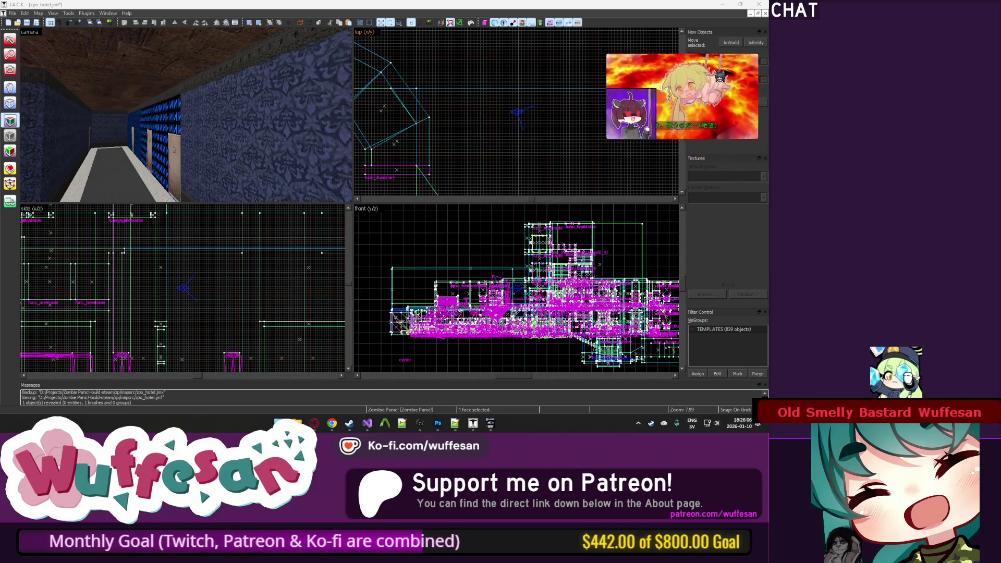
# Step: Recheck ZP_HWALL04 in the face texture settings, deselect, and fly down the corridor
pyautogui.hotkey('shift', 'a')
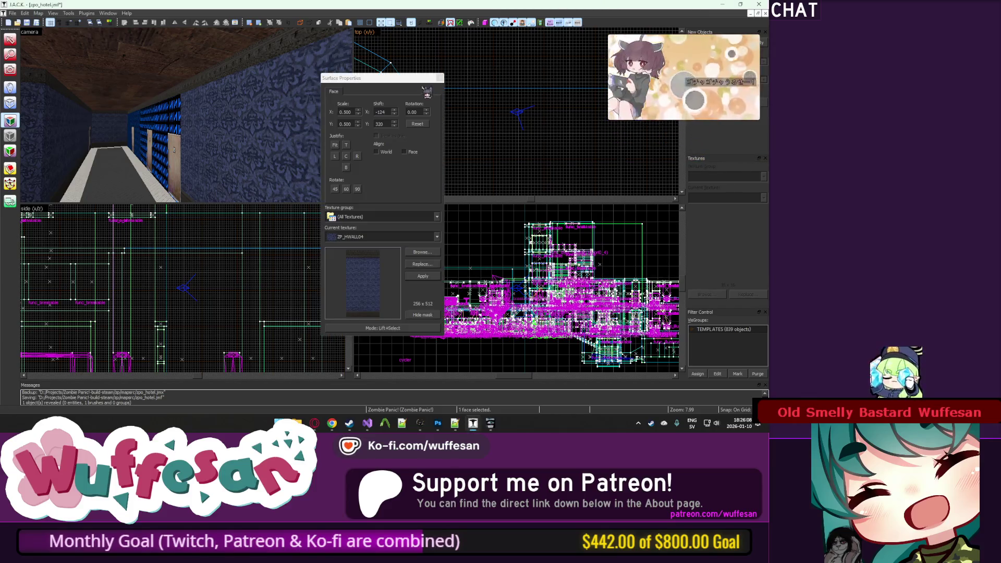
pyautogui.click(438, 78)
pyautogui.press('s')
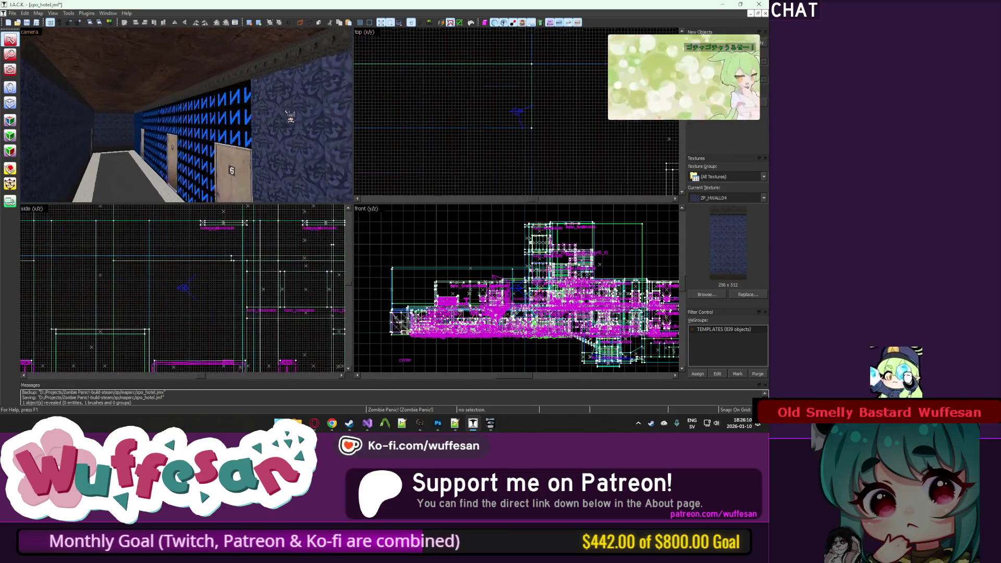
pyautogui.click(10, 121)
pyautogui.press('z')
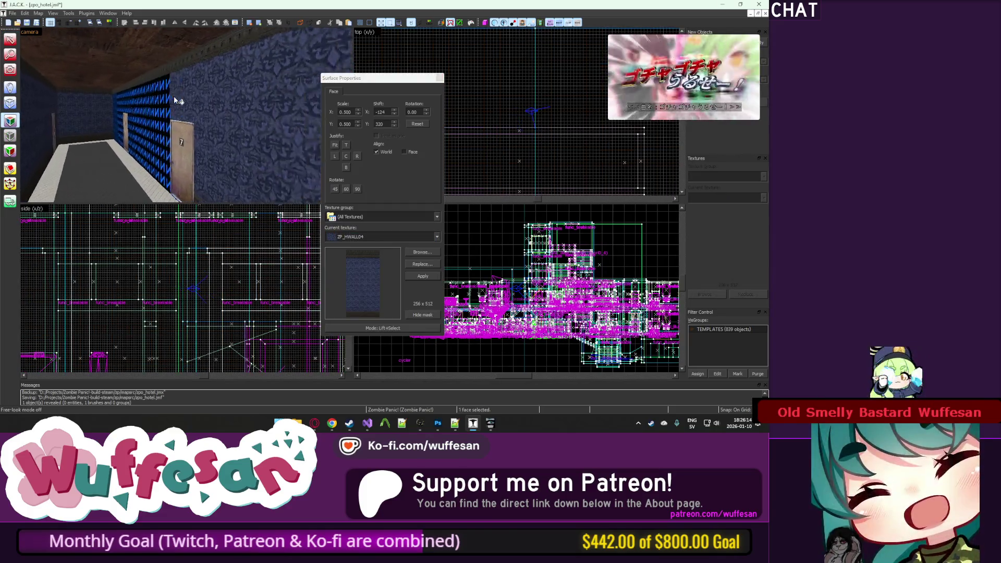
pyautogui.press('z')
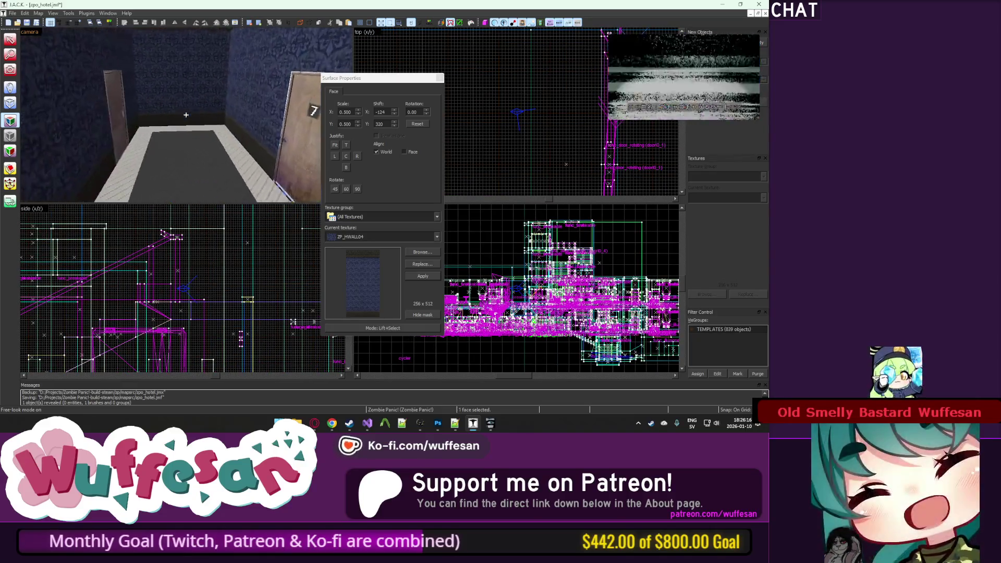
pyautogui.press('w')
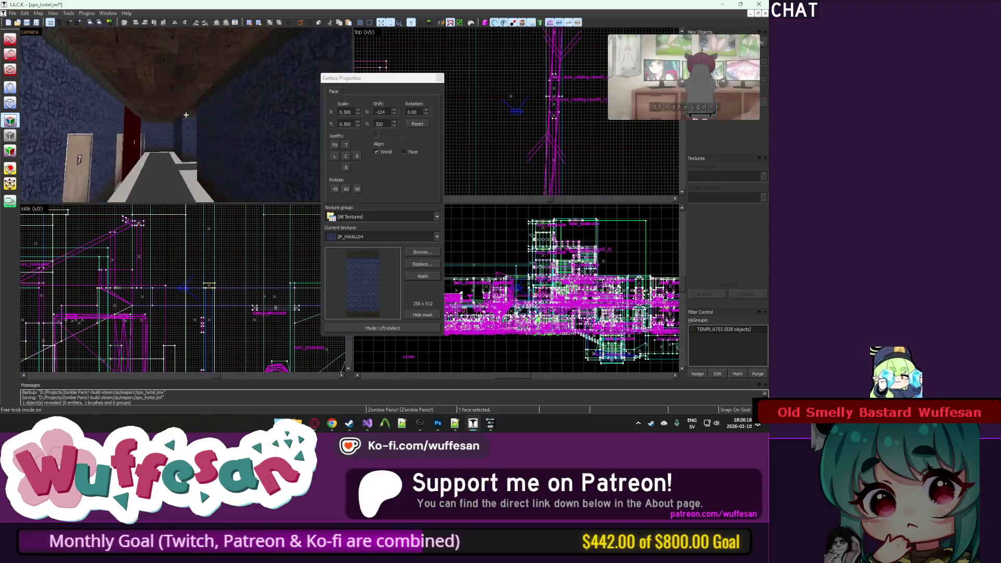
pyautogui.press('w')
pyautogui.press('z')
pyautogui.hotkey('shift', 's')
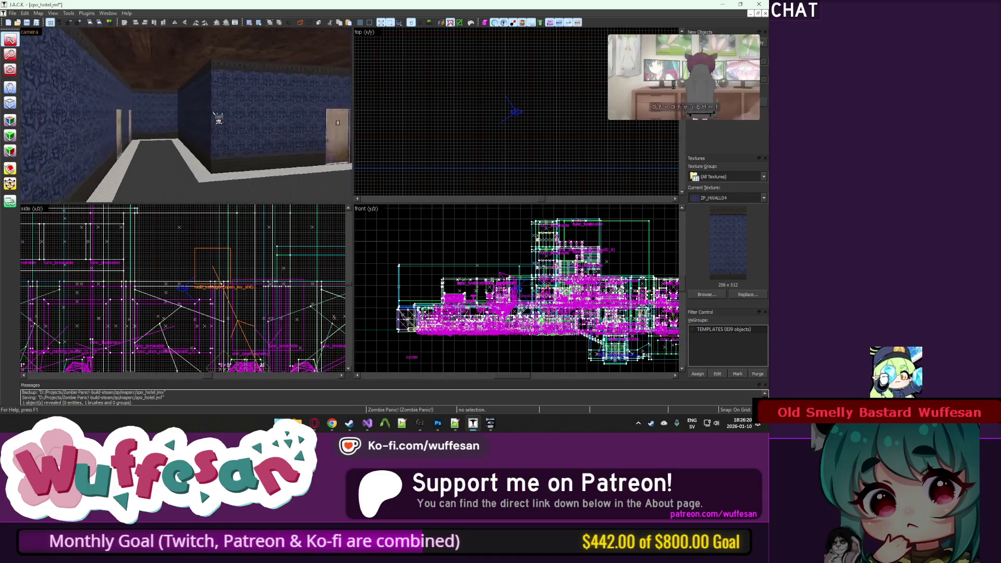
pyautogui.press('w')
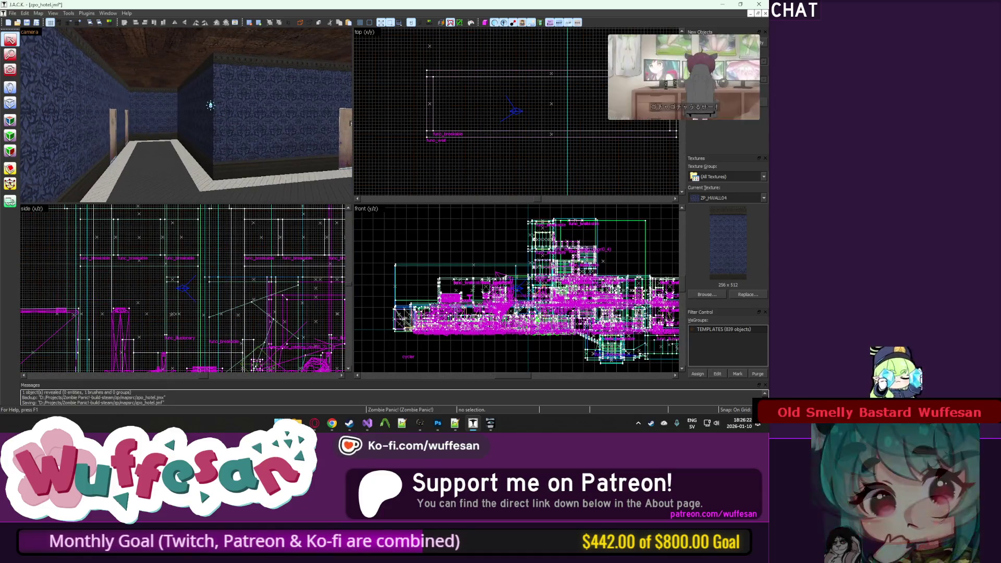
pyautogui.press('z')
pyautogui.press('w')
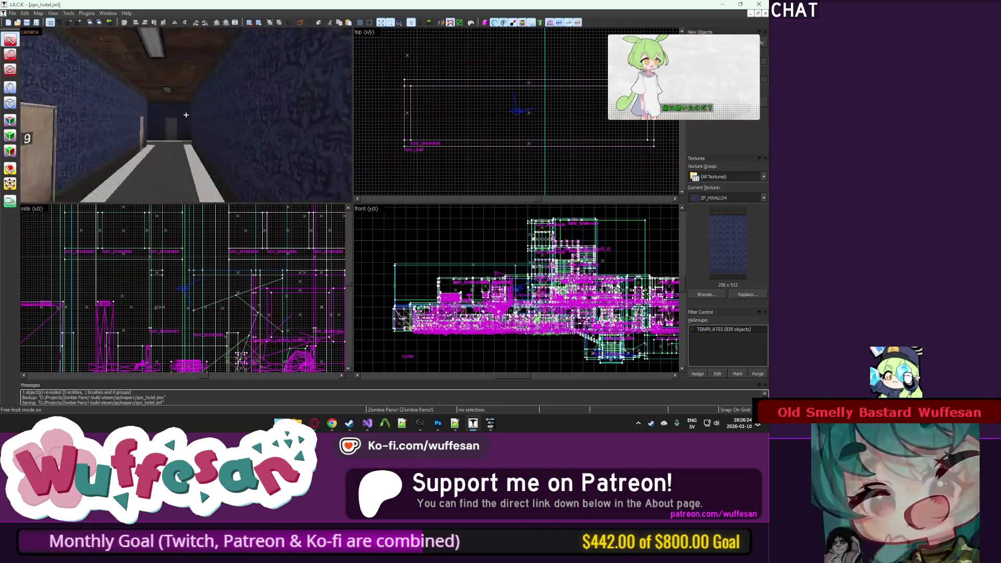
pyautogui.press('w')
pyautogui.press('z')
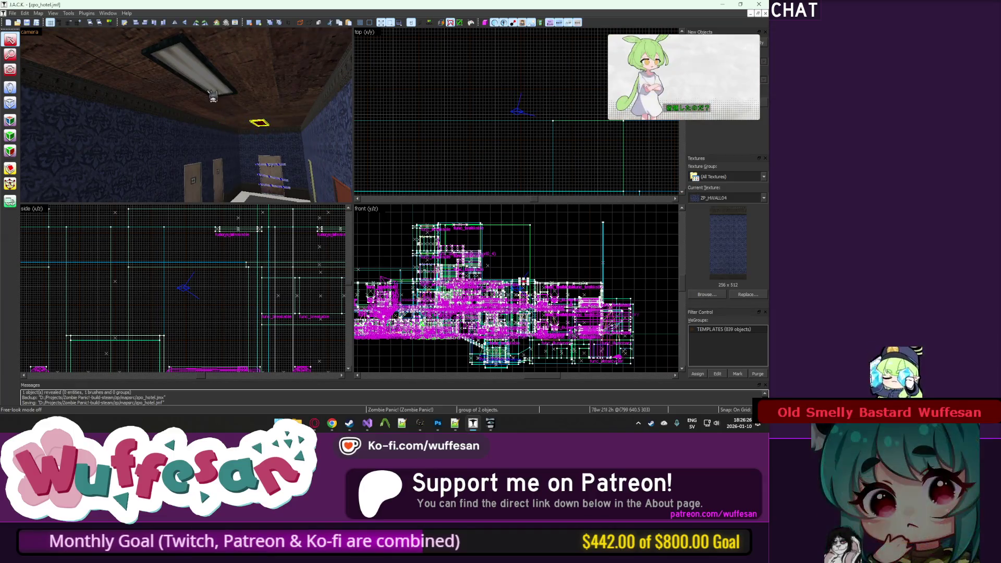
pyautogui.press('w')
pyautogui.press('z')
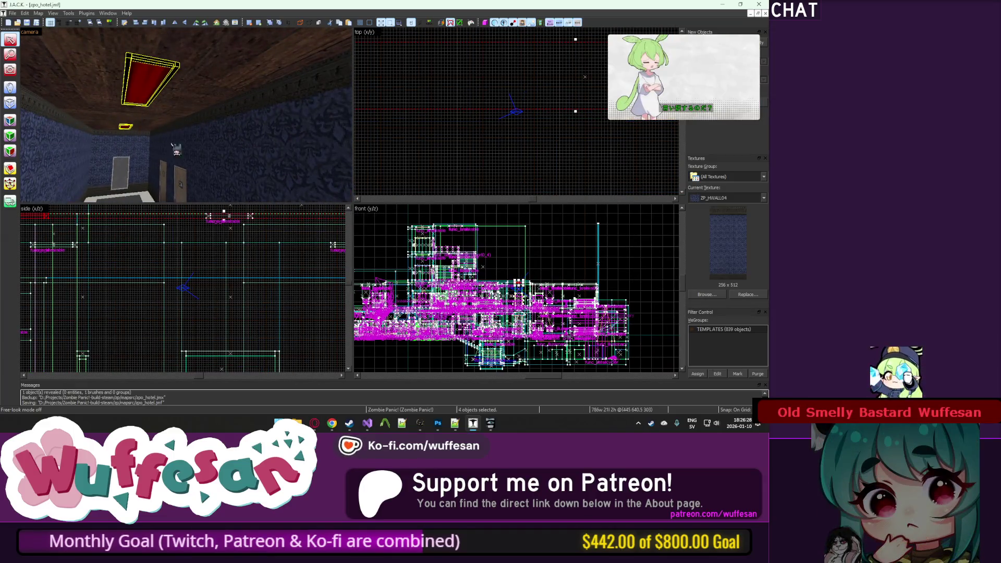
pyautogui.press('z')
pyautogui.press('w')
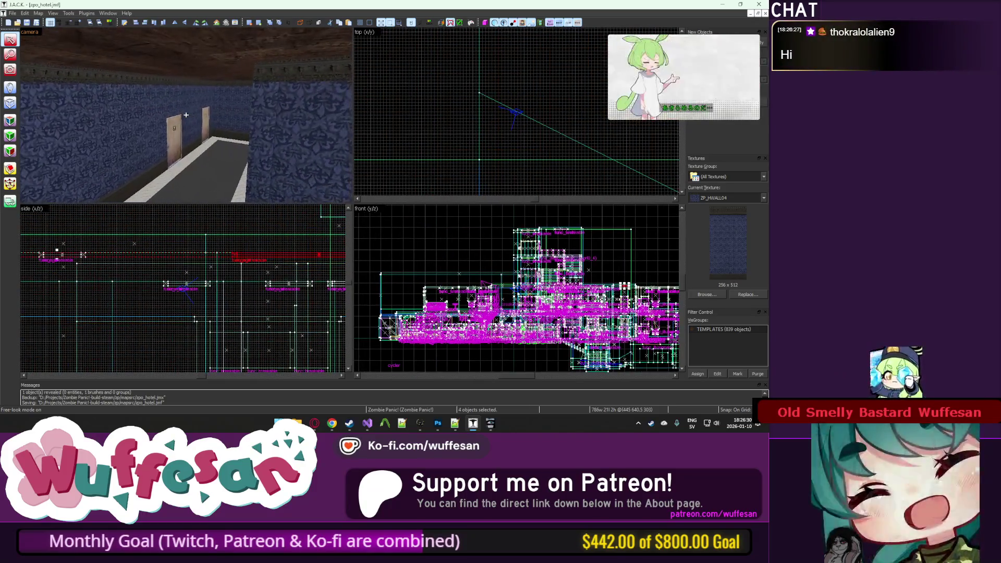
pyautogui.press('z')
pyautogui.scroll(-5, 532, 120)
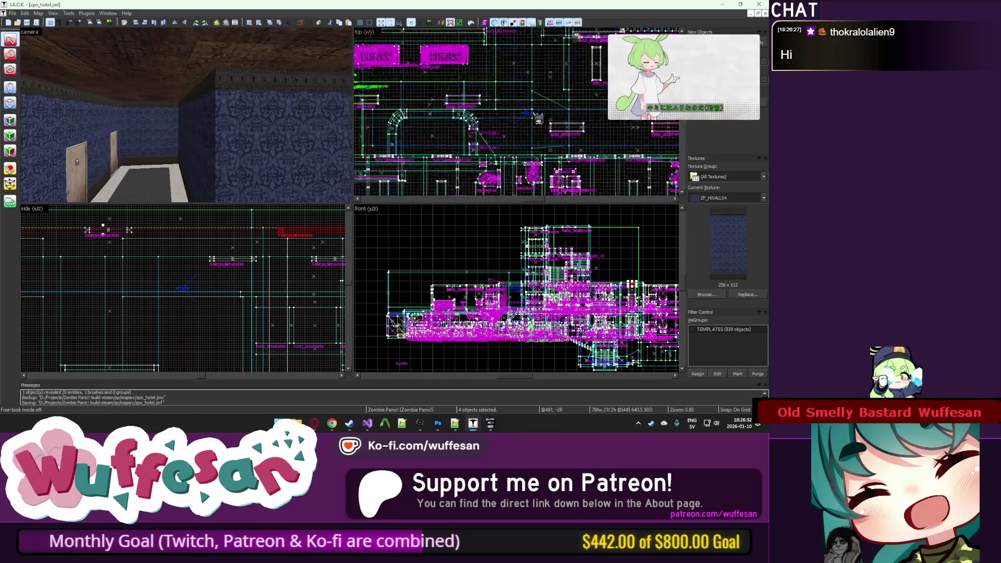
pyautogui.scroll(12, 532, 54)
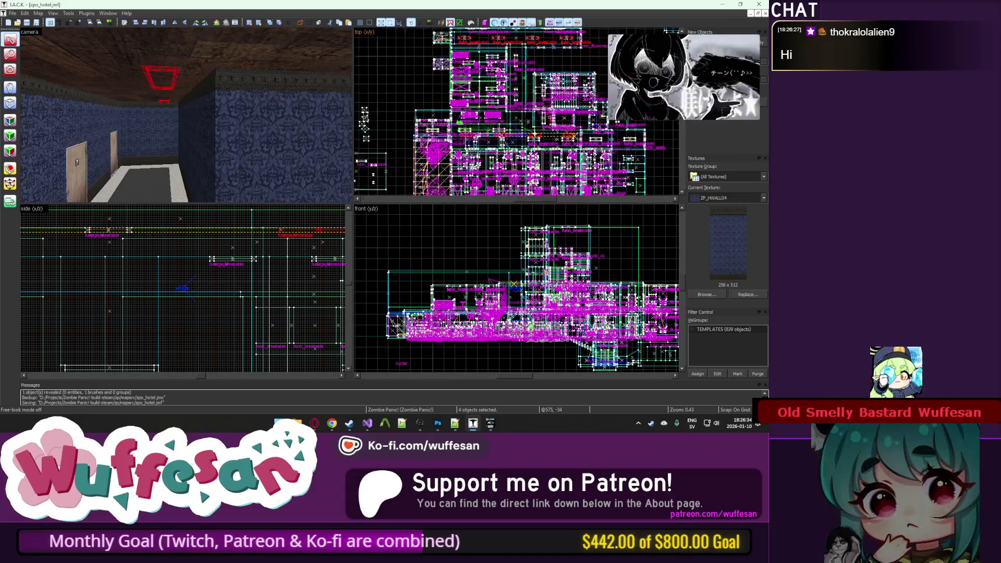
pyautogui.scroll(1, 531, 151)
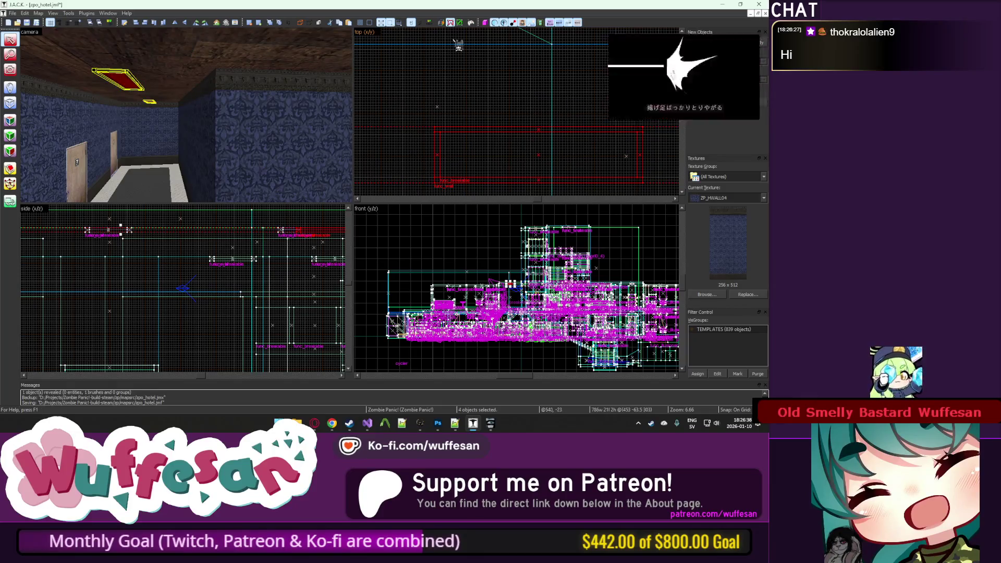
pyautogui.press('z')
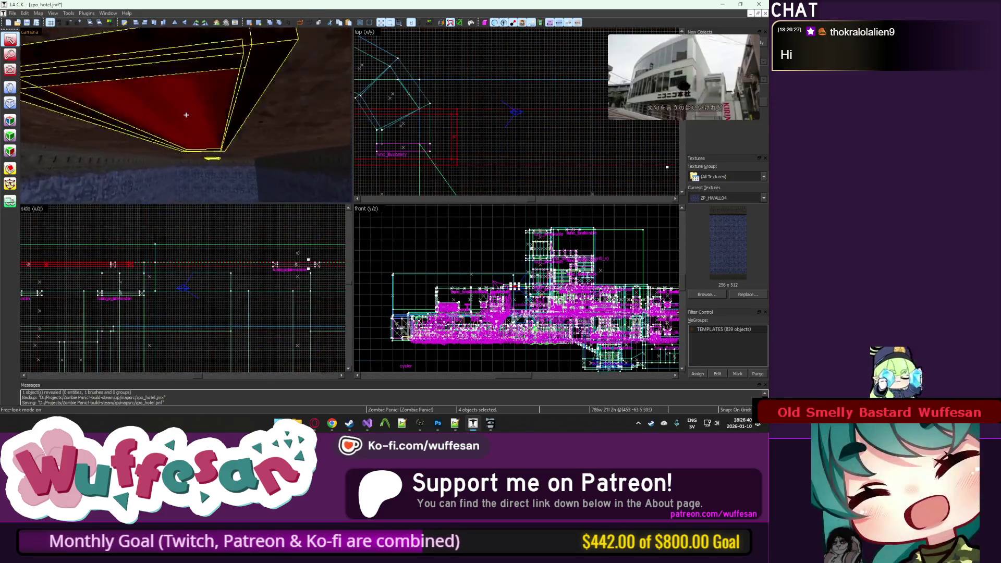
pyautogui.press('w')
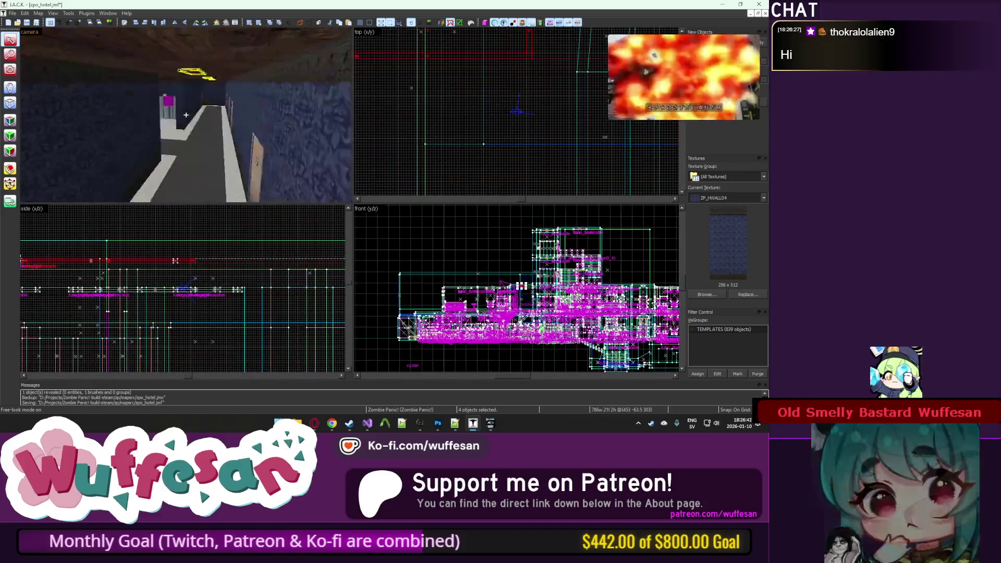
pyautogui.press('z')
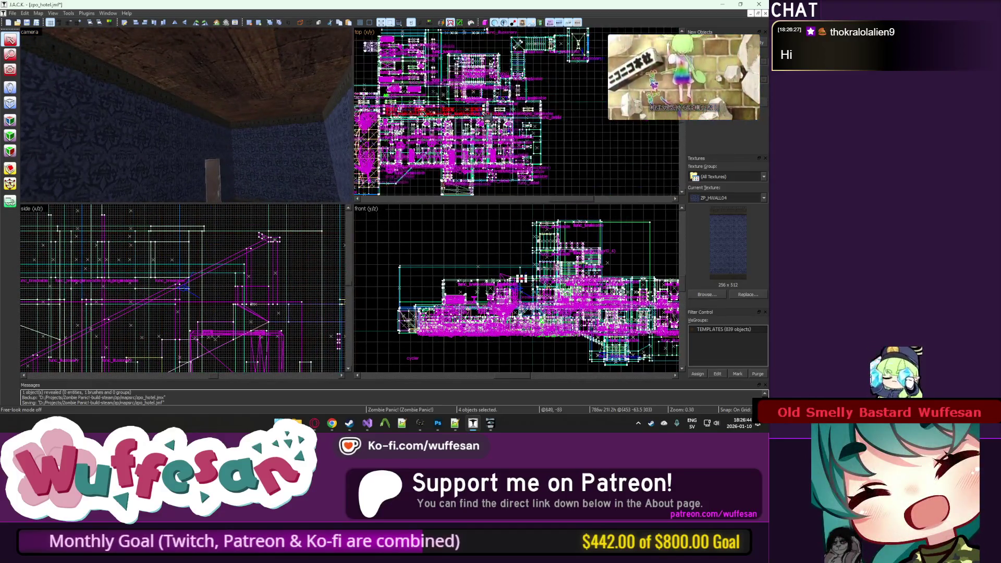
pyautogui.hotkey('ctrl', 'h')
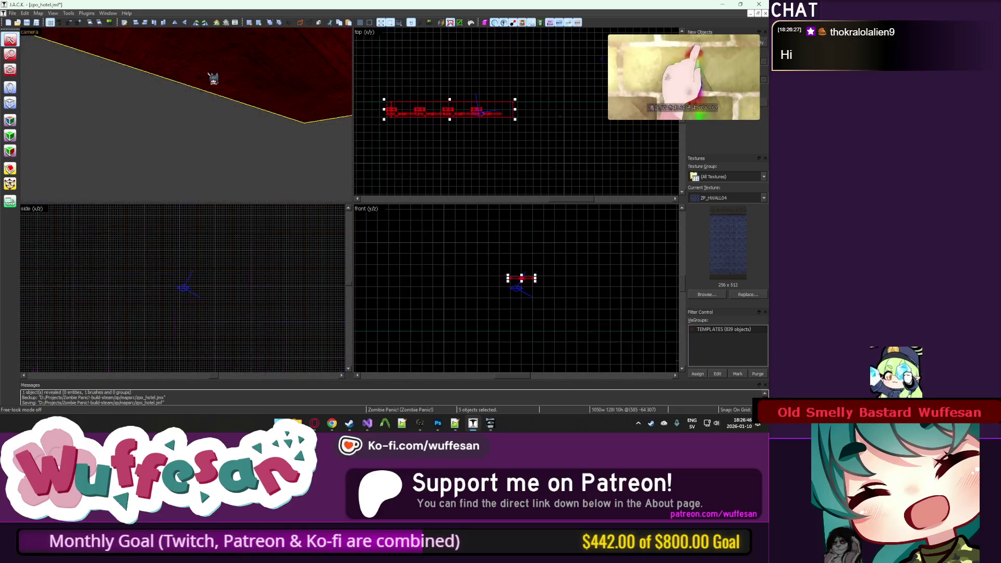
pyautogui.scroll(3, 446, 109)
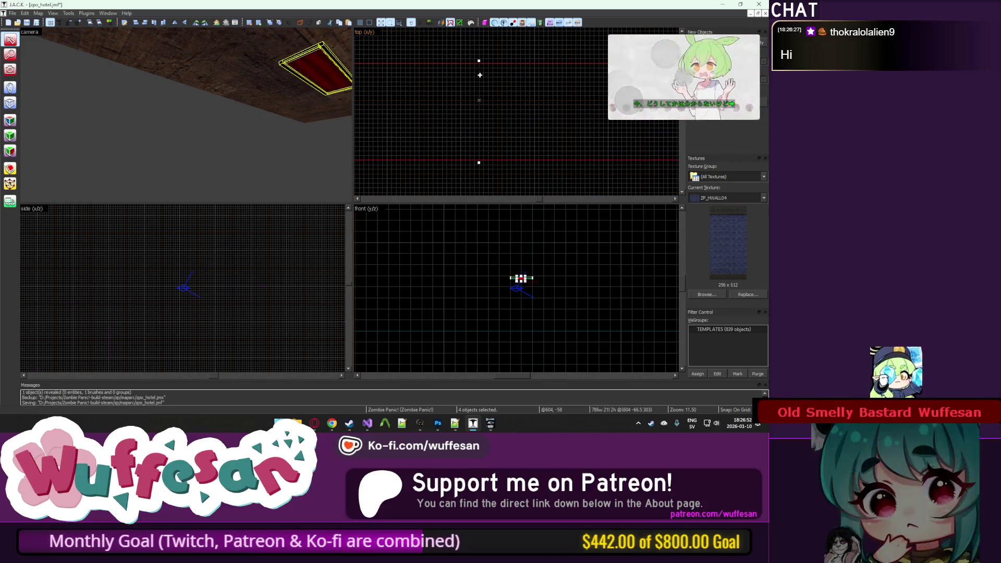
pyautogui.press('u')
pyautogui.scroll(-5, 501, 94)
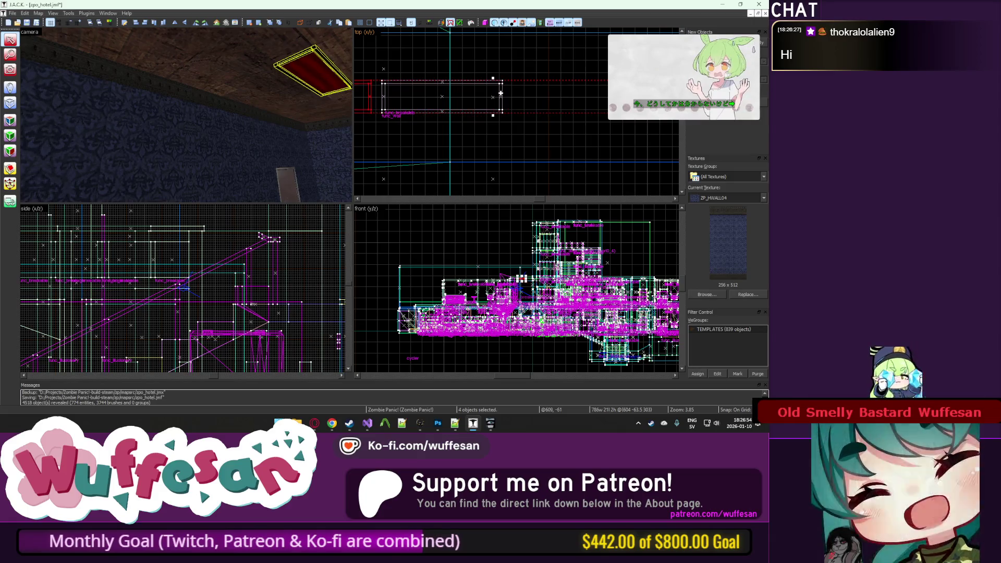
pyautogui.click(500, 128)
pyautogui.click(407, 218)
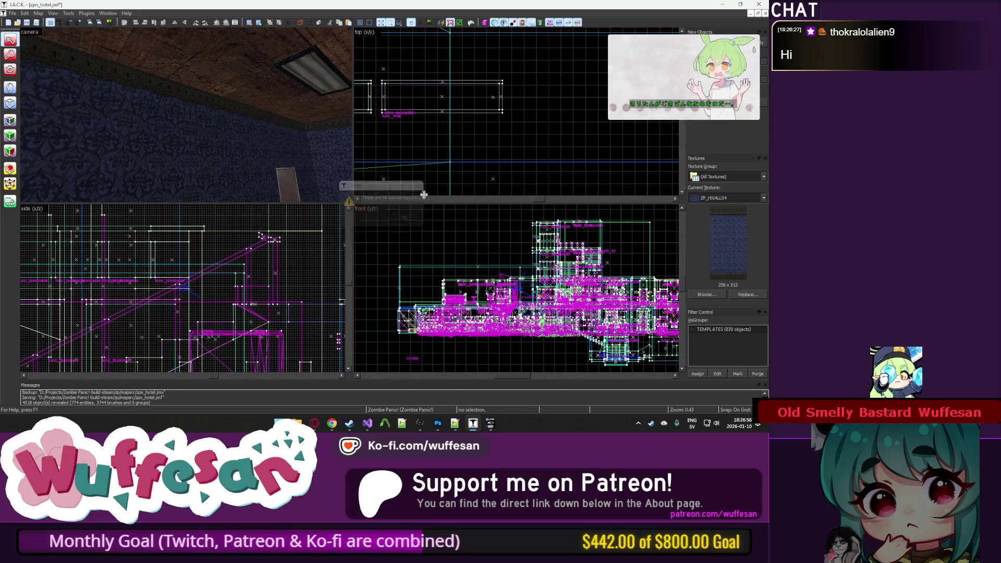
# Step: Look up at the hallway ceiling and select the long light strip plus the small lamp beside it
pyautogui.press('z')
pyautogui.press('w')
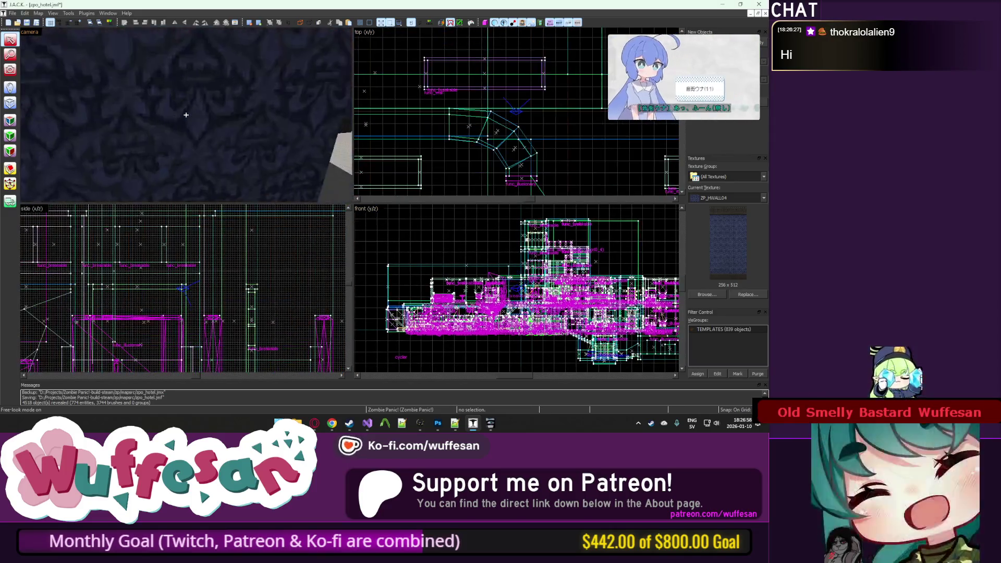
pyautogui.press('z')
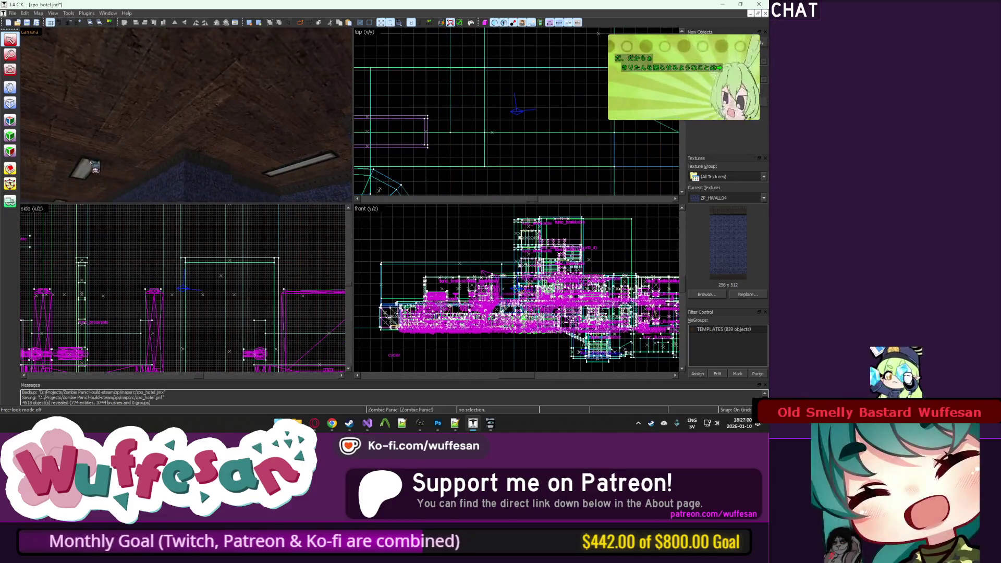
pyautogui.scroll(-5, 360, 150)
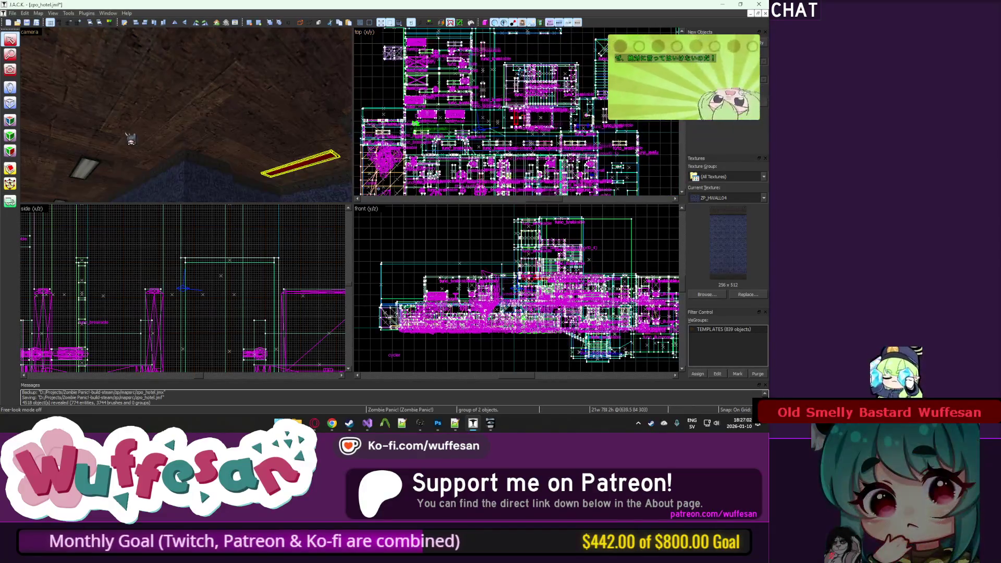
pyautogui.click(99, 168)
pyautogui.scroll(2, 464, 104)
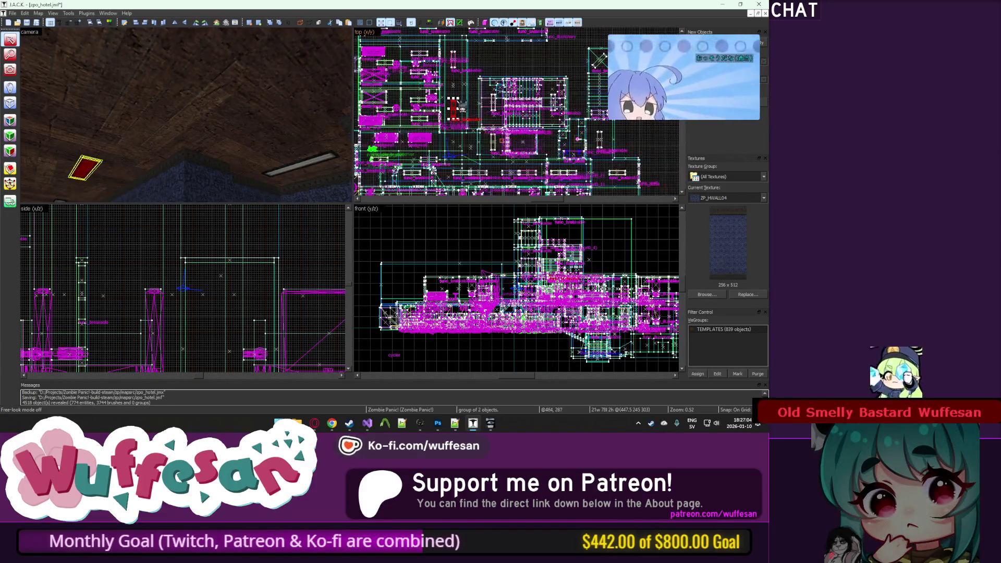
pyautogui.press('z')
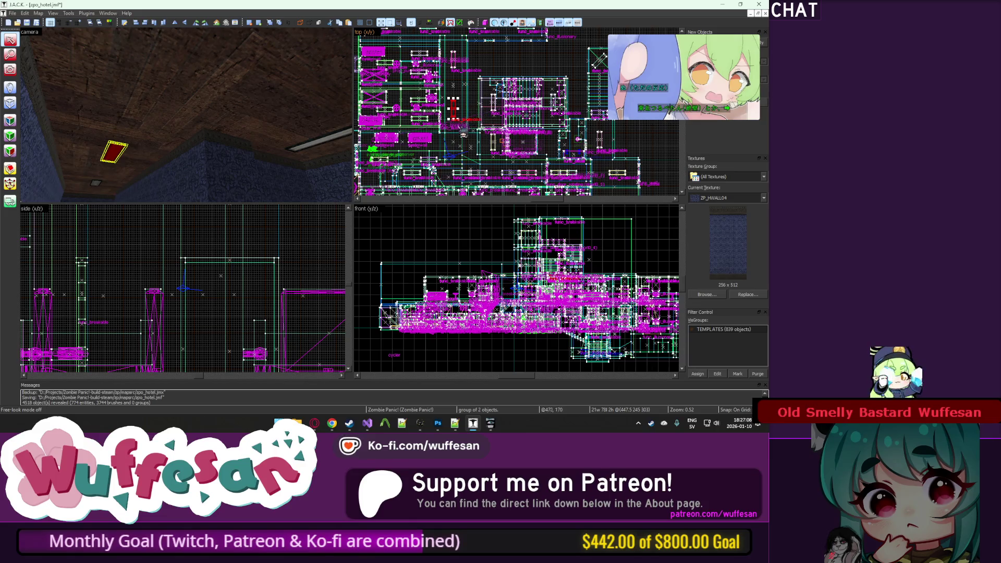
pyautogui.scroll(3, 463, 134)
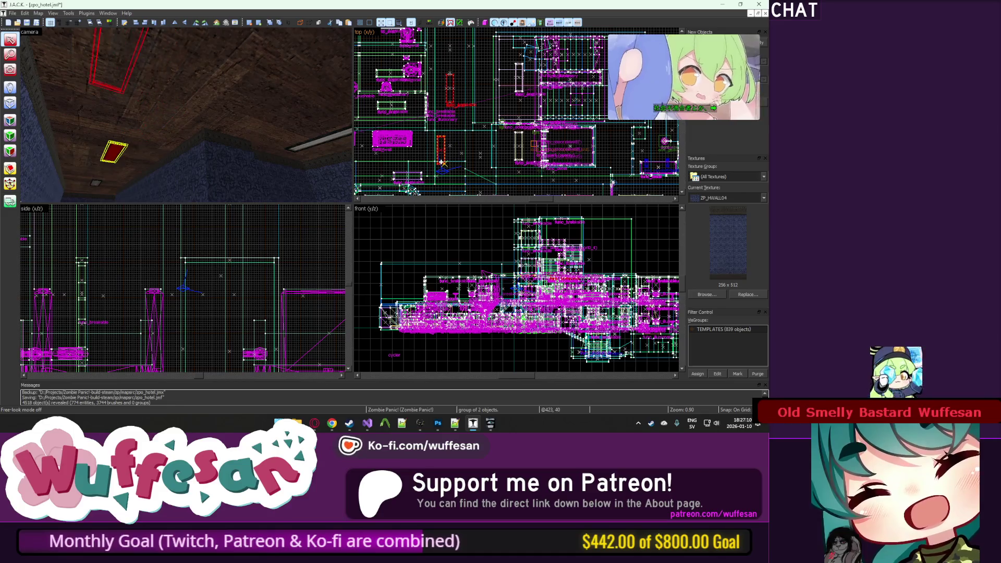
pyautogui.scroll(9, 453, 114)
pyautogui.click(453, 155)
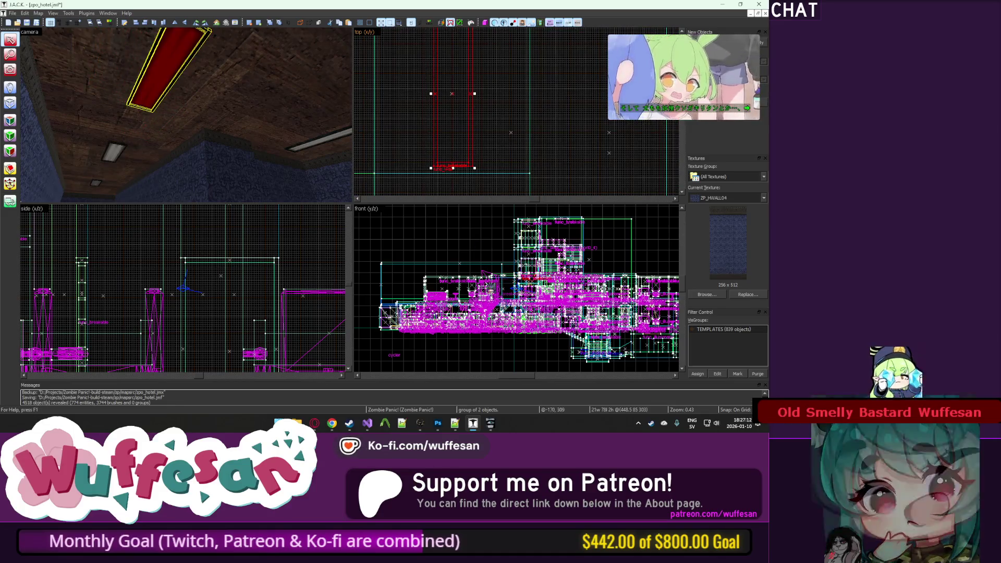
pyautogui.keyDown('ctrl'); pyautogui.click(118, 159); pyautogui.keyUp('ctrl')
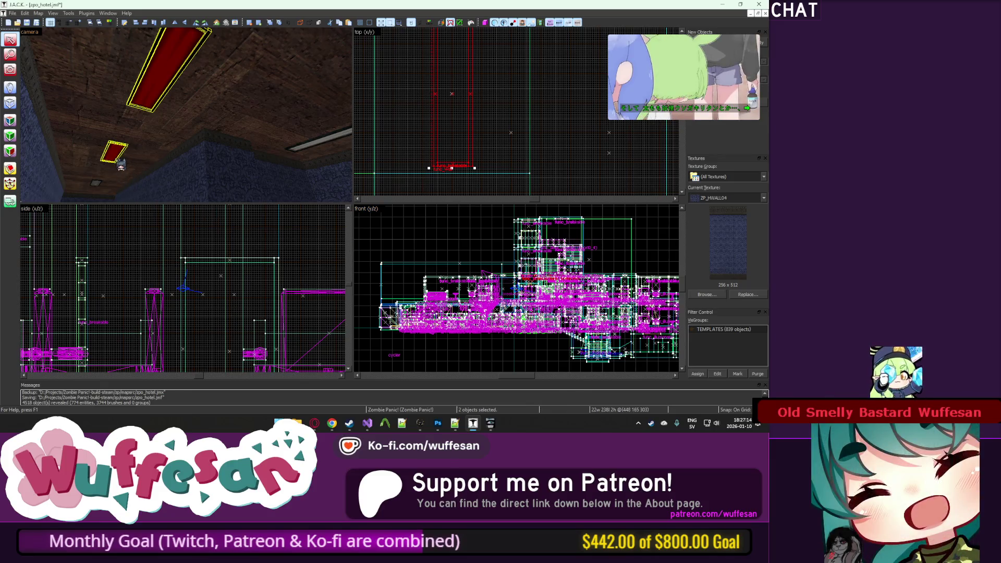